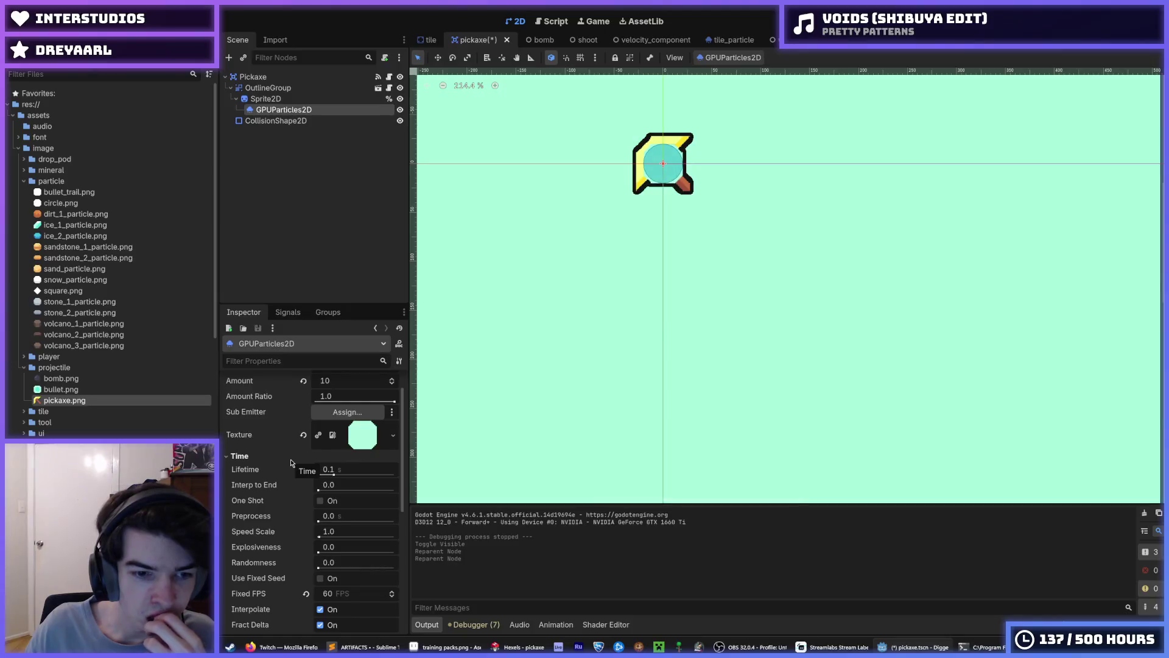
- Look over the pickaxe particles' process material resource and its options
left_click(291, 460)
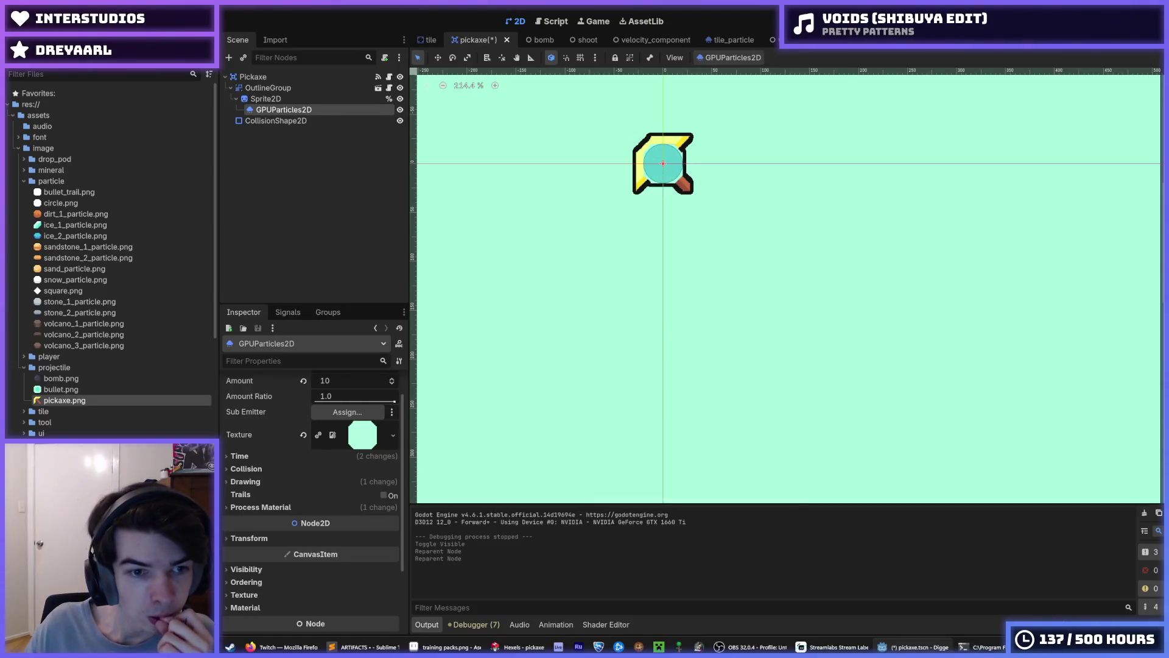
scroll(247, 481, "up", 1)
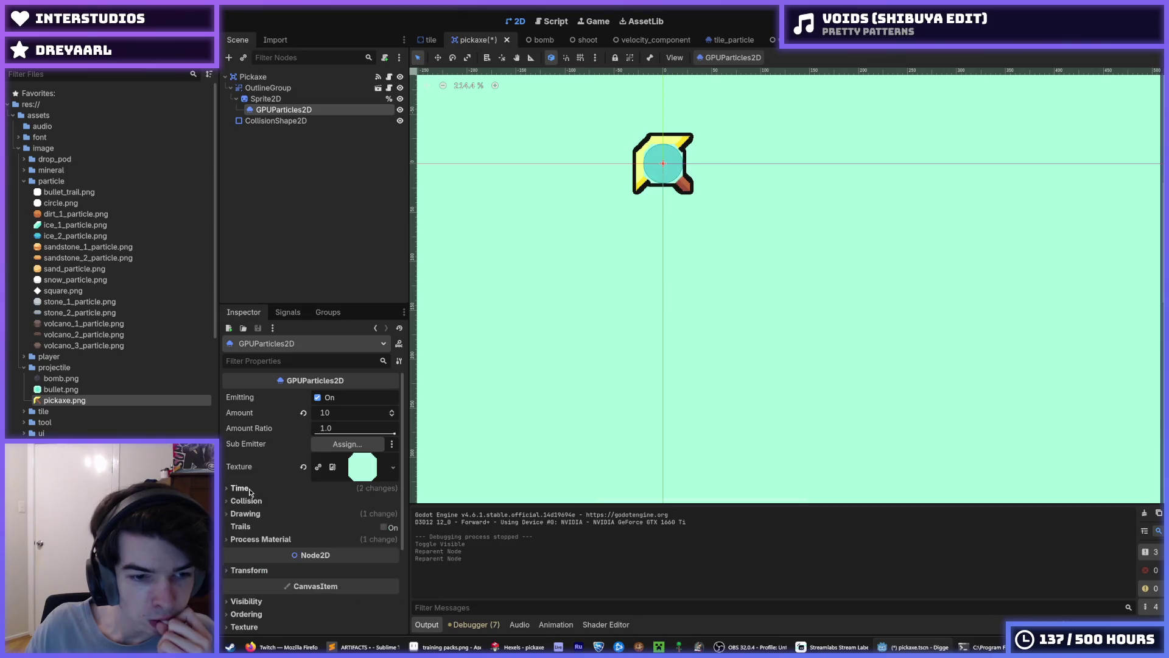
left_click(262, 539)
right_click(339, 554)
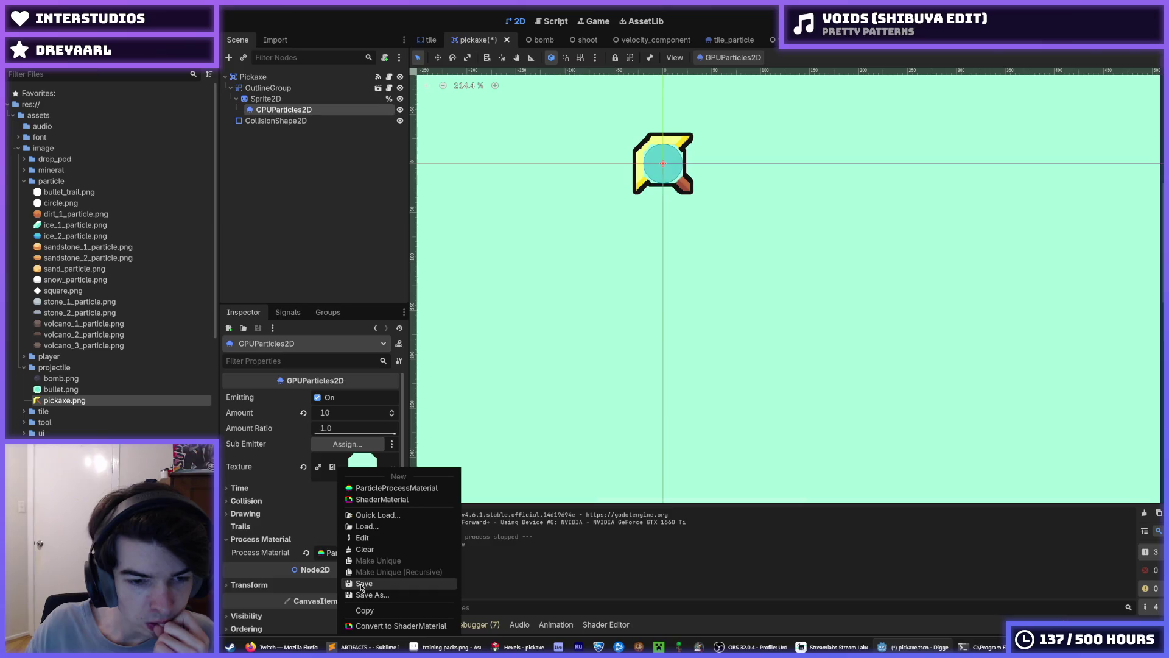
left_click(335, 554)
right_click(338, 555)
left_click(340, 558)
scroll(338, 542, "down", 1)
scroll(338, 527, "up", 1)
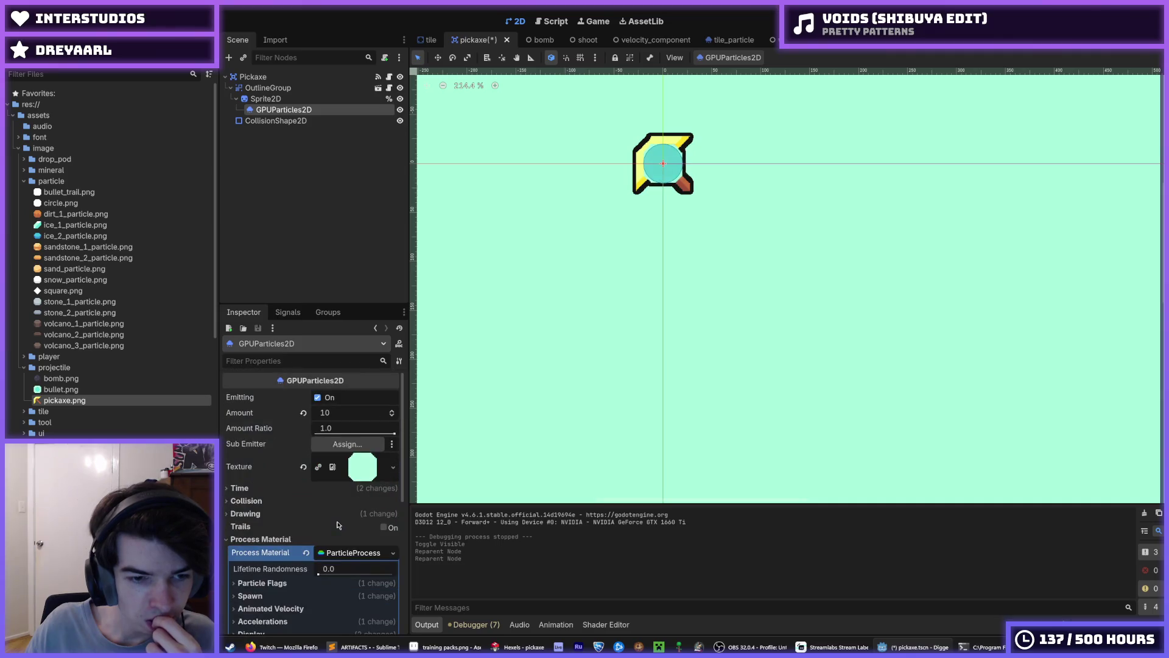
left_click(328, 554)
left_click(327, 554)
left_click(334, 555)
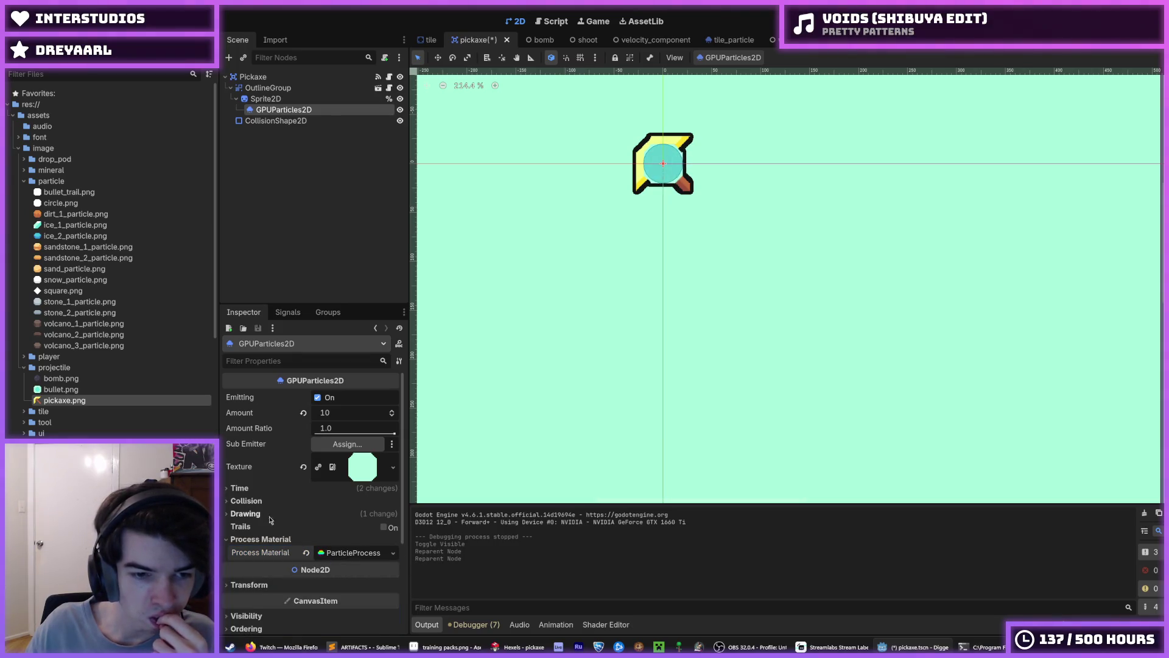
- Assign pickaxe.png as the particle texture and save the pickaxe scene
mouse_move(87, 392)
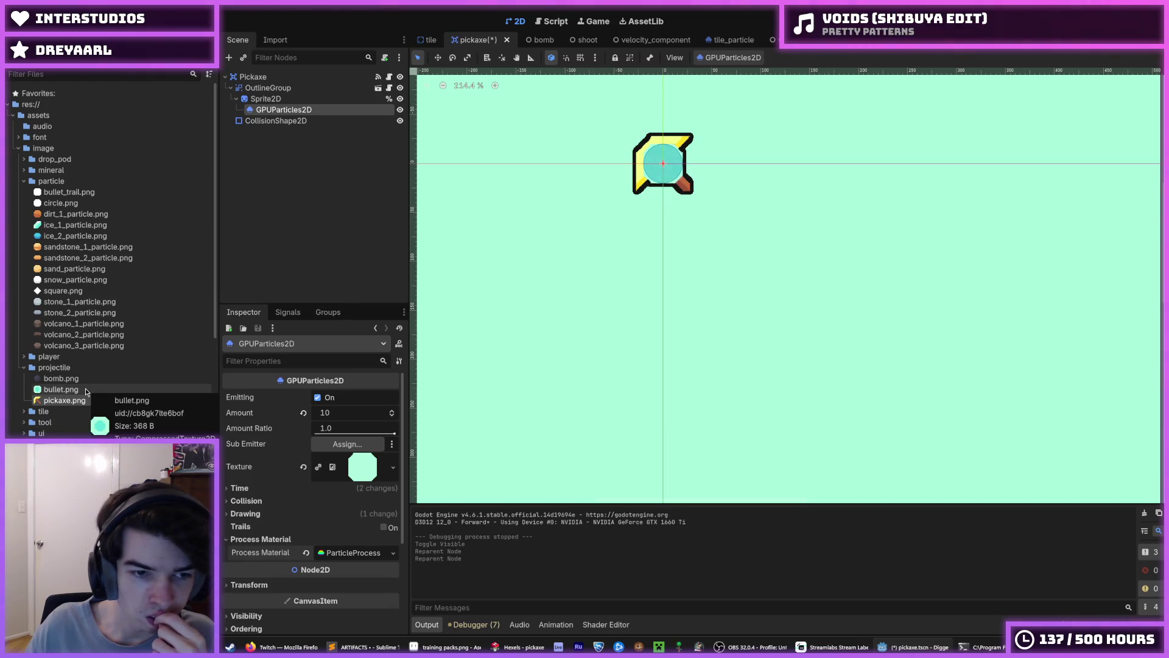
mouse_move(86, 400)
left_mouse_down()
mouse_move(311, 429)
mouse_move(364, 466)
left_mouse_up()
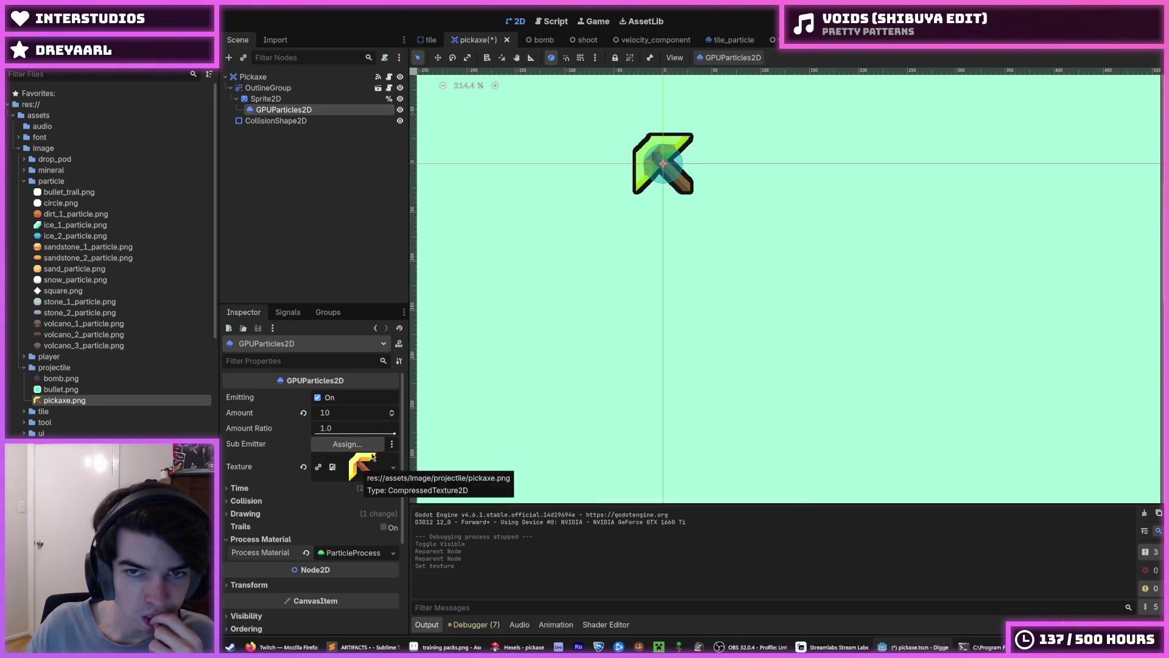
scroll(445, 420, "up", 2)
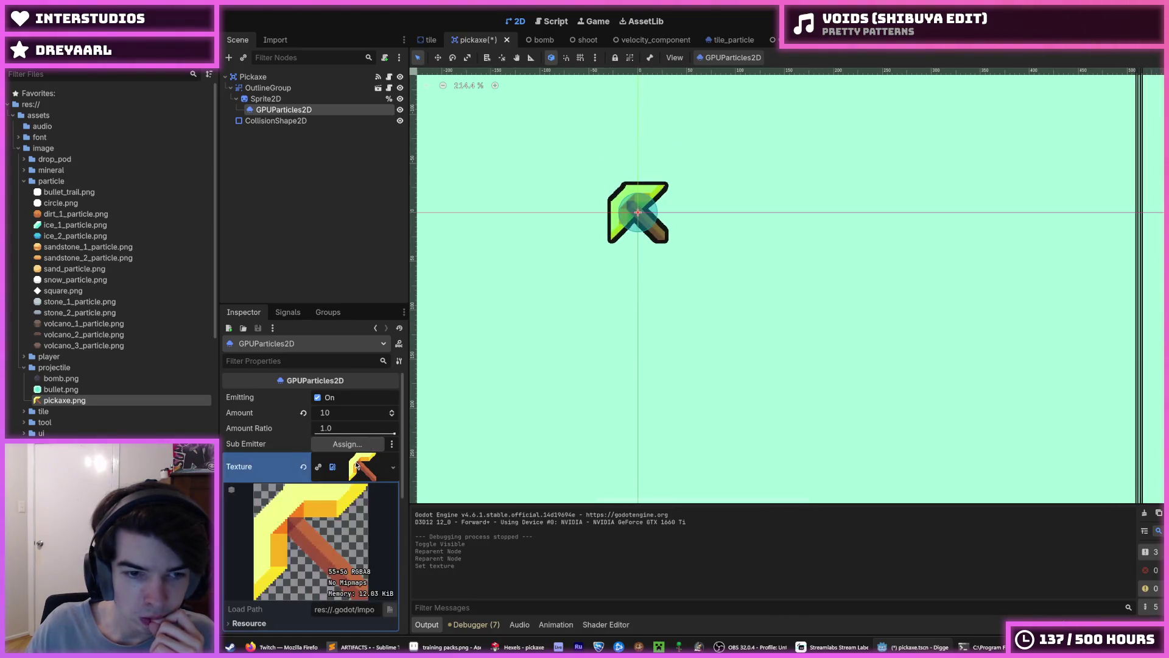
mouse_move(256, 415)
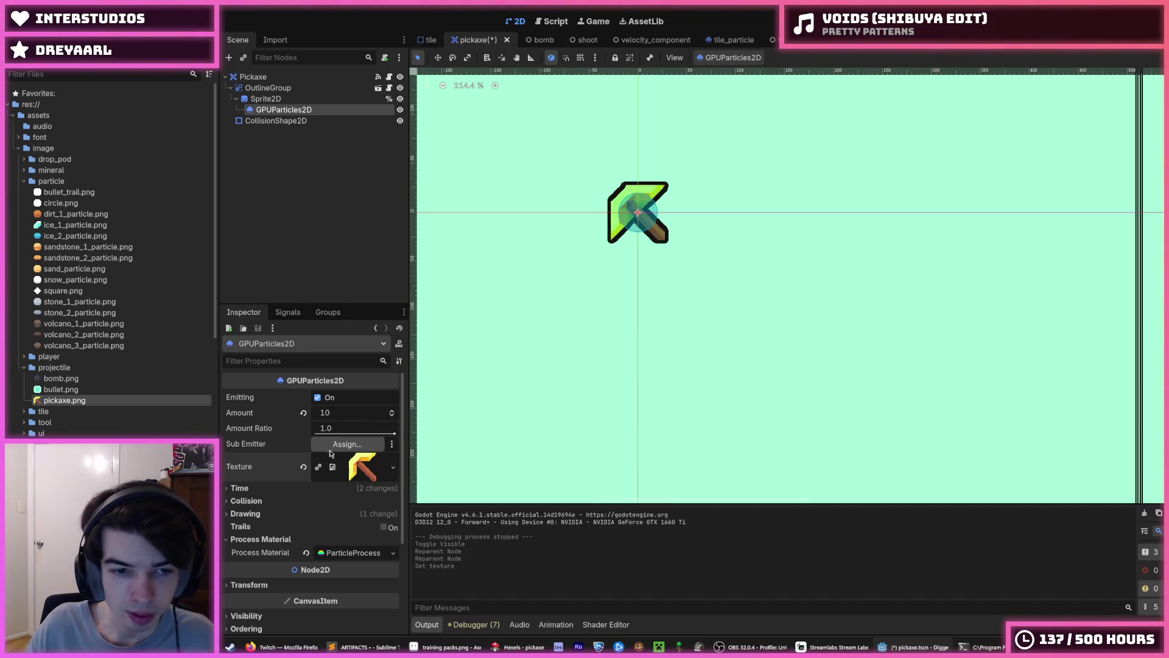
key("ctrl+s")
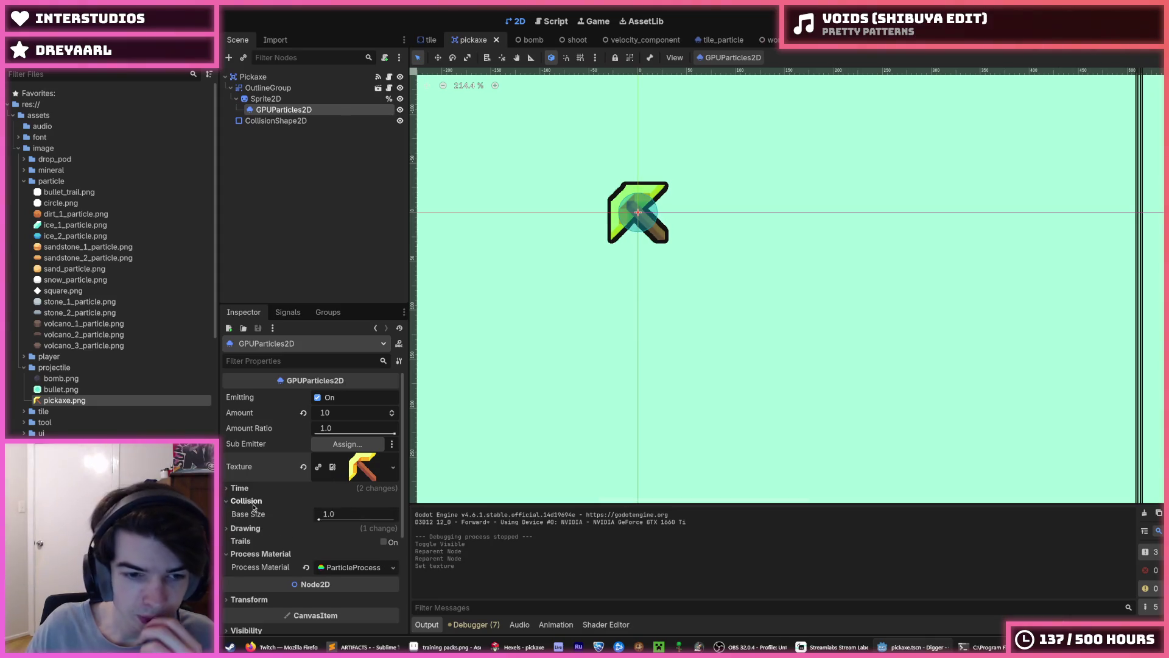
- Review the particles' lifetime and timing settings
left_click(251, 494)
left_click(251, 494)
left_click(251, 494)
left_click(250, 493)
left_click(251, 494)
left_click(250, 494)
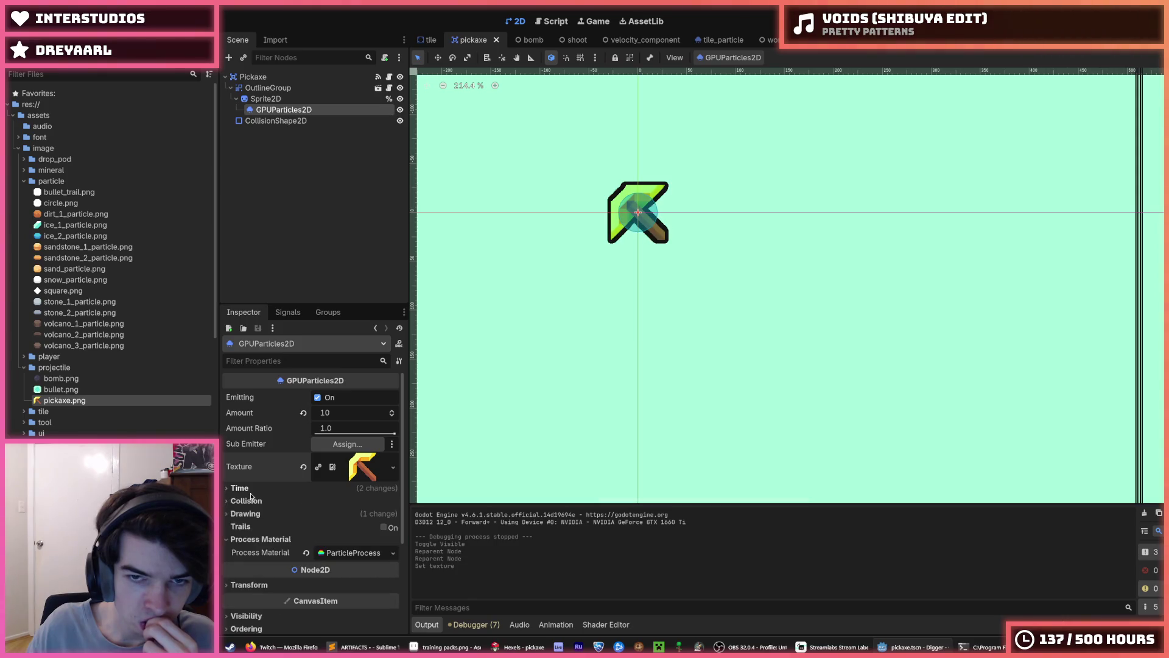
scroll(431, 386, "up", 5)
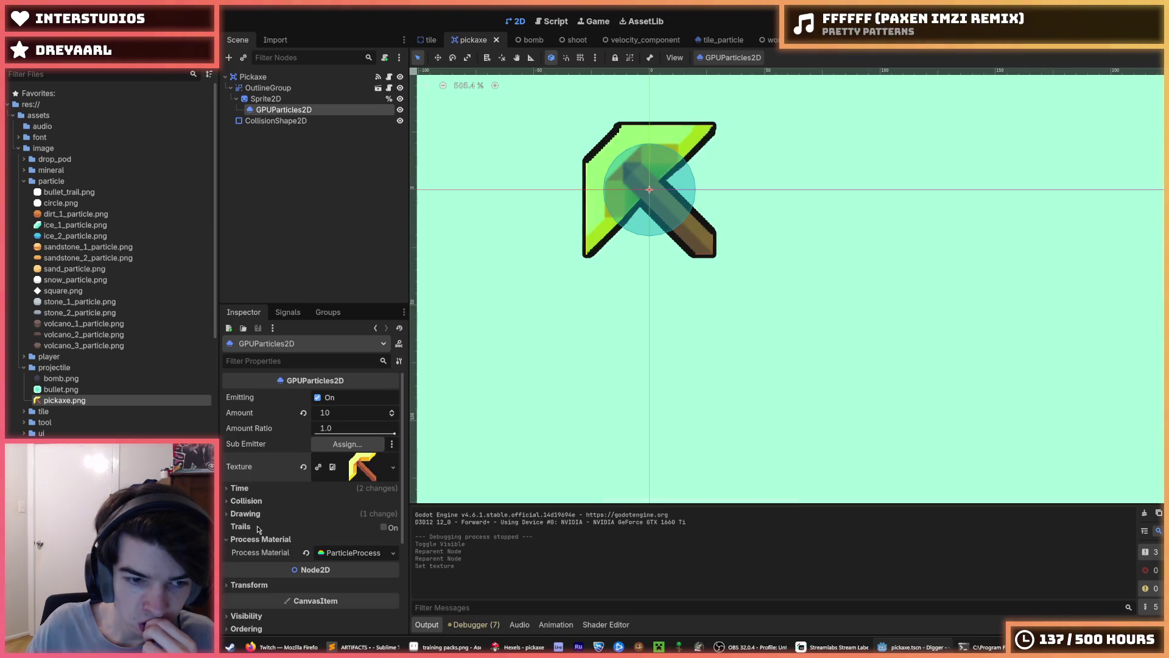
mouse_move(257, 530)
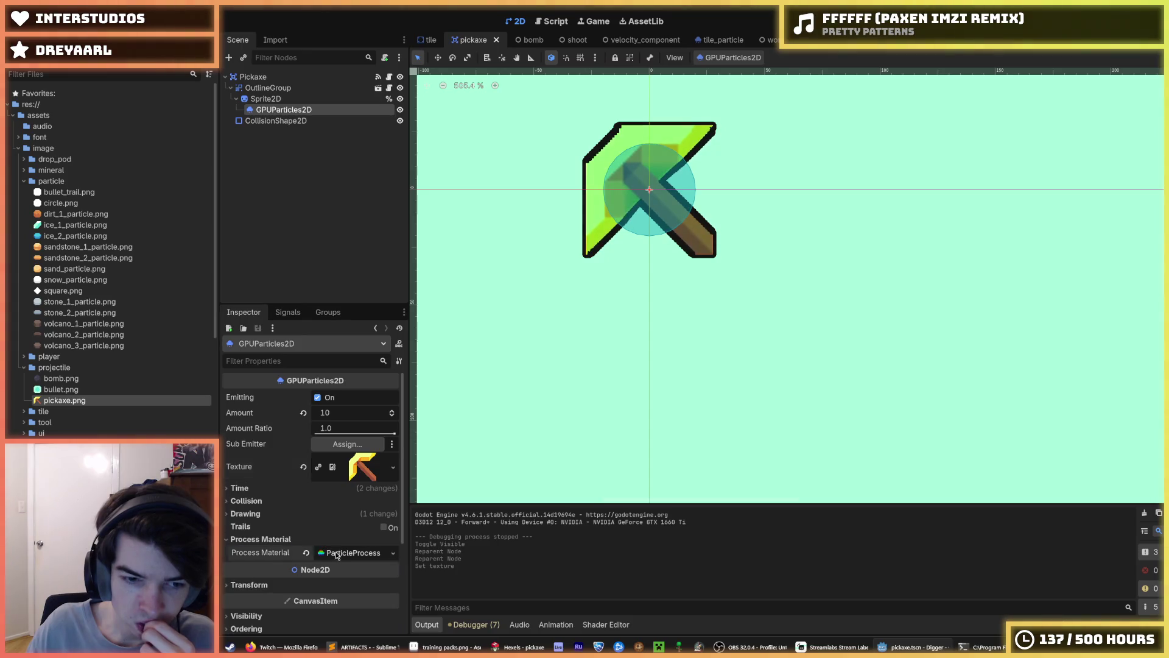
- Clear the process material's colour ramp under Display and save the pickaxe scene
left_click(332, 553)
scroll(331, 543, "down", 5)
scroll(270, 475, "up", 2)
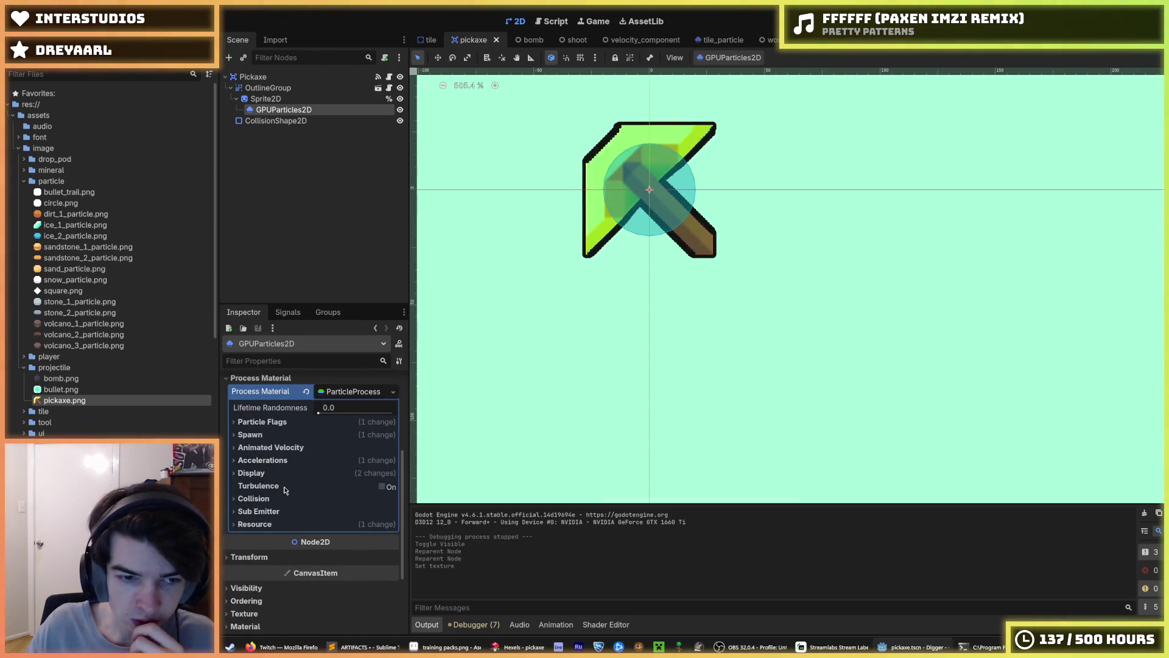
left_click(268, 474)
left_click(253, 485)
left_click(253, 485)
left_click(271, 498)
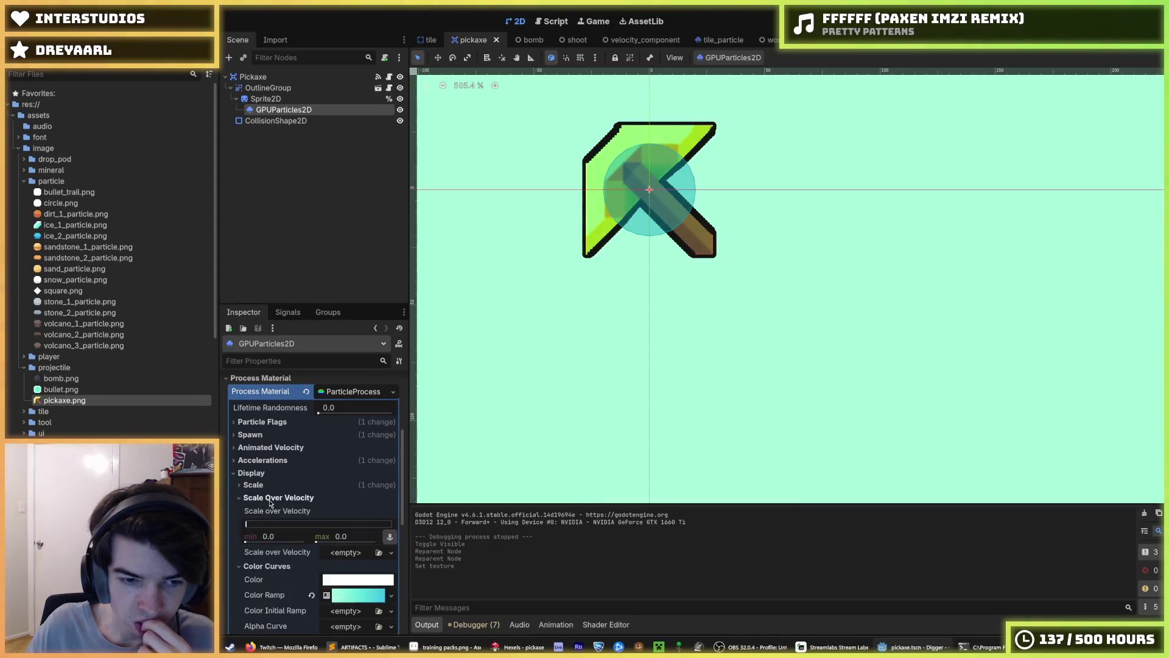
left_click(271, 498)
right_click(345, 540)
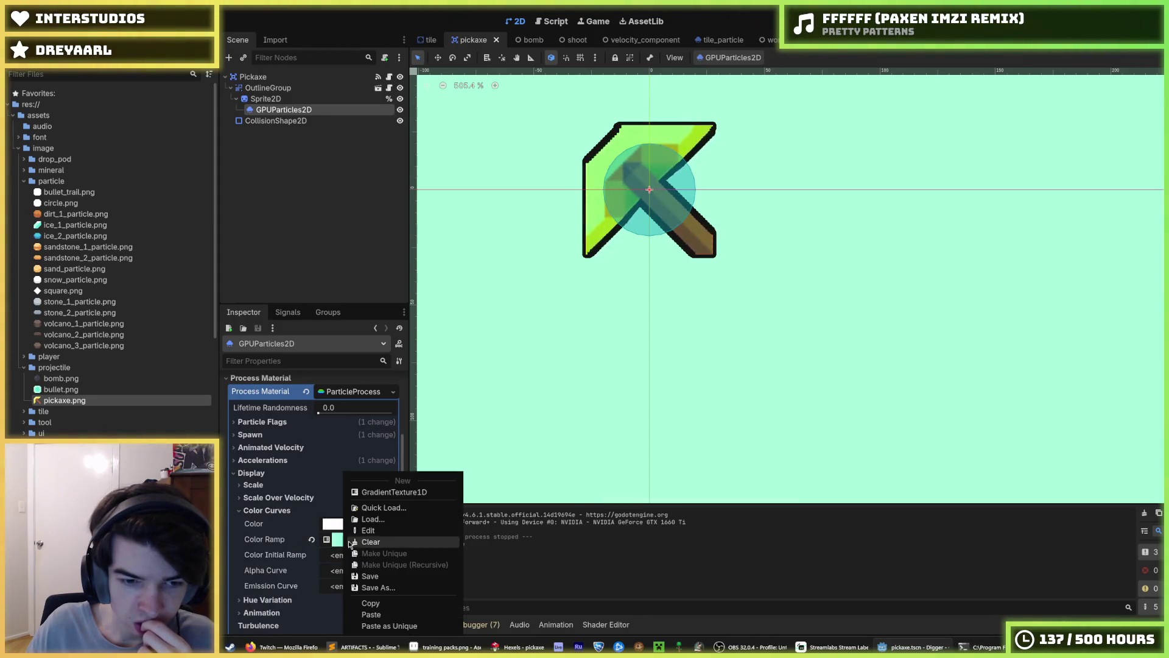
left_click(370, 542)
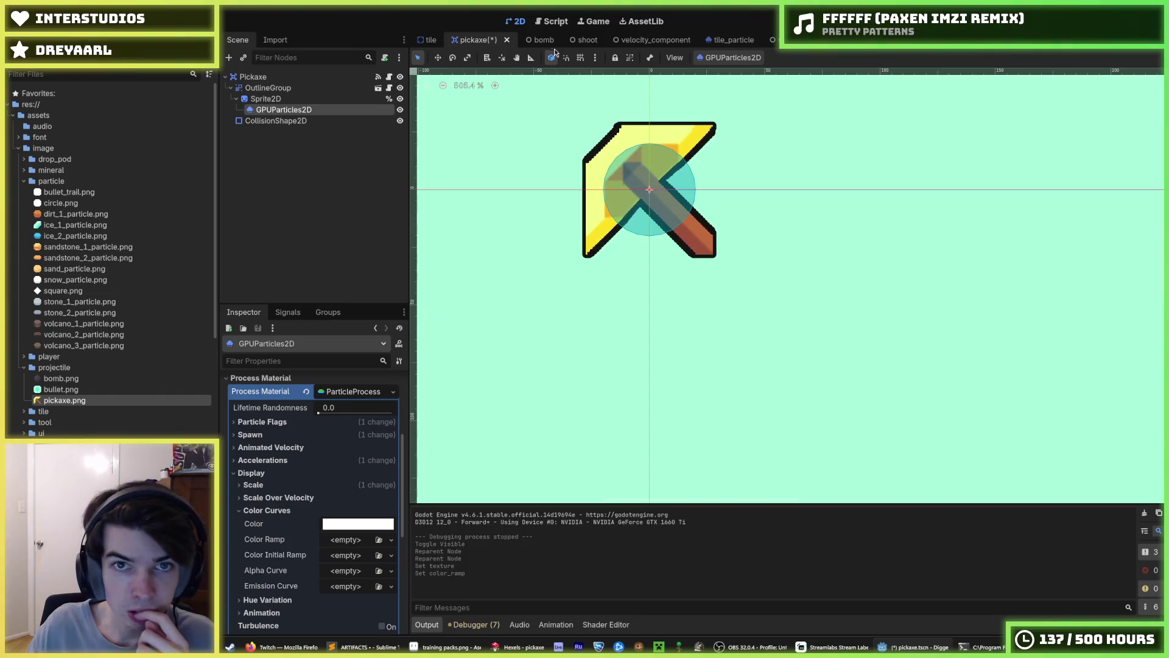
key("ctrl+s")
left_click(428, 40)
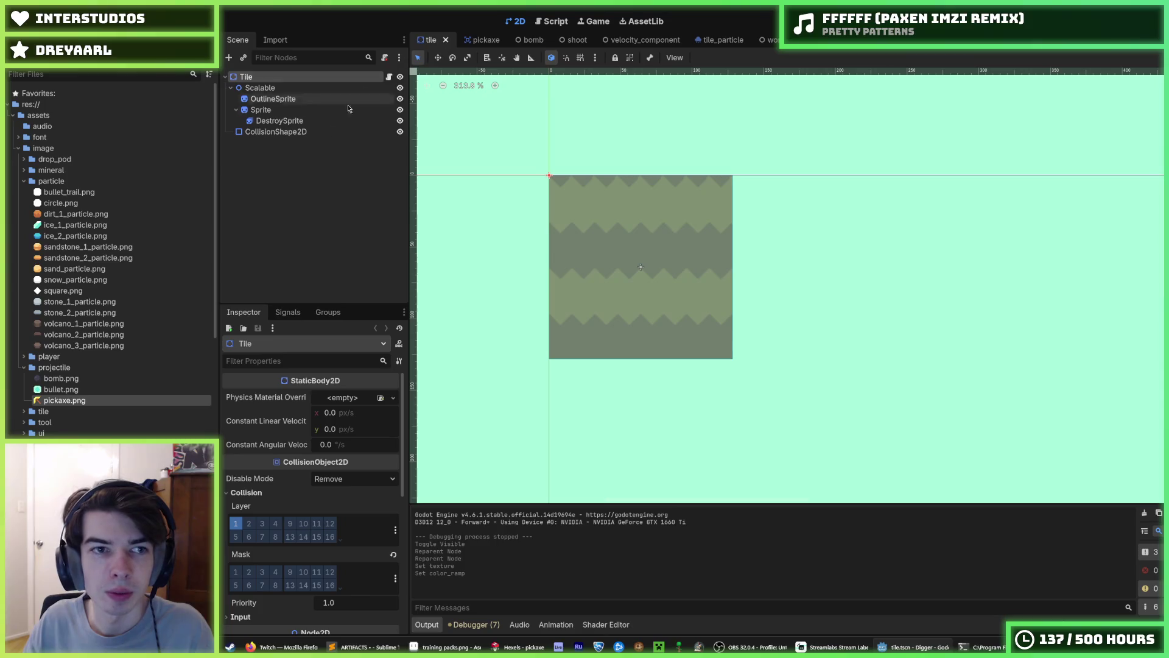
- Browse the tile scene files and the bullet particle's gradient ramp, then return to the pickaxe scene
scroll(100, 432, "down", 10)
scroll(101, 432, "down", 5)
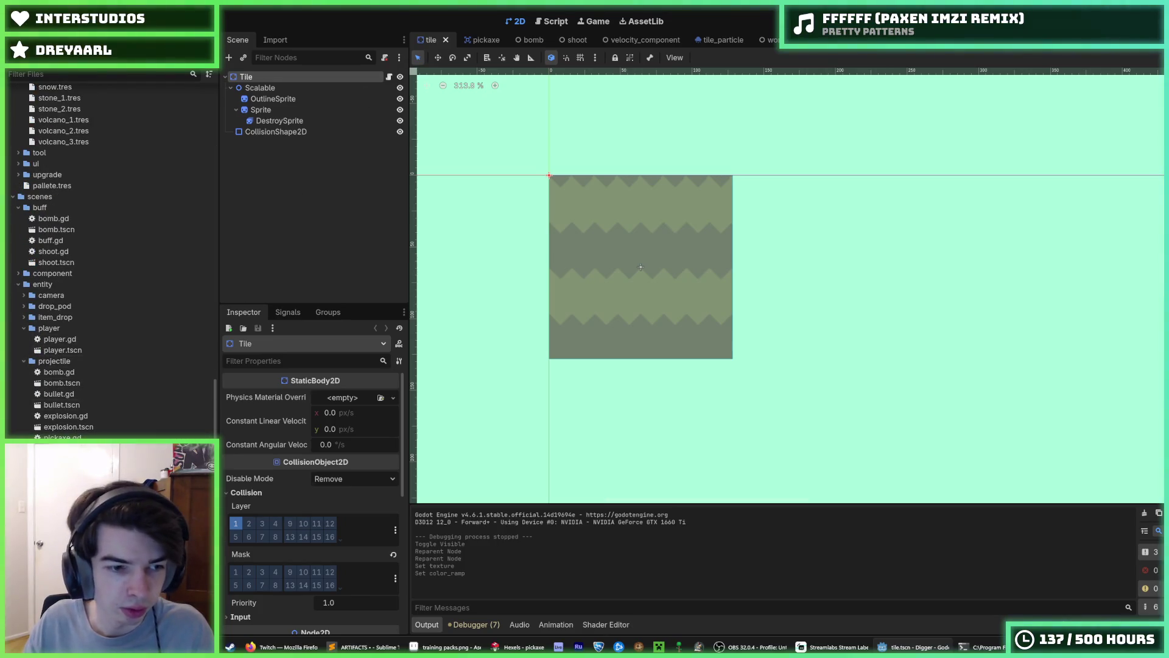
scroll(276, 421, "down", 15)
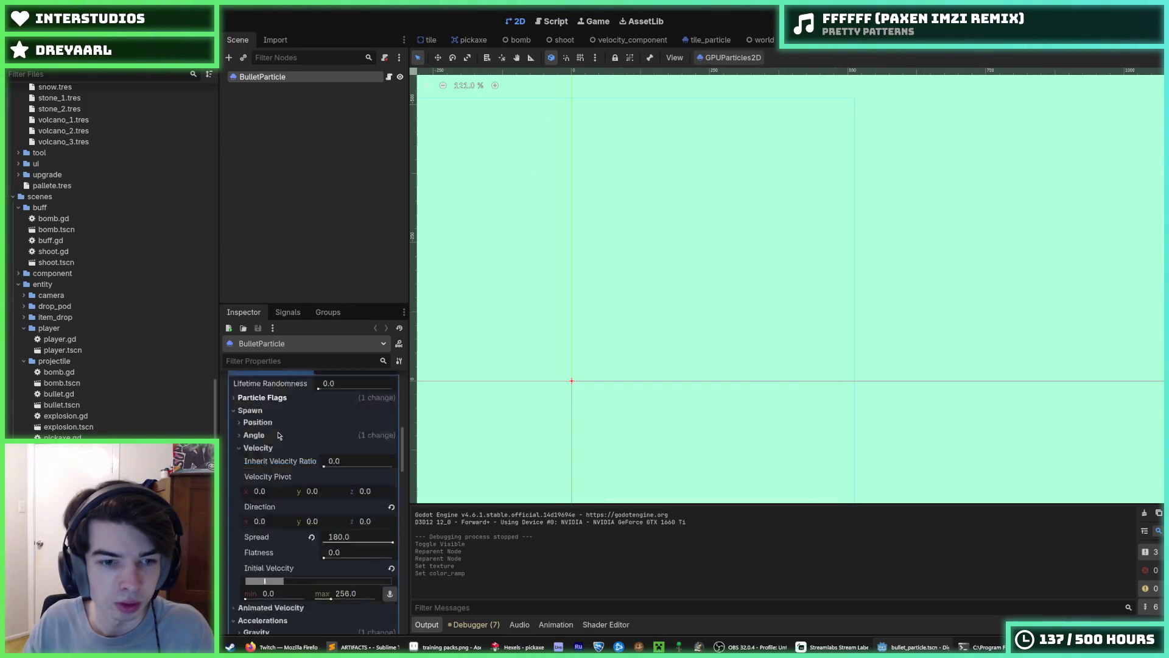
scroll(281, 439, "down", 5)
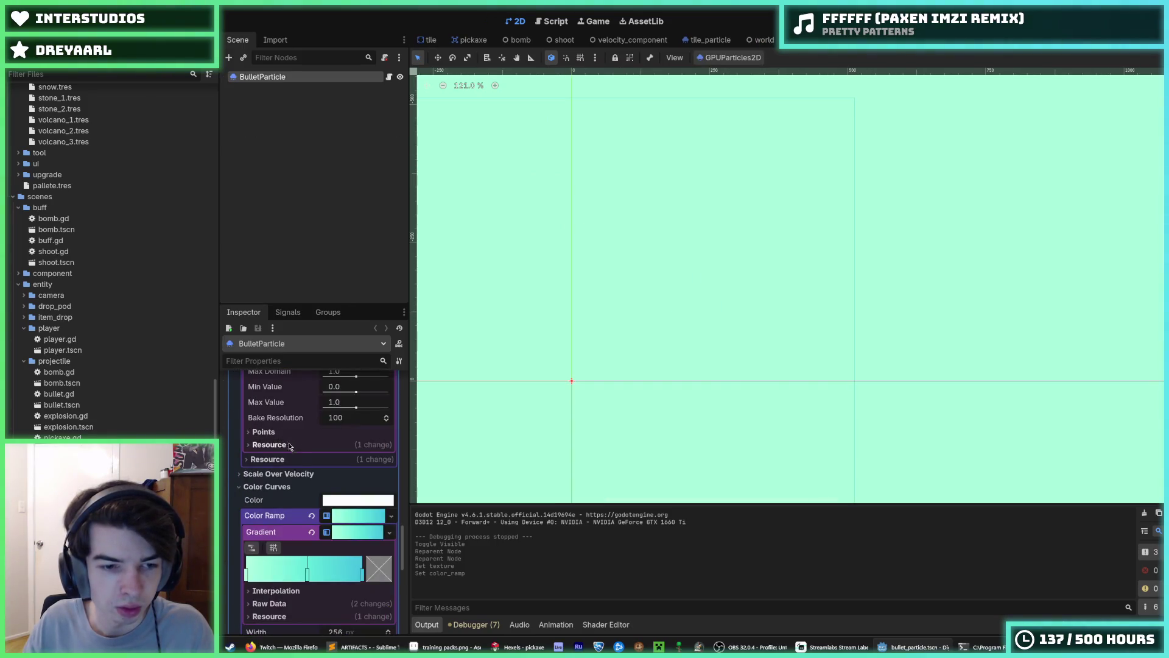
scroll(292, 444, "up", 8)
scroll(309, 450, "up", 5)
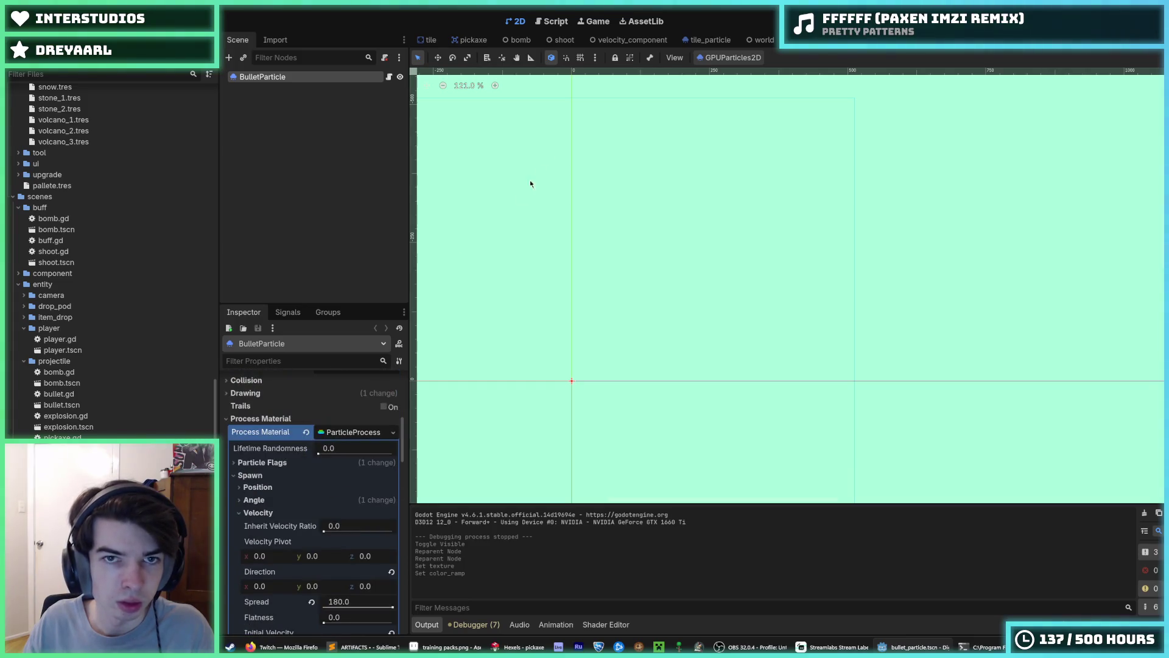
left_click(468, 40)
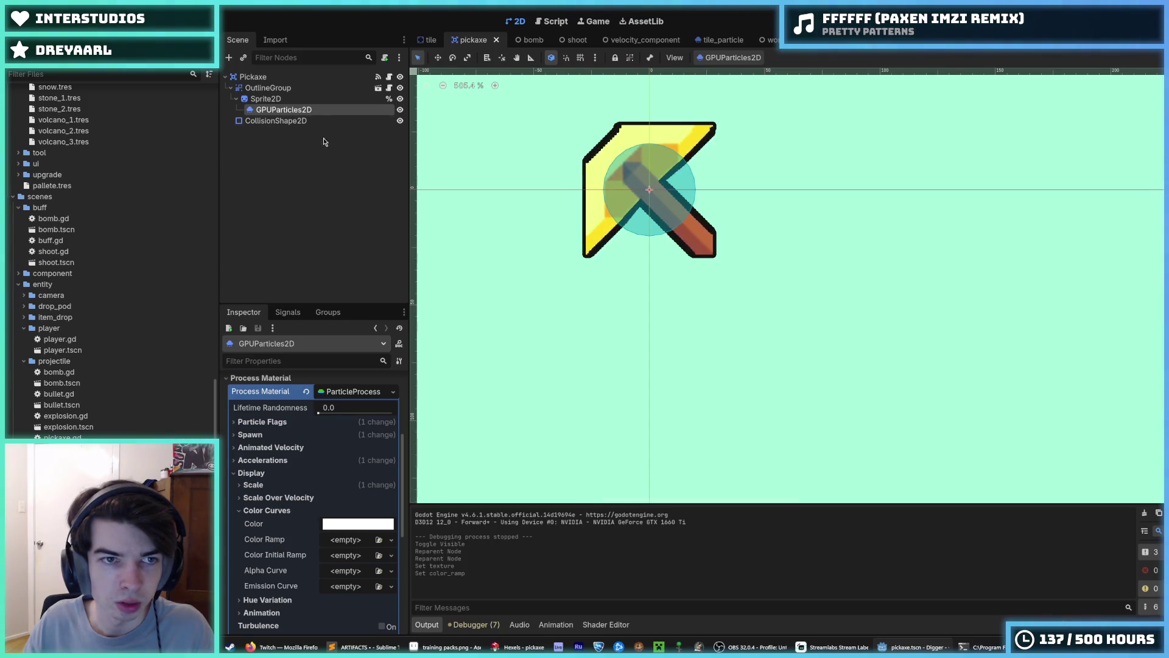
- Move the particle node above the pickaxe sprite in the tree and hide the sprite
left_click(400, 100)
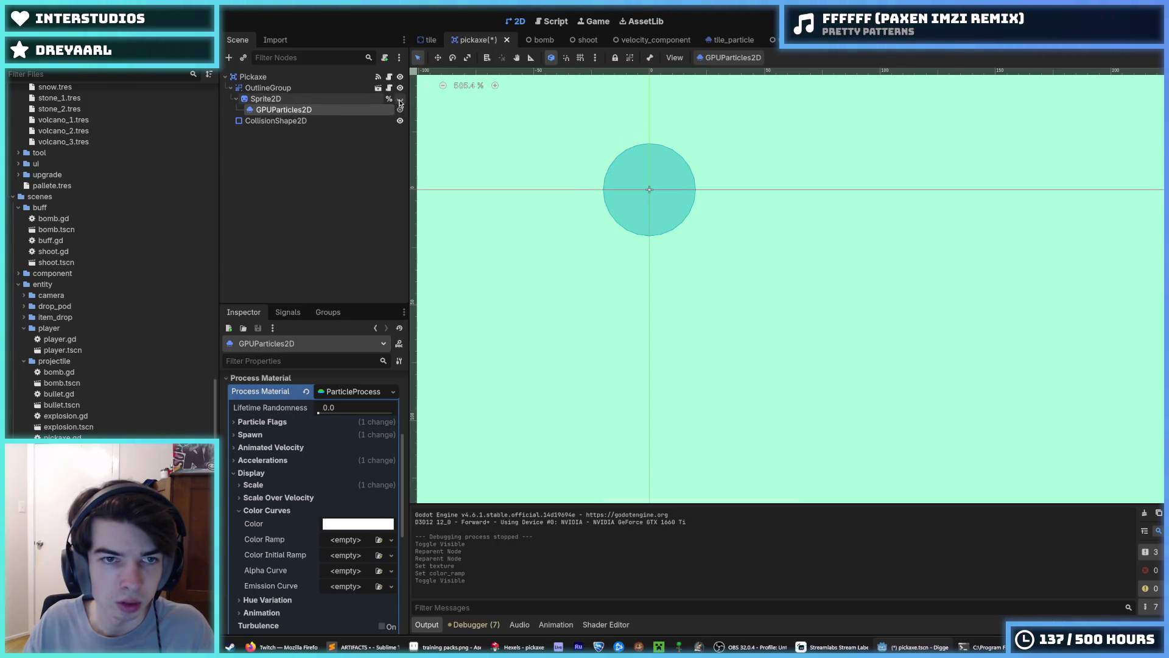
left_click(400, 99)
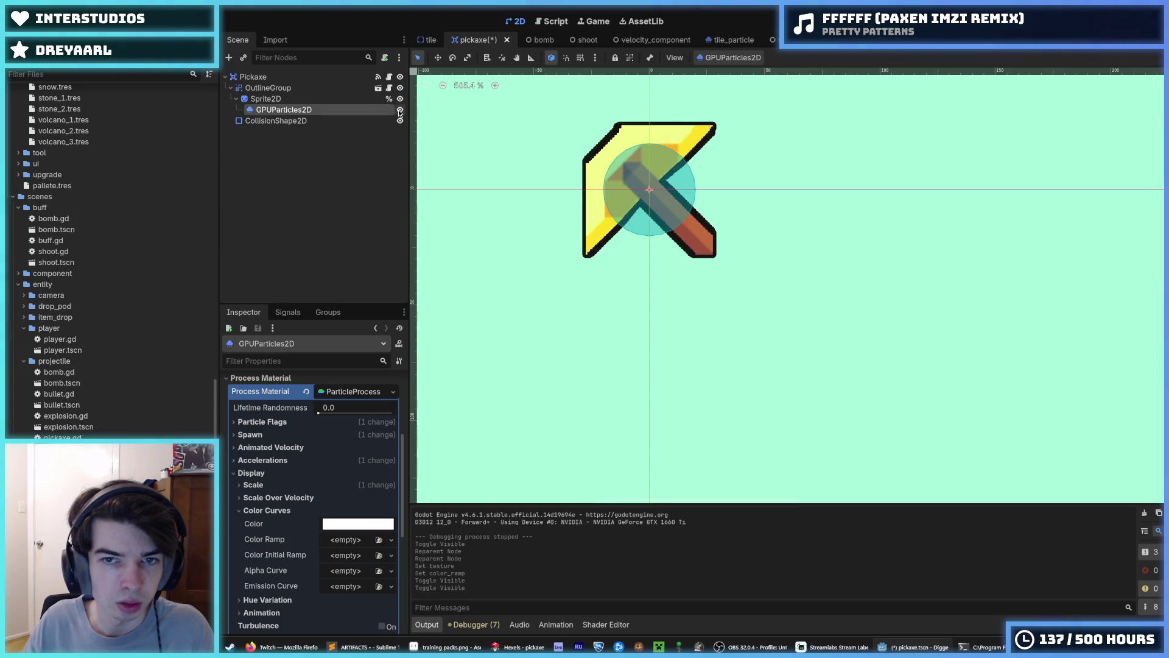
left_click(363, 99)
left_click_drag(363, 109, 363, 95)
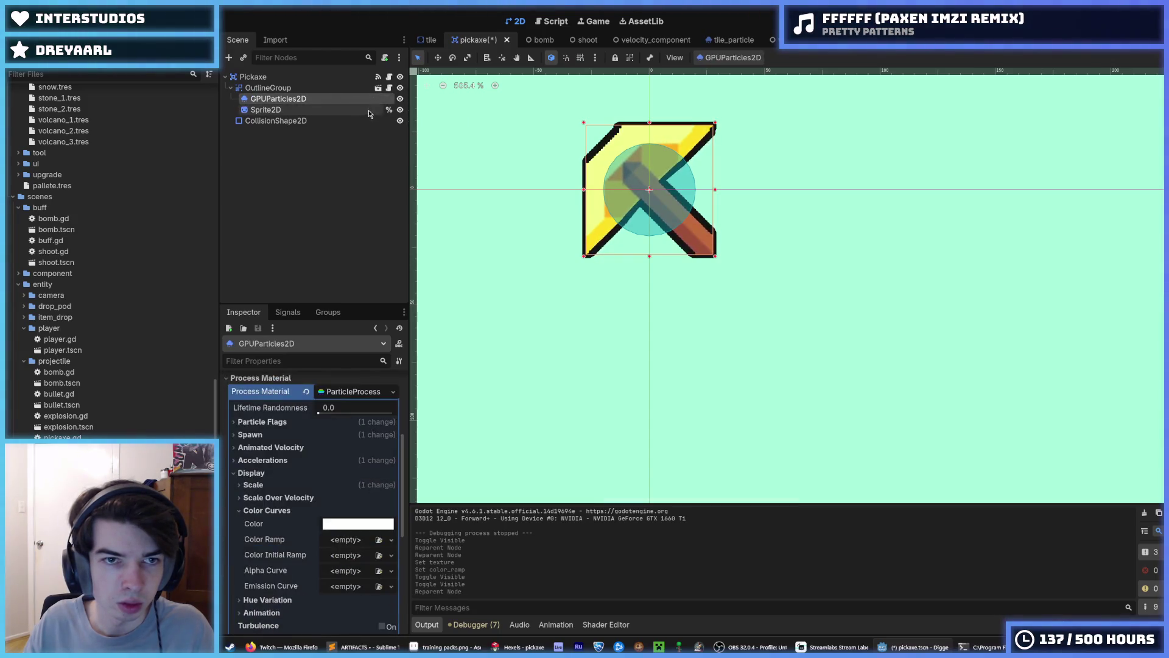
left_click(400, 110)
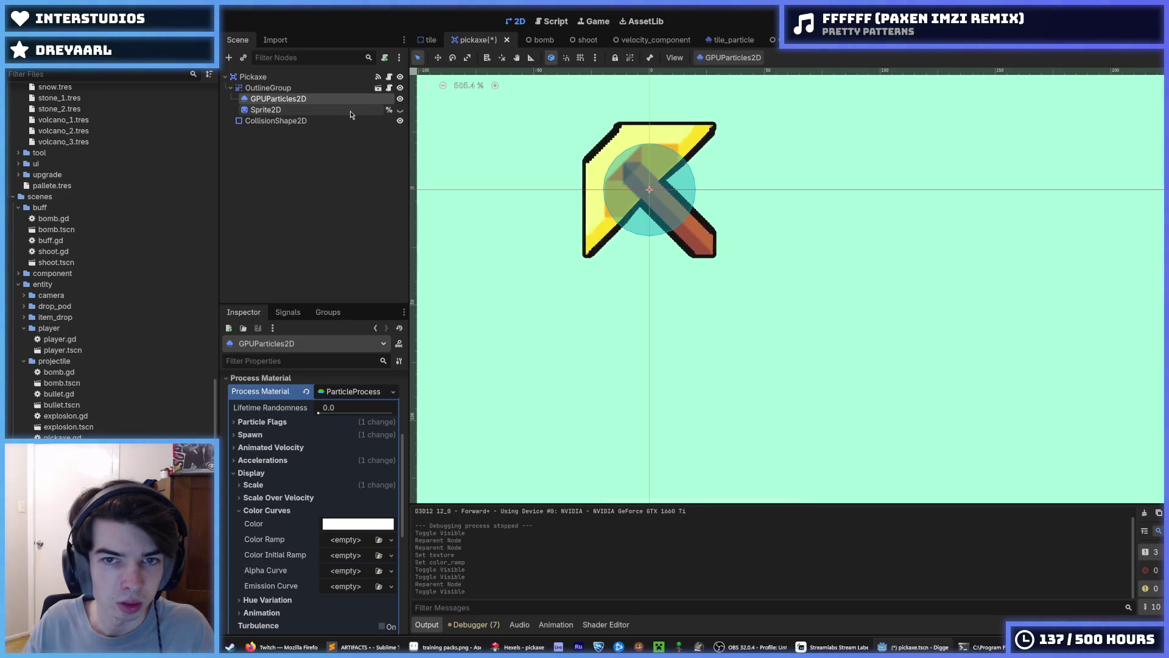
- Collapse the process material's colour curve, scale and display sections
scroll(299, 426, "down", 5)
scroll(286, 501, "up", 5)
scroll(286, 500, "up", 1)
scroll(286, 501, "down", 2)
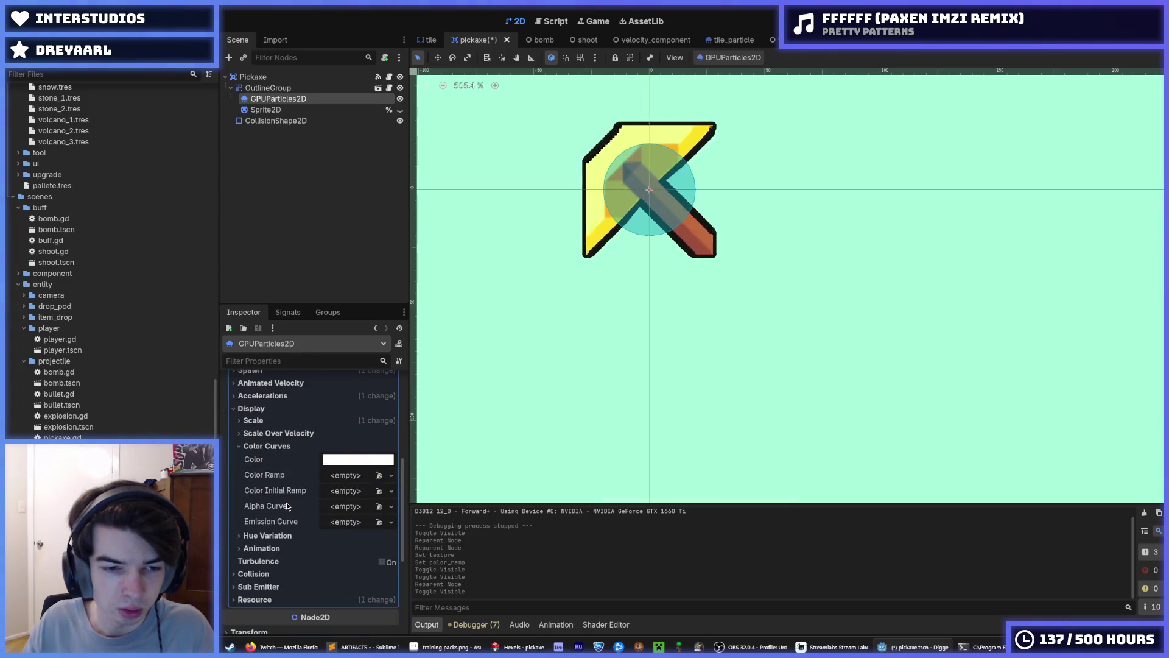
left_click(267, 446)
left_click(280, 422)
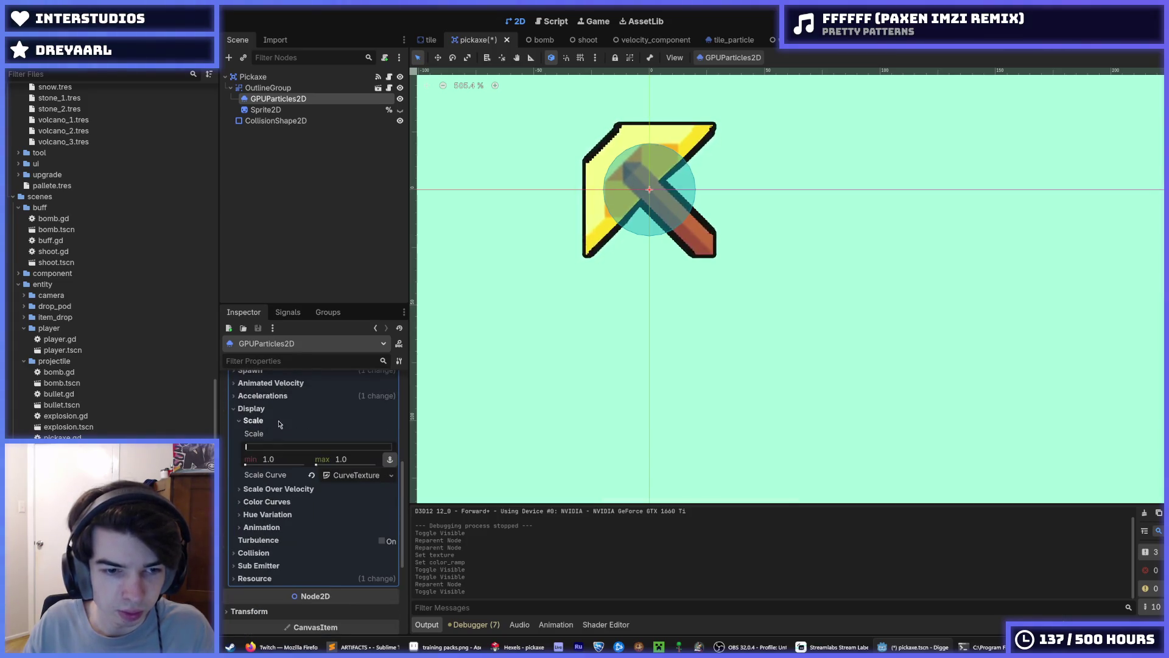
left_click(279, 421)
left_click(263, 409)
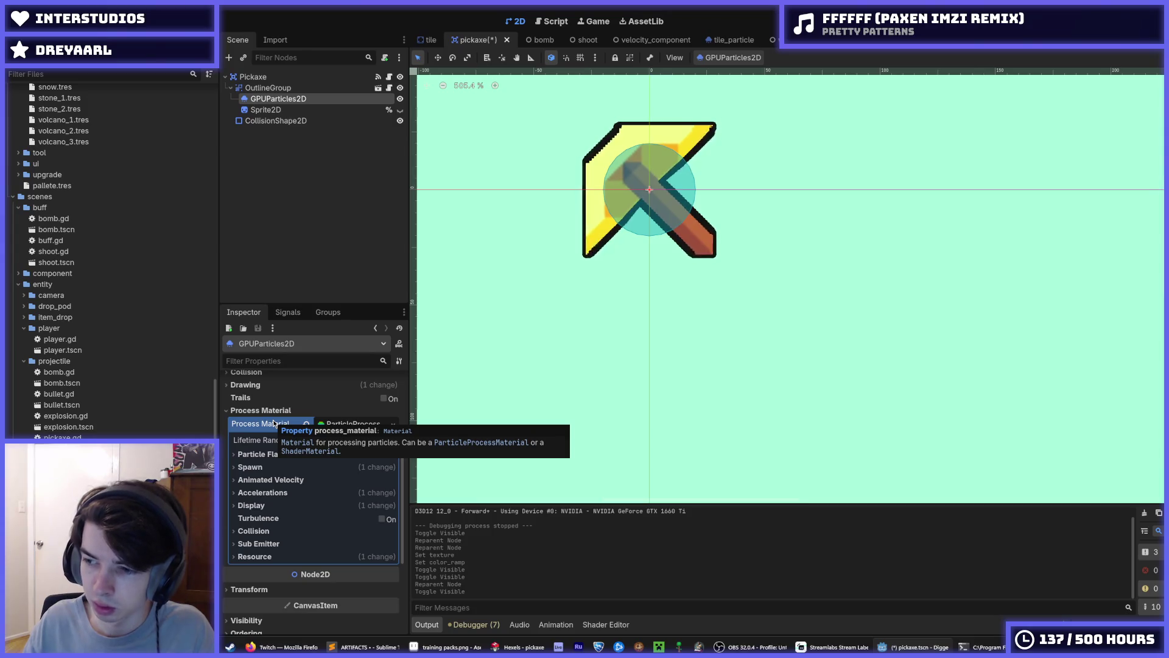
scroll(273, 423, "up", 2)
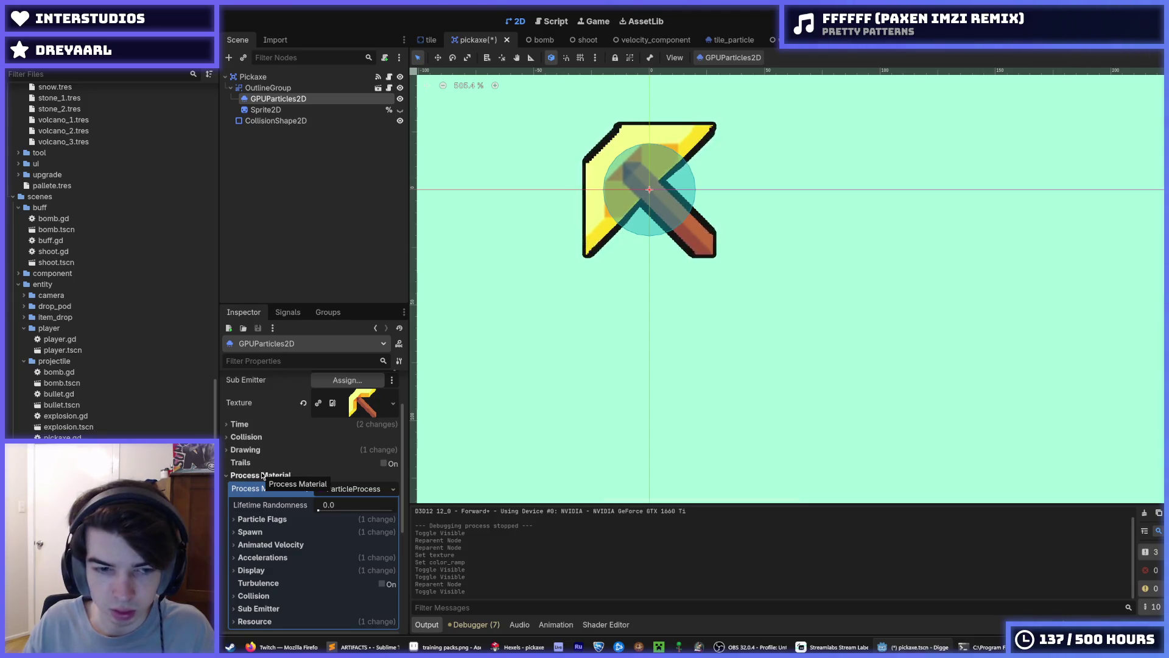
- Check the emitter's flags, drawing, collision, time (0.1 s lifetime) and process material sections
left_click(272, 519)
left_click(271, 519)
left_click(252, 474)
left_click(246, 450)
left_click(246, 450)
left_click(247, 436)
left_click(247, 437)
left_click(247, 424)
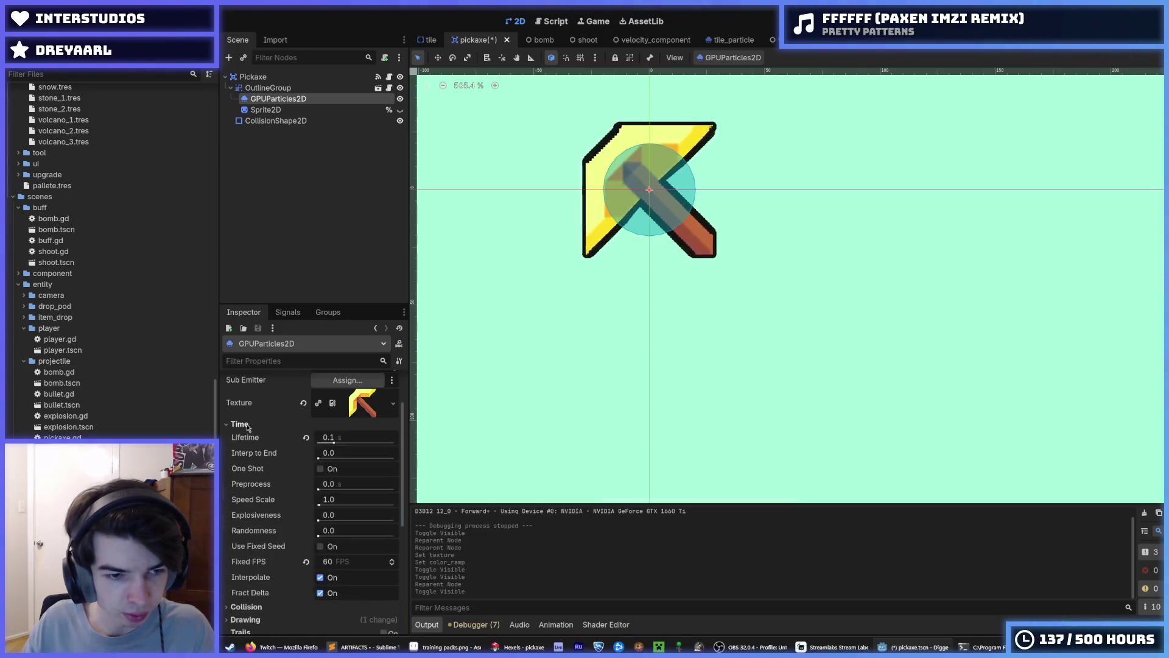
left_click(247, 424)
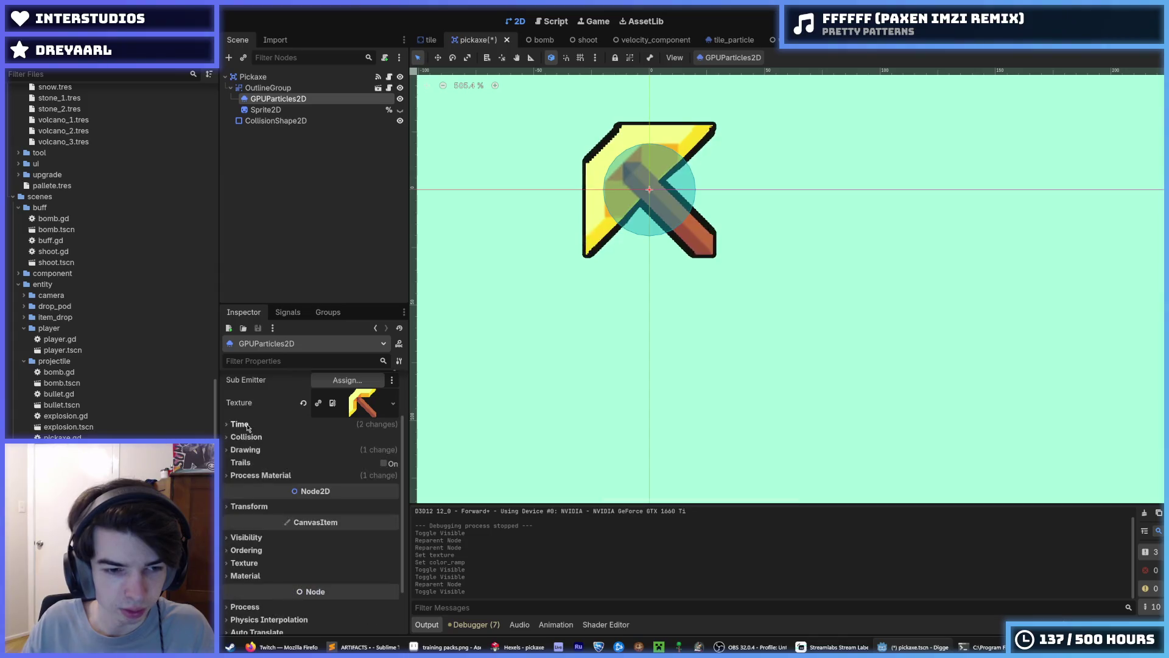
left_click(261, 475)
left_click(256, 474)
left_click(246, 452)
left_click(246, 452)
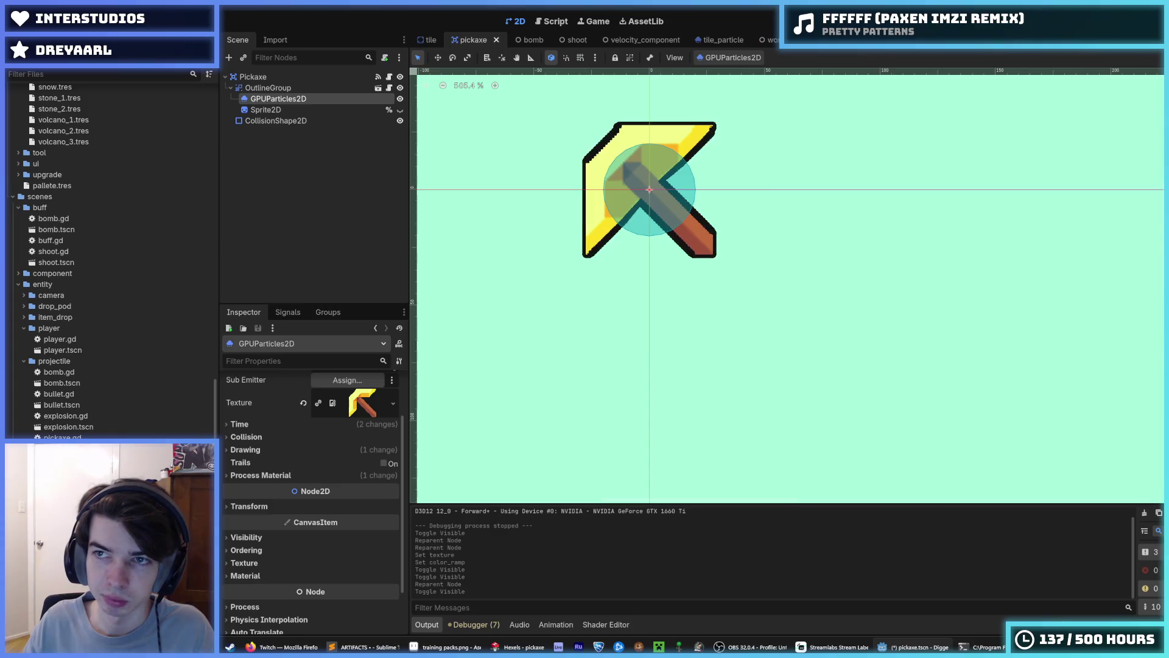
- Playtest the game, moving the miner up toward the surface, then stop it
key("F5")
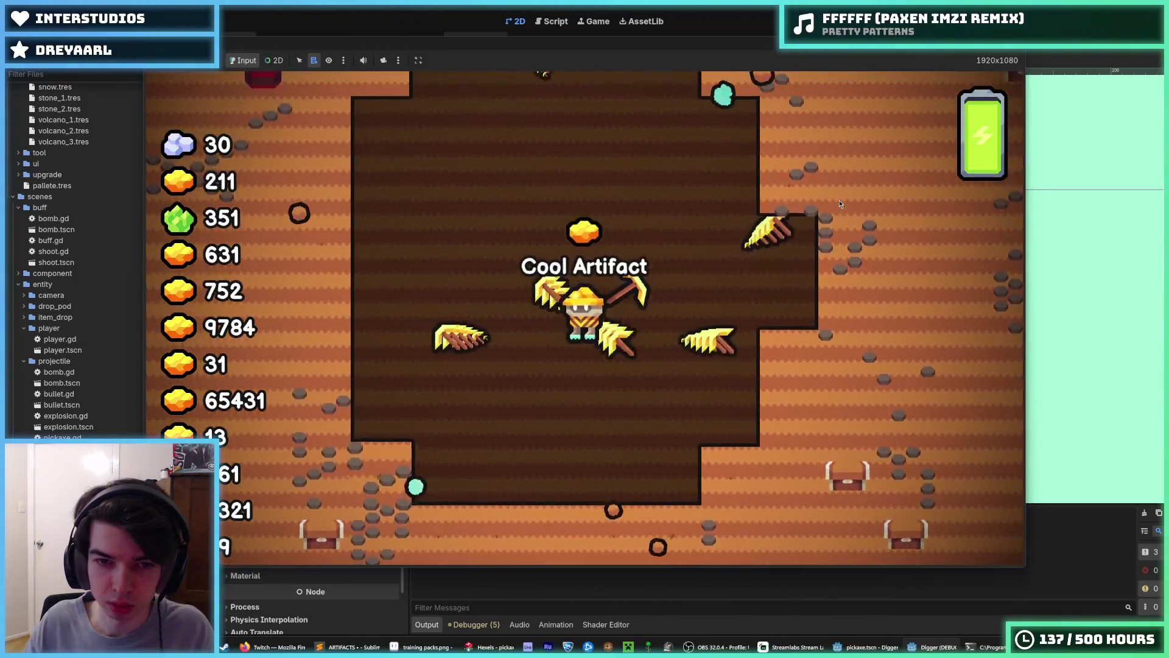
key("w")
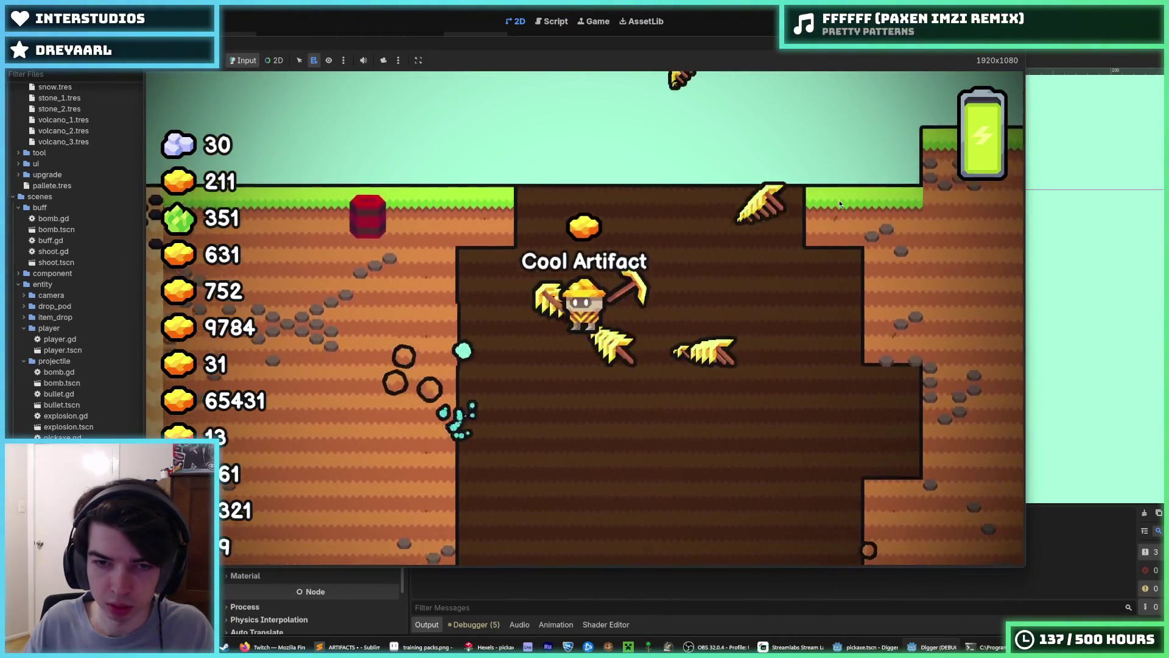
key("F8")
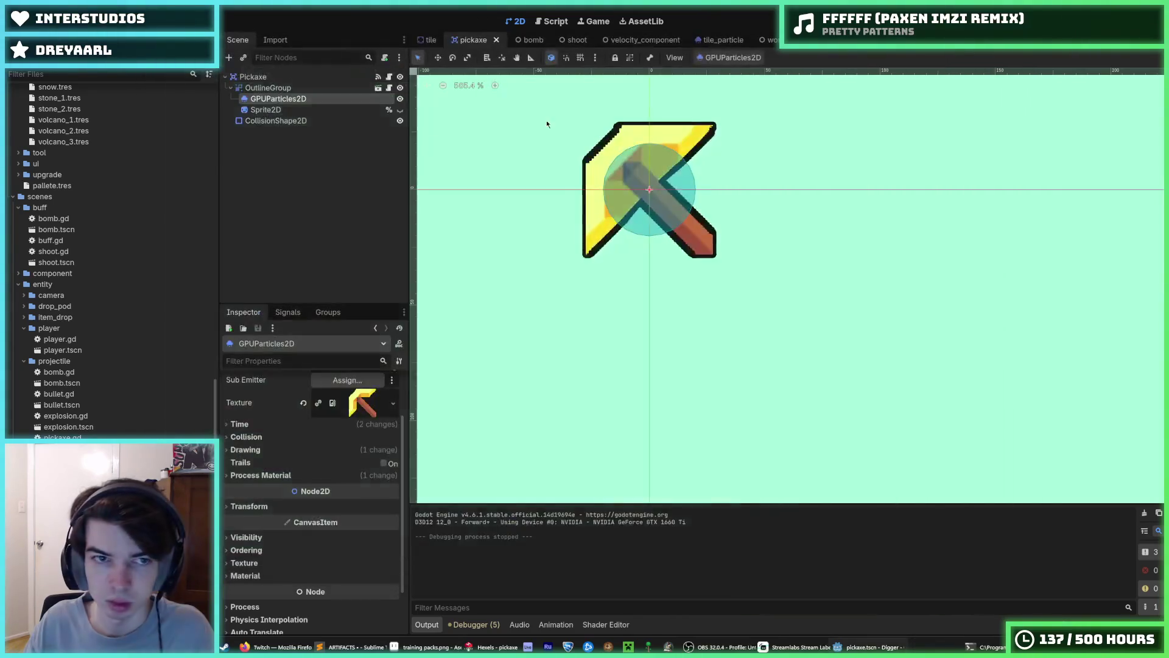
- Nest the particle emitter under the pickaxe sprite, save, and playtest by digging through ore
mouse_move(279, 99)
left_mouse_down()
mouse_move(311, 114)
mouse_move(318, 99)
left_mouse_up()
key("ctrl+s")
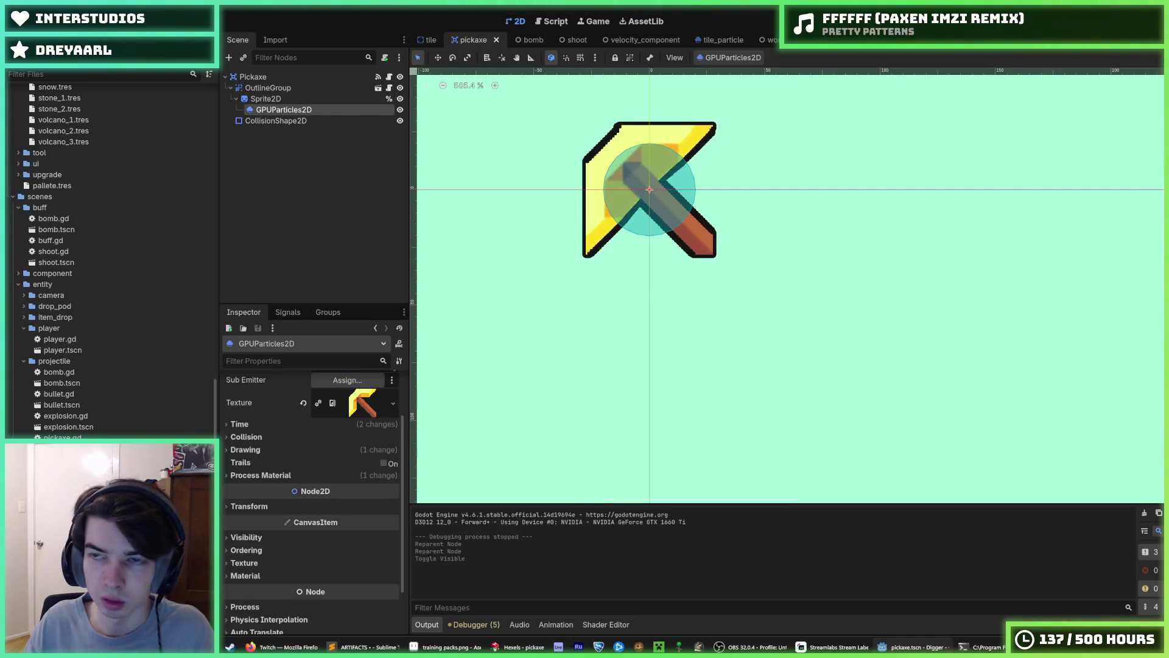
key("F5")
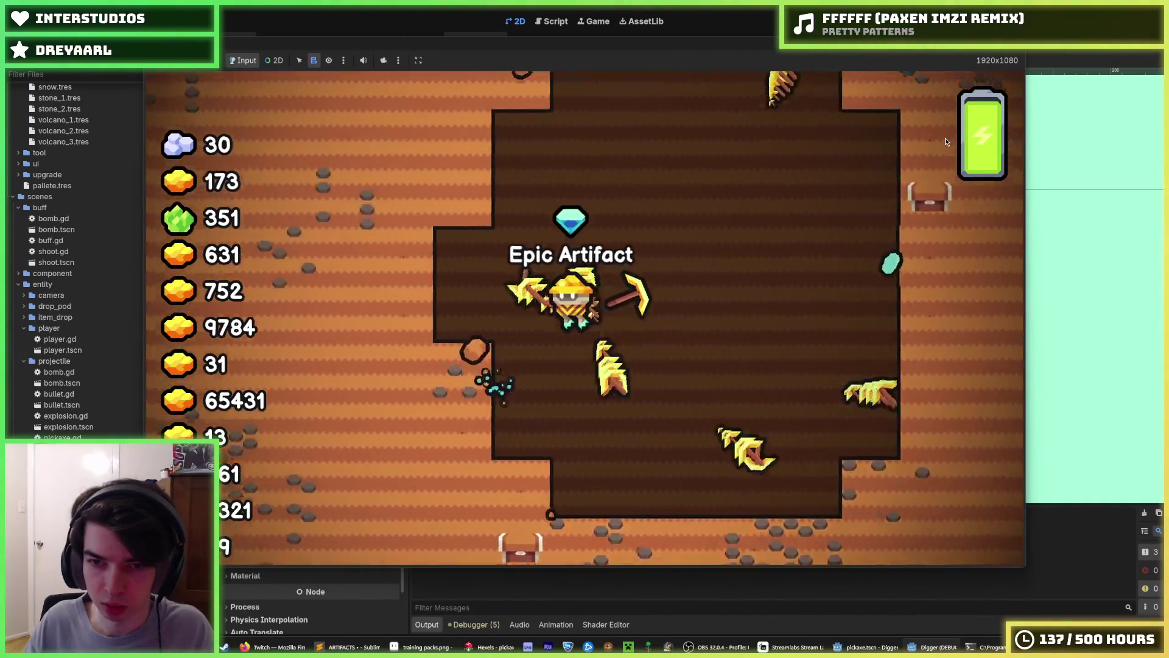
key("a")
key("a")
key("d")
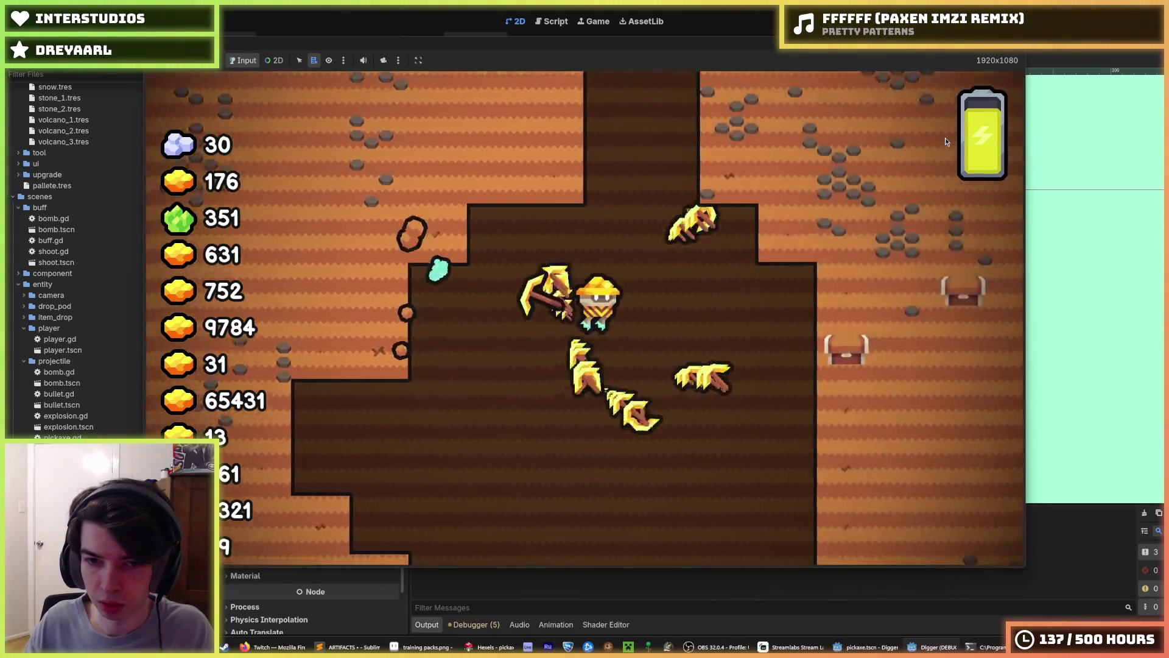
key("s")
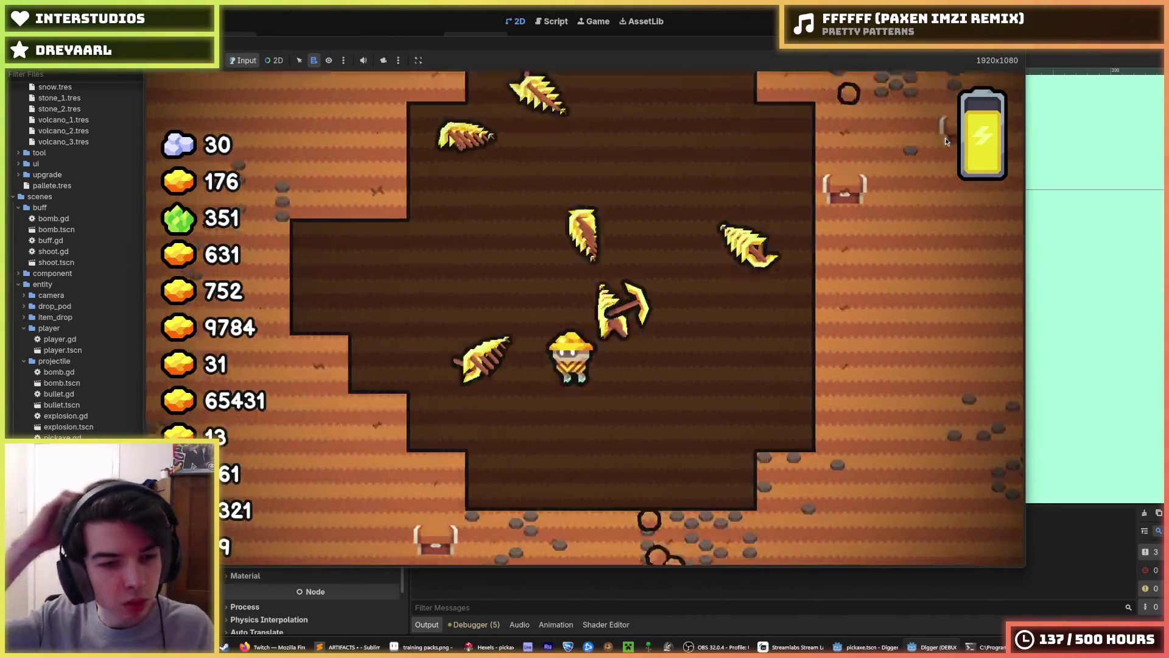
key("a")
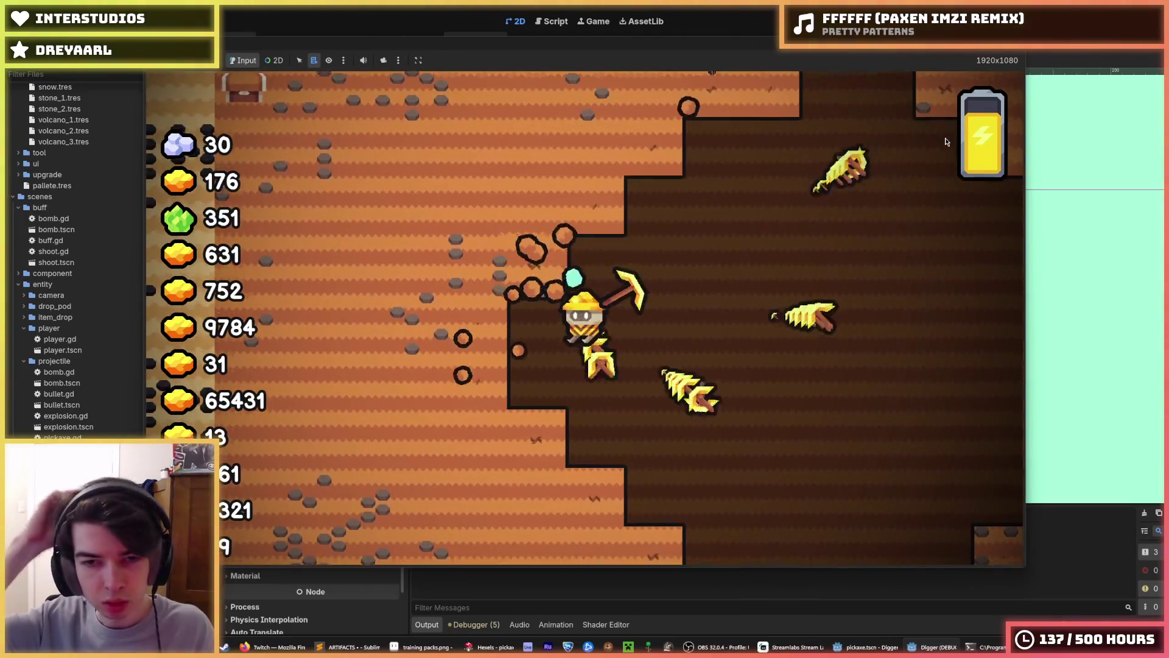
key("s")
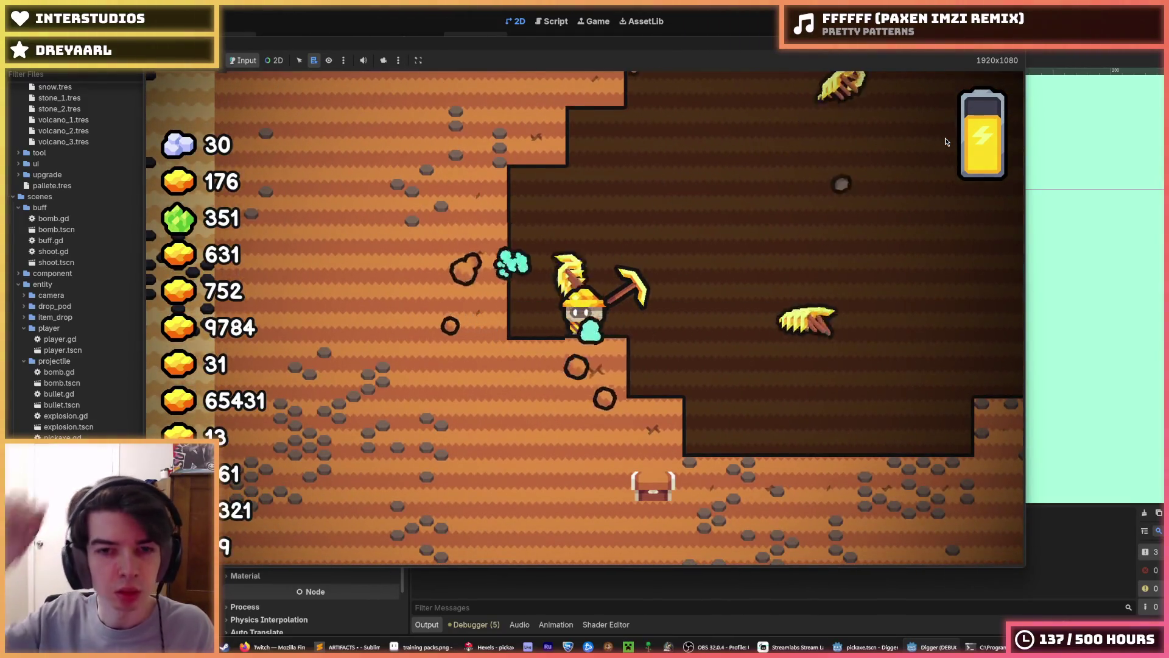
key("F8")
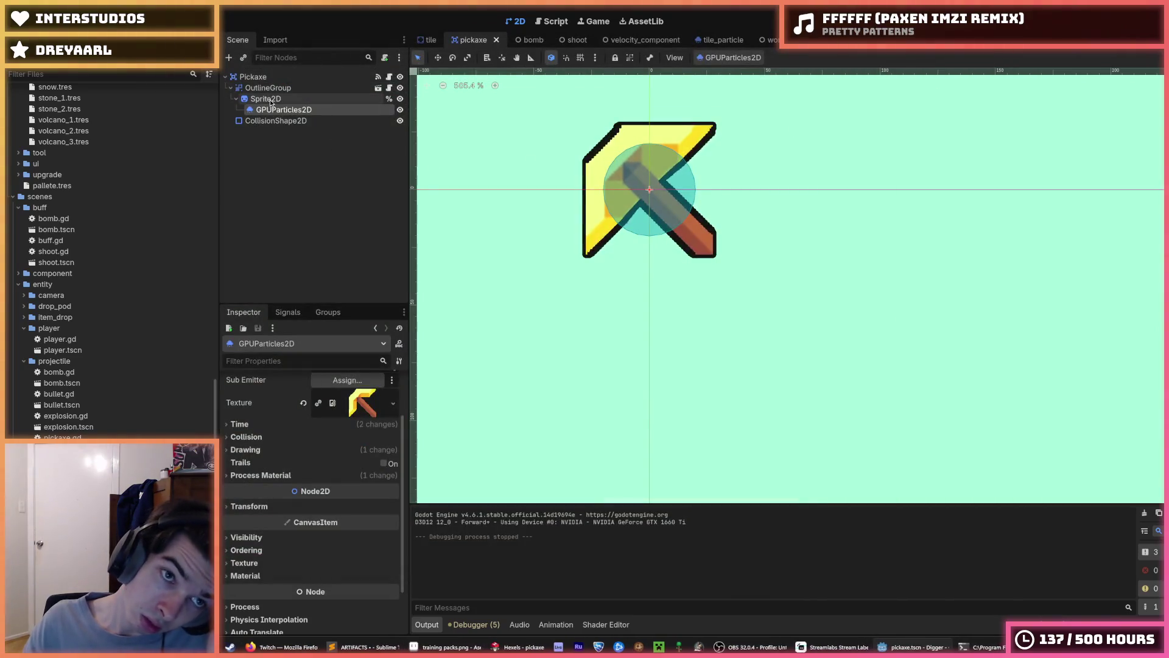
- Move the particle emitter back out to follow the sprite under OutlineGroup
left_click(271, 101)
left_click(249, 483)
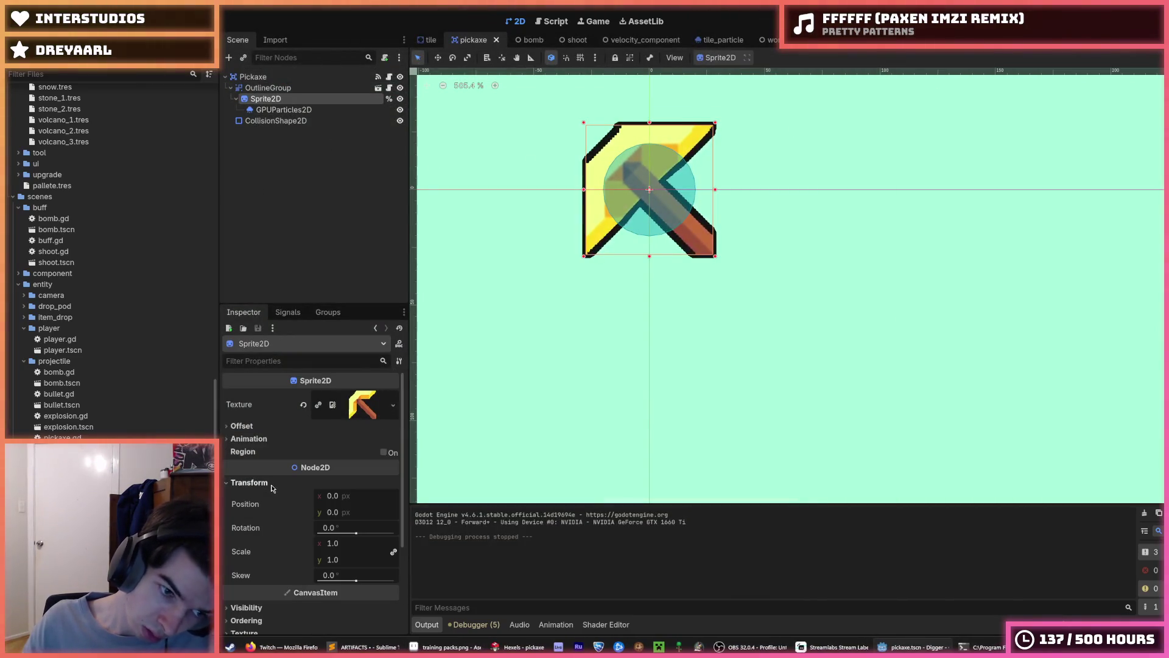
left_click_drag(281, 110, 259, 102)
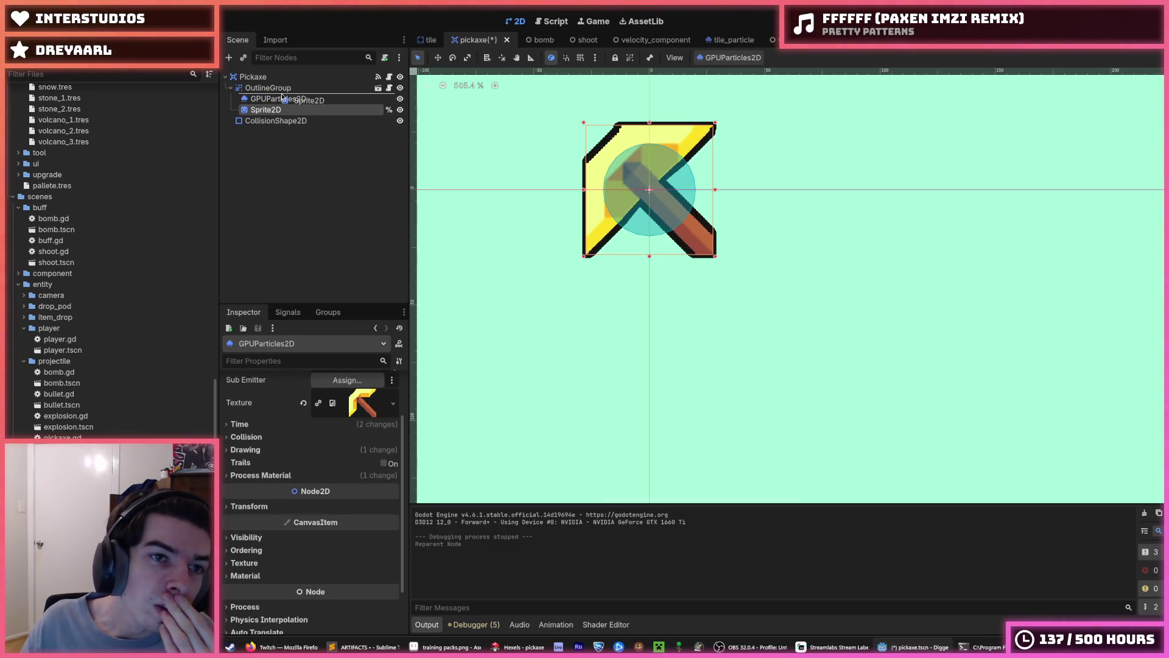
scroll(247, 439, "down", 2)
left_click(251, 449)
left_click(251, 449)
left_click(251, 449)
left_click(254, 452)
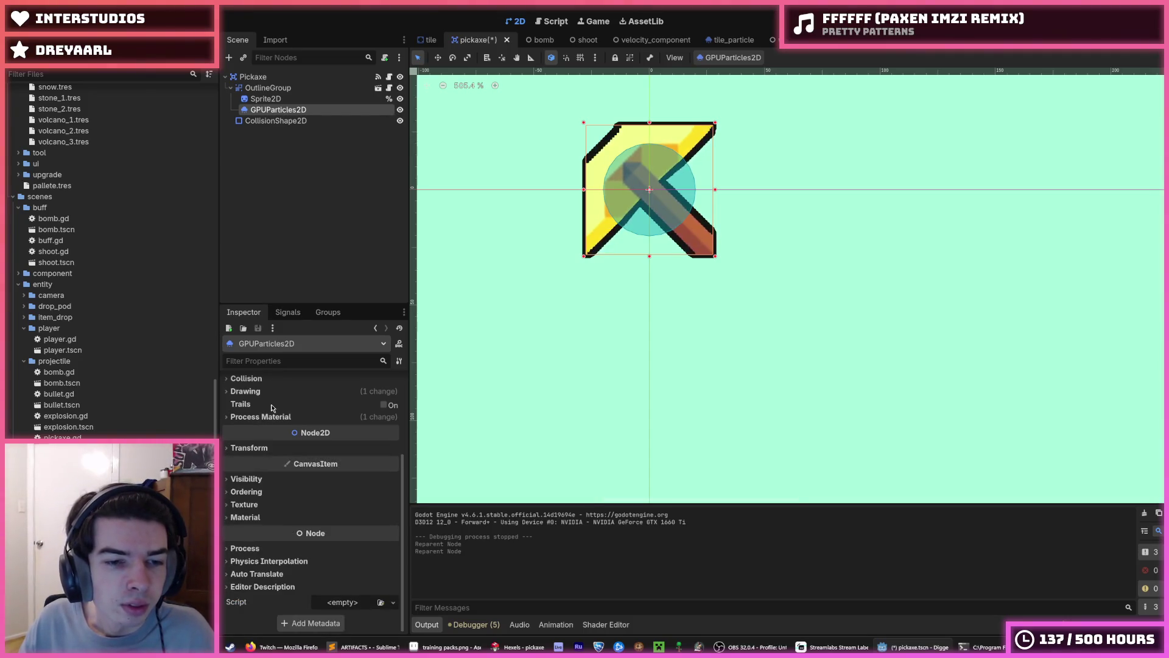
- Review the emitter's drawing, ordering and visibility settings, then expand its process material
left_click(246, 391)
left_click(246, 391)
left_click(246, 491)
scroll(261, 489, "down", 2)
left_click(244, 504)
left_click(244, 504)
left_click(247, 431)
left_click(247, 431)
scroll(268, 455, "up", 4)
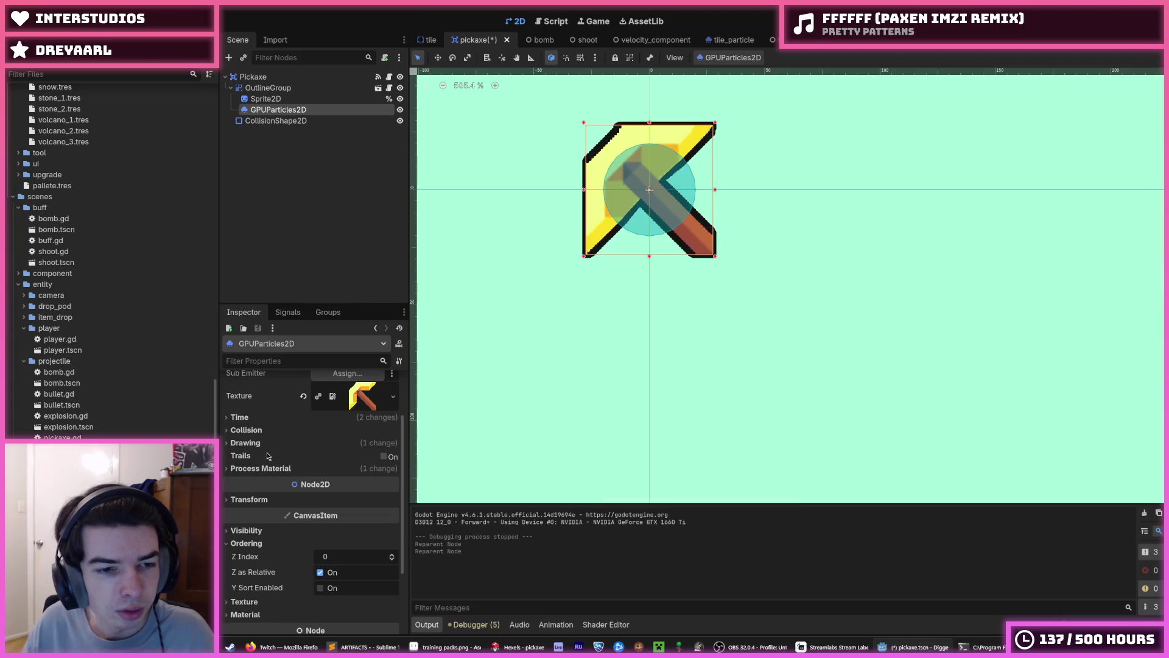
left_click(272, 470)
scroll(282, 538, "down", 3)
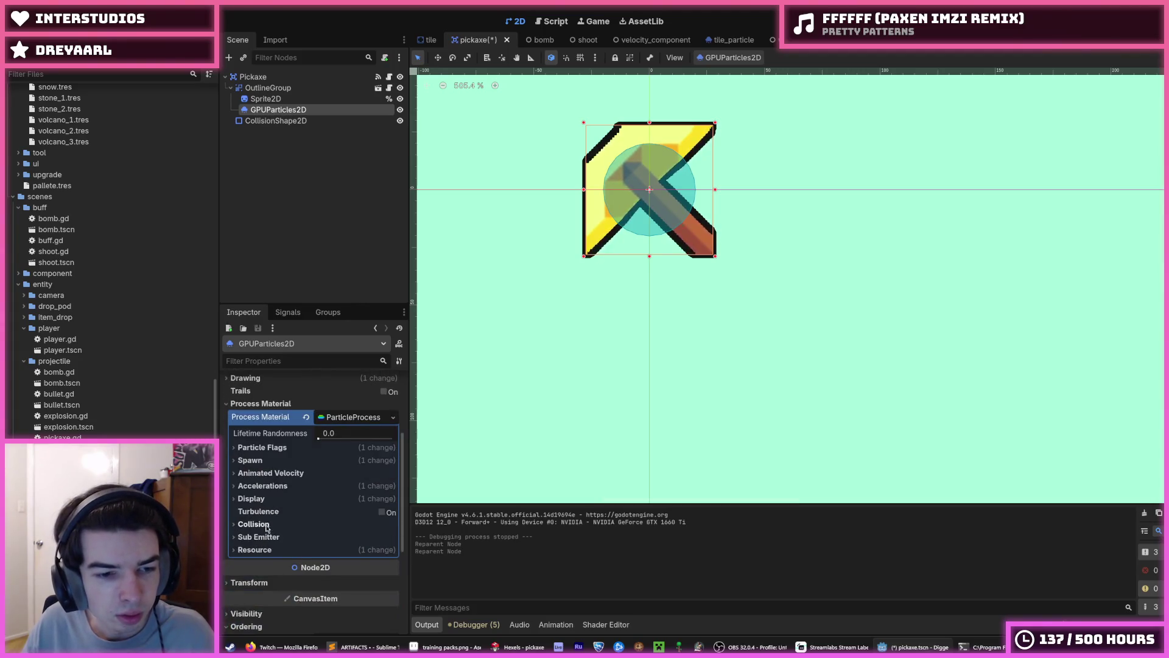
- Set the particle Color in Color Curves to white at intensity 10 and run the game
left_click(258, 499)
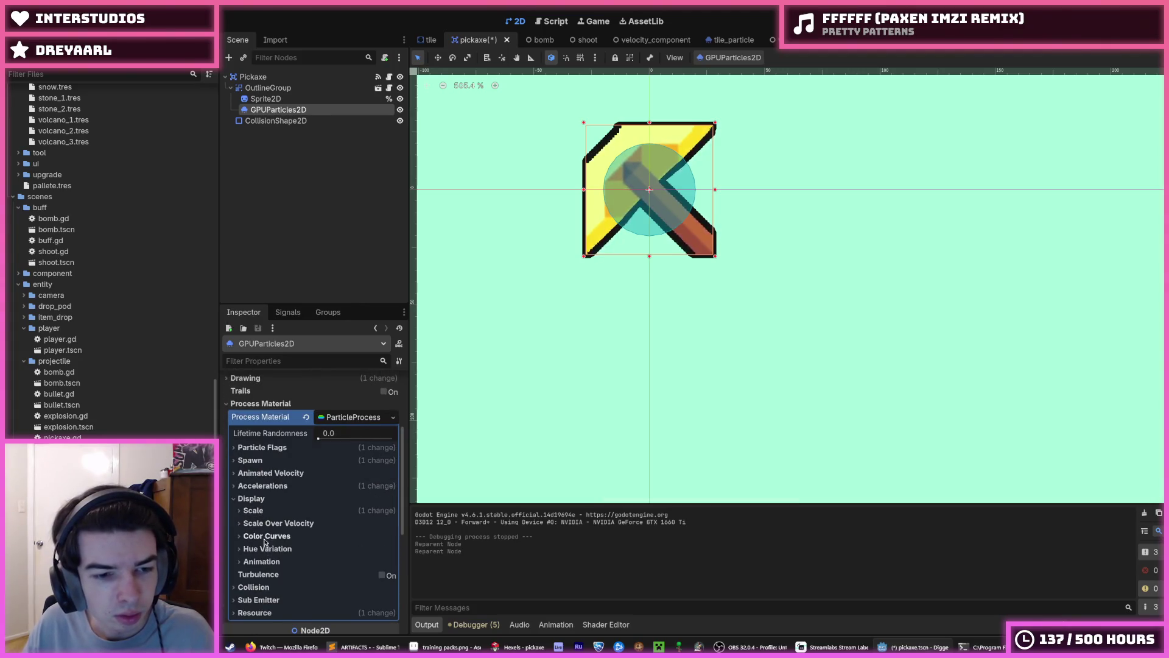
left_click(265, 538)
left_click(345, 564)
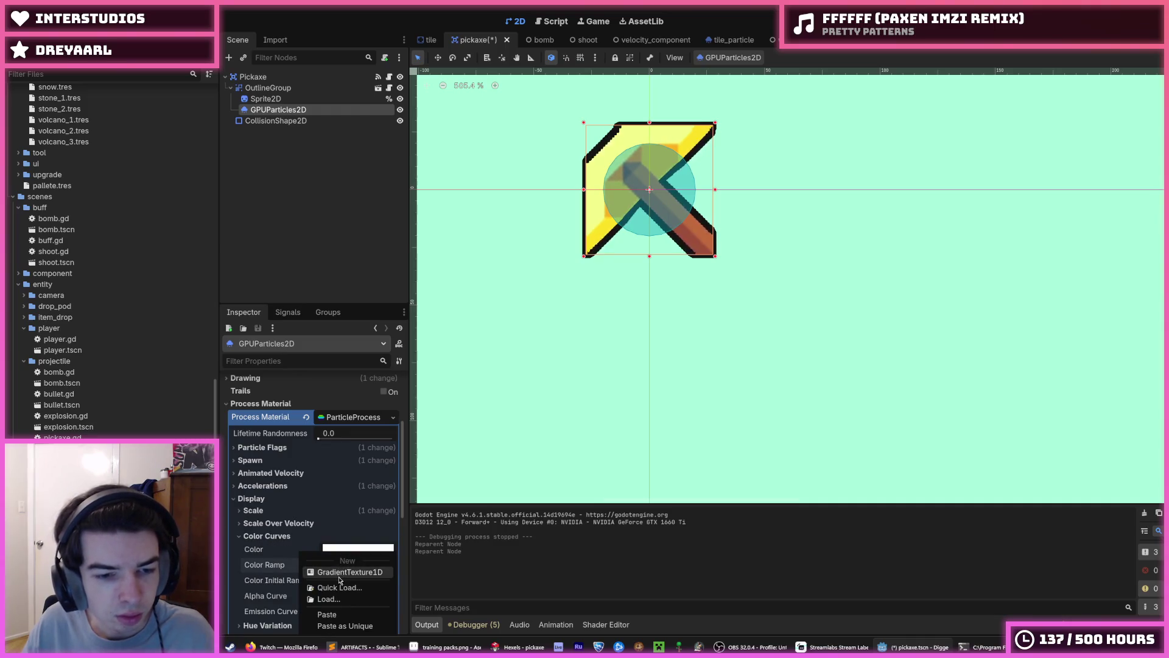
left_click(341, 551)
left_click(341, 551)
key("Return")
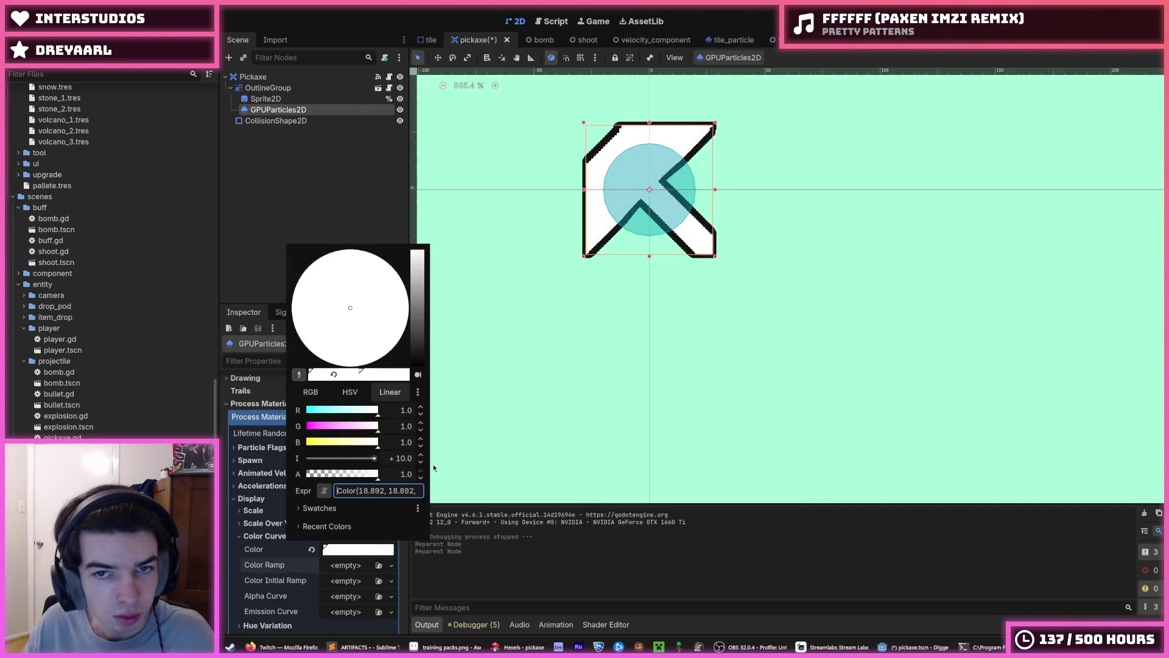
left_click(712, 341)
key("F5")
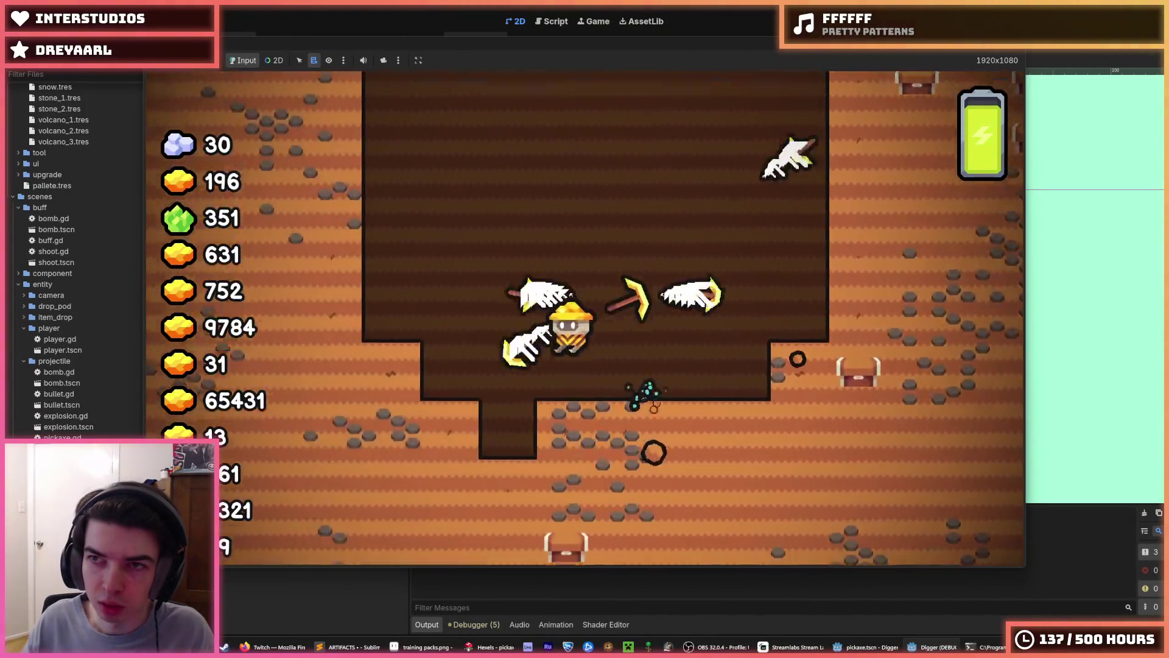
- Stop the playtest, save, and select the GPUParticles2D emitter in the pickaxe scene
key("F8")
key("ctrl+s")
left_click(309, 77)
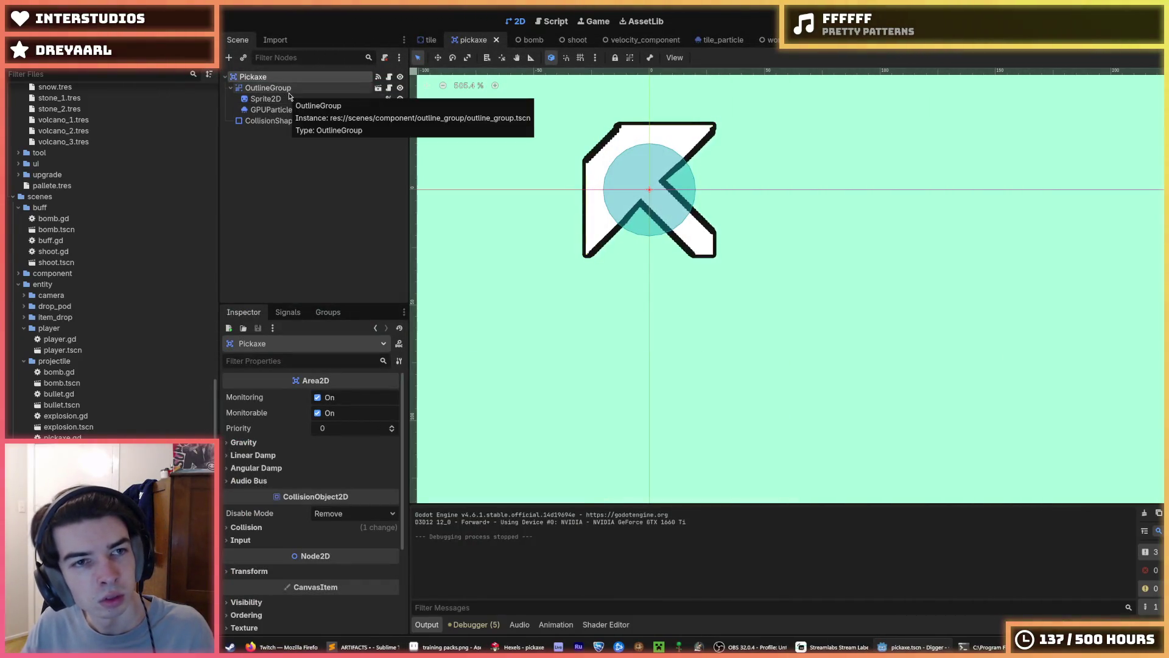
left_click(302, 101)
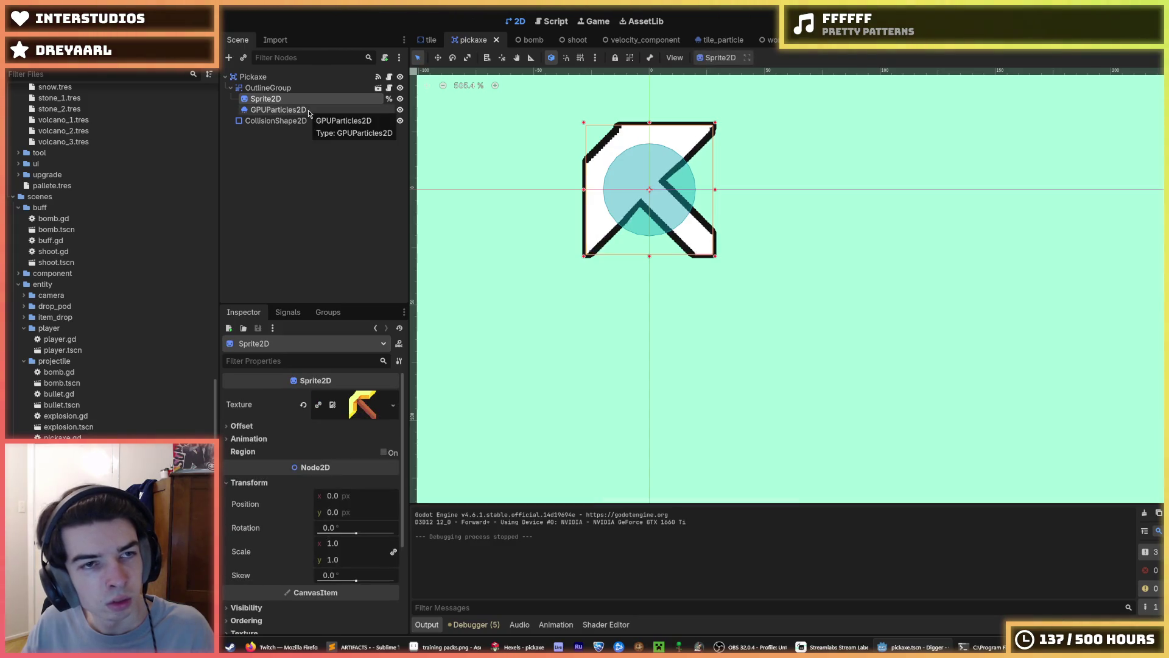
left_click(314, 112)
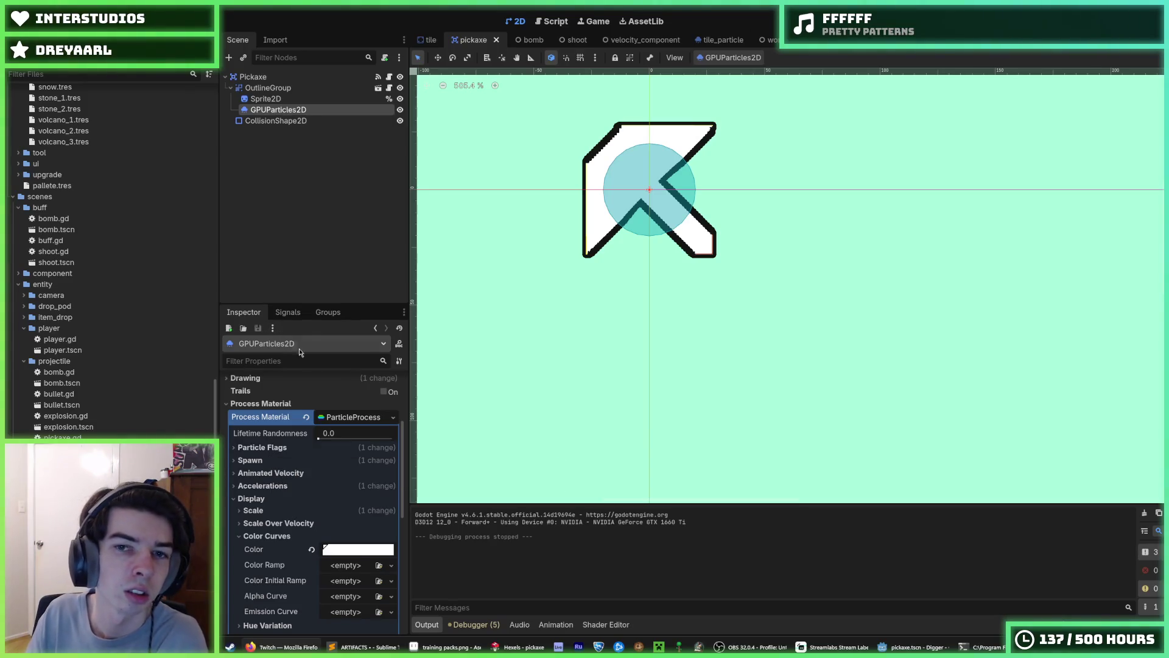
scroll(296, 450, "up", 4)
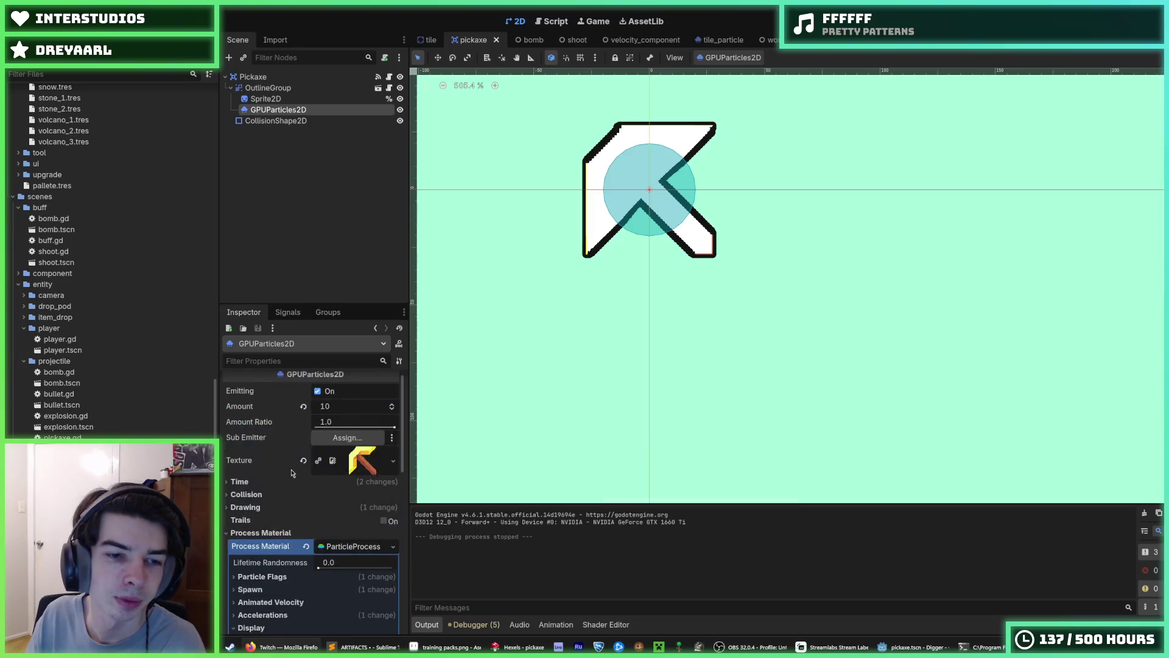
- Set the particle Amount to 2, save, and playtest the game briefly
type("2")
key("Return")
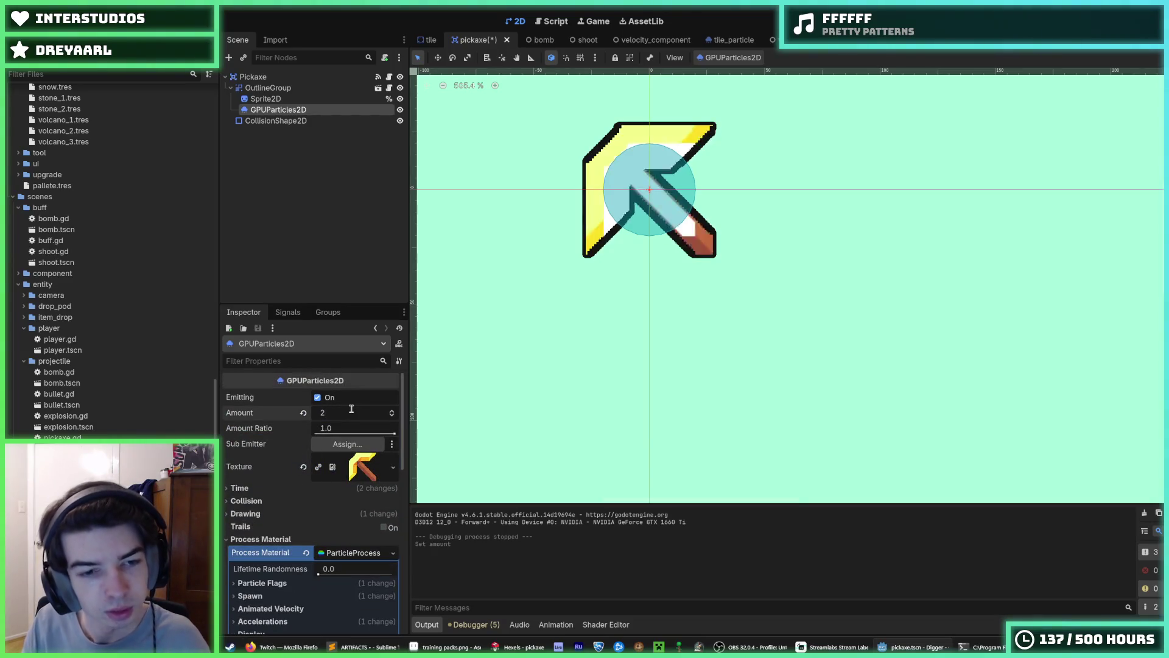
key("ctrl+s")
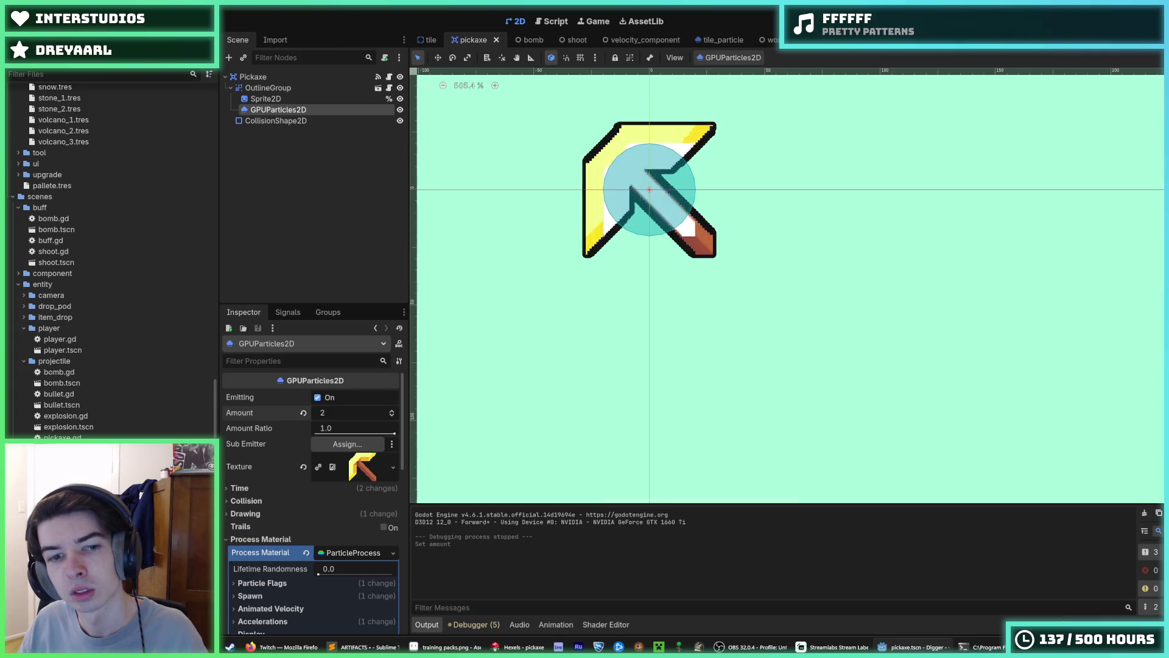
key("F5")
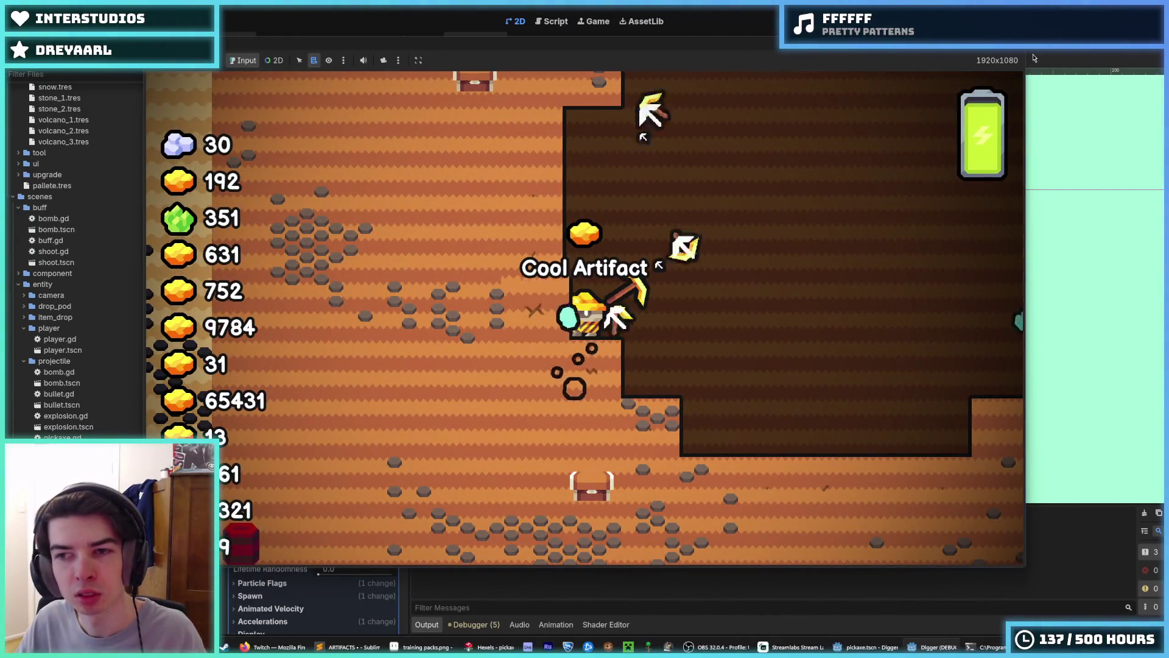
key("F8")
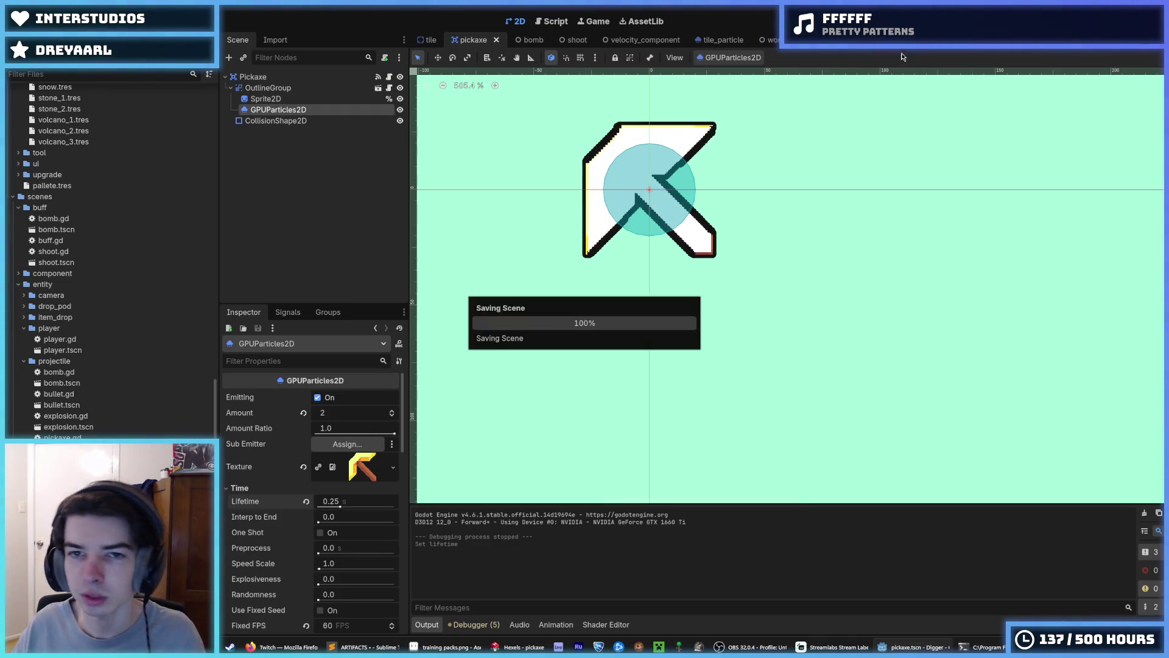
key("F5")
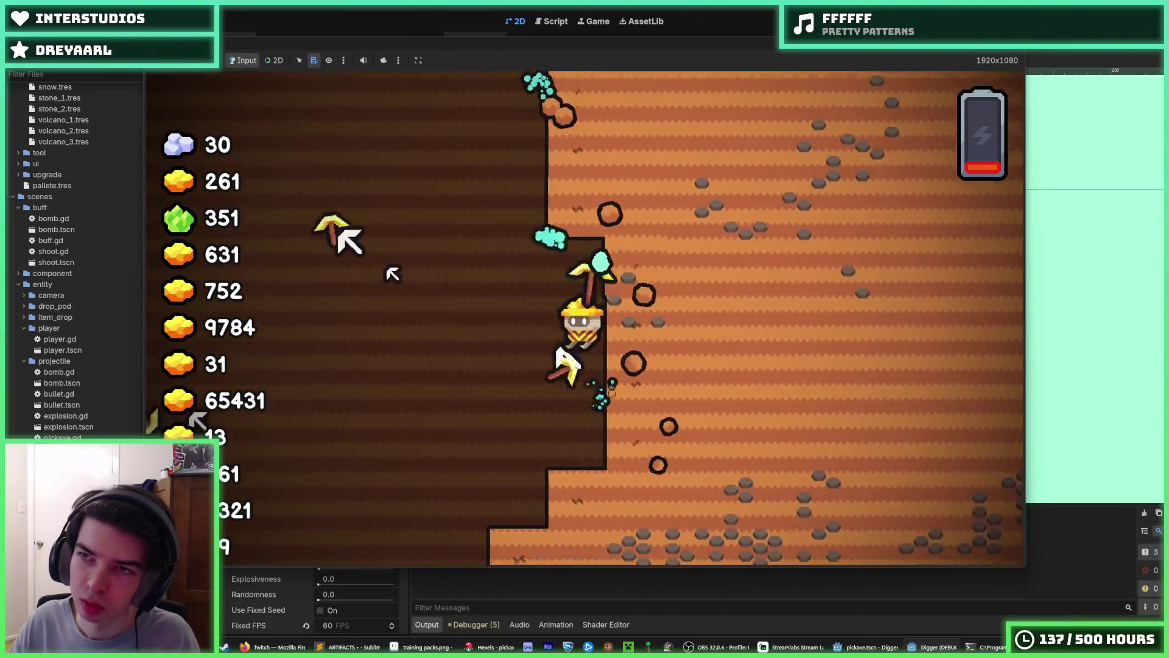
key("F8")
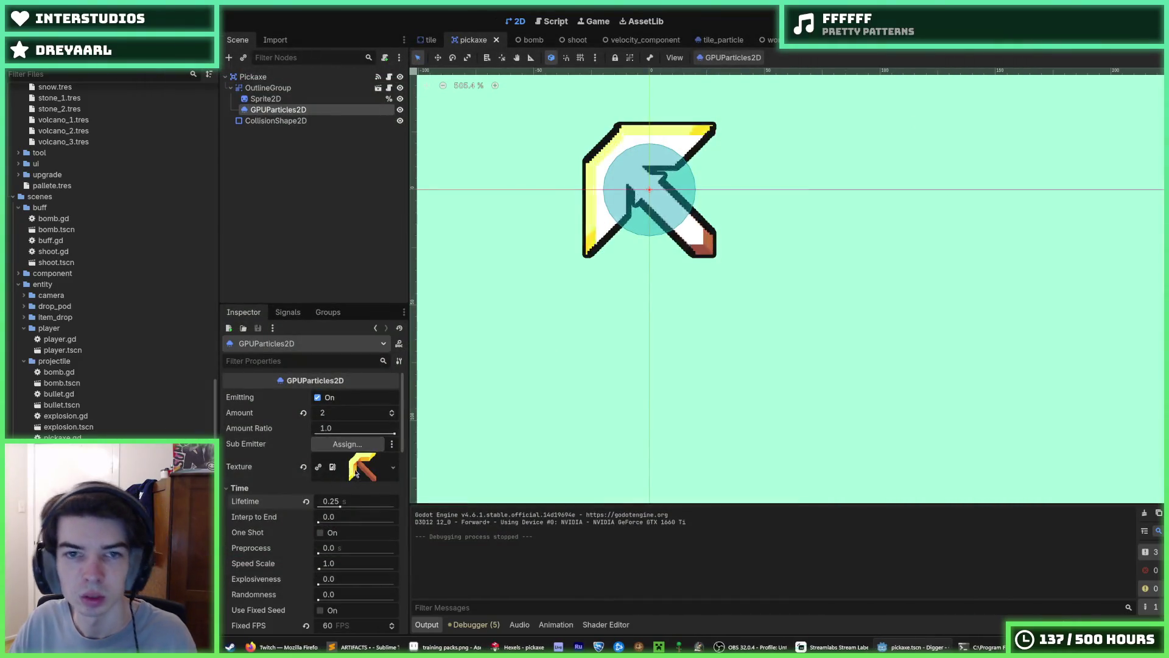
- Select the particle emitter, save pickaxe.tscn, and run the project
left_click(272, 121)
left_click(273, 101)
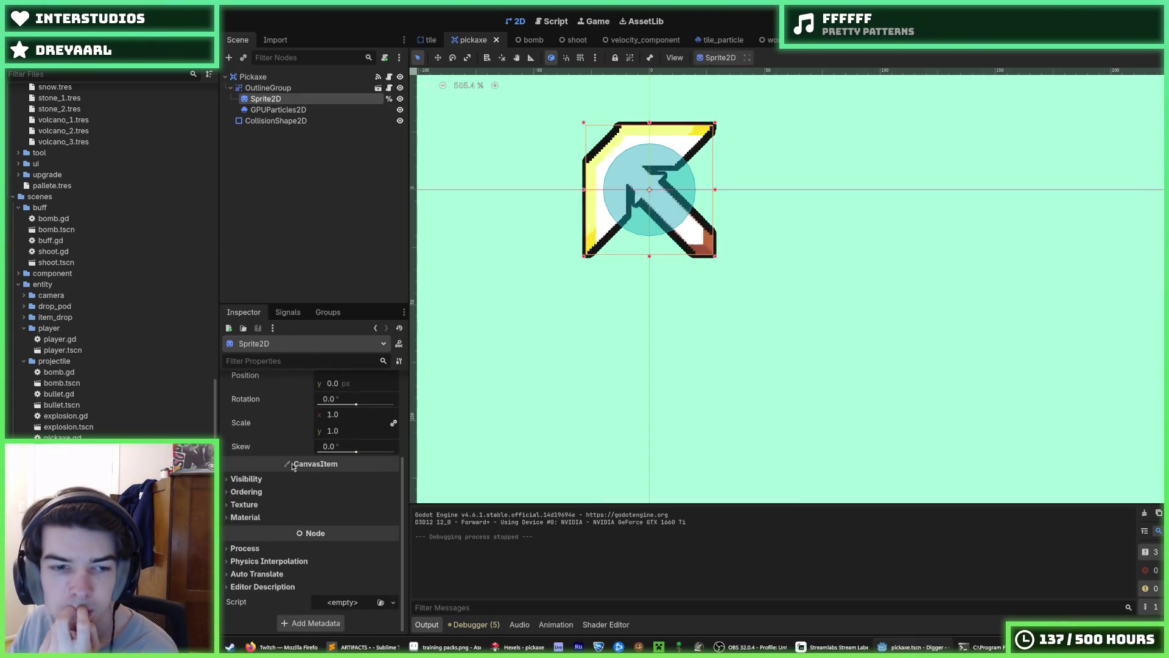
left_click(270, 120)
left_click(281, 110)
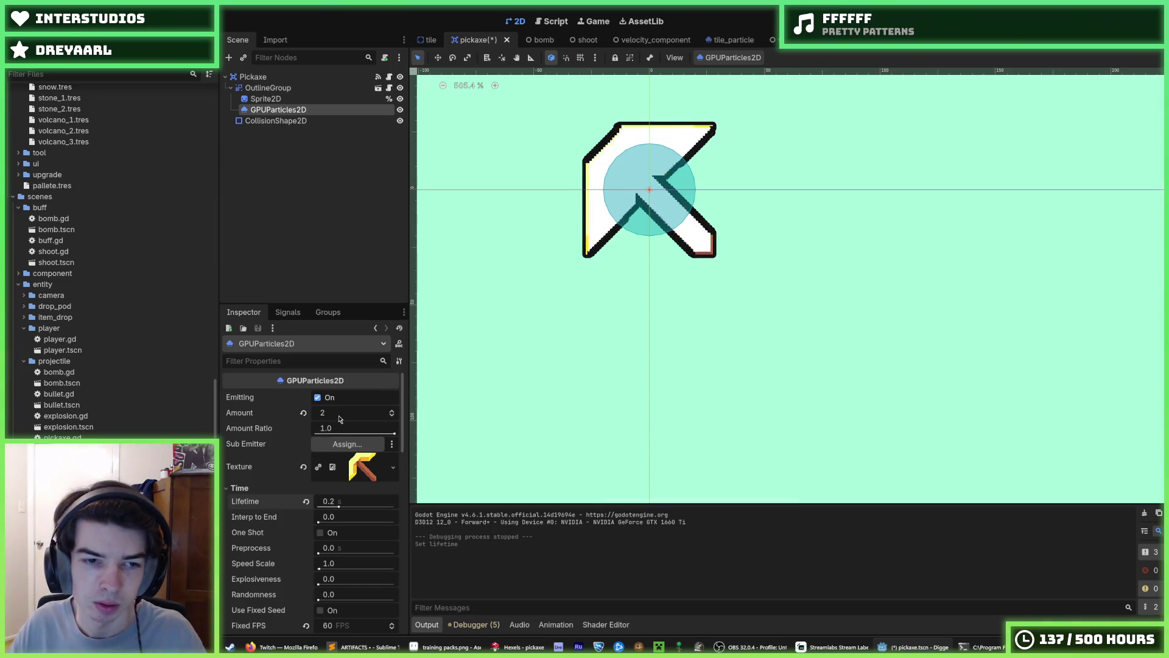
scroll(286, 520, "down", 10)
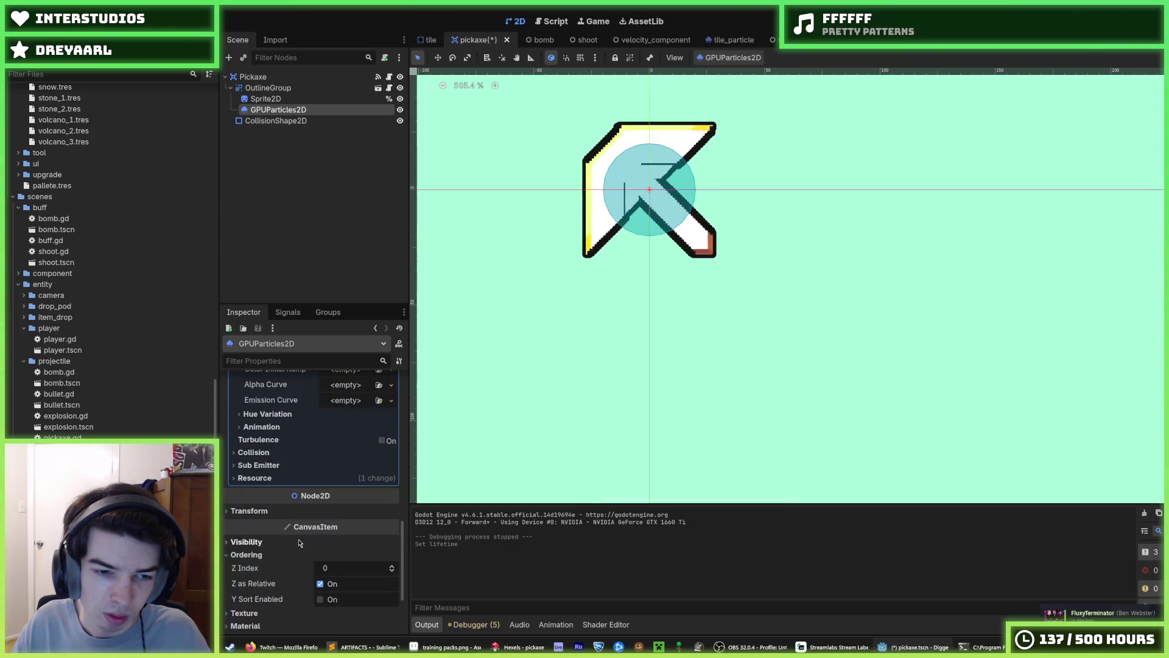
scroll(302, 548, "down", 1)
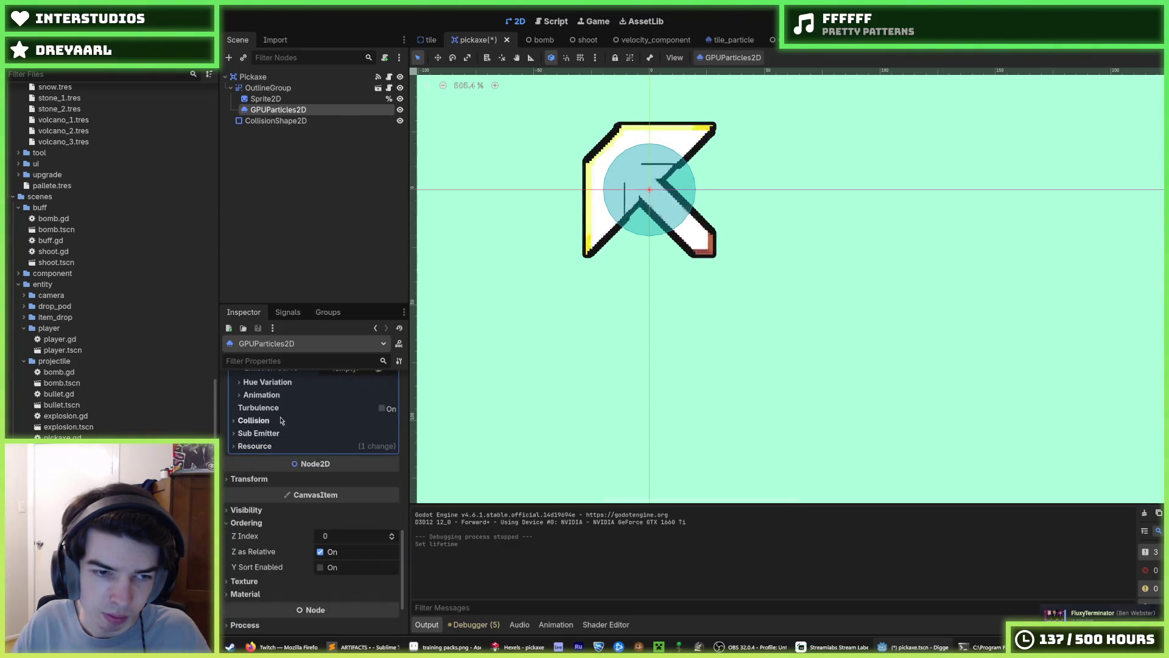
key("ctrl+s")
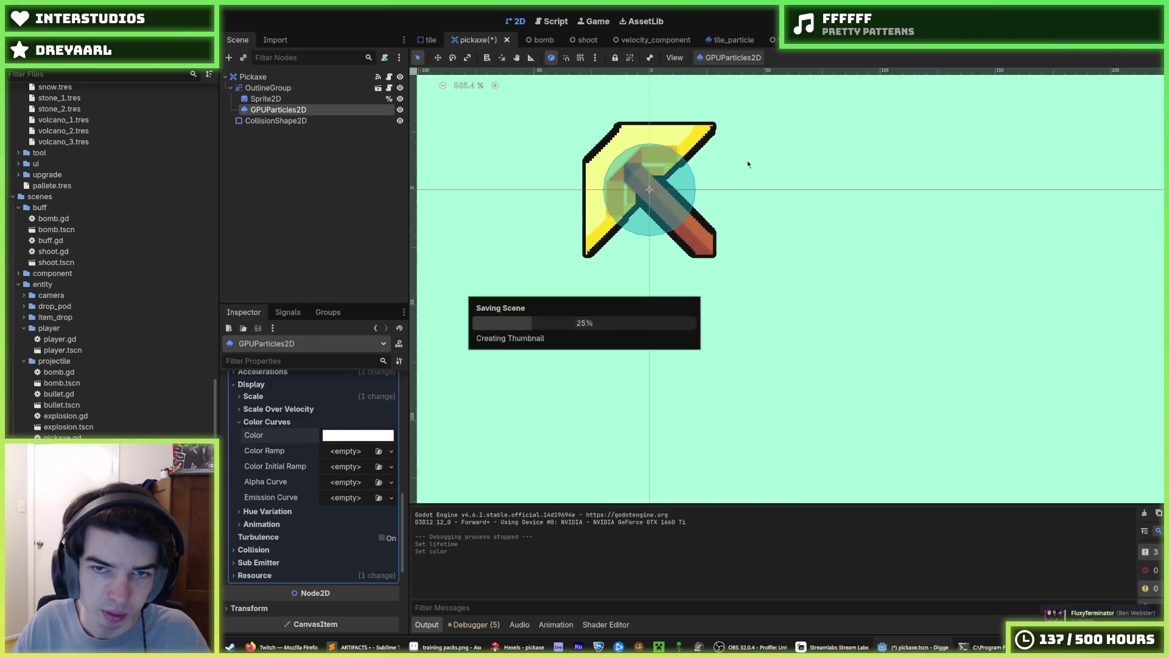
key("F5")
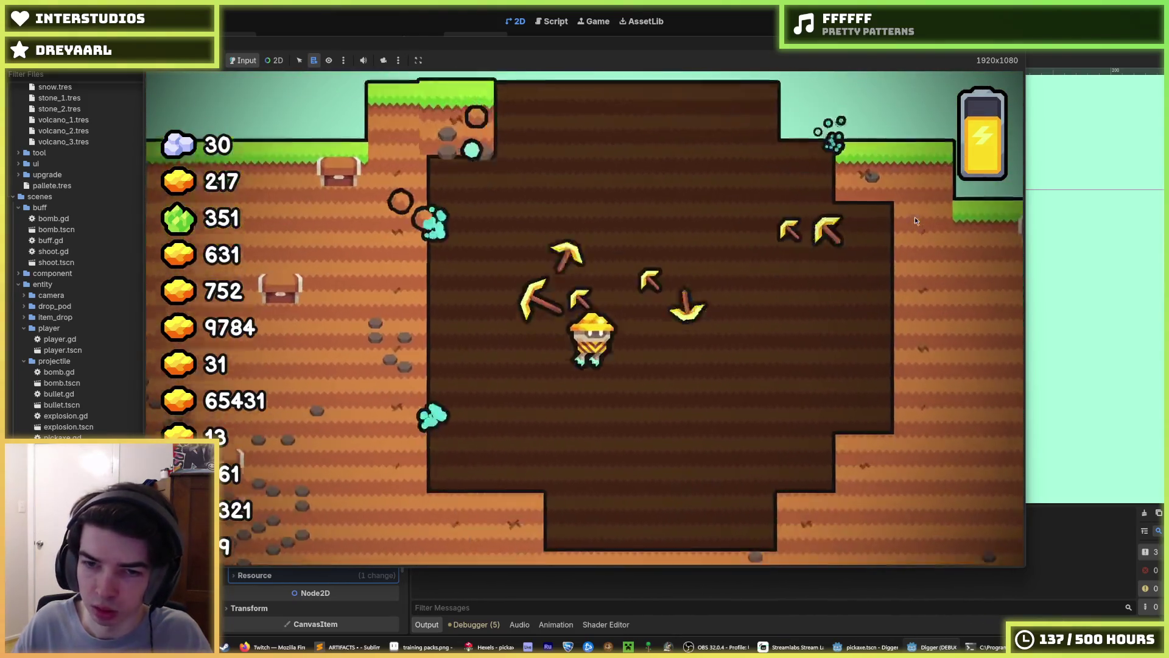
- Stop and relaunch the playtest, end it, then switch to the Script workspace for pickaxe.gd
key("F8")
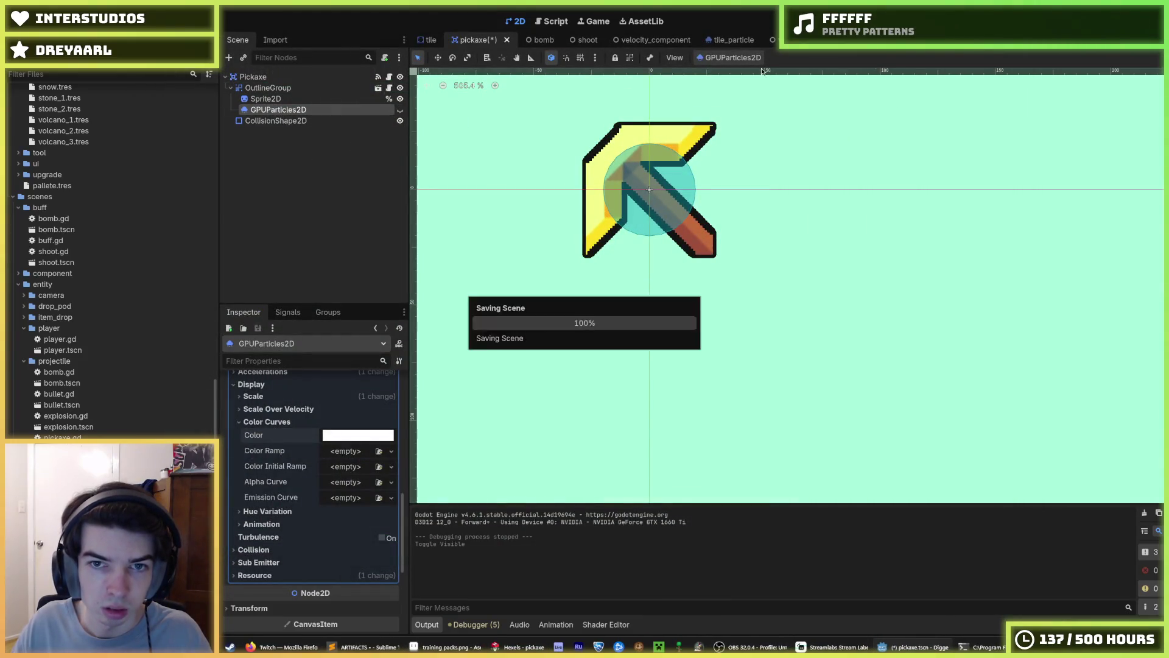
key("F5")
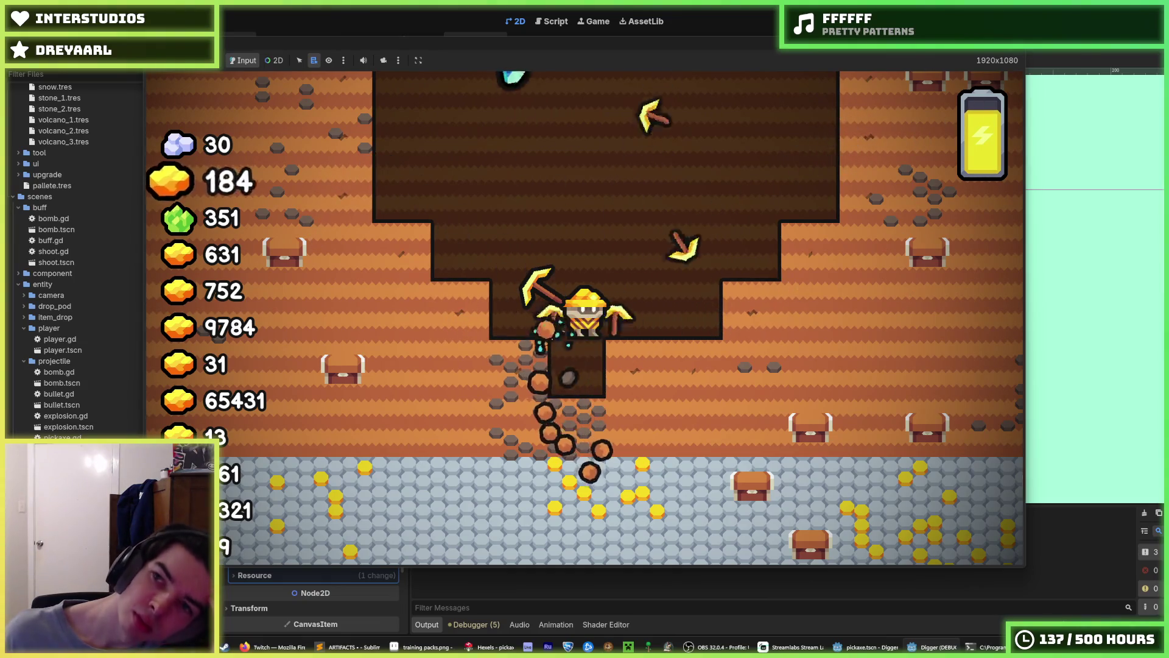
key("F8")
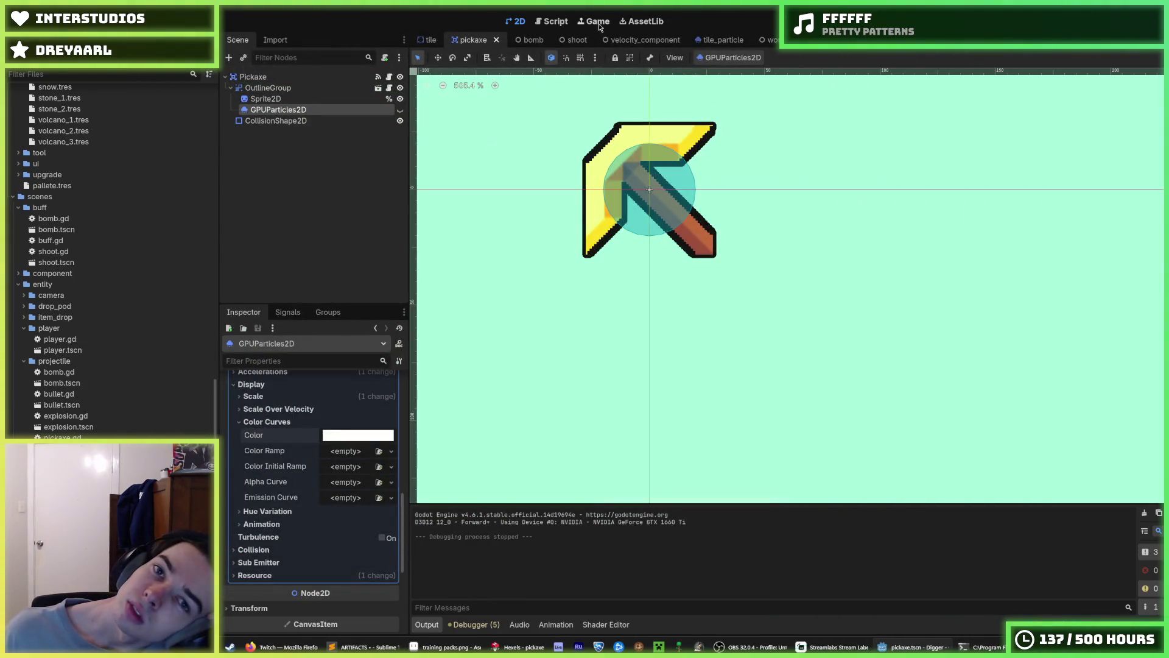
left_click(552, 23)
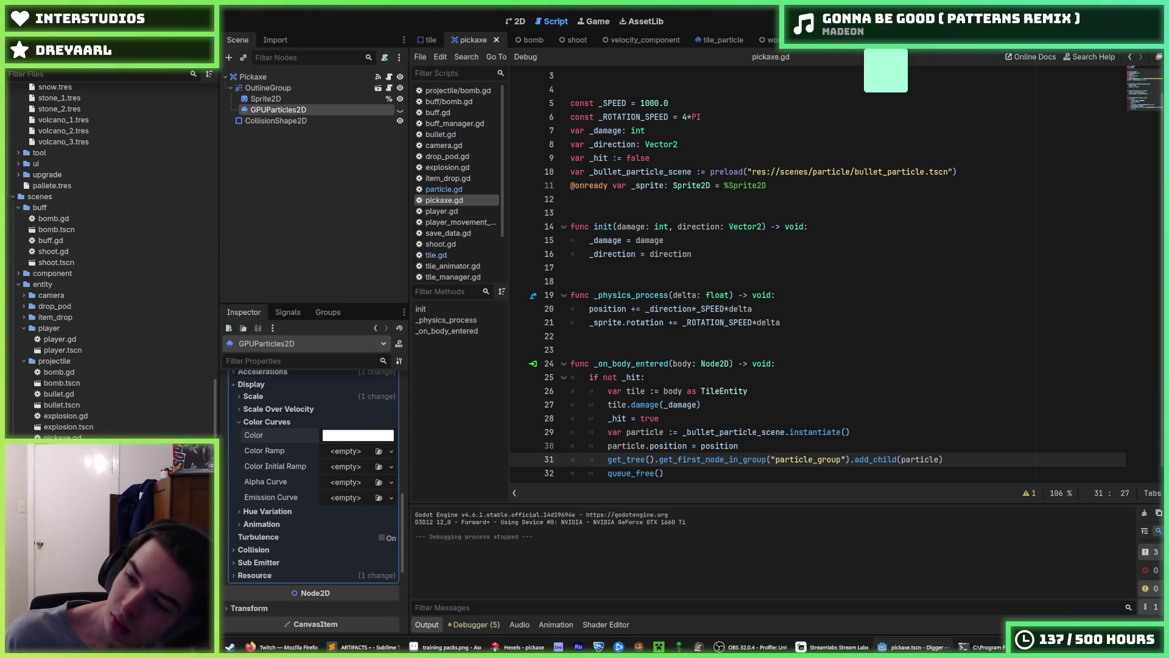
- Review the BulletParticle and tile_particle scenes, then duplicate tile_particle.tscn as tile_hit_particle.tscn
left_click(852, 172, "ctrl")
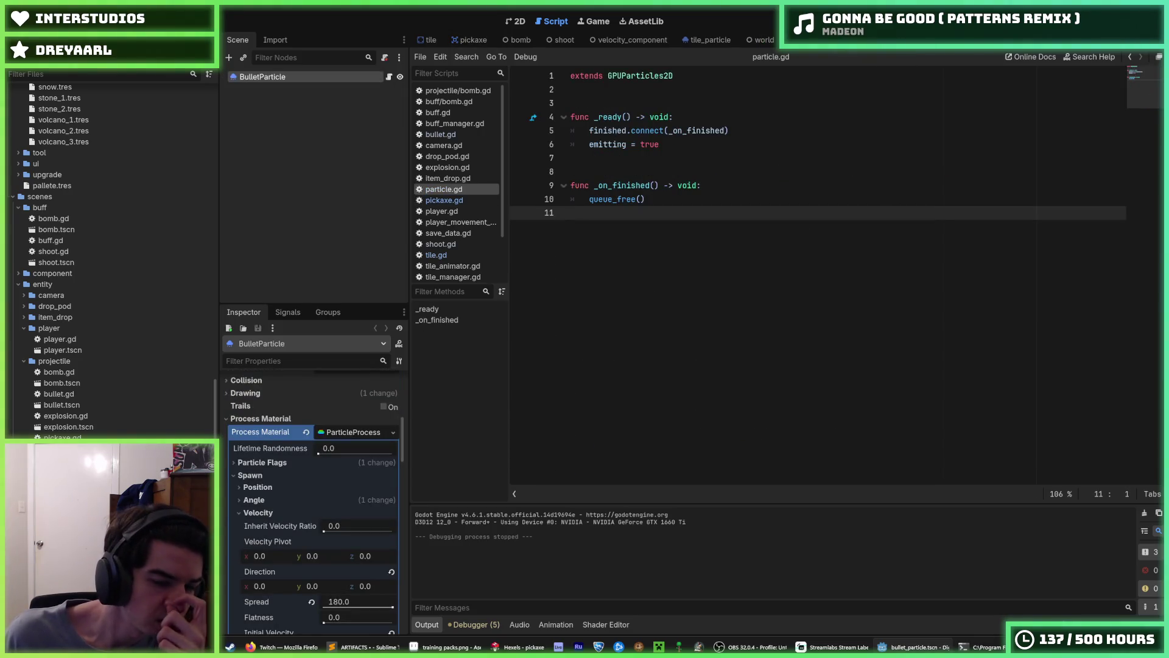
left_click(474, 40)
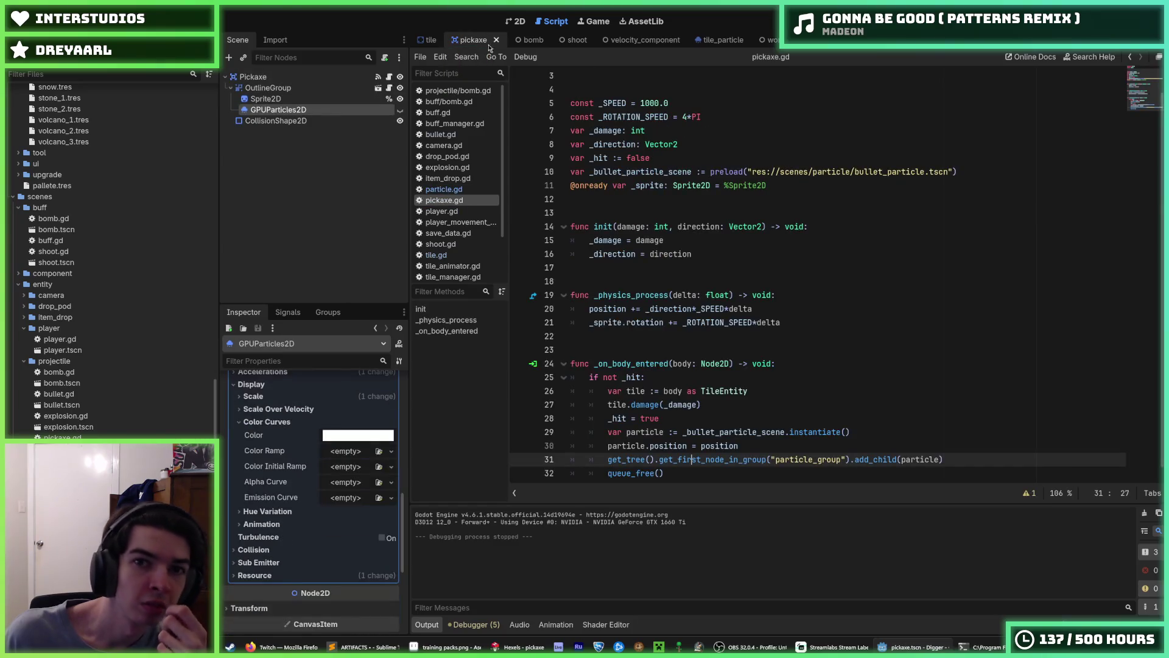
left_click(728, 116)
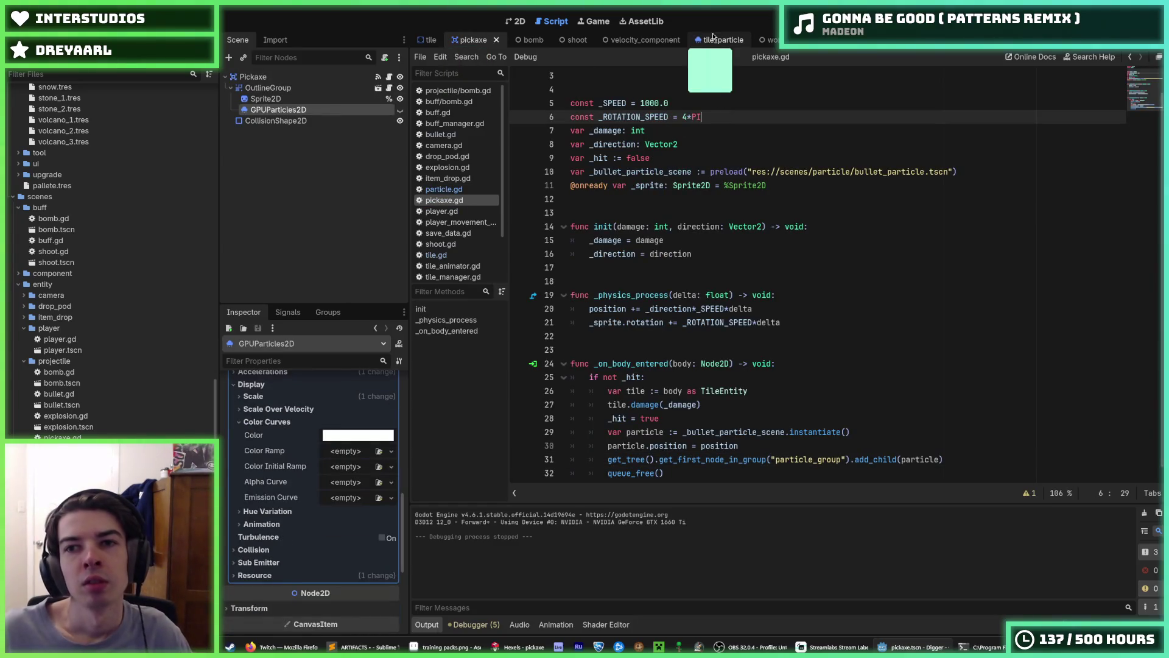
left_click(714, 38)
left_click(714, 148)
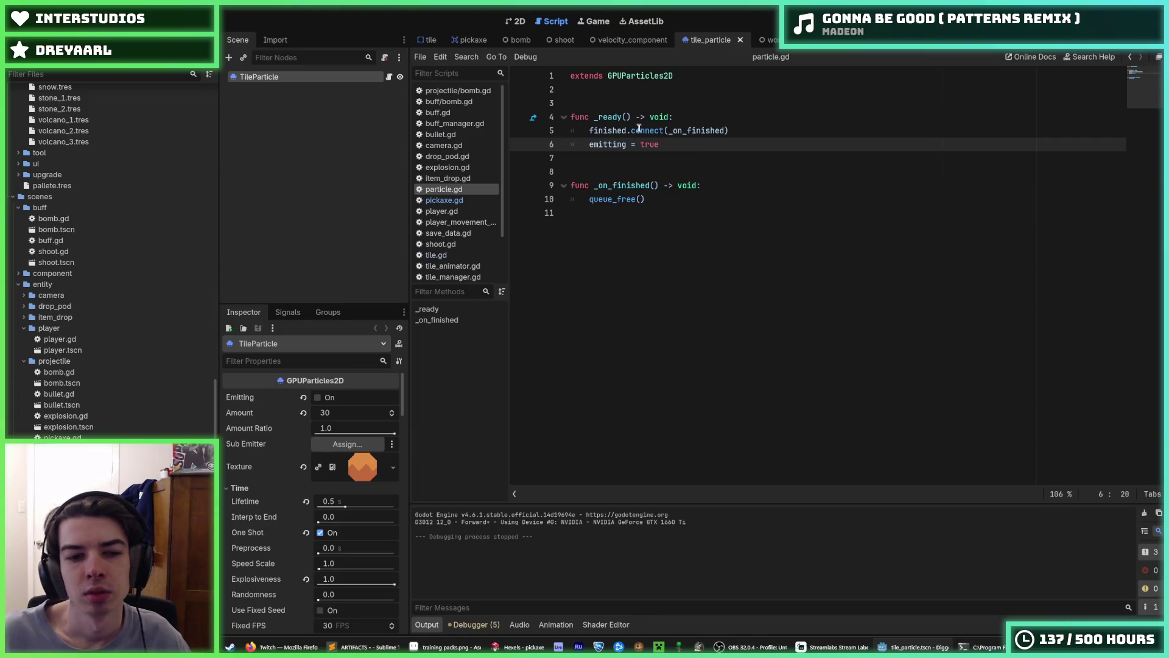
left_click(463, 40)
scroll(311, 487, "down", 10)
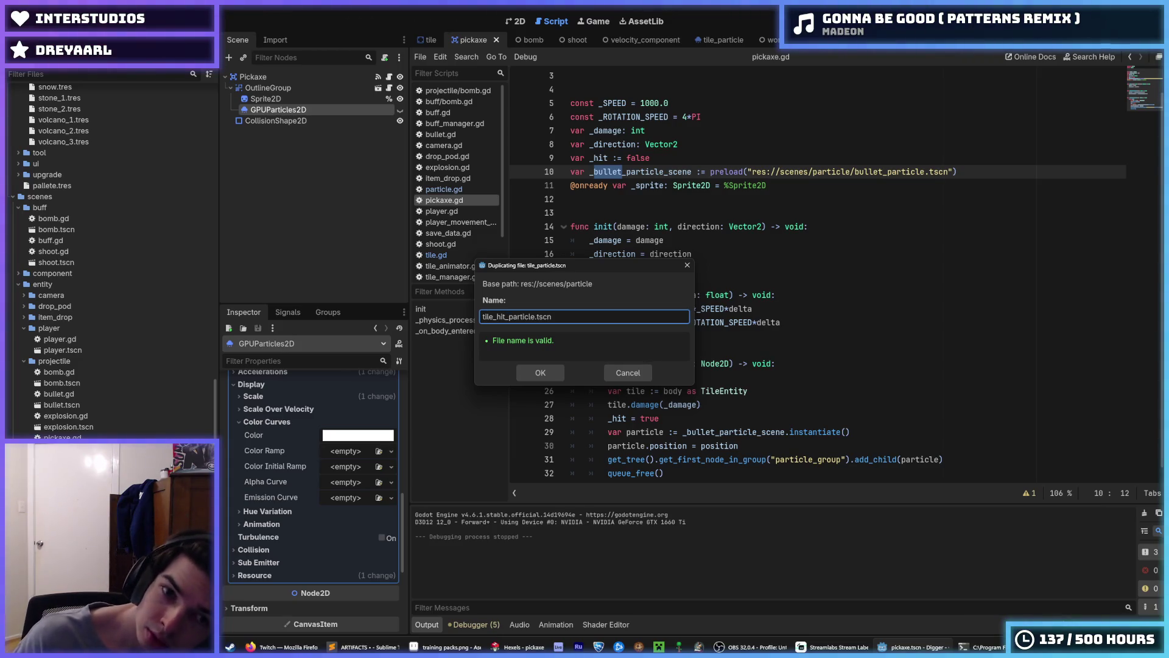
- Create the tile_hit_particle.tscn copy and select its TileParticle node in the 2D view
key("Return")
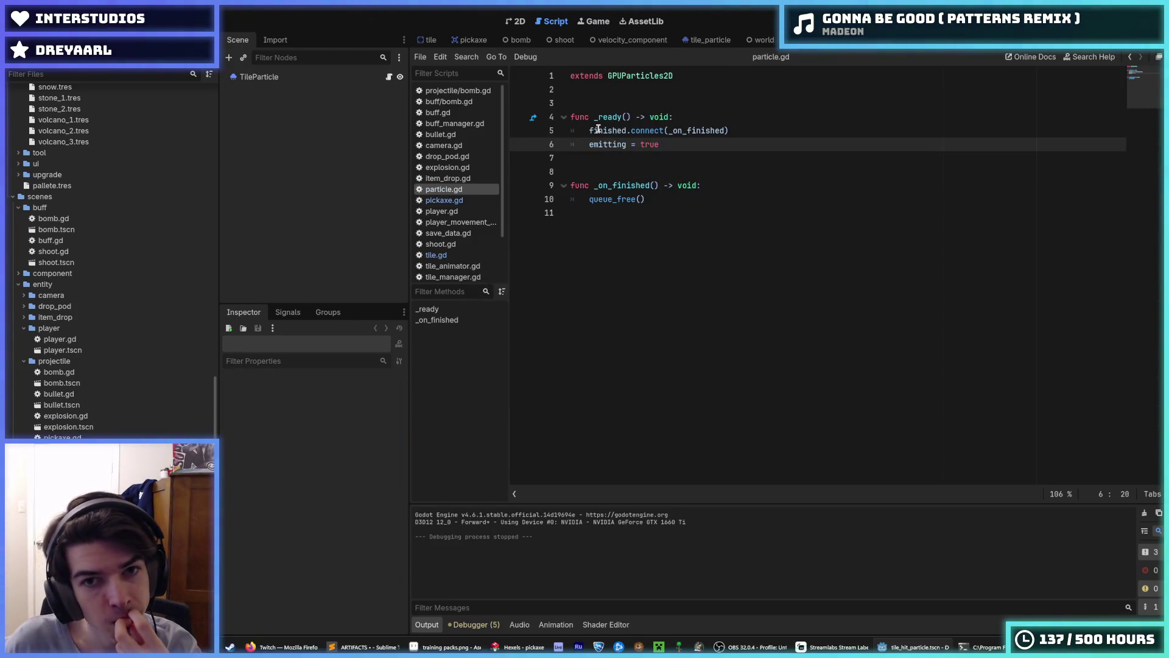
left_click(515, 22)
left_click(259, 76)
- Turn on Emitting under Time to preview the one-shot particle burst
scroll(294, 480, "down", 3)
left_click(260, 474)
right_click(330, 488)
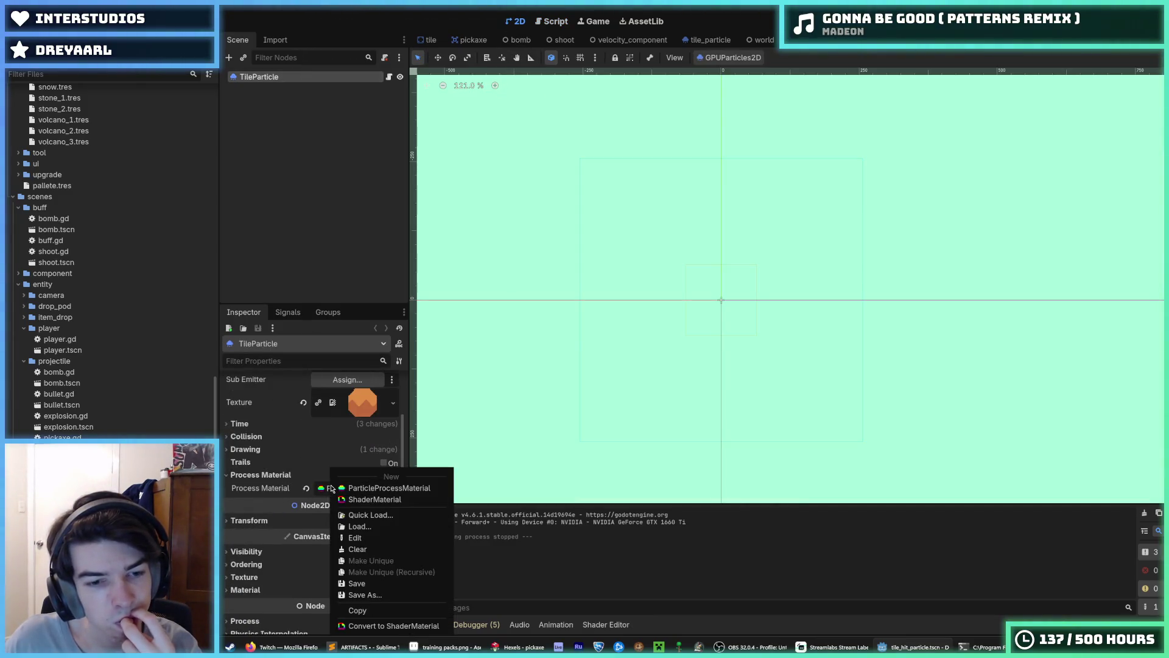
left_click(259, 486)
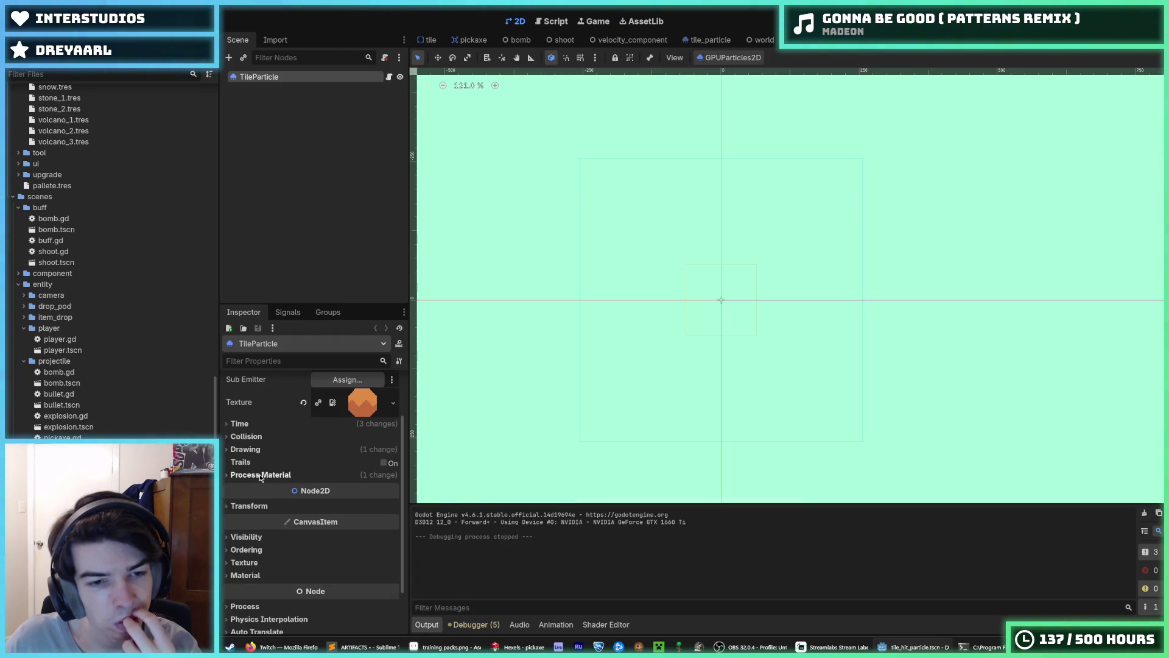
left_click(264, 429)
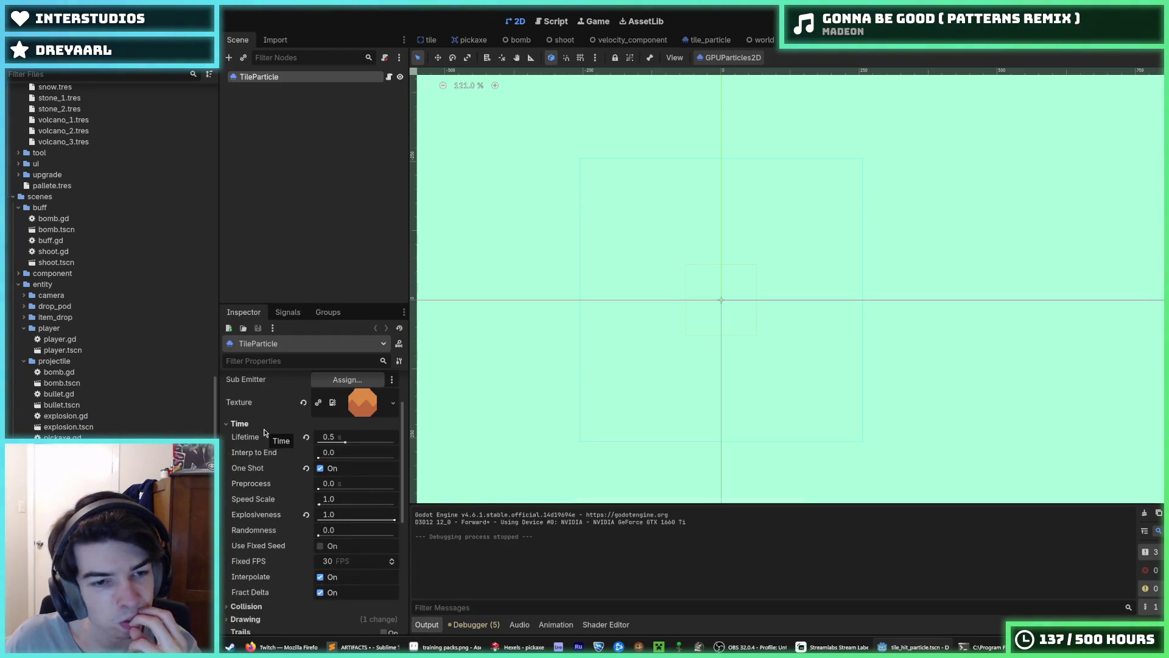
scroll(274, 431, "up", 2)
left_click(317, 397)
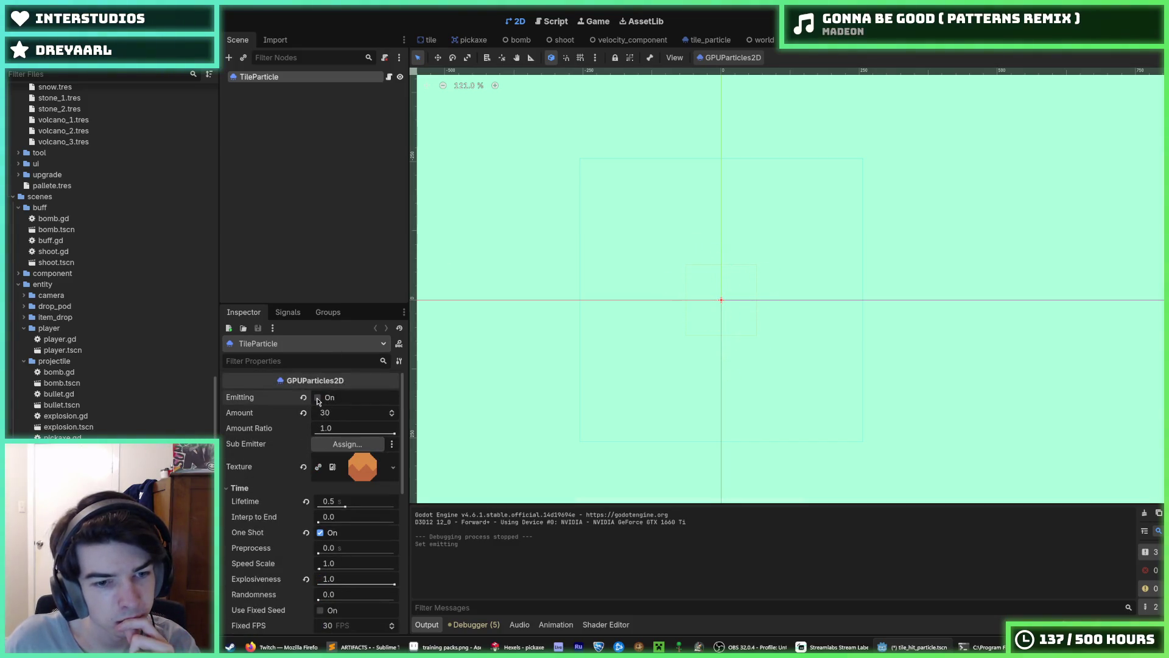
- Replay the burst preview and set the particle Lifetime to 0.25
left_click(317, 397)
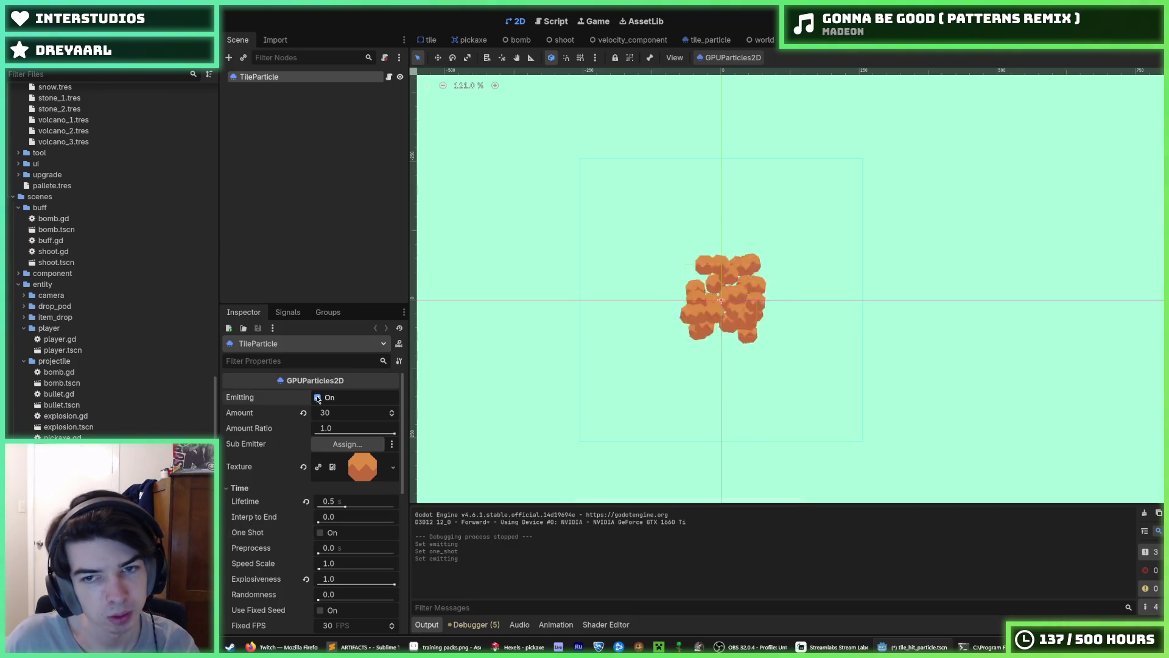
scroll(707, 333, "up", 3)
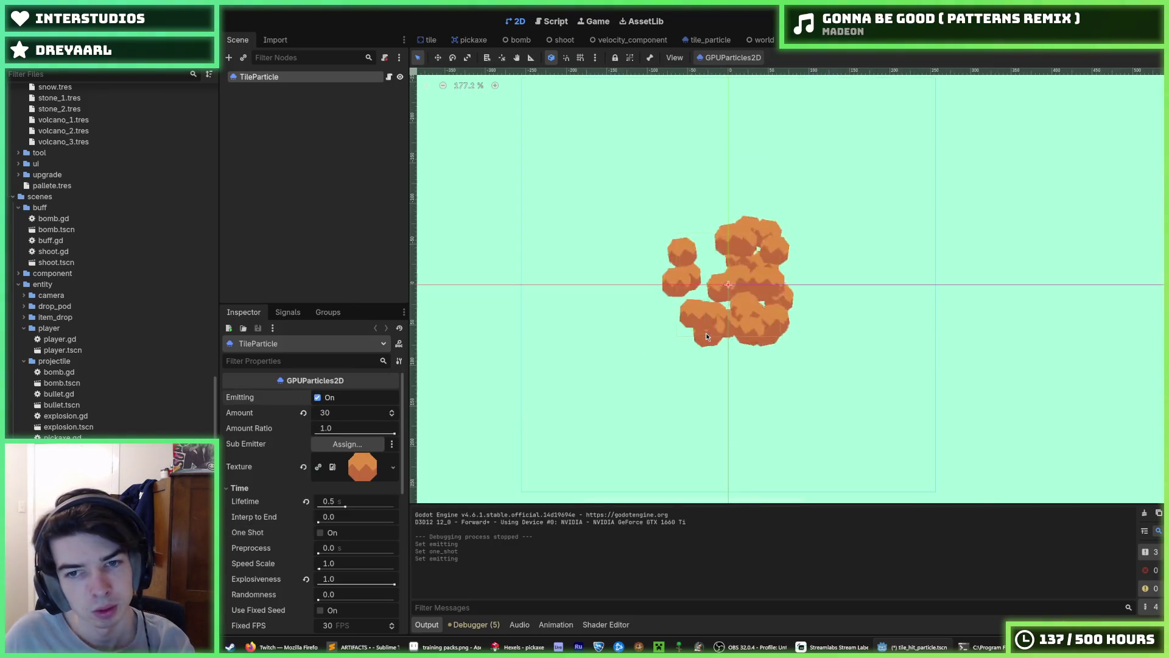
scroll(284, 471, "down", 2)
scroll(284, 471, "down", 2)
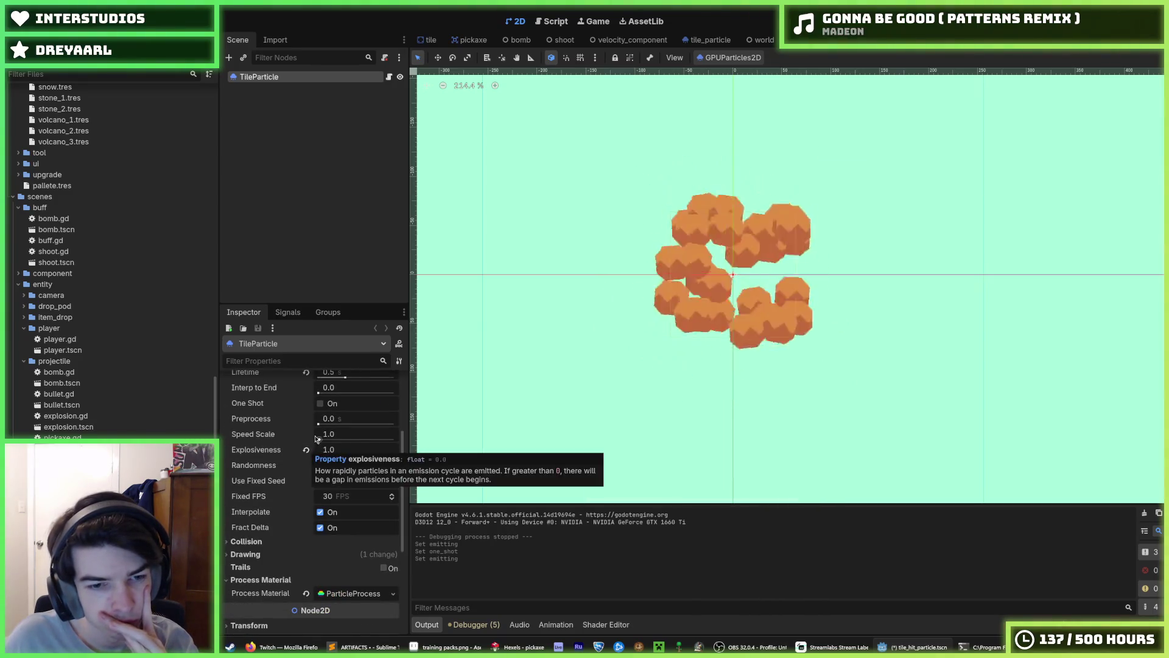
scroll(329, 422, "up", 4)
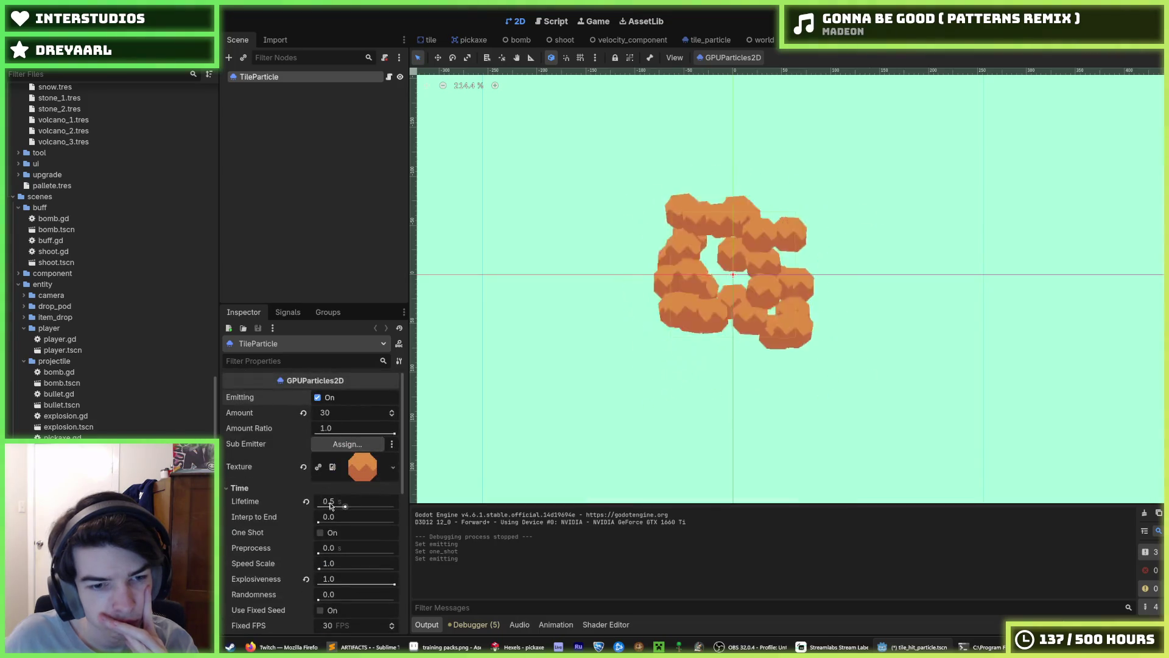
scroll(305, 425, "down", 9)
left_click(271, 421)
left_click(271, 422)
left_click(248, 392)
left_click(248, 390)
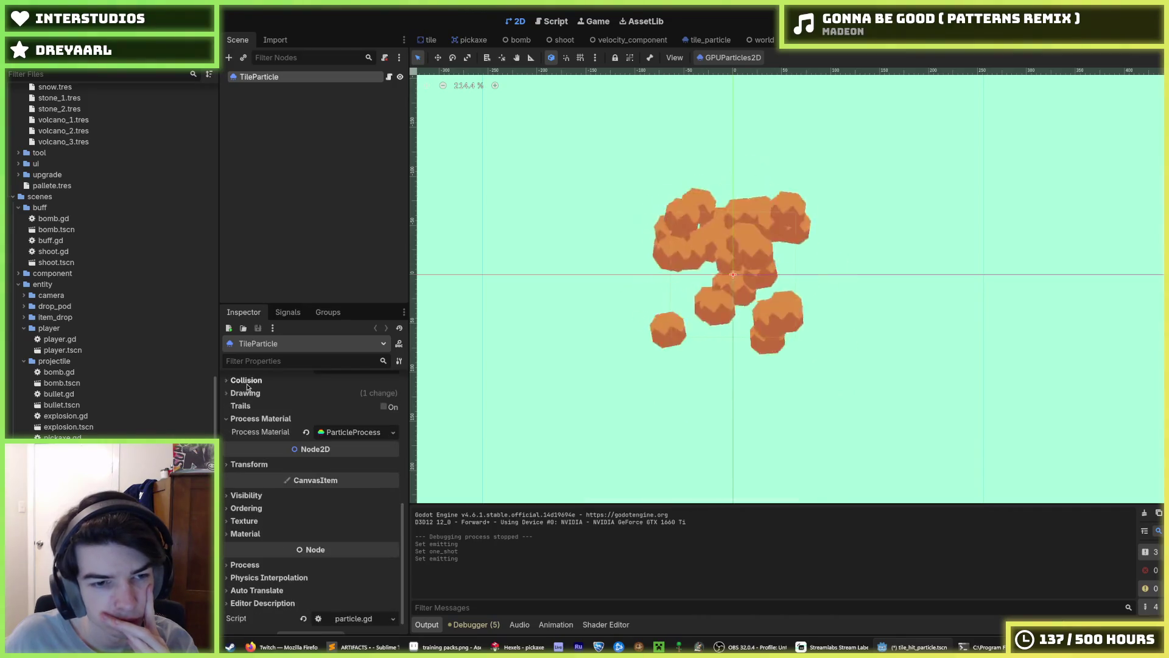
scroll(249, 426, "up", 4)
left_click(259, 510)
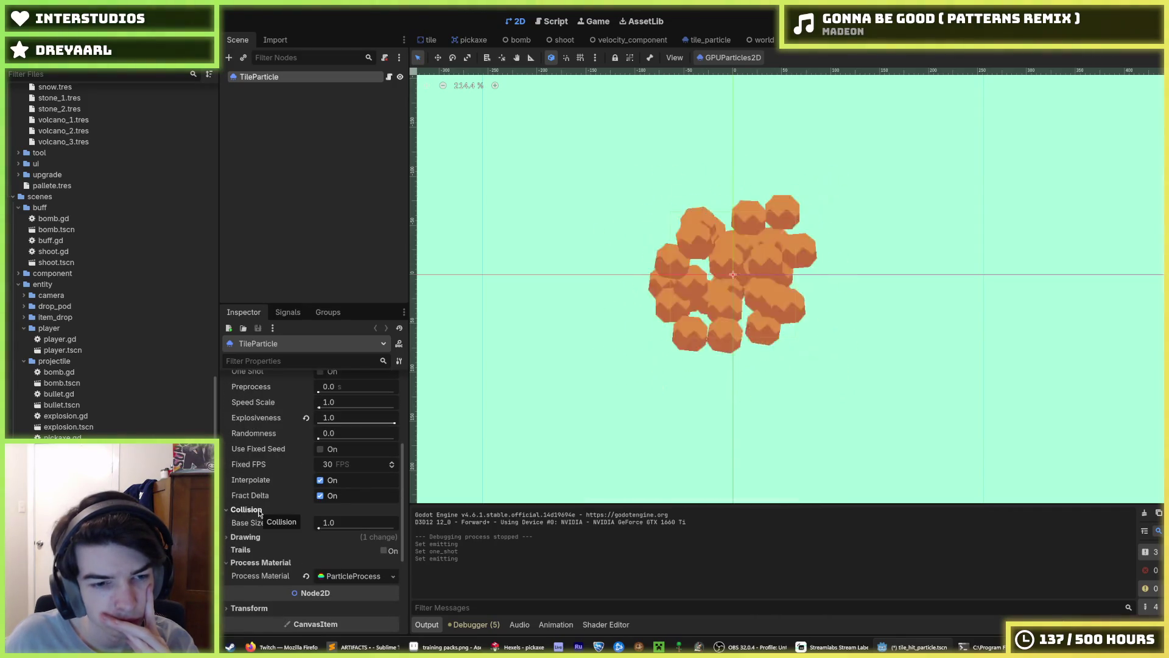
scroll(259, 514, "up", 5)
left_click(340, 500)
type("0.25")
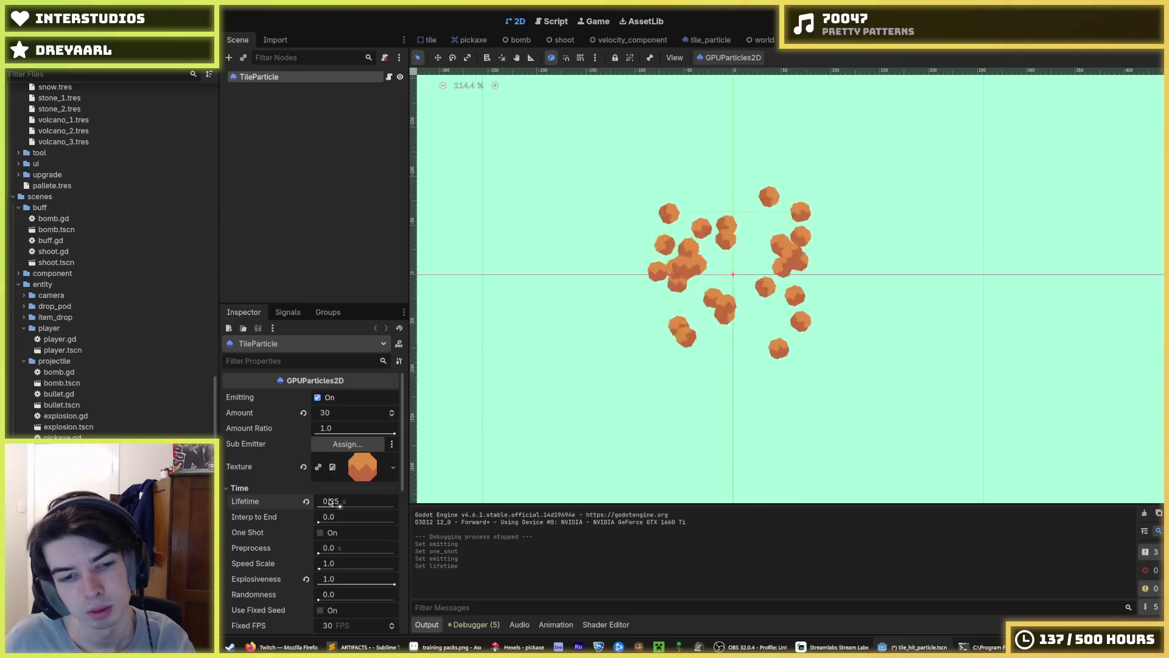
- Inspect the process material's Display, Scale and Animated Velocity settings
scroll(295, 516, "down", 10)
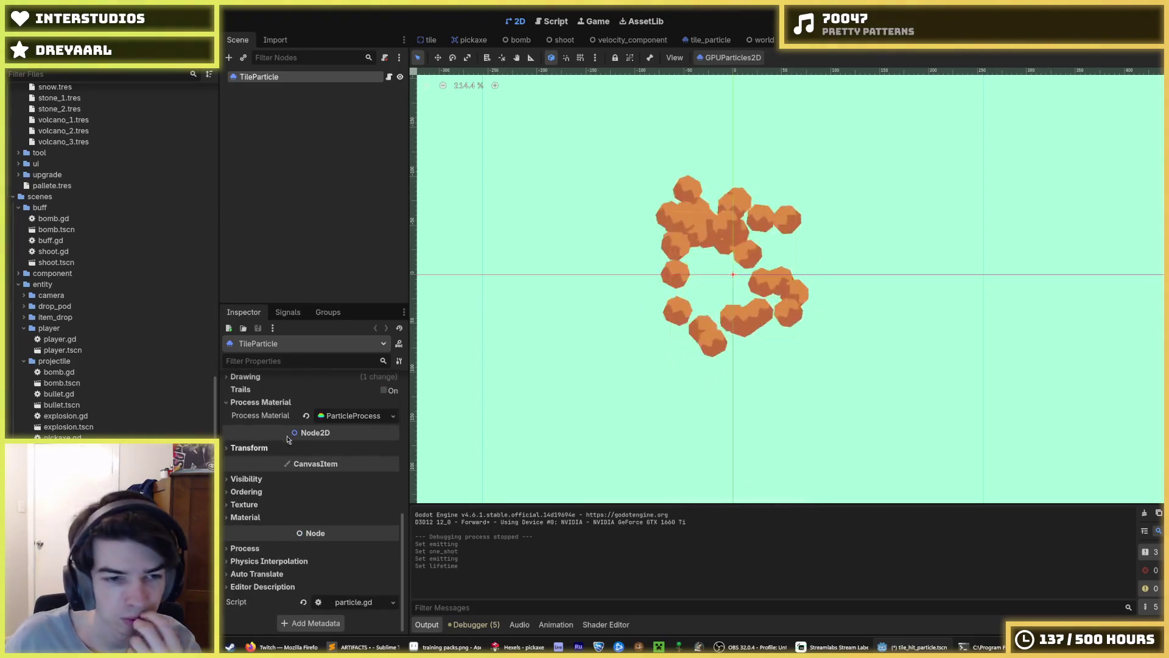
left_click(350, 416)
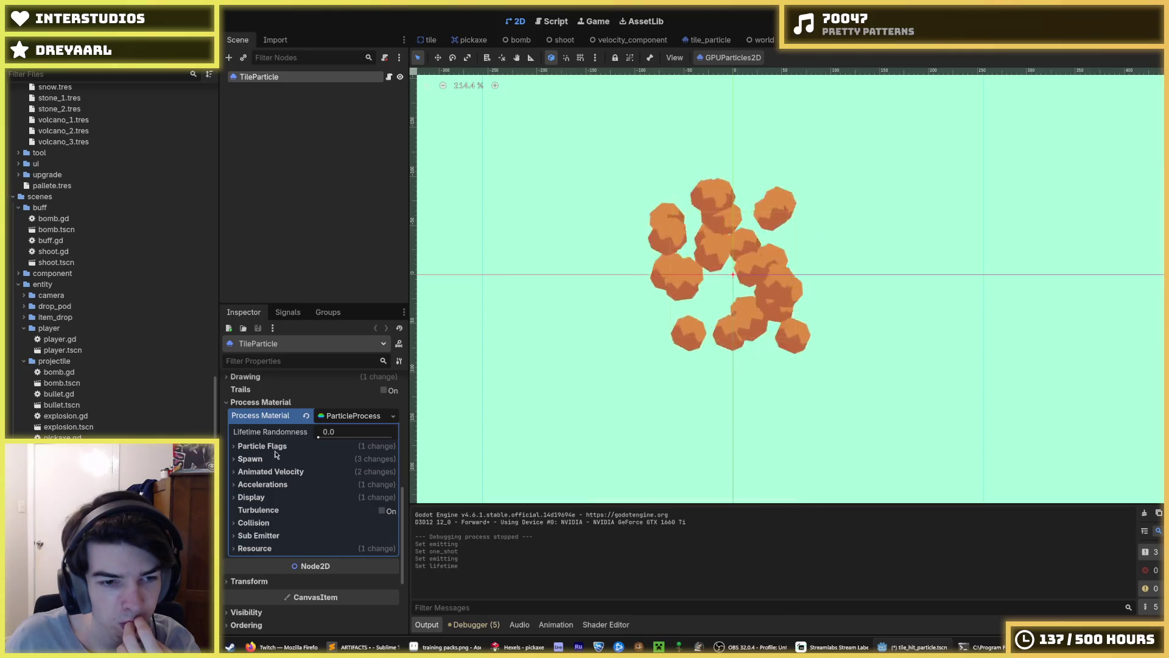
left_click(268, 497)
left_click(268, 497)
left_click(270, 500)
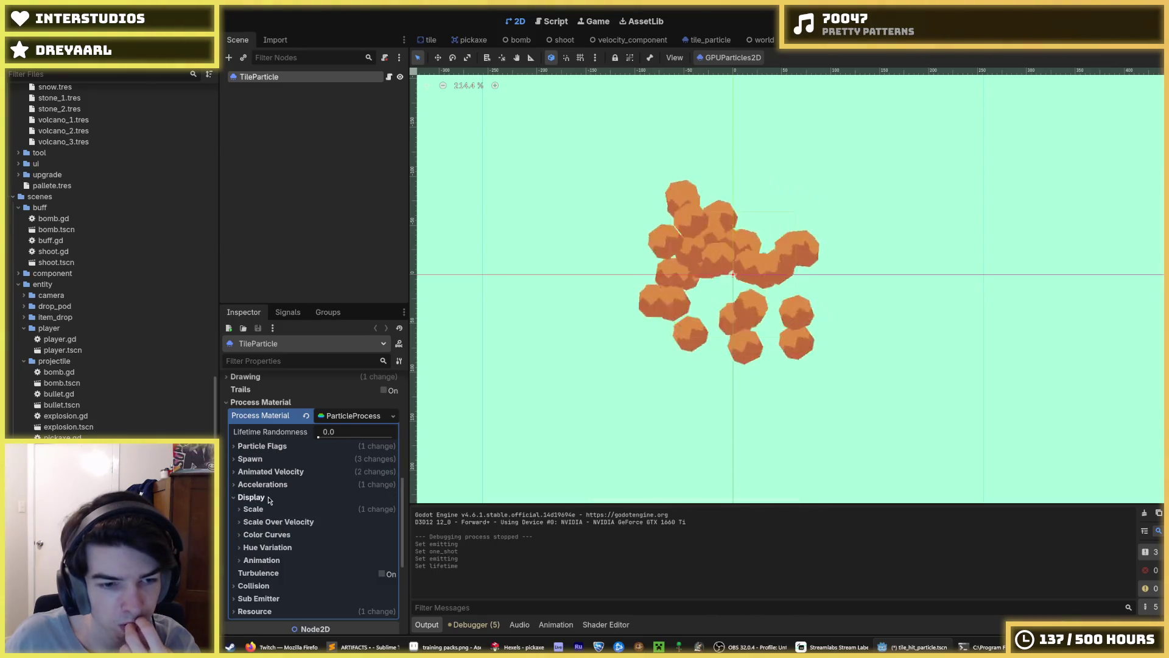
left_click(270, 509)
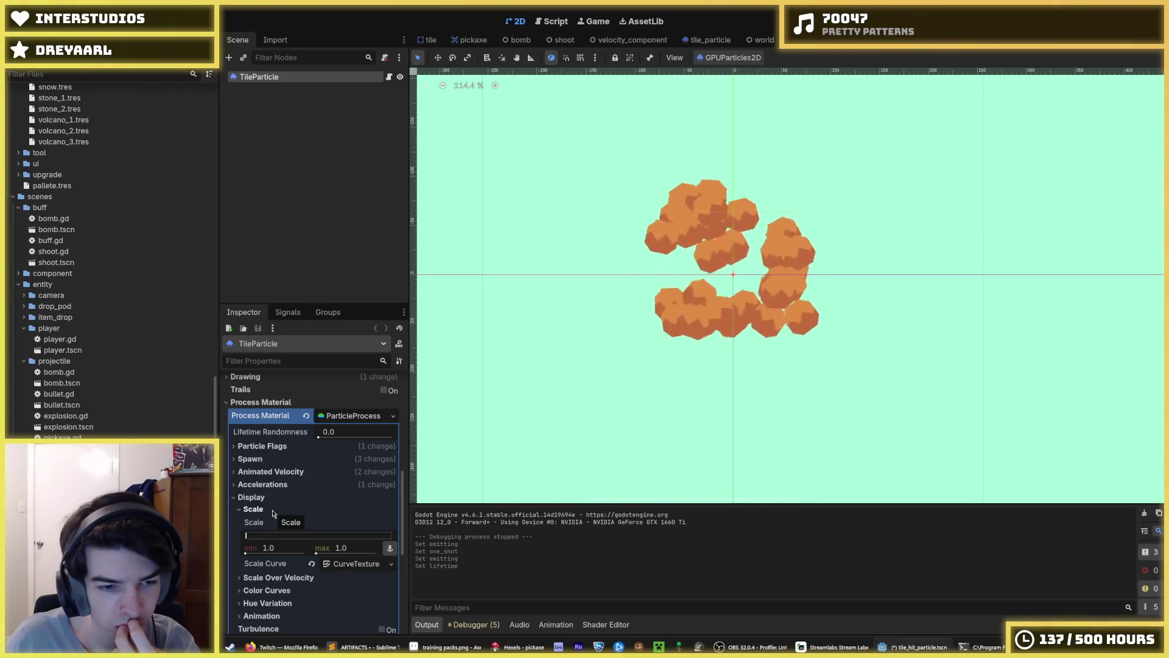
left_click(273, 509)
left_click(268, 497)
left_click(273, 472)
left_click(273, 473)
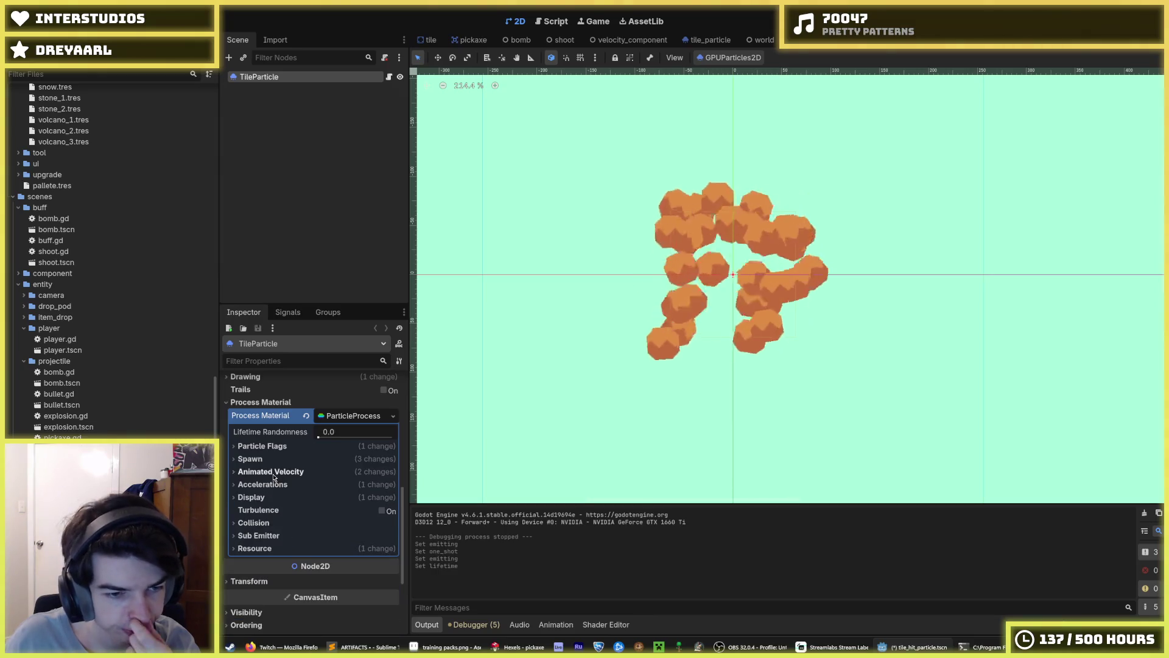
- Set the process material's Gravity y to 0 and save the scene
left_click(268, 484)
left_click(270, 498)
right_click(343, 418)
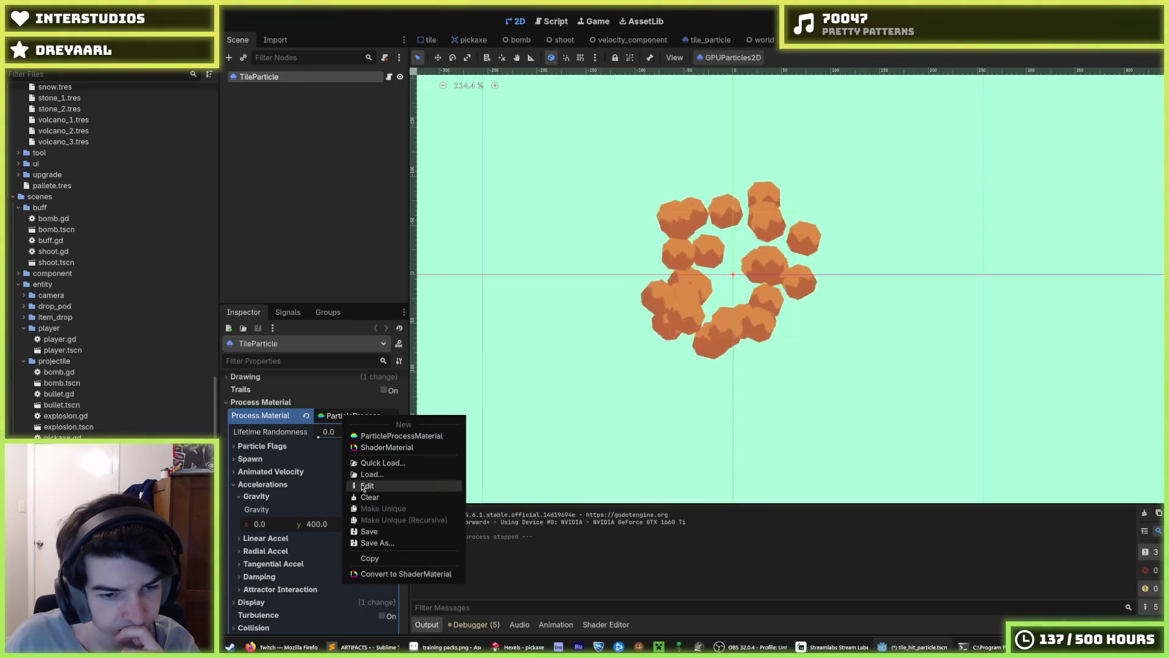
left_click(313, 522)
type("0")
key("Return")
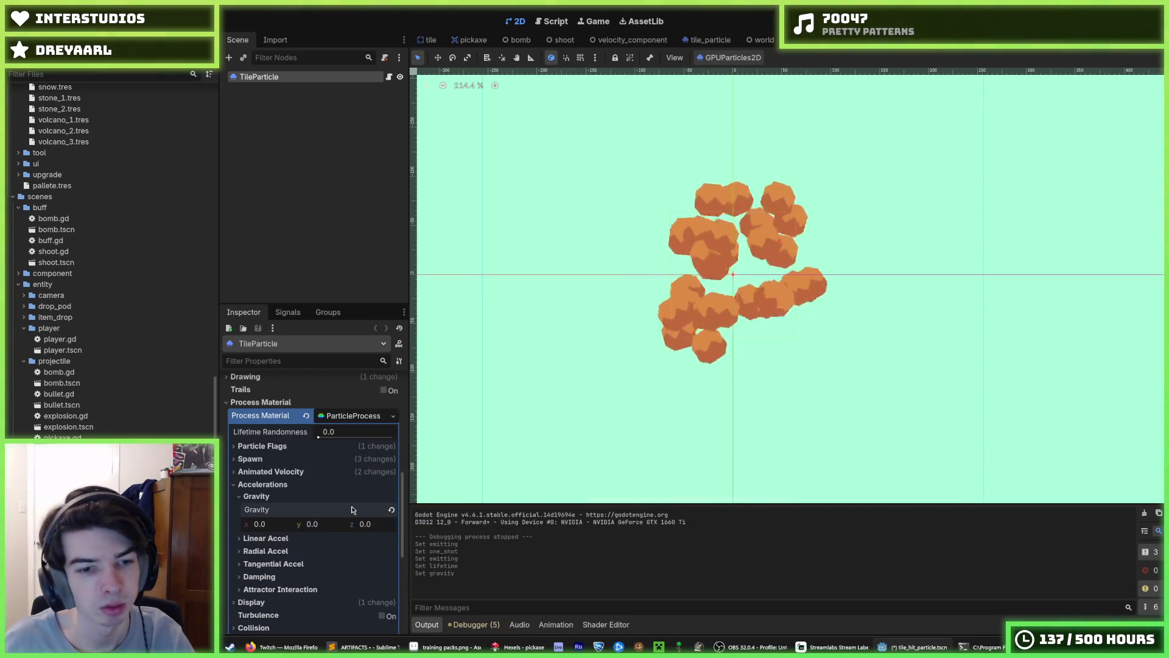
key("ctrl+s")
- Compare against the tile_particle scene, then return to tile_hit_particle to rename its root node
key("ctrl+shift+Tab")
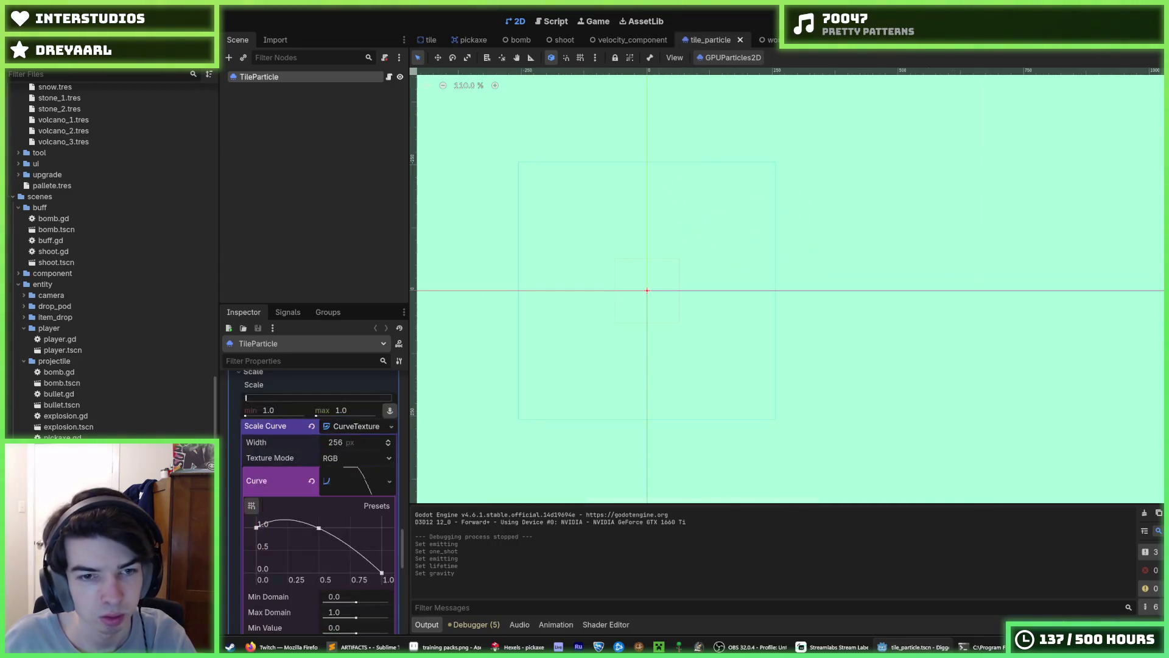
scroll(301, 426, "up", 5)
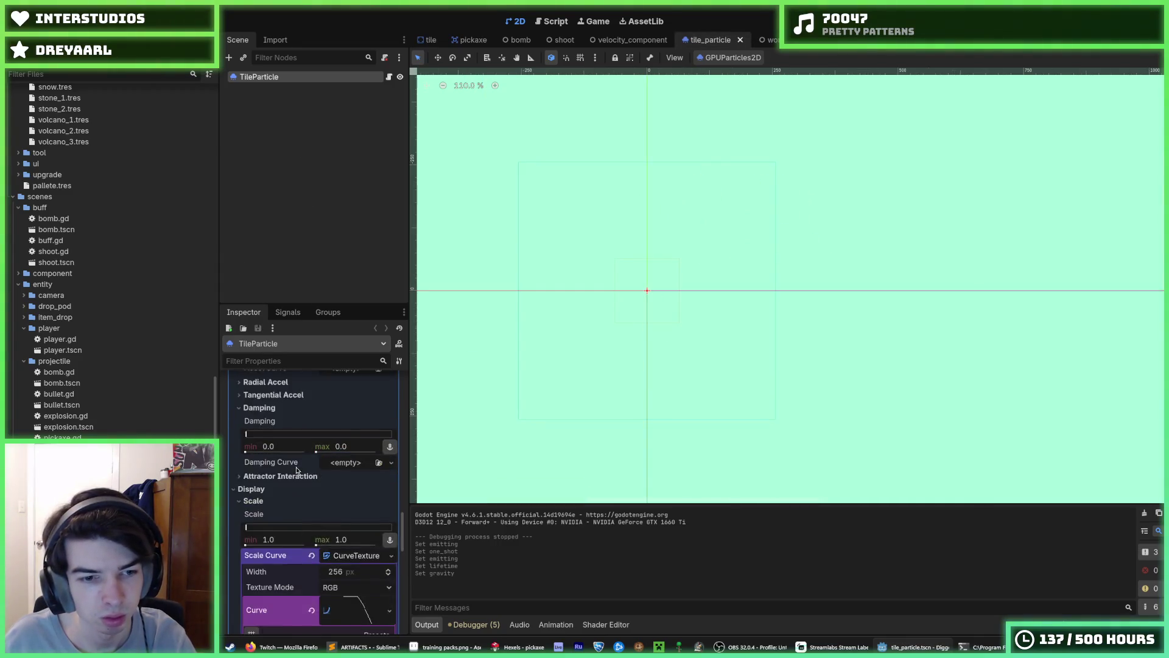
scroll(293, 483, "up", 2)
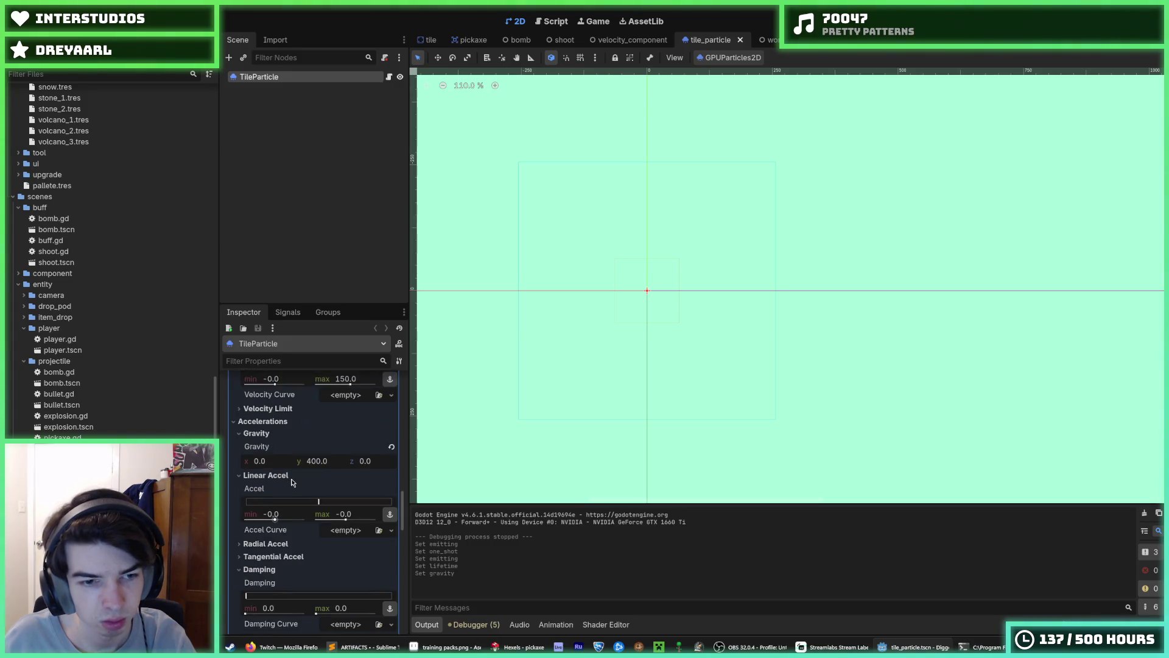
key("ctrl+Tab")
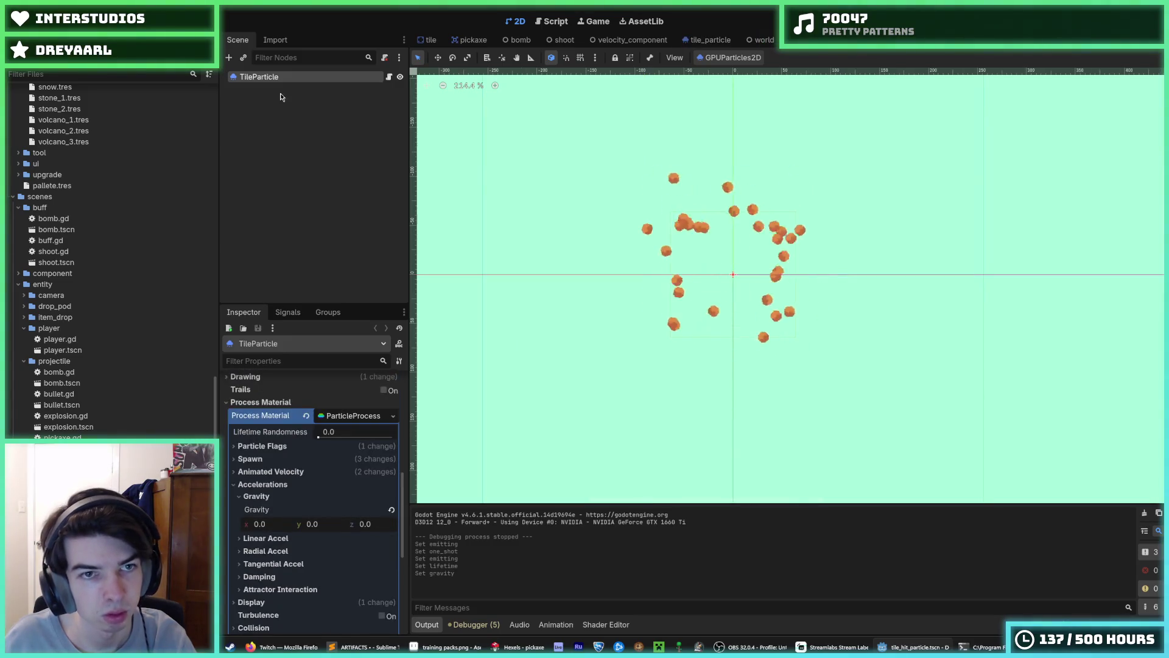
double_click(253, 77)
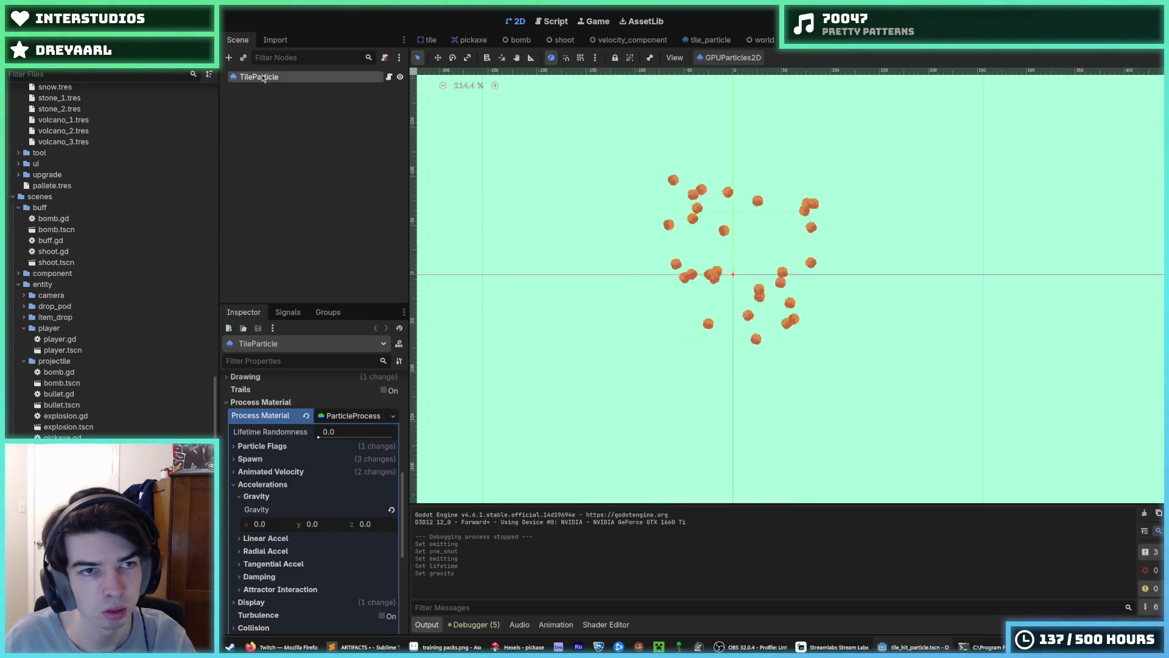
- Rename the root node to TileHitParticle and save the scene
type("TileHitParticle")
key("Return")
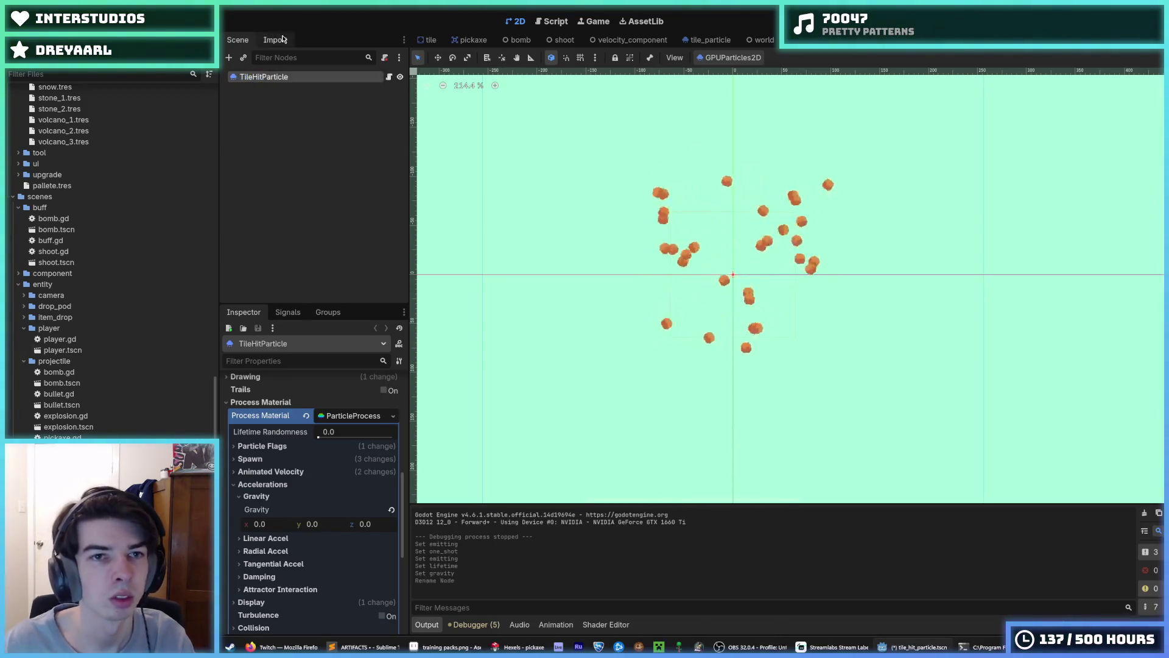
key("ctrl+s")
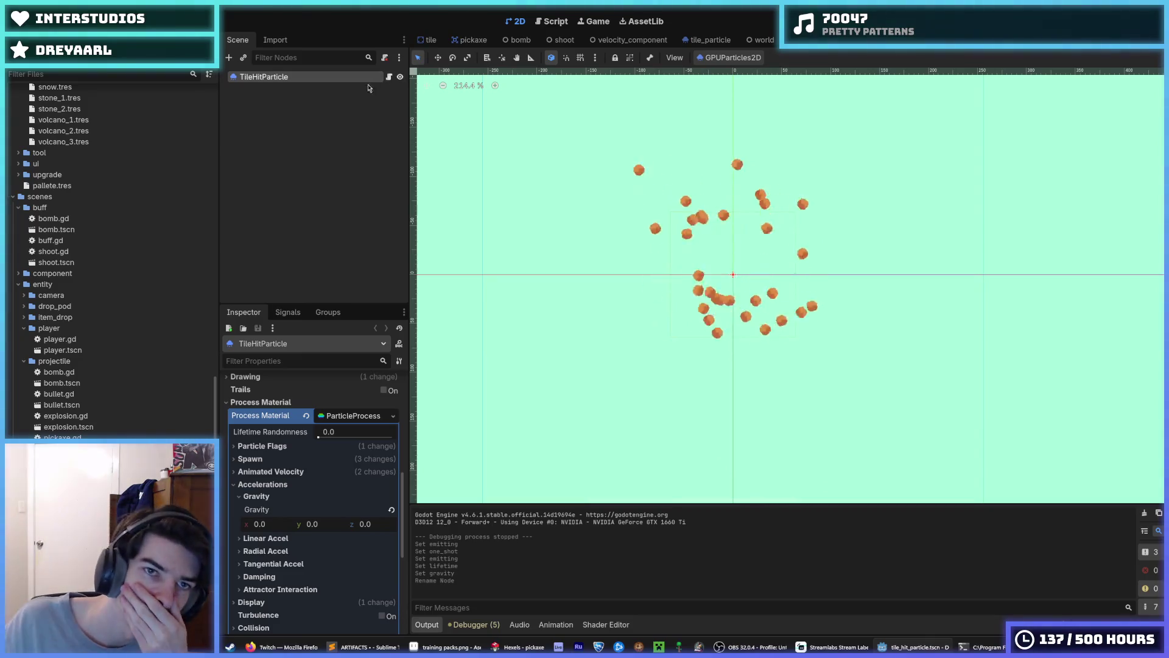
- Check the attached particle.gd script, then return to the 2D particle preview
left_click(387, 77)
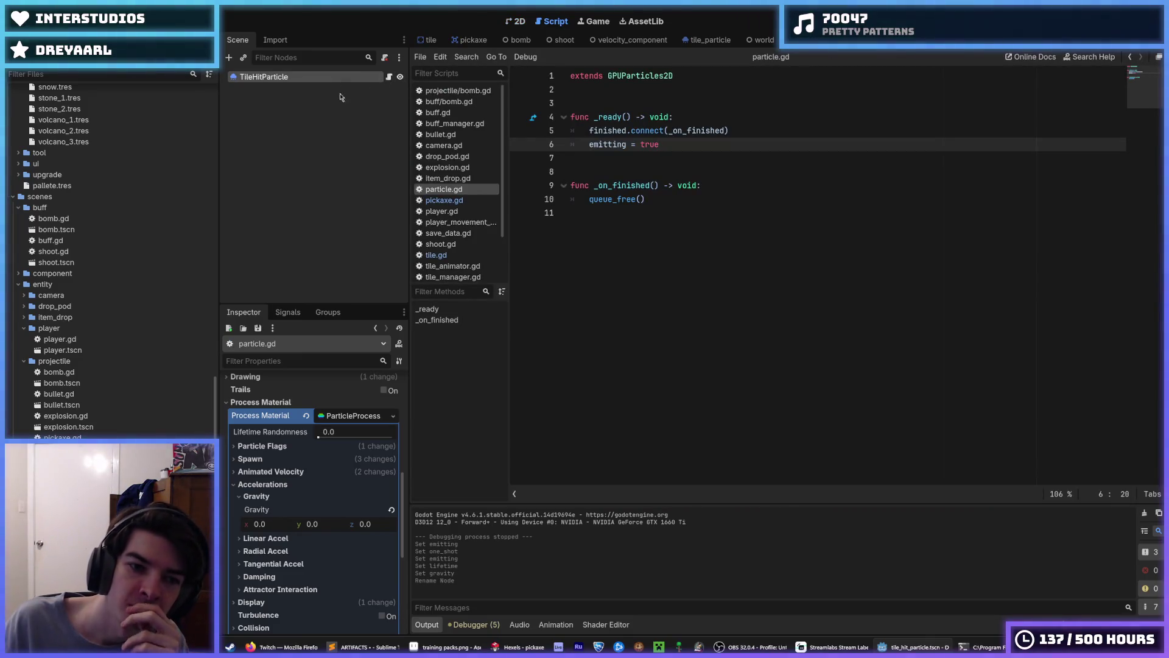
left_click(345, 417)
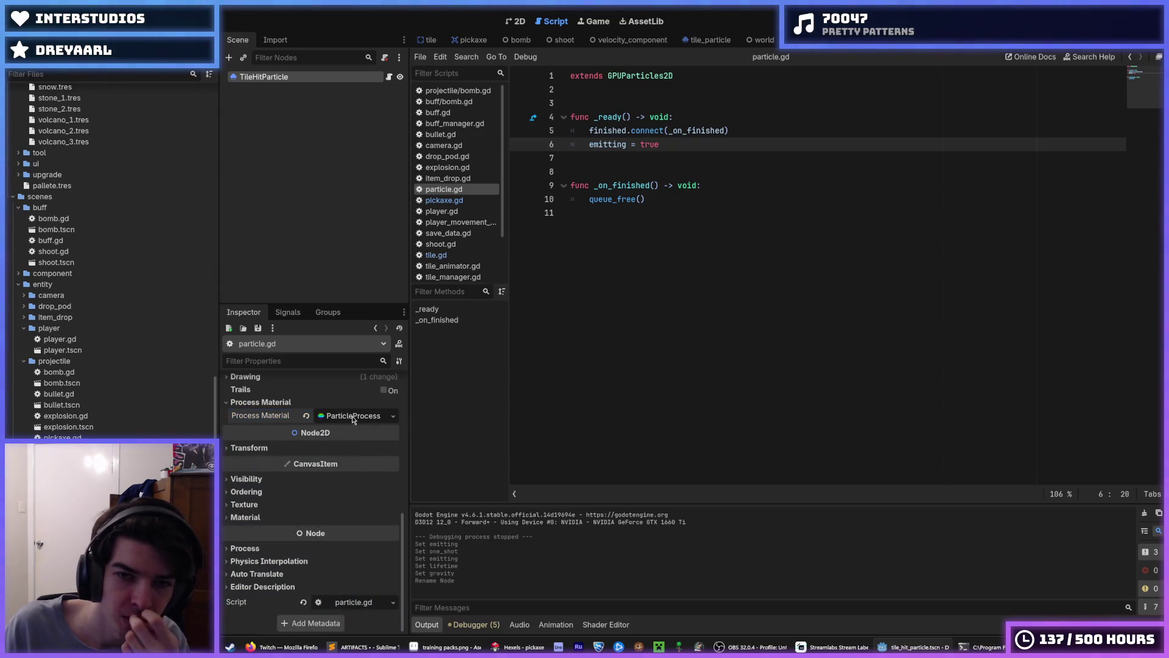
left_click(353, 416)
left_click(516, 21)
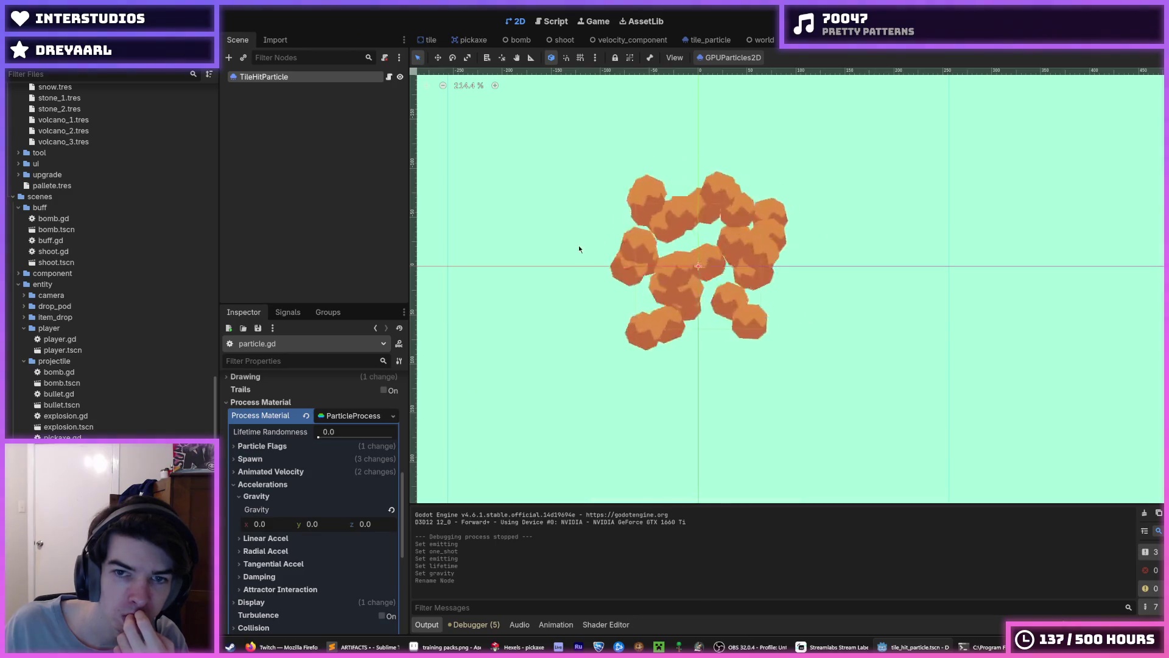
- Browse the Display, Scale, Accelerations and Animated Velocity sections of the process material
scroll(295, 540, "down", 2)
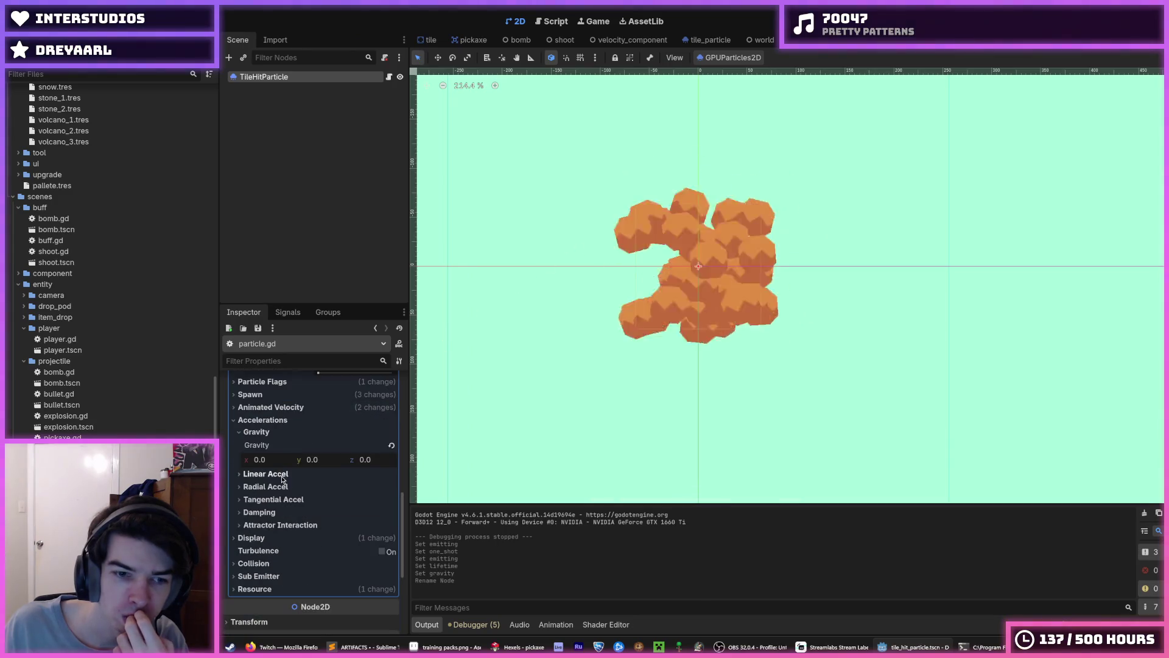
left_click(295, 540)
left_click(259, 550)
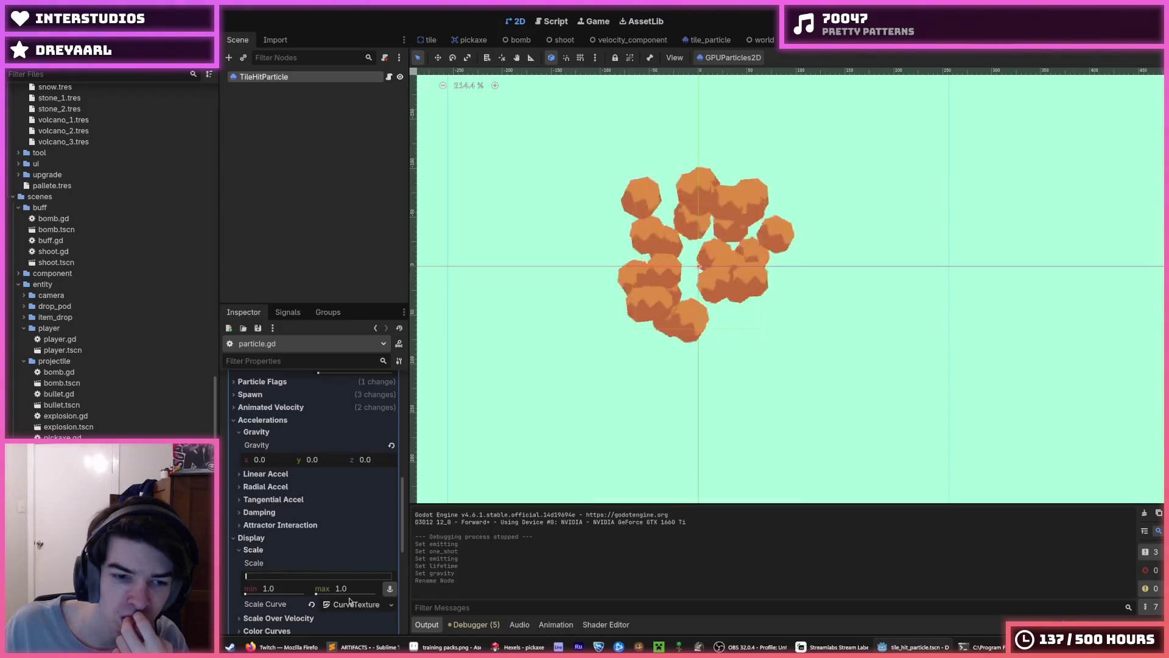
scroll(295, 496, "down", 2)
left_click(265, 486)
left_click(273, 409)
left_click(273, 409)
left_click(273, 423)
left_click(273, 423)
scroll(278, 445, "up", 2)
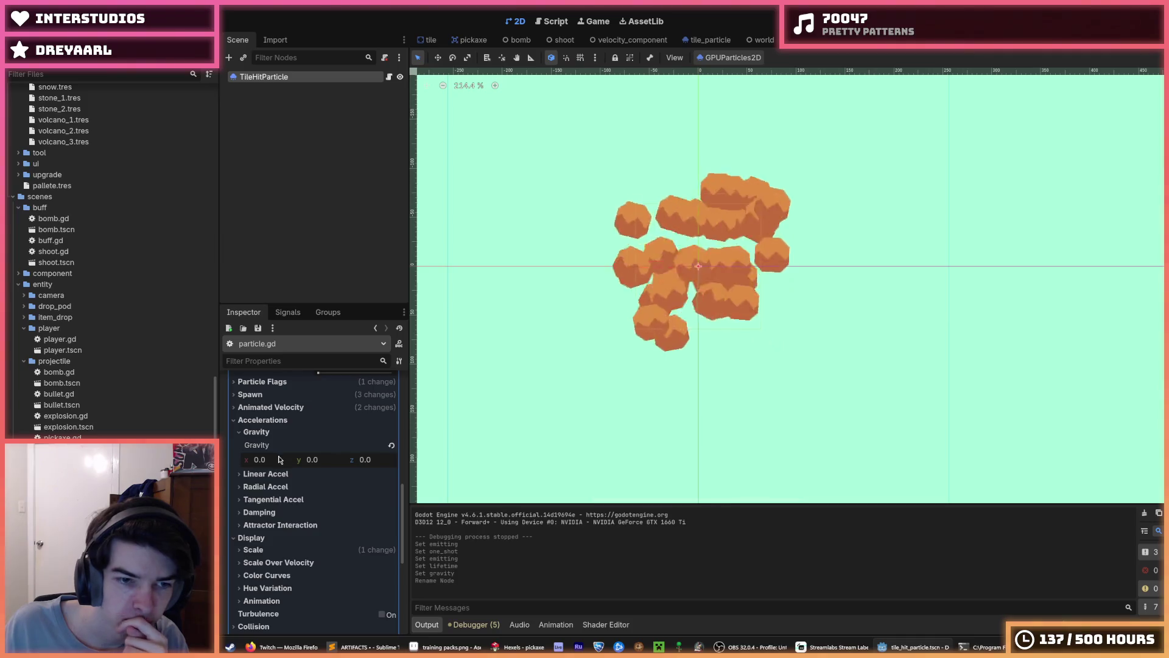
left_click(290, 408)
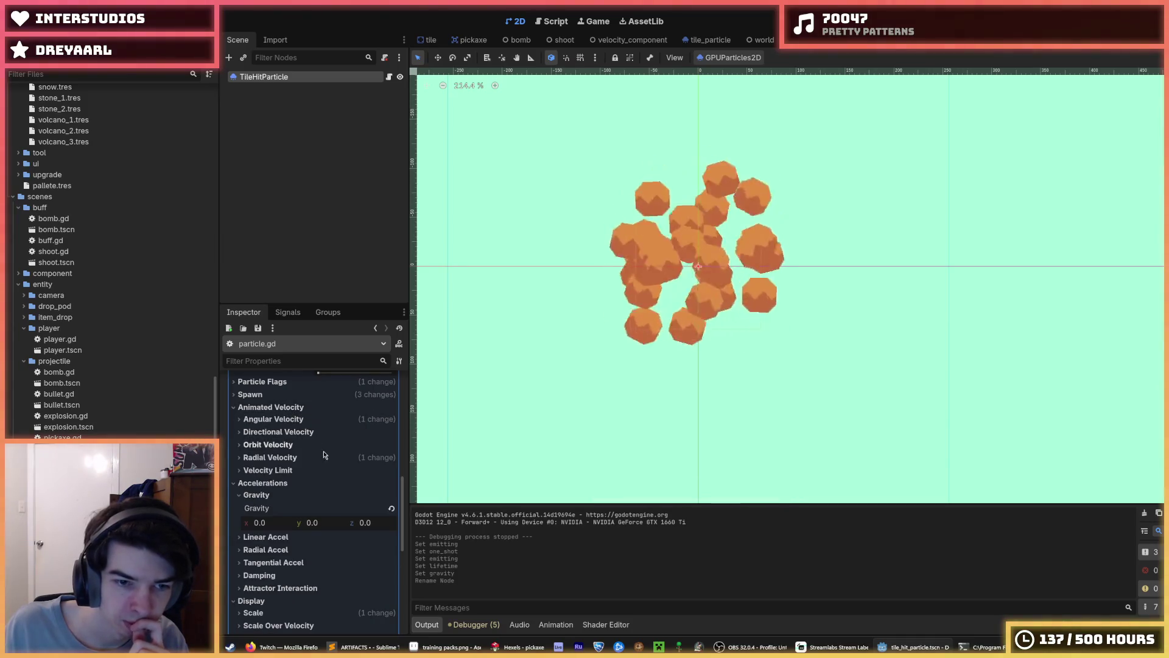
left_click(304, 457)
left_click(280, 458)
left_click(283, 420)
left_click(283, 420)
left_click(284, 419)
left_click(283, 419)
left_click(288, 457)
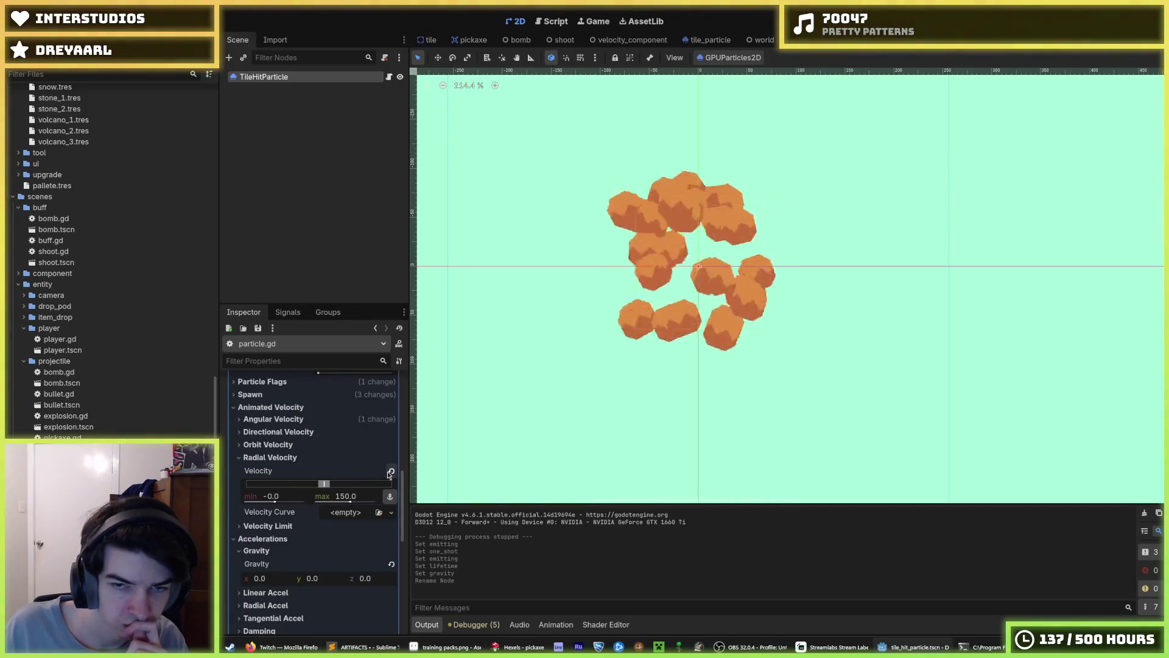
left_click(297, 458)
scroll(298, 458, "up", 2)
- Raise the spawn Velocity Spread from 45 to 180
left_click(298, 458)
left_click(294, 497)
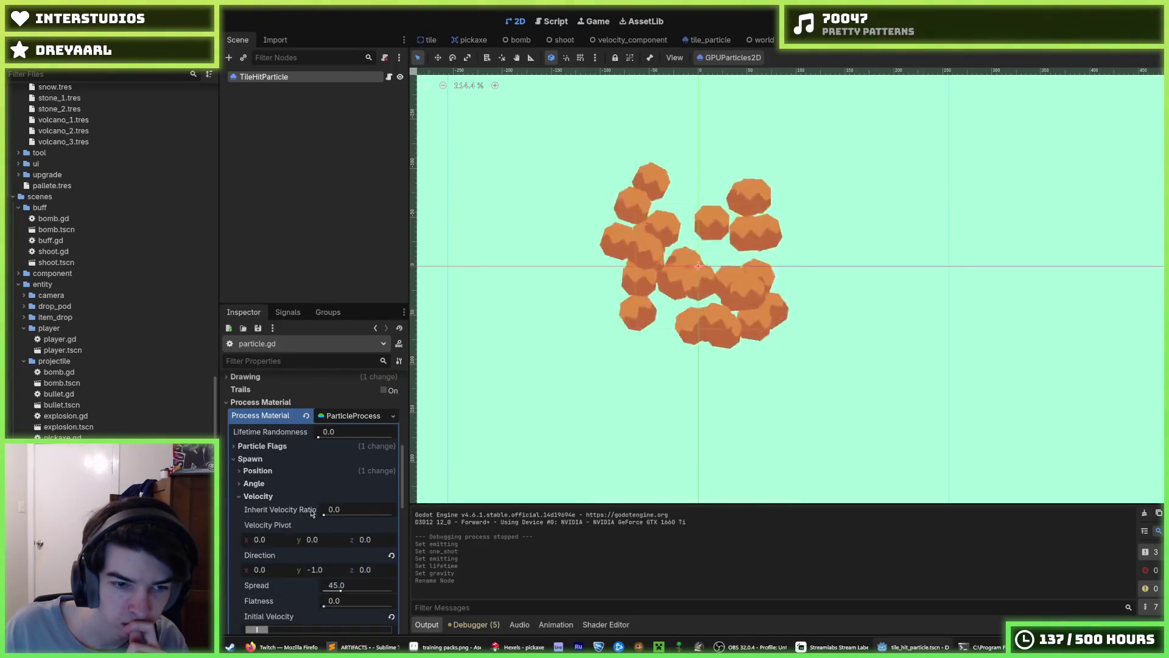
scroll(311, 512, "down", 3)
left_click(354, 546)
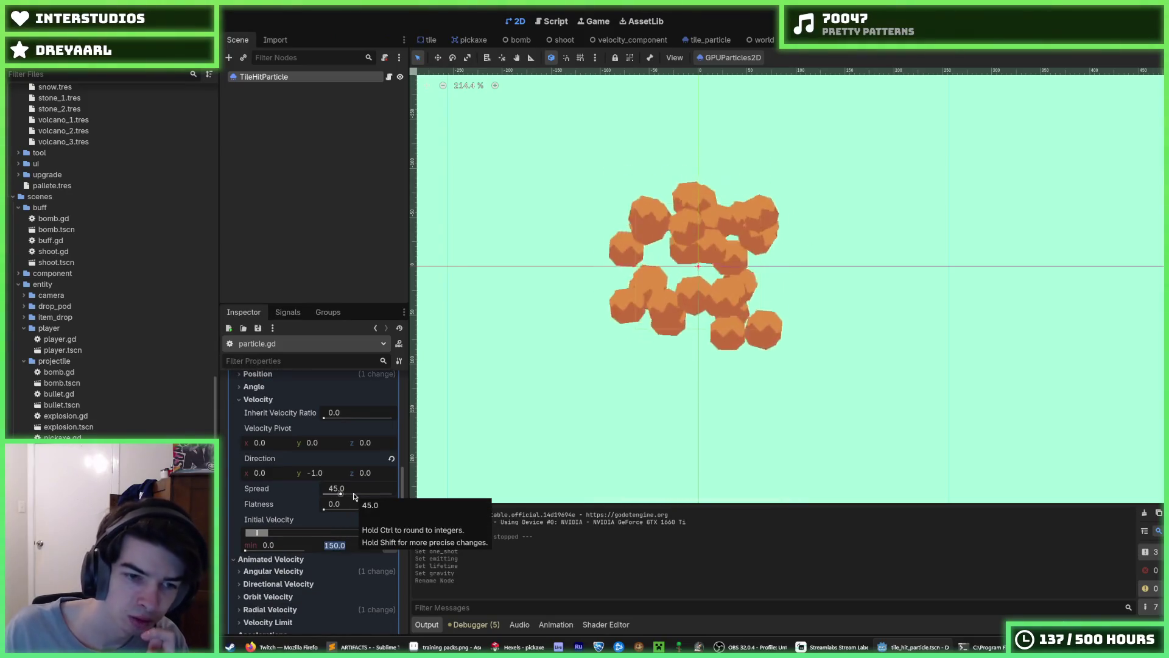
left_click_drag(334, 487, 416, 500)
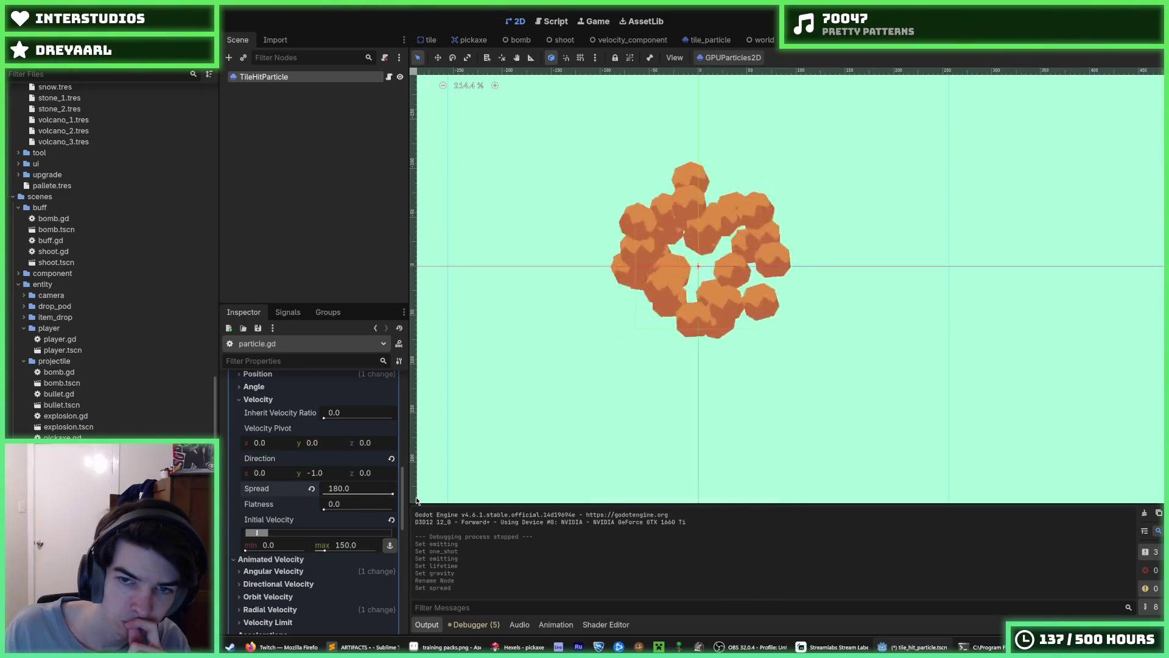
scroll(313, 476, "up", 5)
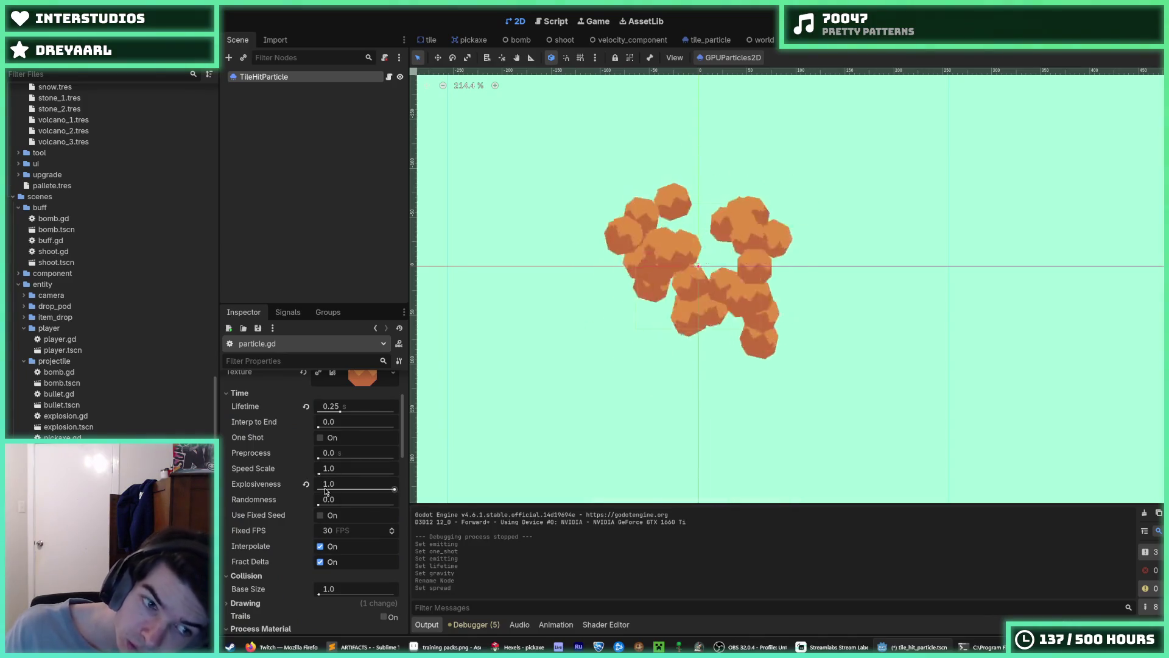
scroll(286, 463, "down", 5)
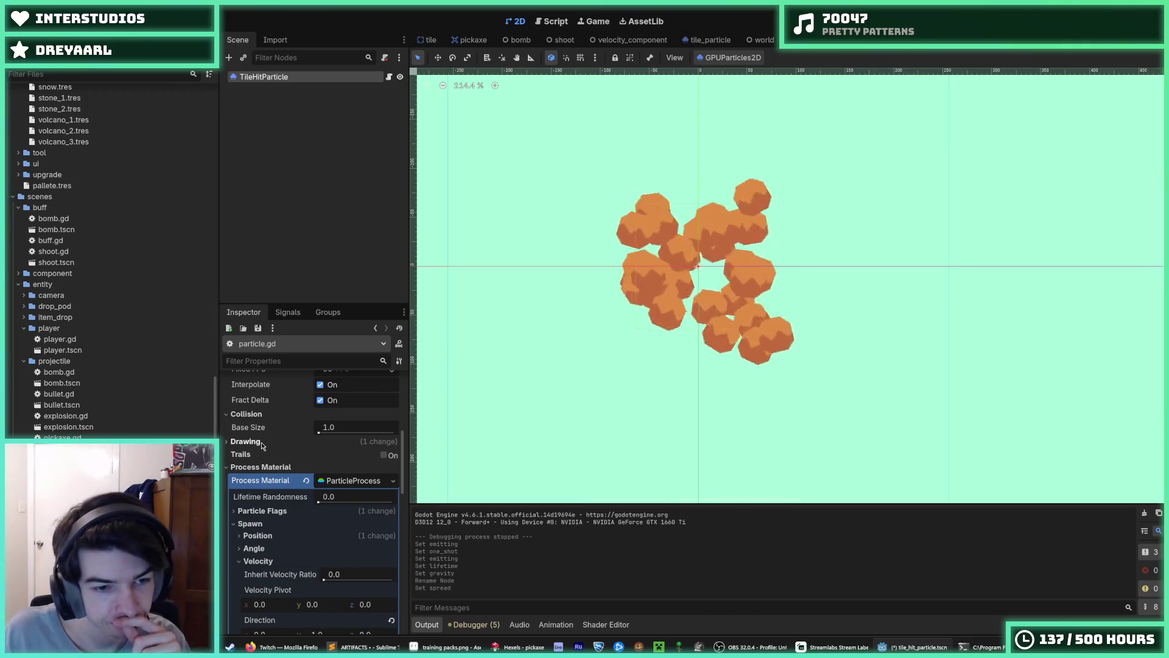
- Collapse the Particle Flags, Spawn, Animated Velocity, Accelerations and Display sections
left_click(281, 512)
left_click(281, 512)
left_click(284, 524)
left_click(285, 525)
left_click(284, 525)
left_click(285, 526)
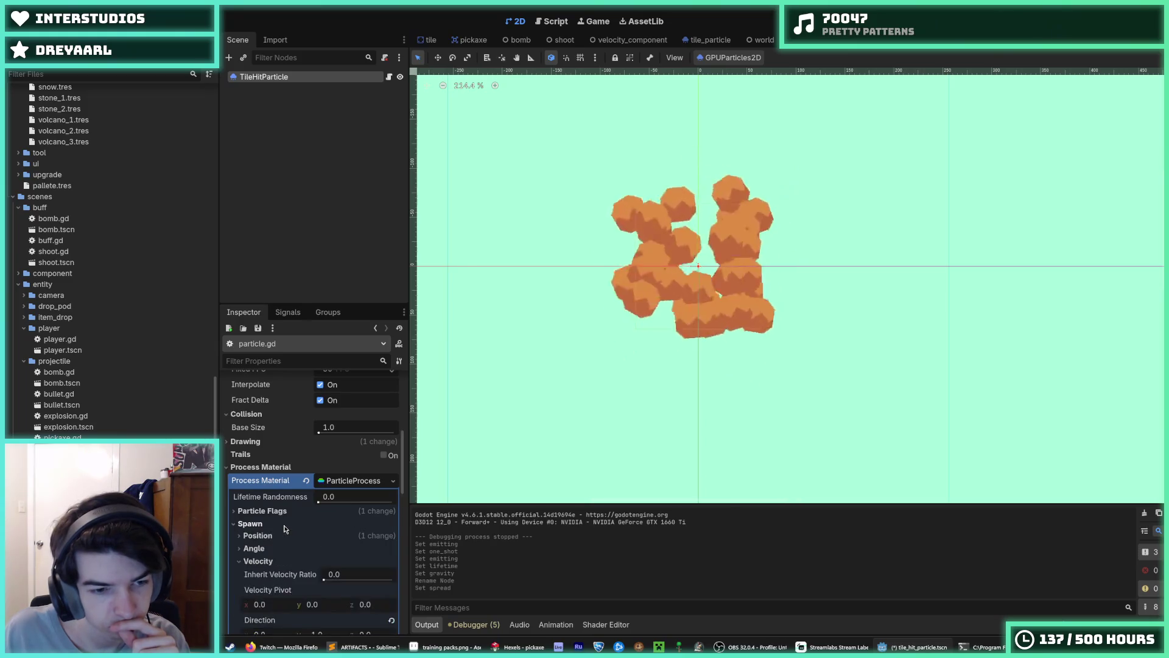
left_click(285, 525)
left_click(280, 526)
left_click(274, 535)
left_click(272, 535)
left_click(271, 526)
left_click(271, 526)
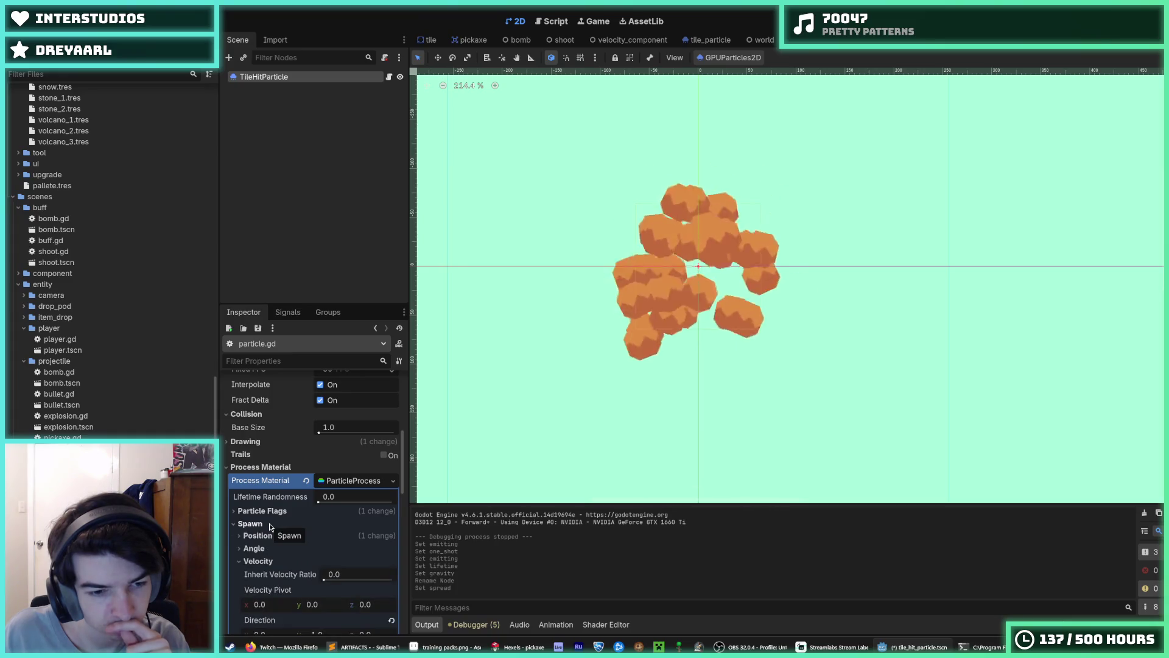
left_click(271, 525)
left_click(272, 537)
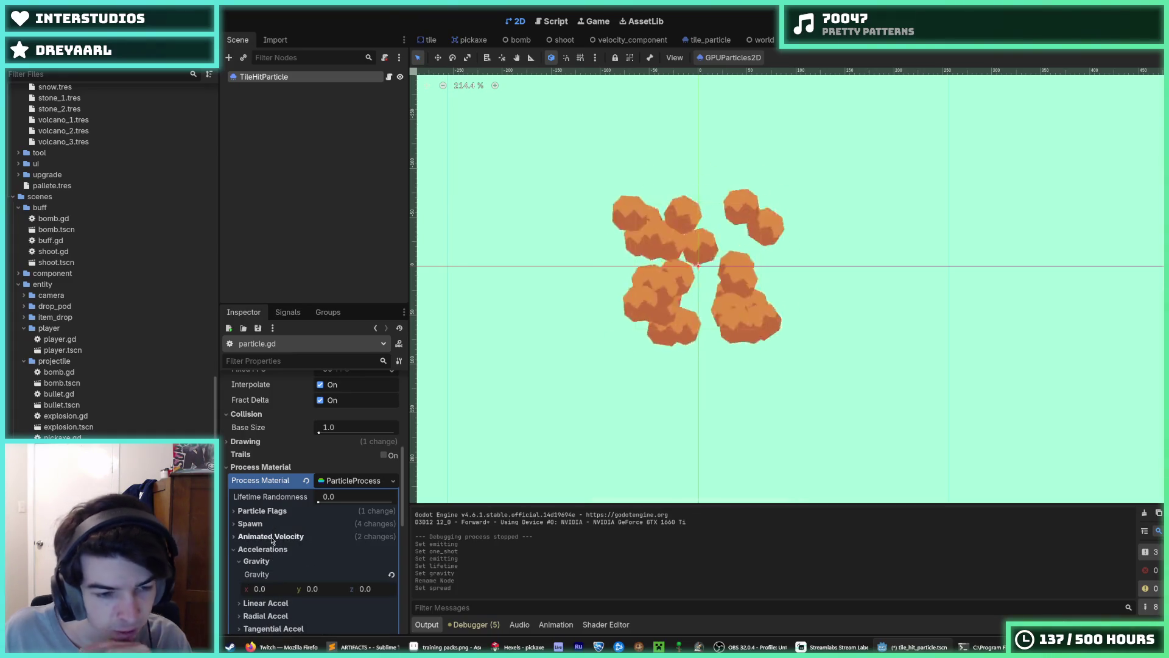
left_click(263, 549)
left_click(263, 561)
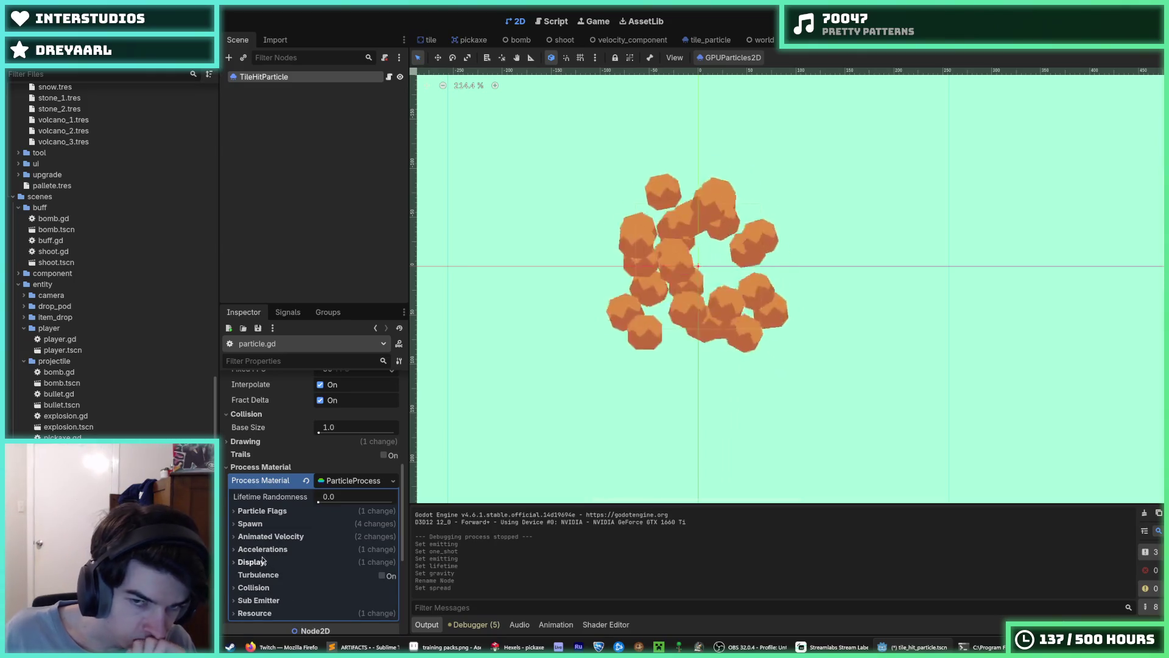
- Reopen Spawn > Velocity and Drawing settings, then expand the spawn Position options
left_click(264, 523)
left_click(257, 562)
scroll(309, 563, "down", 3)
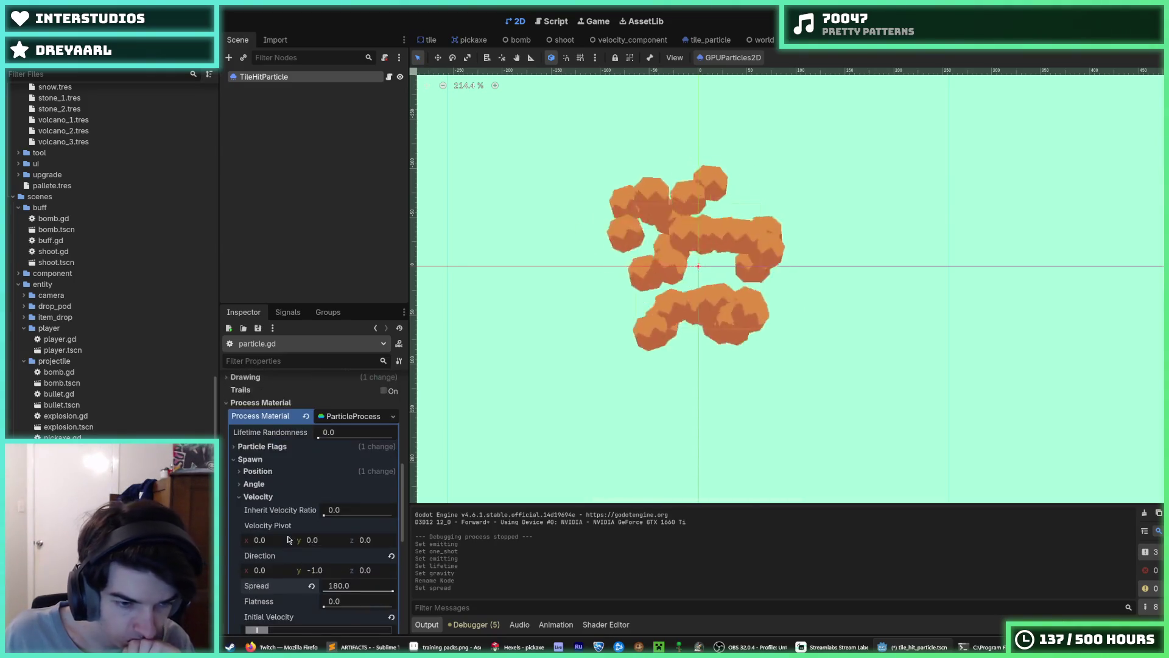
scroll(284, 485, "down", 2)
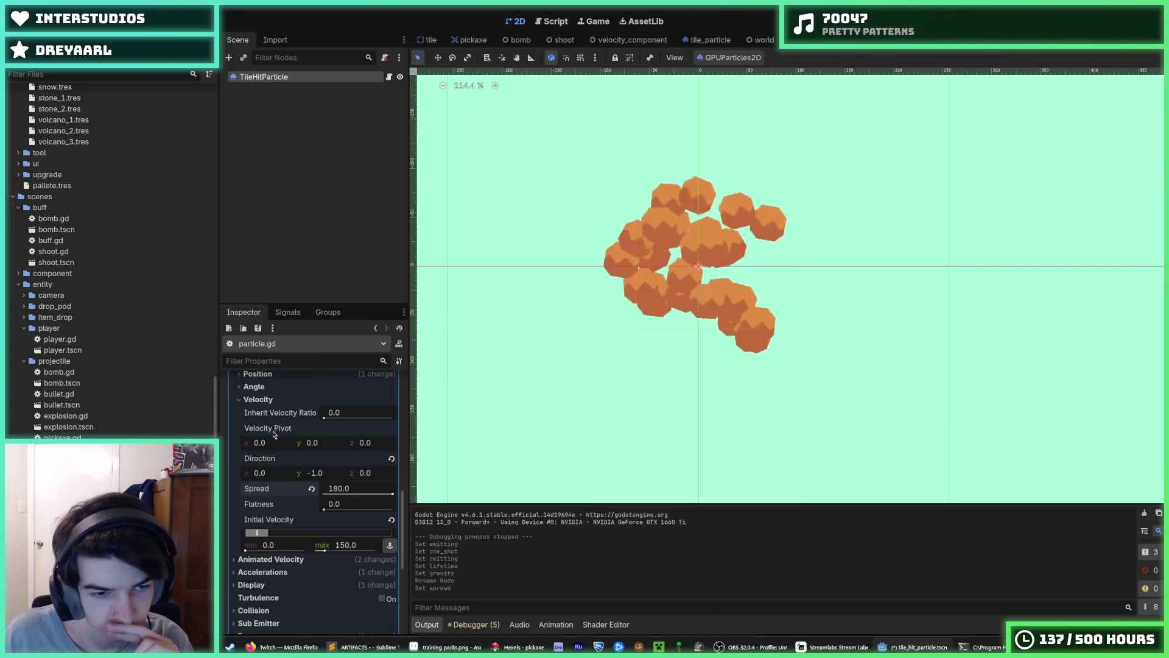
scroll(285, 475, "up", 5)
scroll(288, 460, "up", 3)
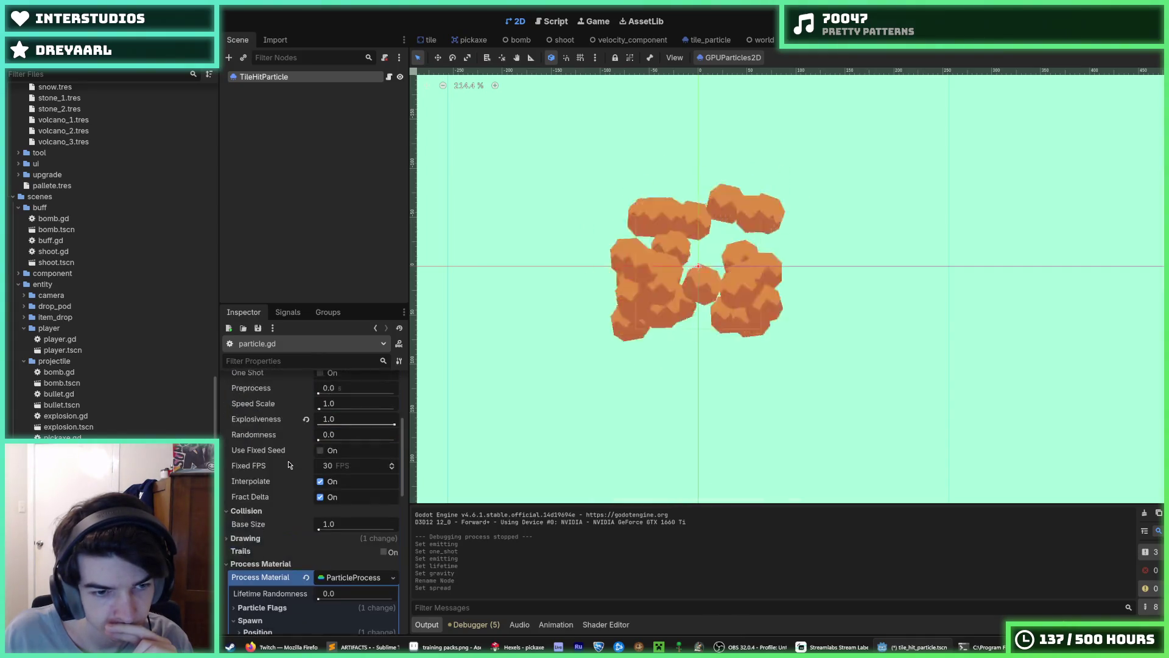
left_click(263, 538)
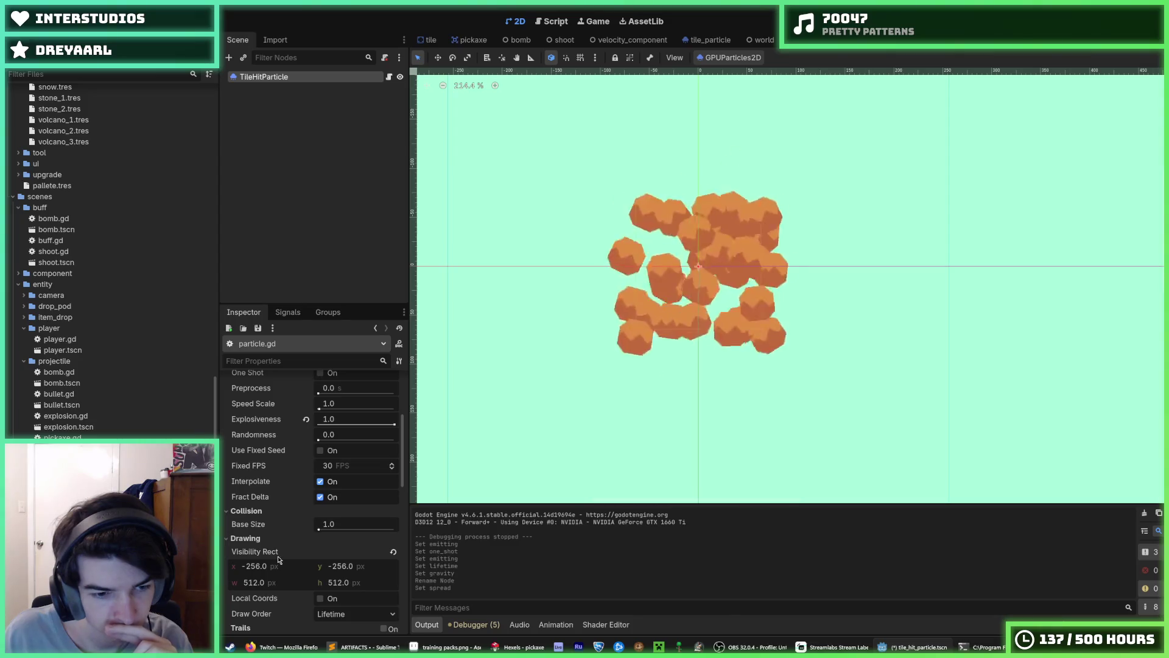
scroll(274, 551, "down", 1)
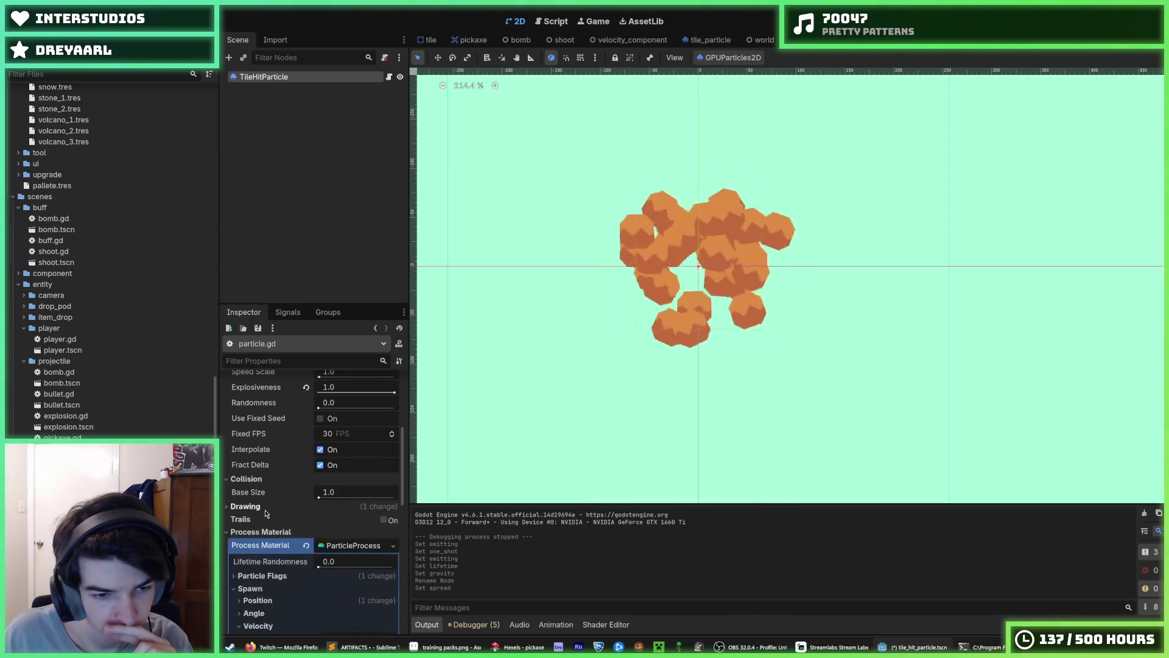
scroll(266, 514, "down", 5)
scroll(275, 496, "down", 2)
left_click(271, 441)
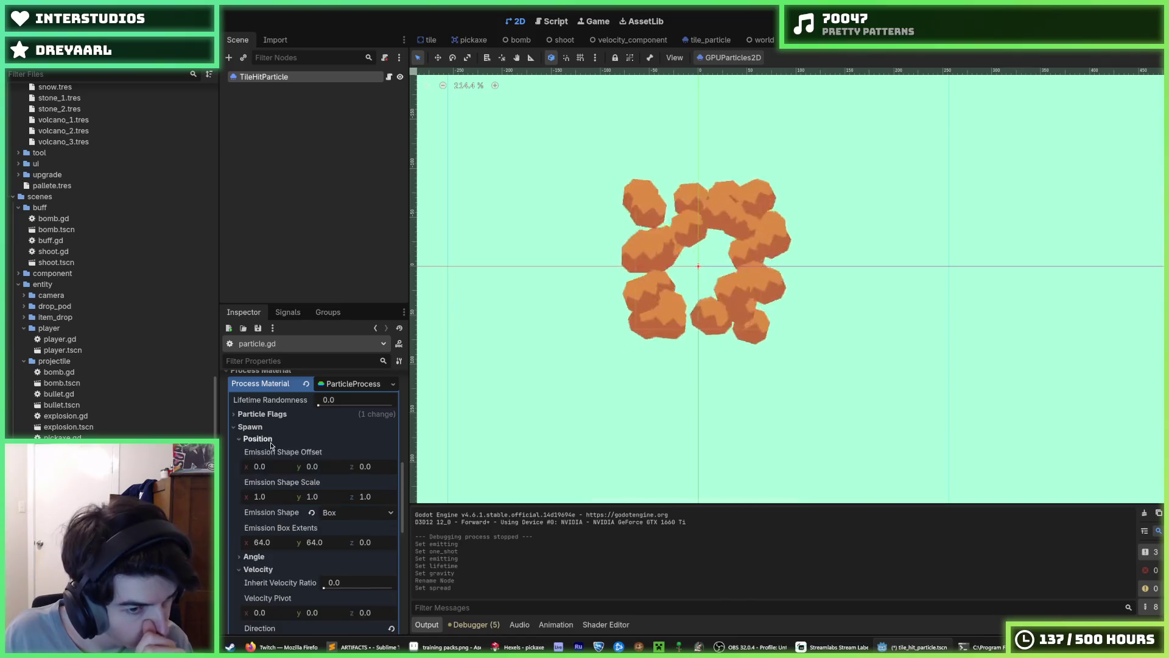
- Set the emission shape to Point so particles spawn from a single point
left_click(356, 512)
left_click(340, 526)
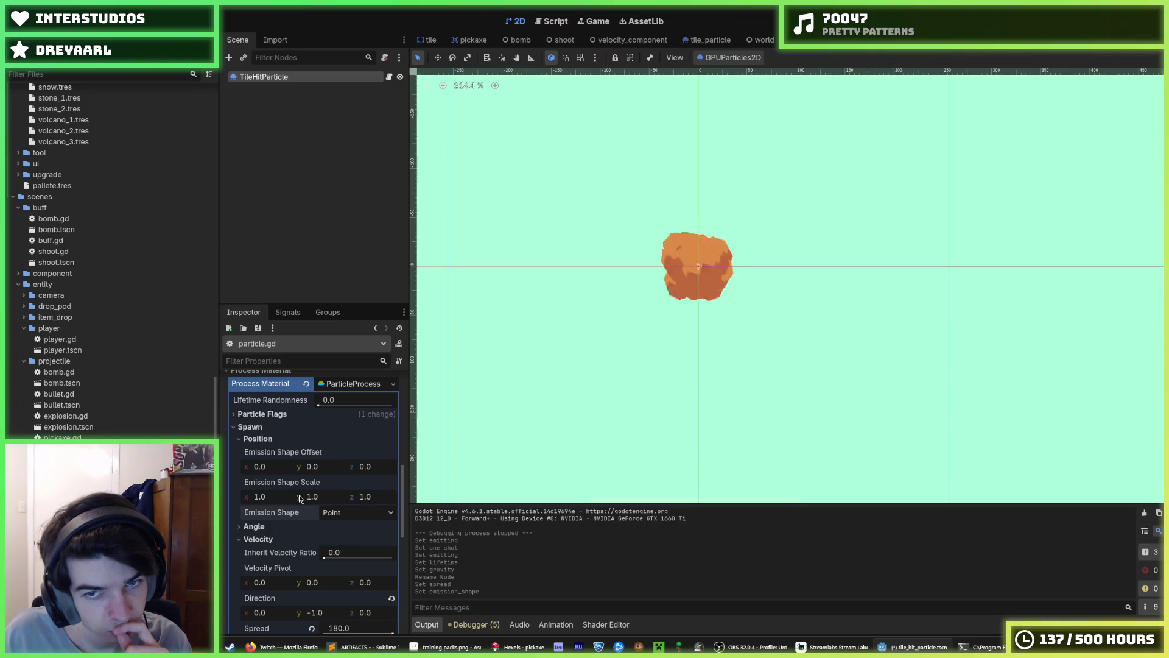
scroll(266, 510, "down", 5)
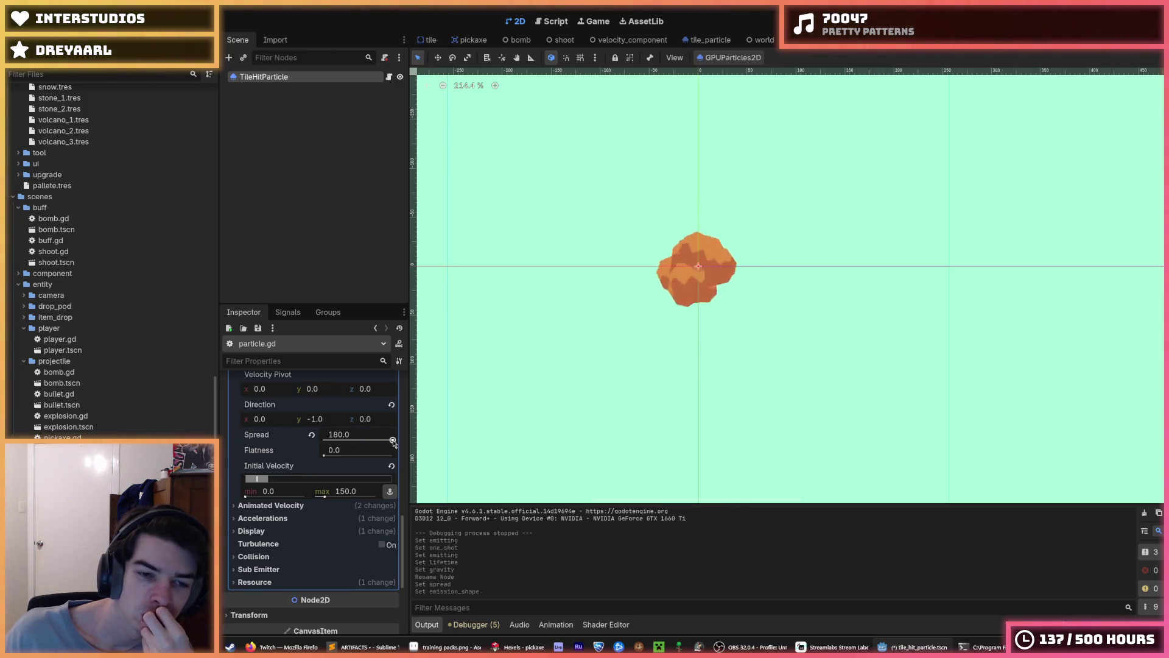
scroll(303, 495, "down", 3)
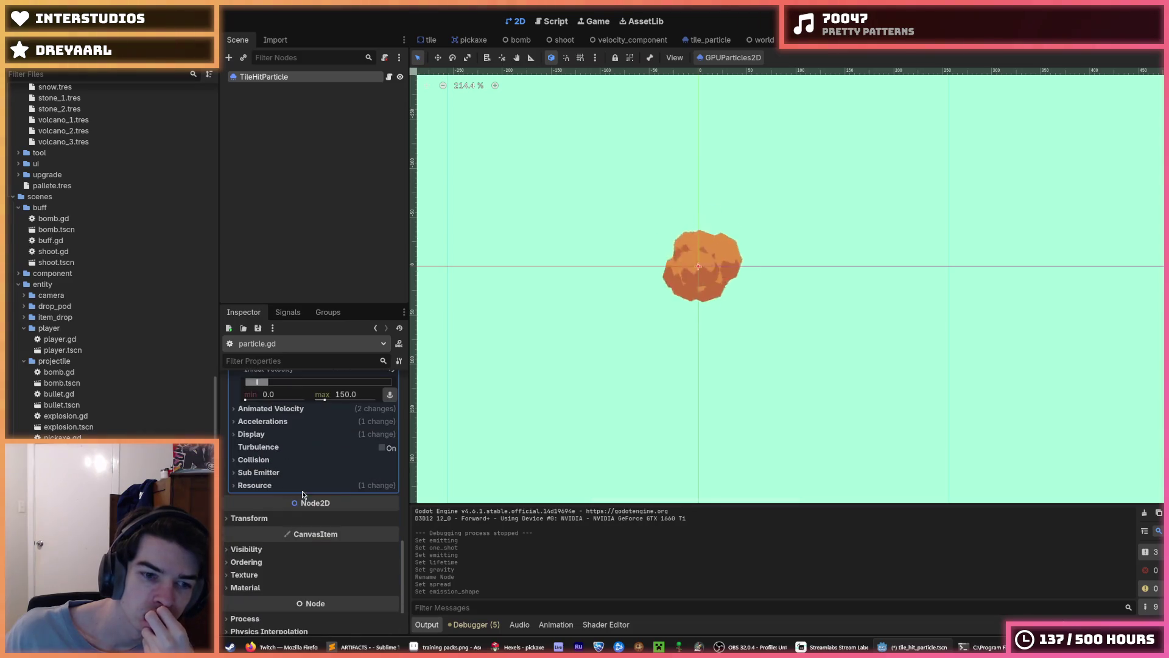
- Open the Scale Curve editor under Display > Scale
left_click(277, 434)
left_click(286, 450)
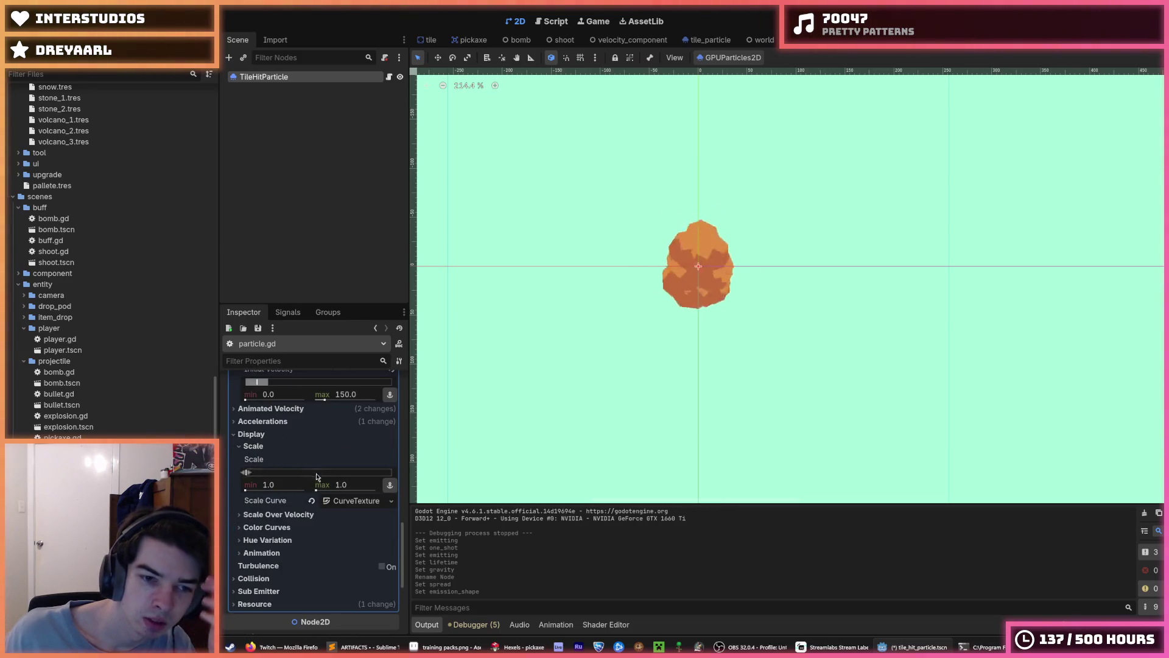
left_click(338, 502)
left_click(357, 549)
scroll(309, 489, "down", 4)
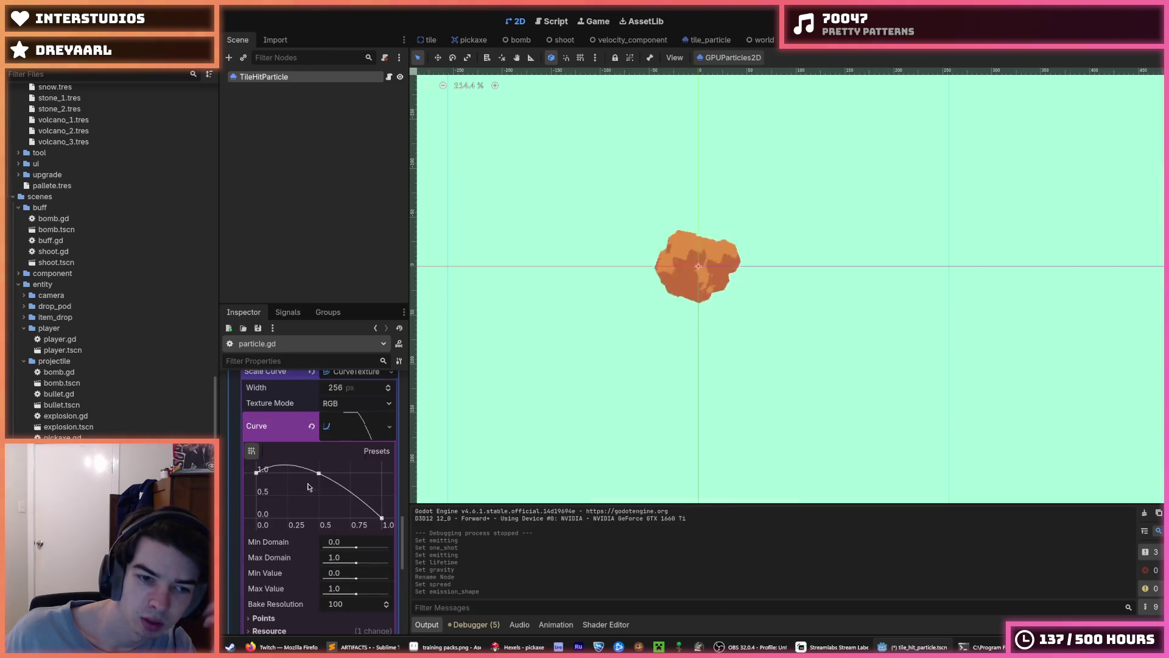
- Delete the middle curve point and flatten the start so scale eases from 1.0 to 0
mouse_move(319, 473)
left_mouse_down()
mouse_move(323, 502)
mouse_move(362, 502)
left_mouse_up()
right_click(351, 491)
key("ctrl+z")
key("ctrl+z")
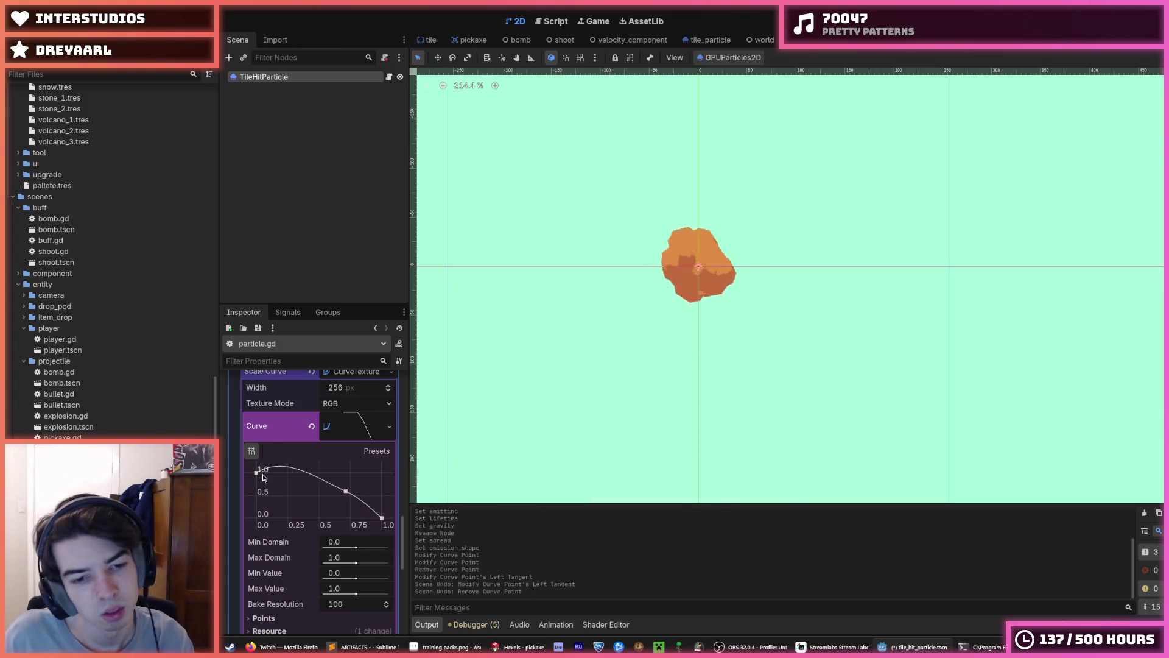
key("ctrl+z")
key("ctrl+z")
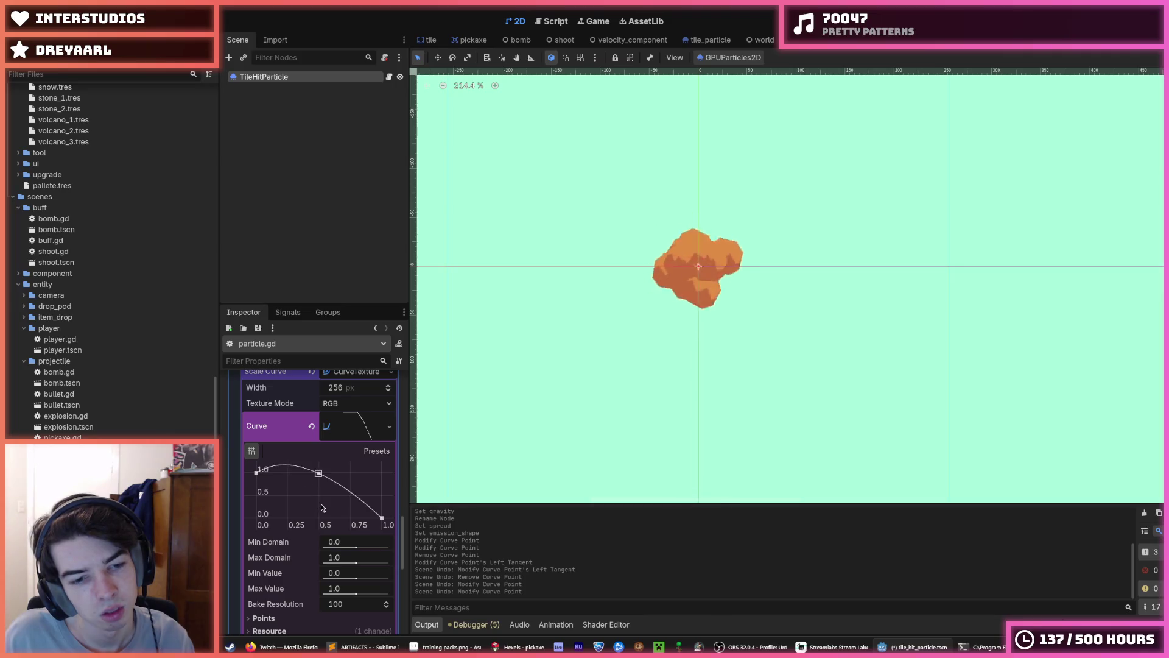
right_click(320, 474)
left_click_drag(270, 466, 284, 472)
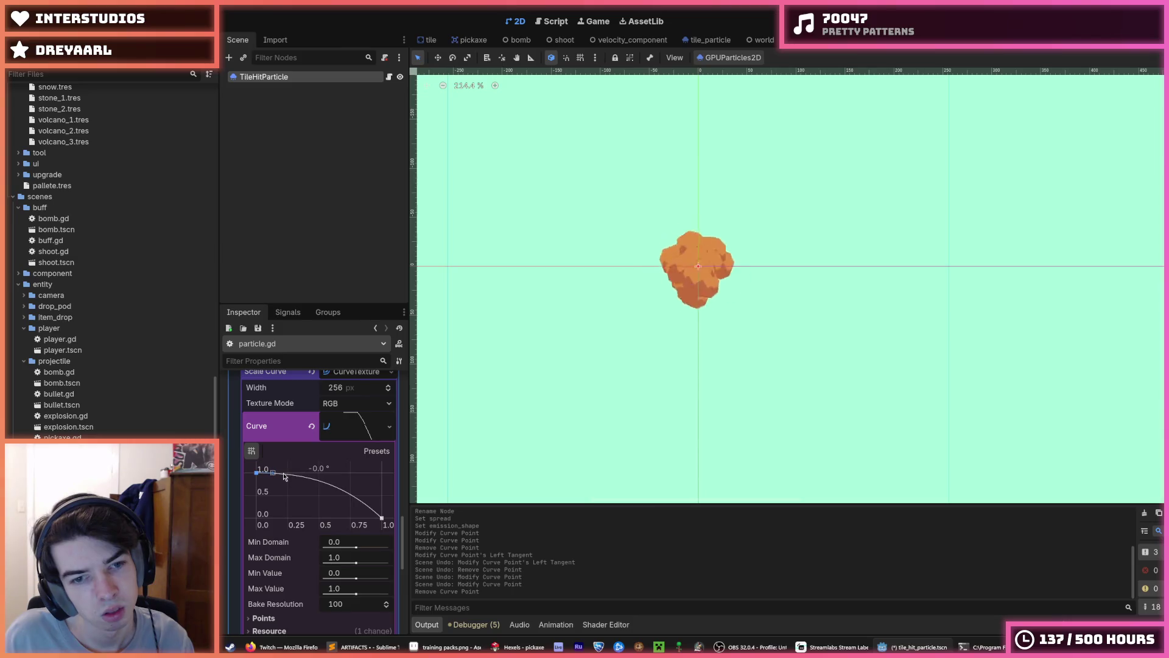
scroll(624, 406, "down", 3)
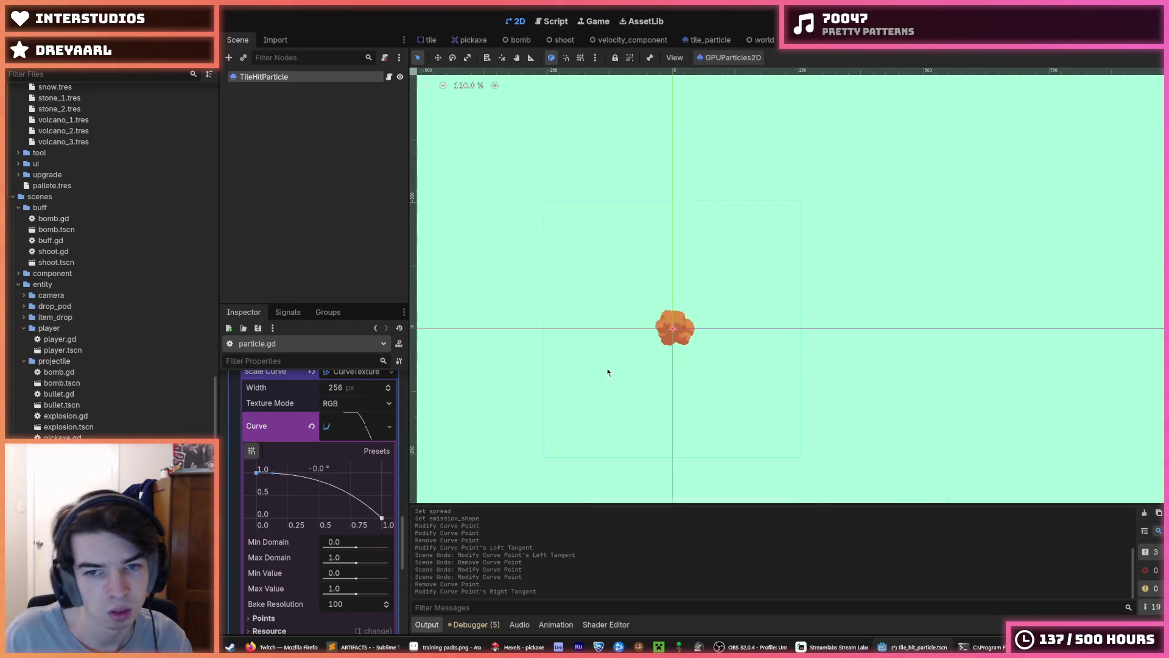
- Try Amount values of 5 and 1 on the tile hit particle, then settle on 10
scroll(287, 470, "up", 10)
scroll(287, 470, "up", 5)
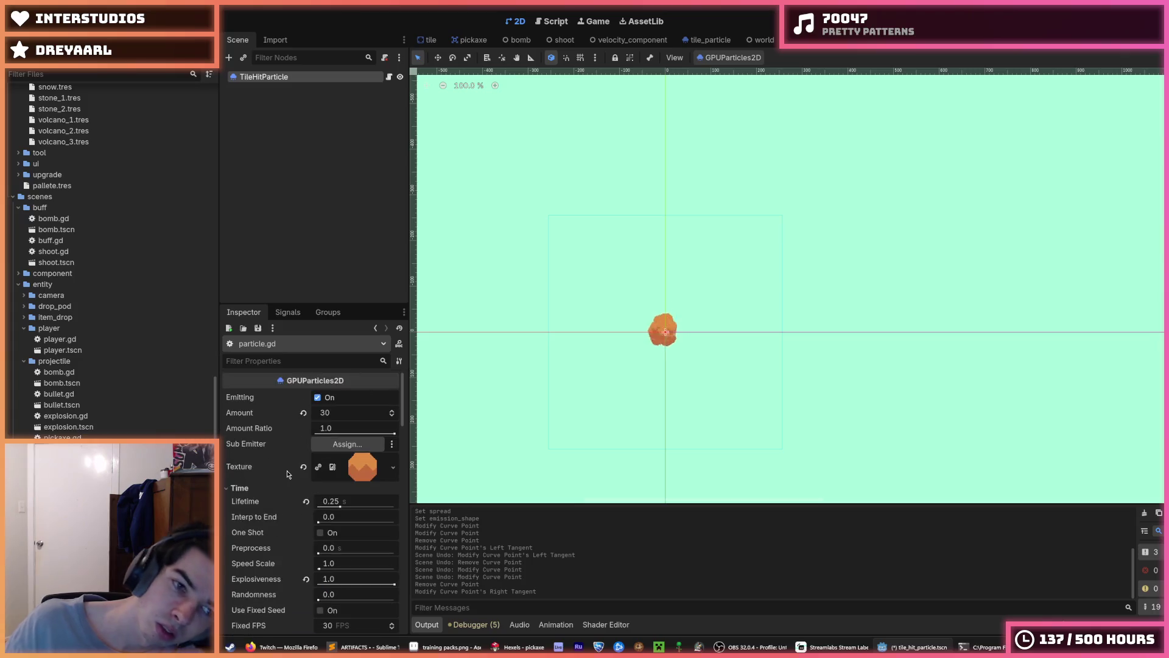
left_click(327, 412)
type("10")
key("Return")
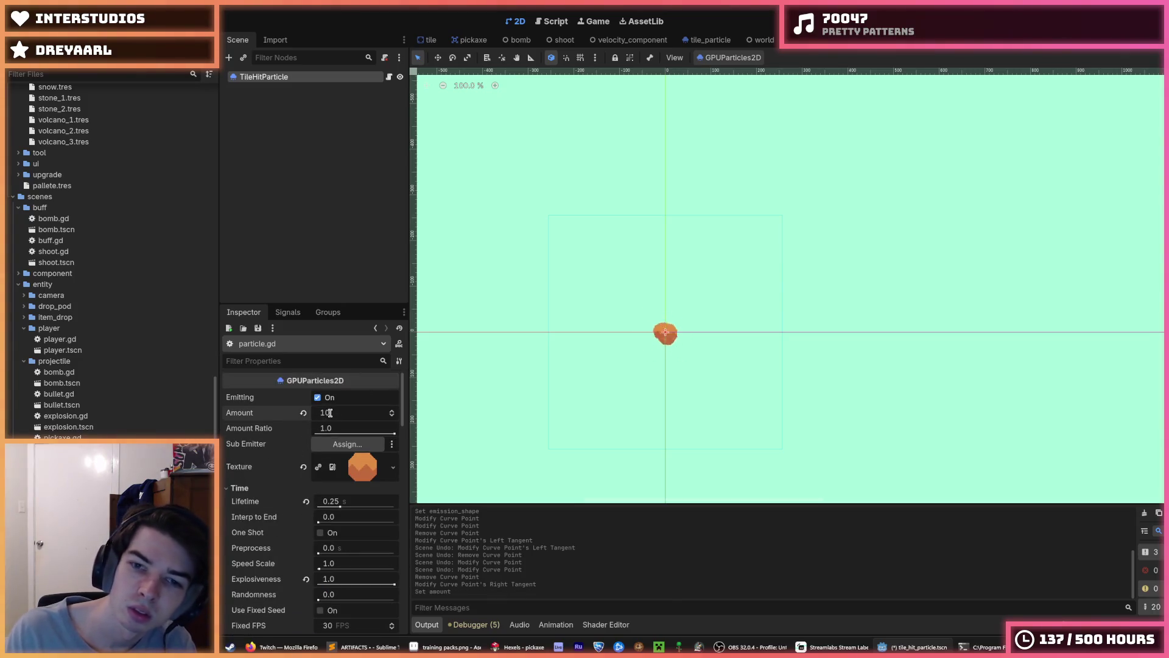
type("5")
key("Return")
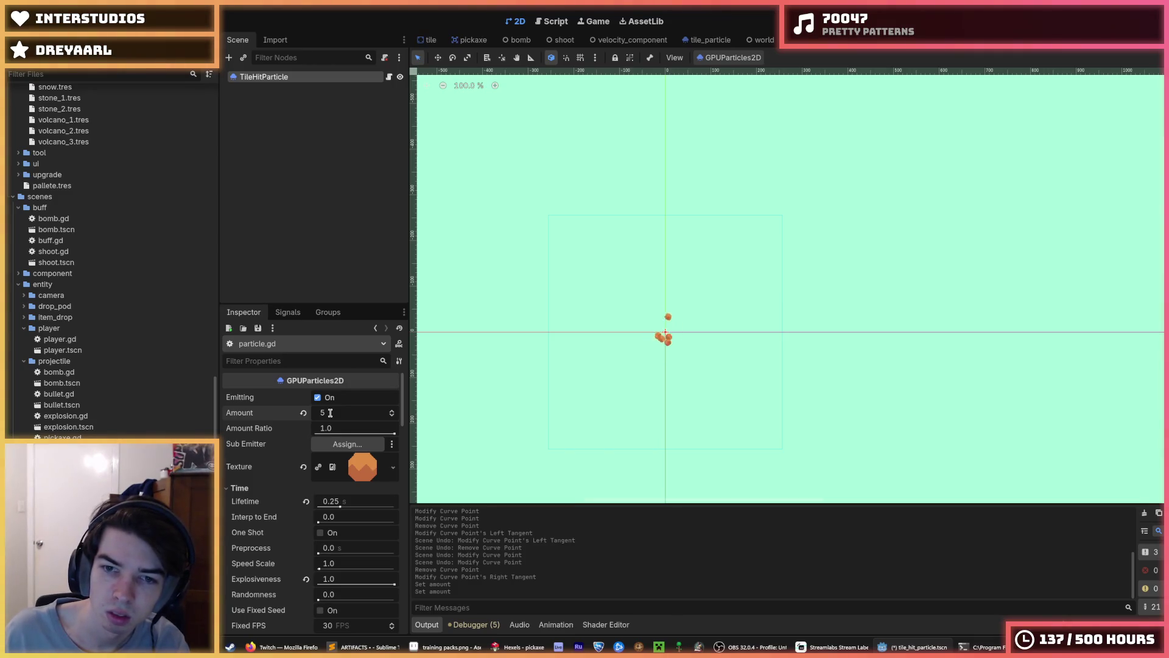
left_click(330, 412)
type("1")
key("Return")
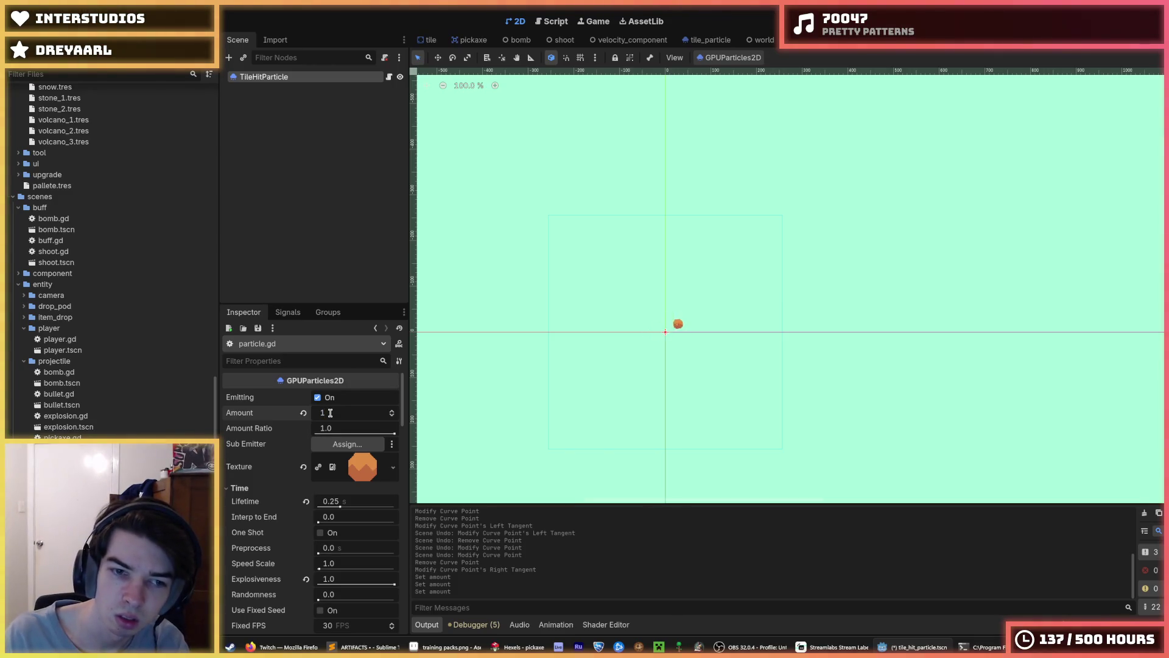
type("10")
key("Return")
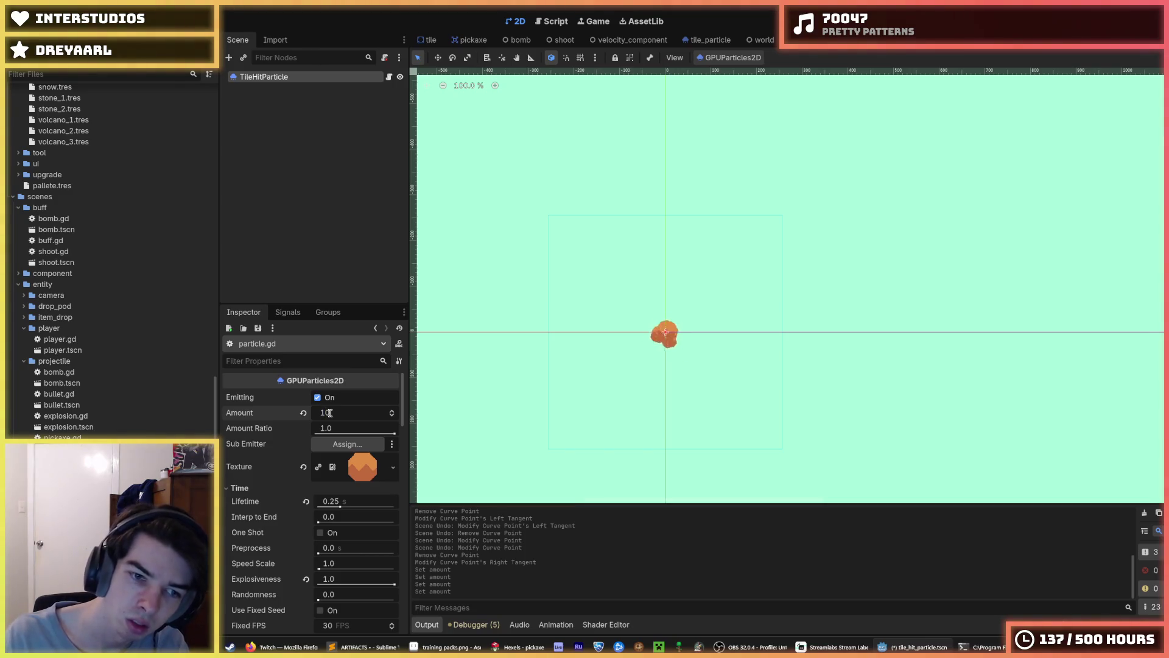
- On TileHitParticle, set Lifetime to 0.25 s and enable One Shot
left_click(722, 328)
scroll(634, 334, "up", 6)
left_click(264, 77)
scroll(275, 485, "down", 10)
scroll(275, 484, "up", 10)
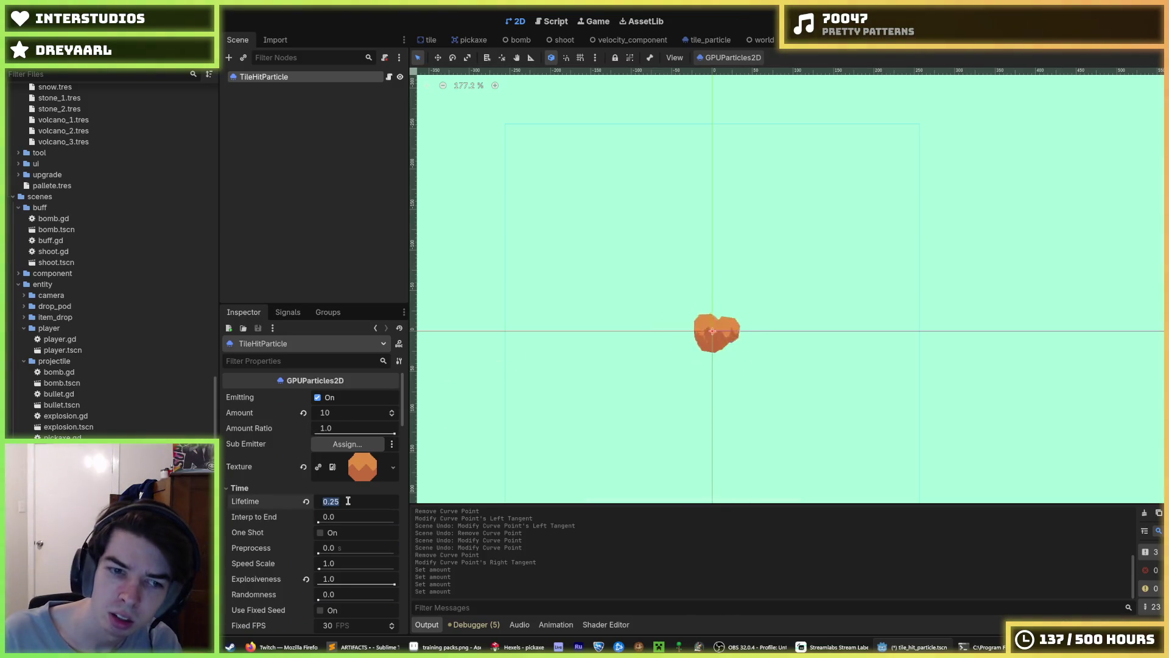
left_click_drag(349, 504, 348, 500)
left_click(347, 500)
type("0.25")
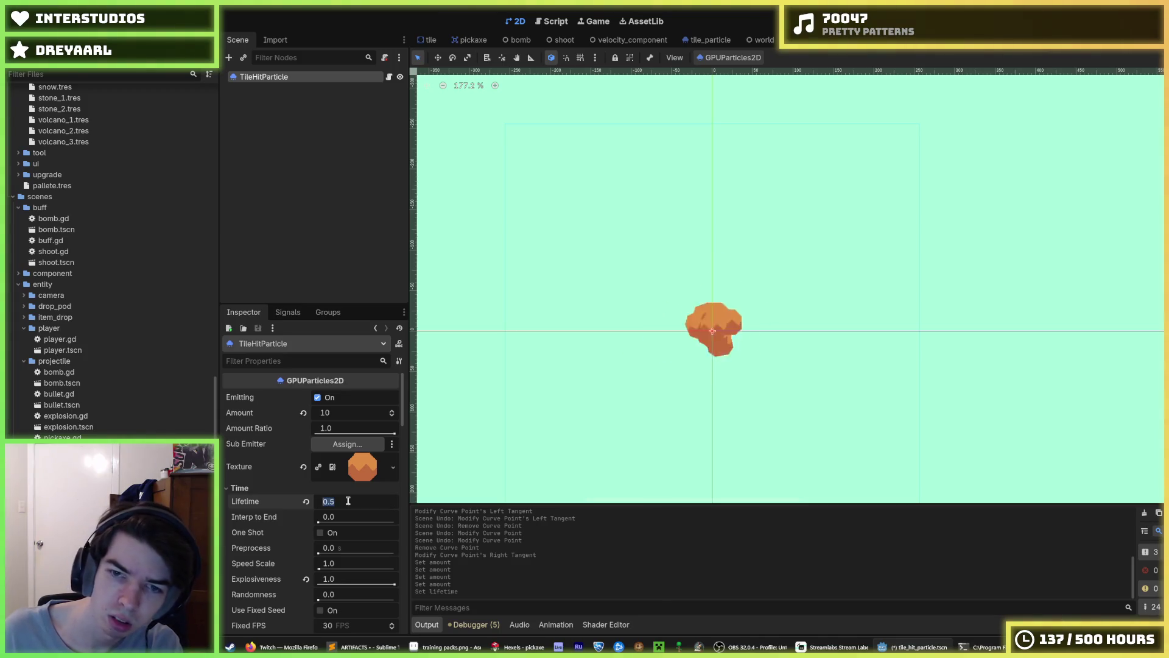
key("Return")
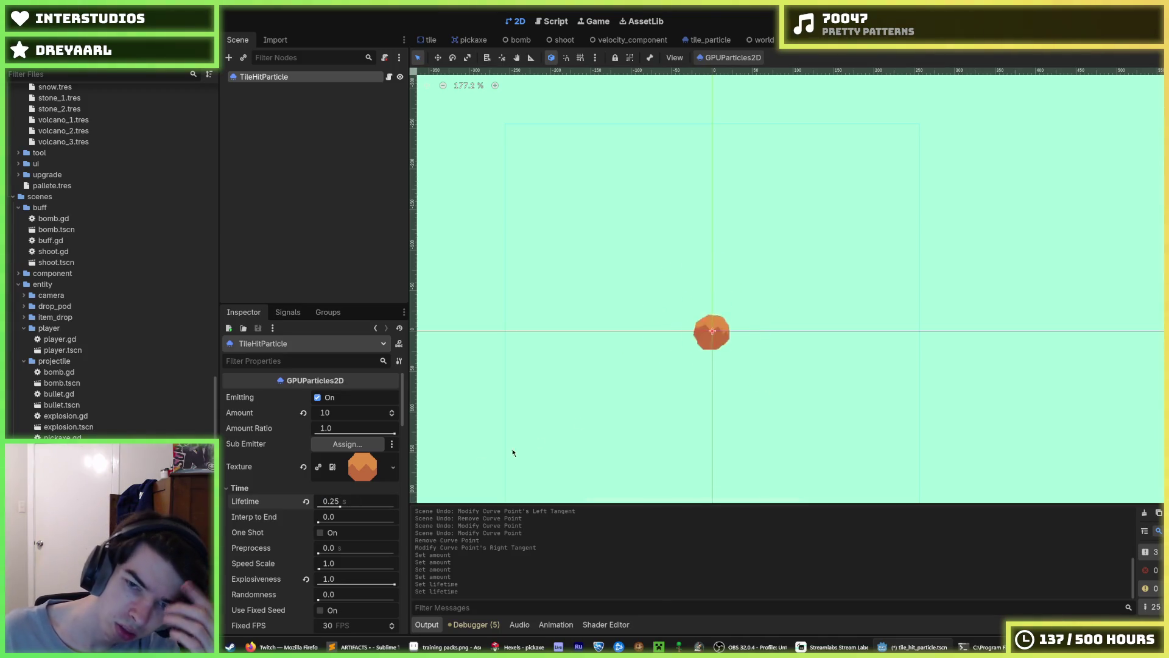
left_click(320, 532)
- Expand and collapse the Animated Velocity and Display sections to review their settings
scroll(282, 442, "down", 15)
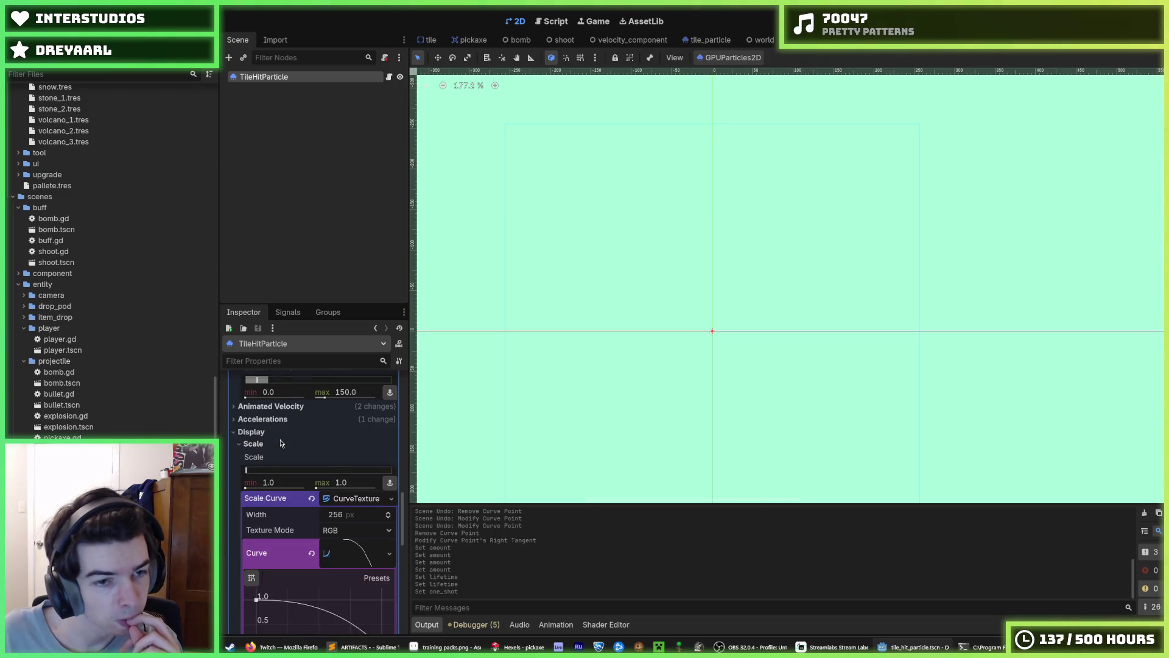
scroll(282, 443, "up", 3)
left_click(308, 535)
left_click(301, 536)
left_click(298, 548)
left_click(298, 549)
left_click(296, 536)
left_click(296, 536)
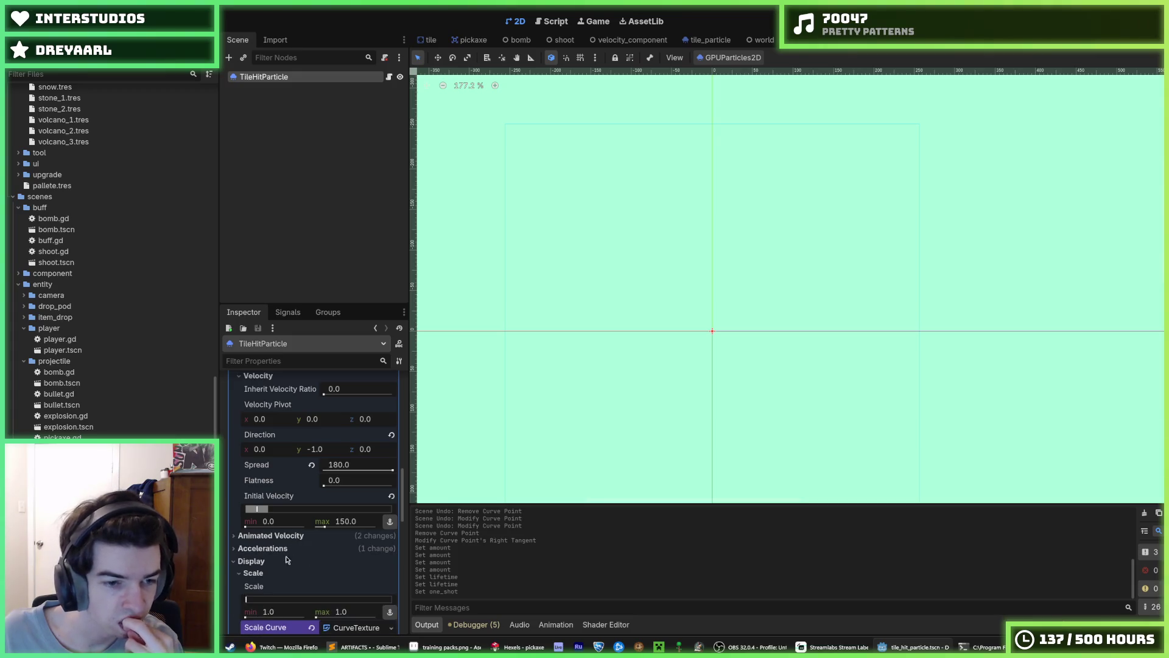
left_click(282, 564)
left_click(279, 537)
left_click(279, 536)
scroll(311, 470, "up", 5)
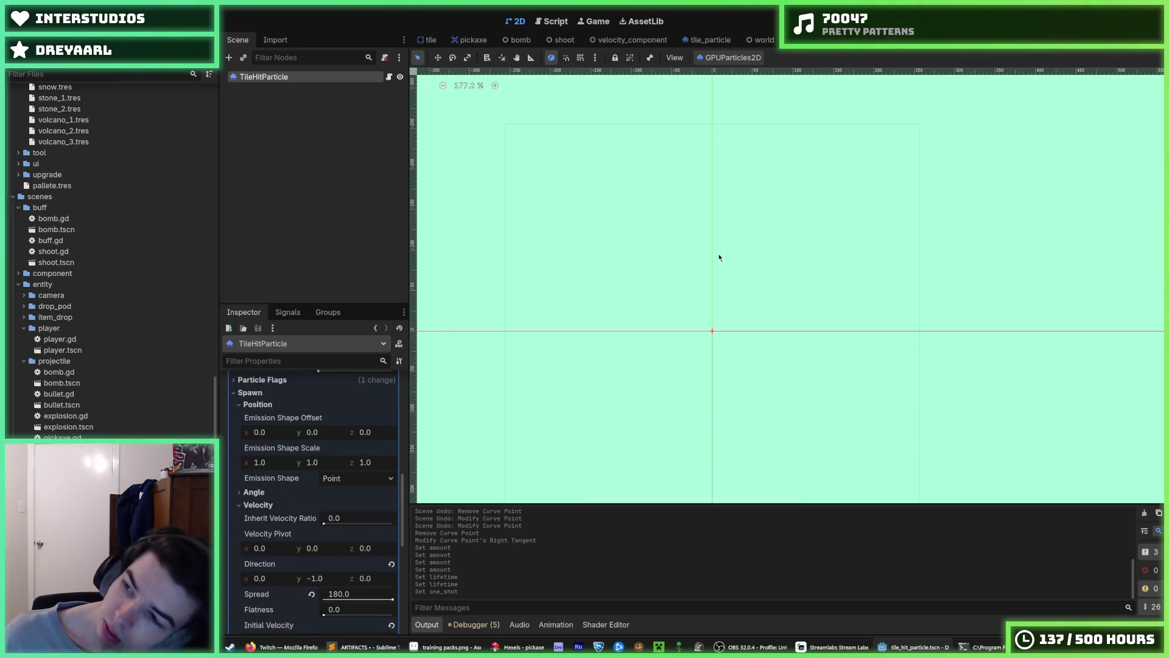
- Open the pickaxe scene and its pickaxe.gd script
key("alt+Tab")
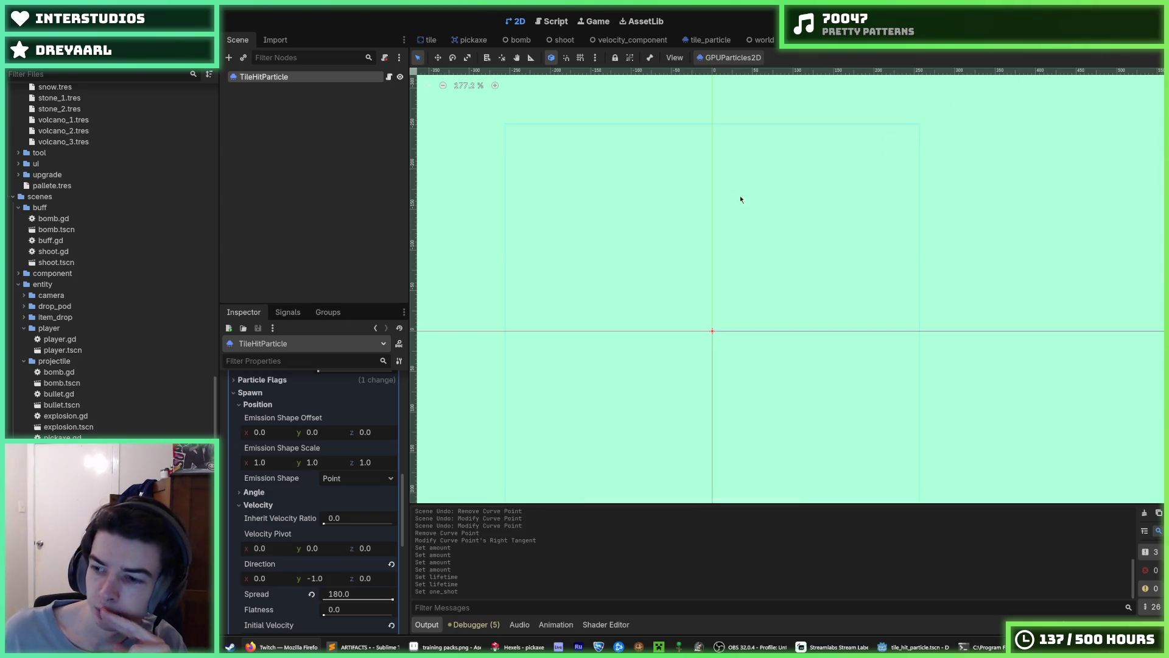
key("alt+Tab")
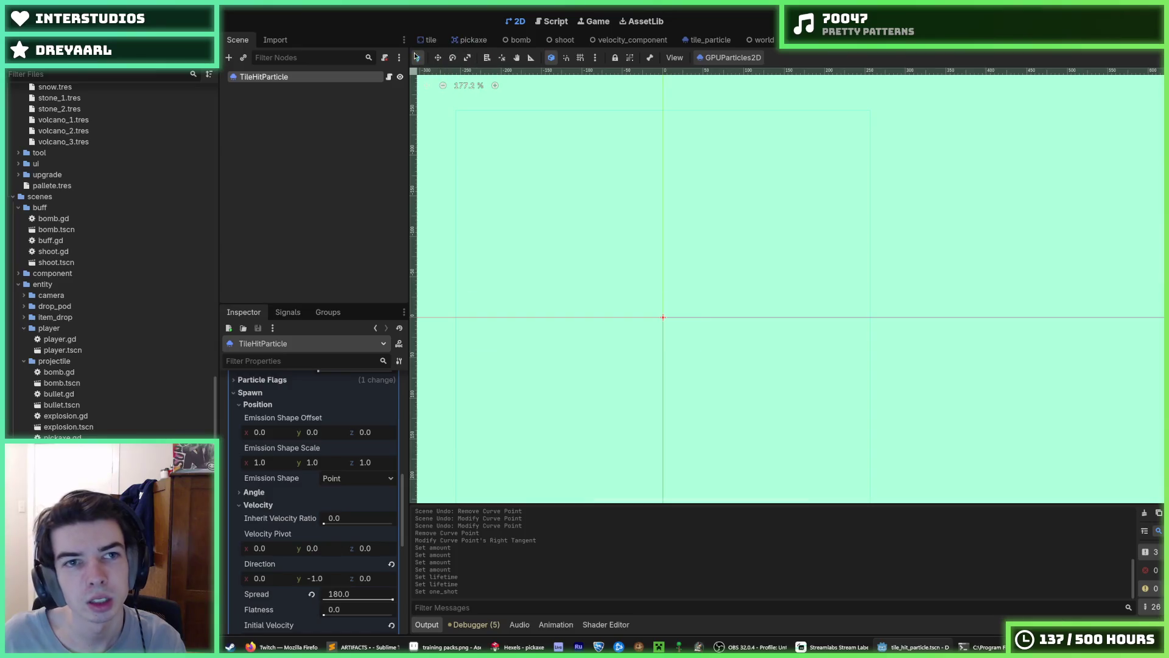
left_click(469, 40)
left_click(391, 76)
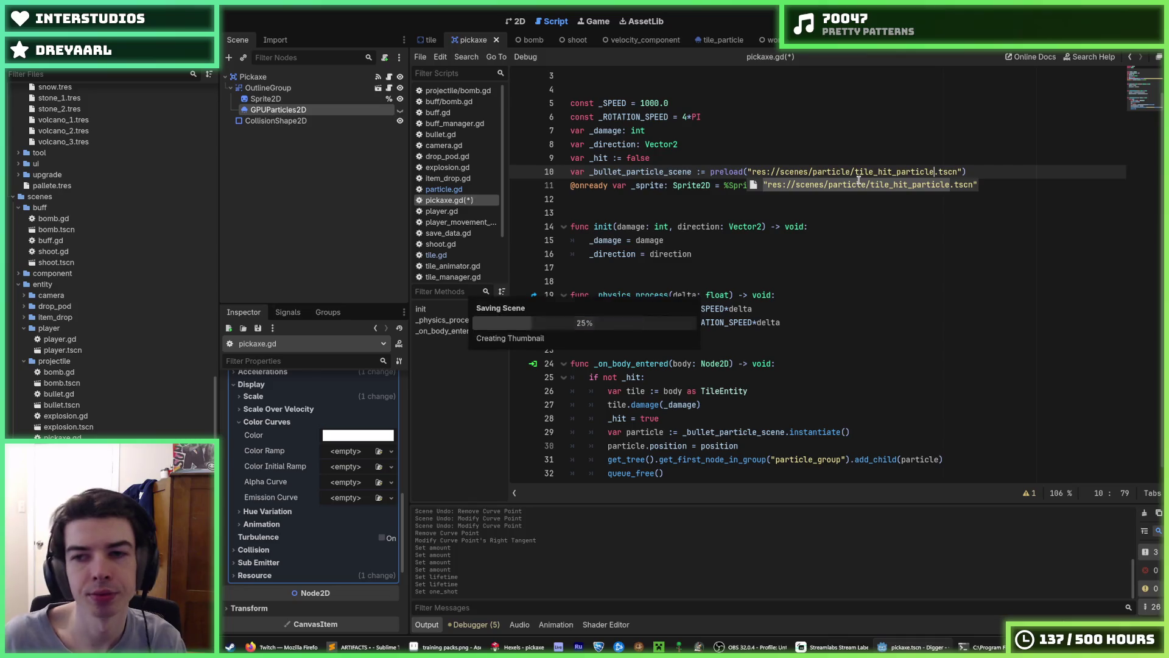
- Run the project with F5 to playtest the tile hit particles
key("F5")
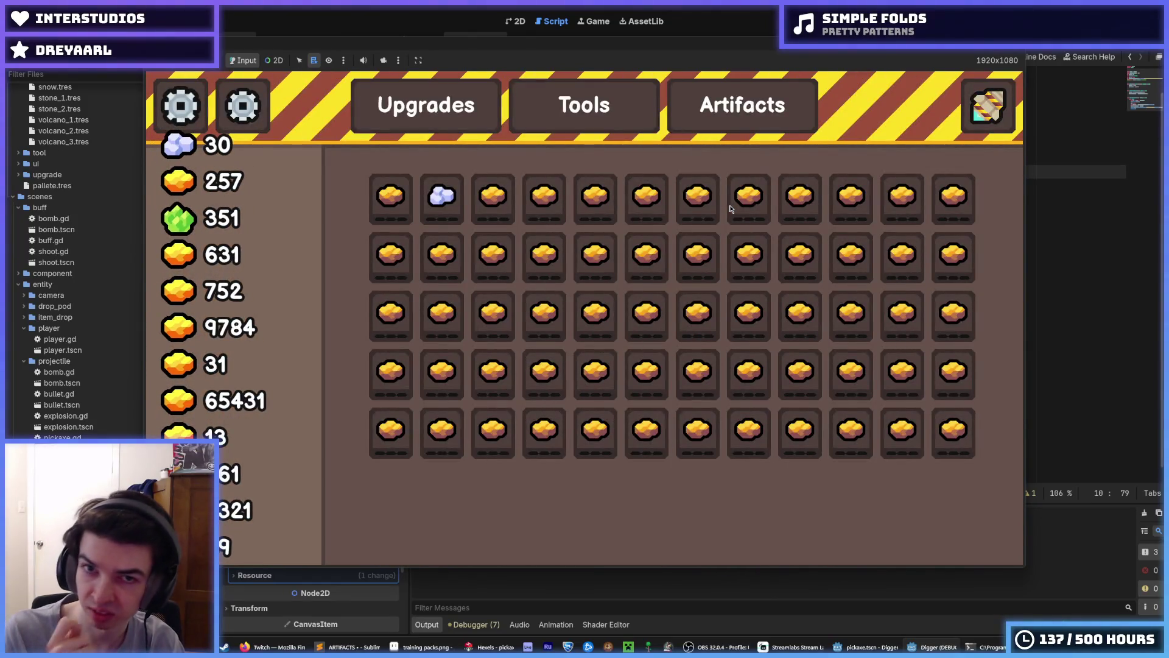
- Start a dig round, watch the pickaxe tile hits, then close the game
left_click(1003, 99)
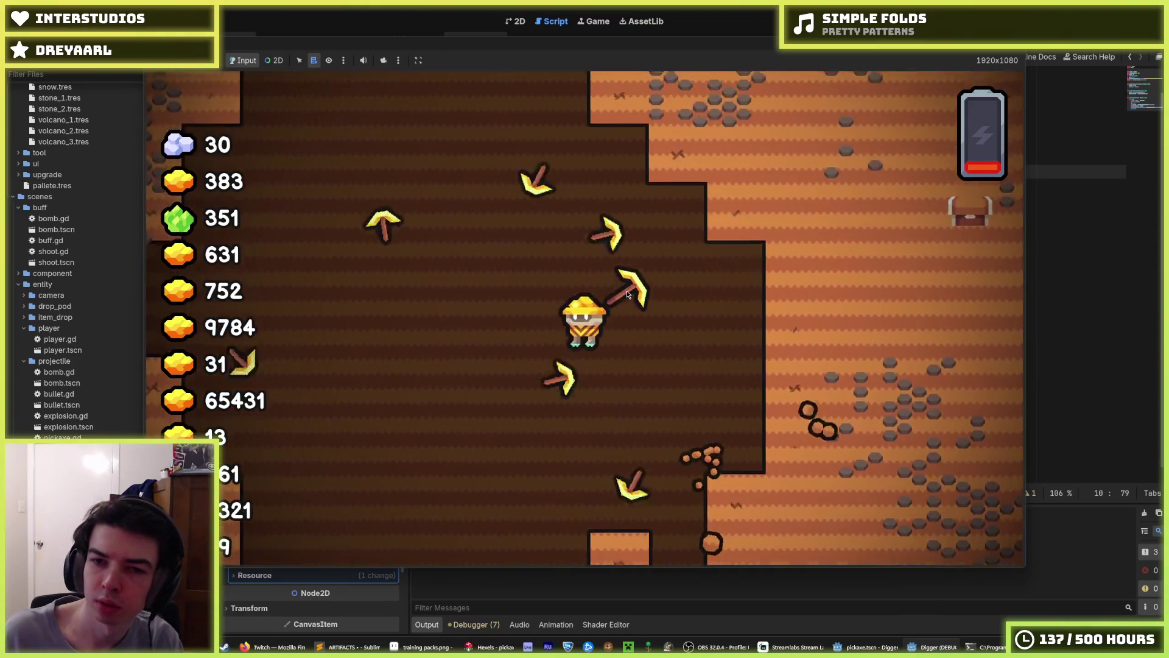
left_click(986, 54)
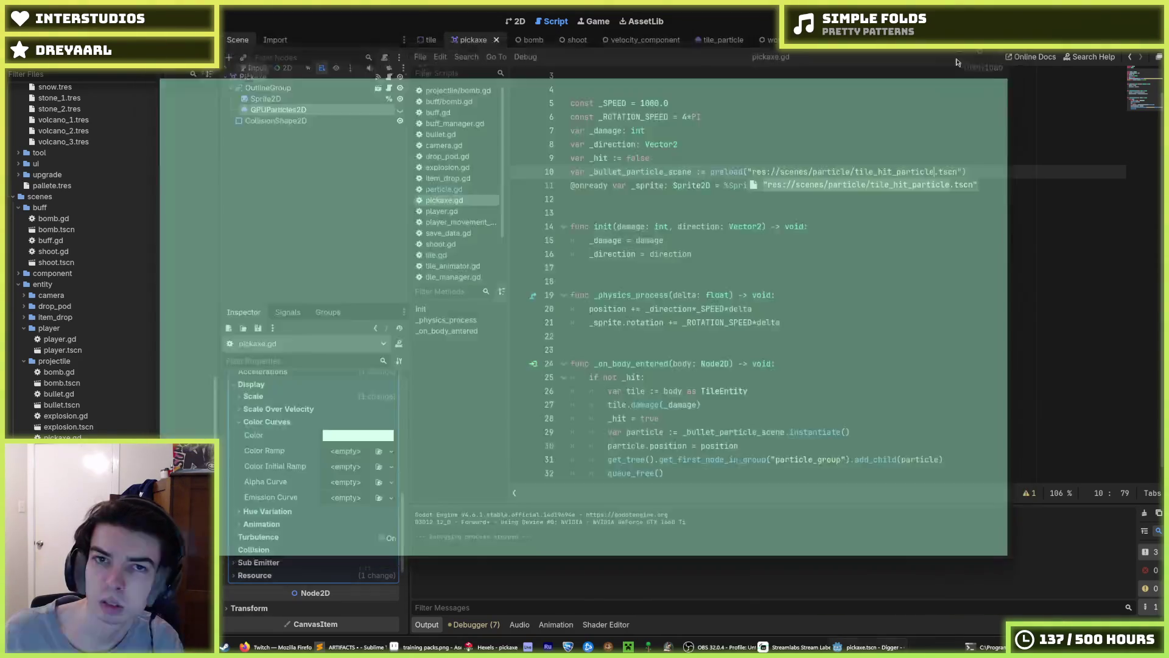
- Set the pickaxe's CollisionShape2D radius to 32 px and run the game
left_click(516, 24)
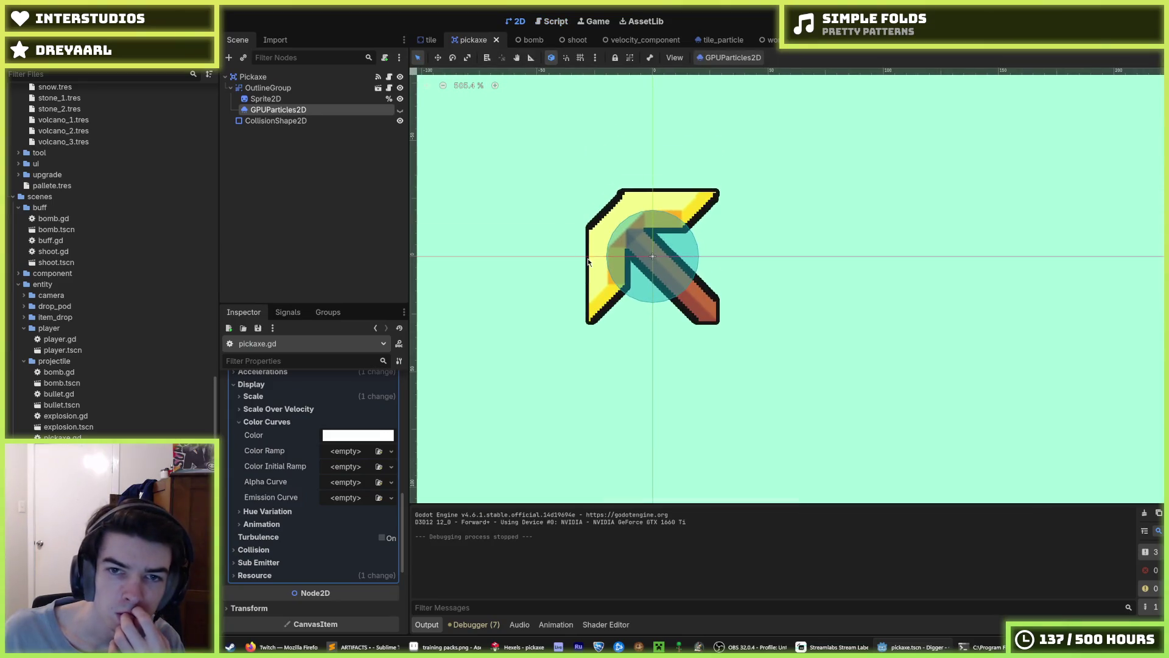
left_click(280, 101)
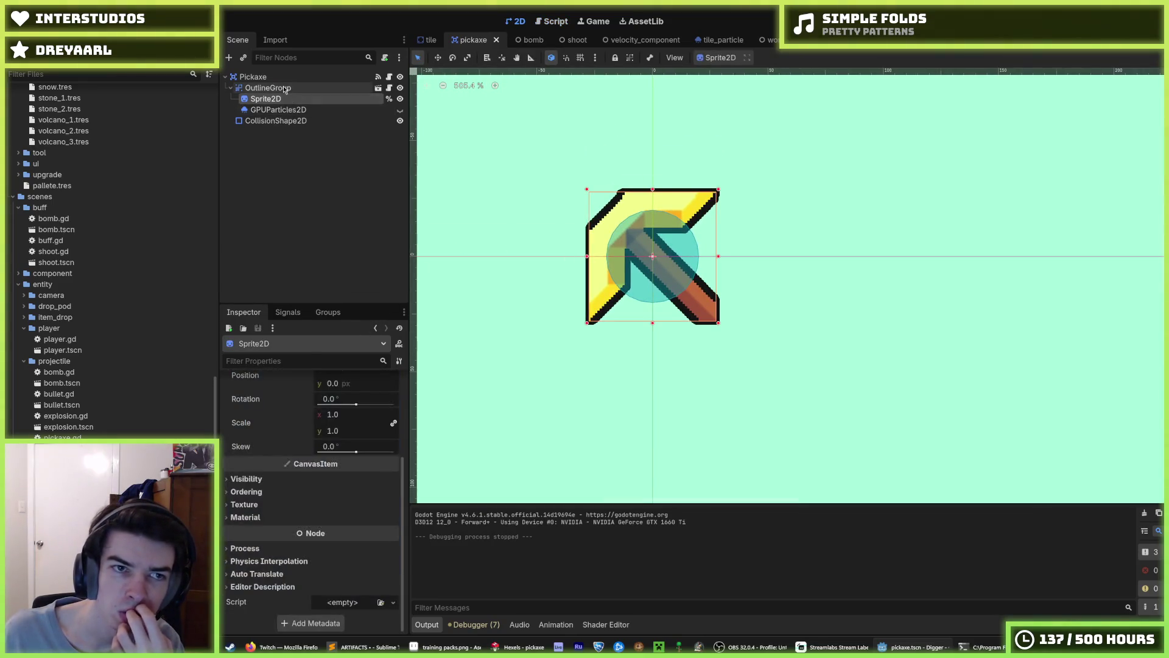
left_click(281, 88)
left_click(282, 77)
left_click(282, 84)
left_click(282, 78)
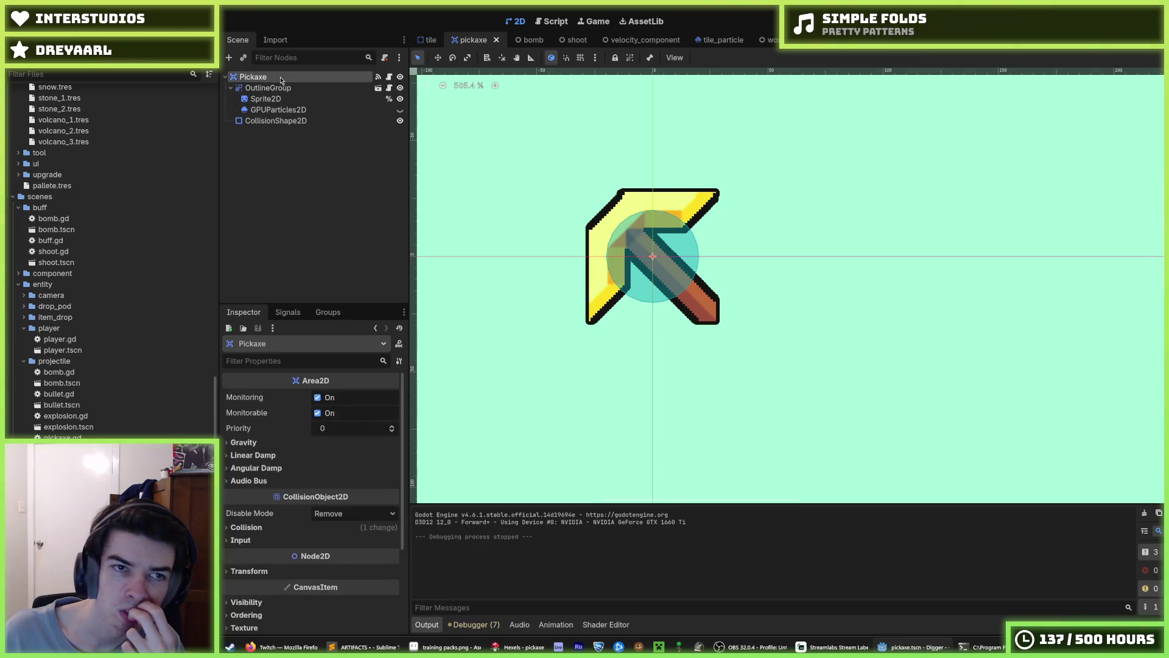
left_click(283, 112)
left_click(286, 121)
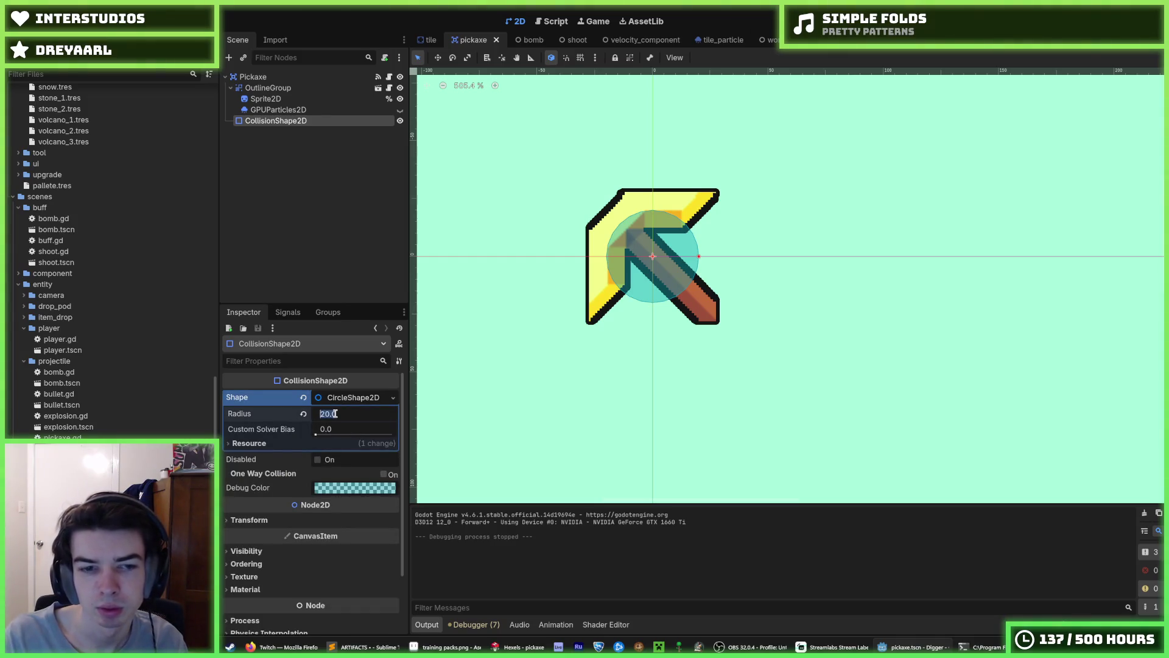
type("32")
key("Return")
key("F5")
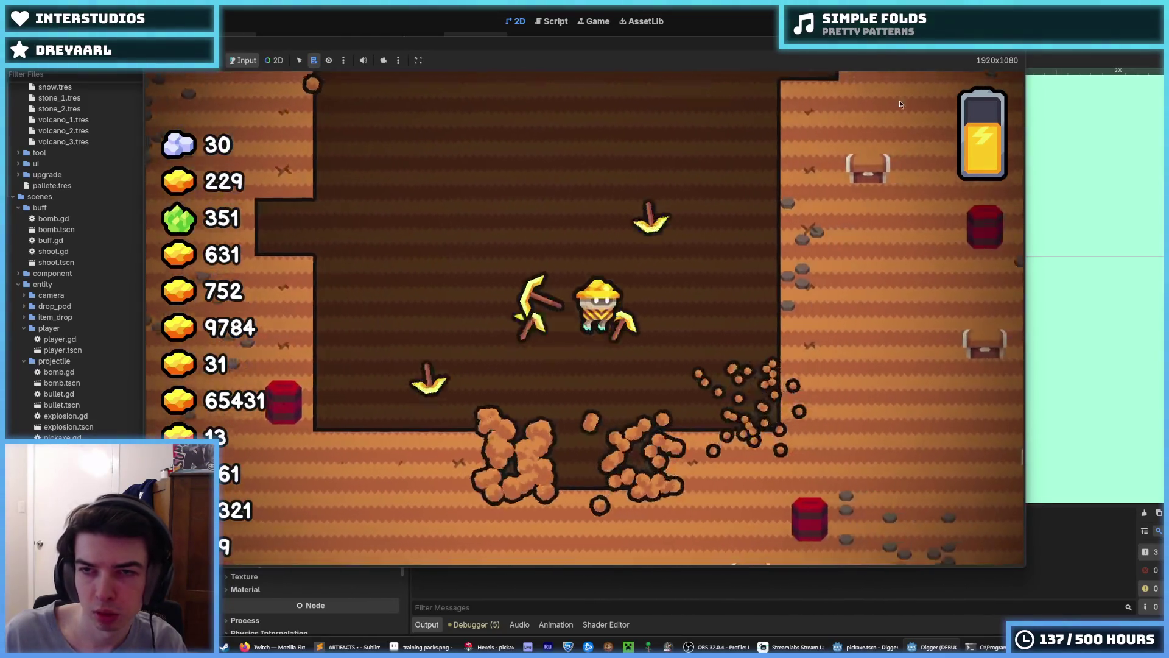
- Stop the playtest, relaunch it briefly, and stop it again
key("F8")
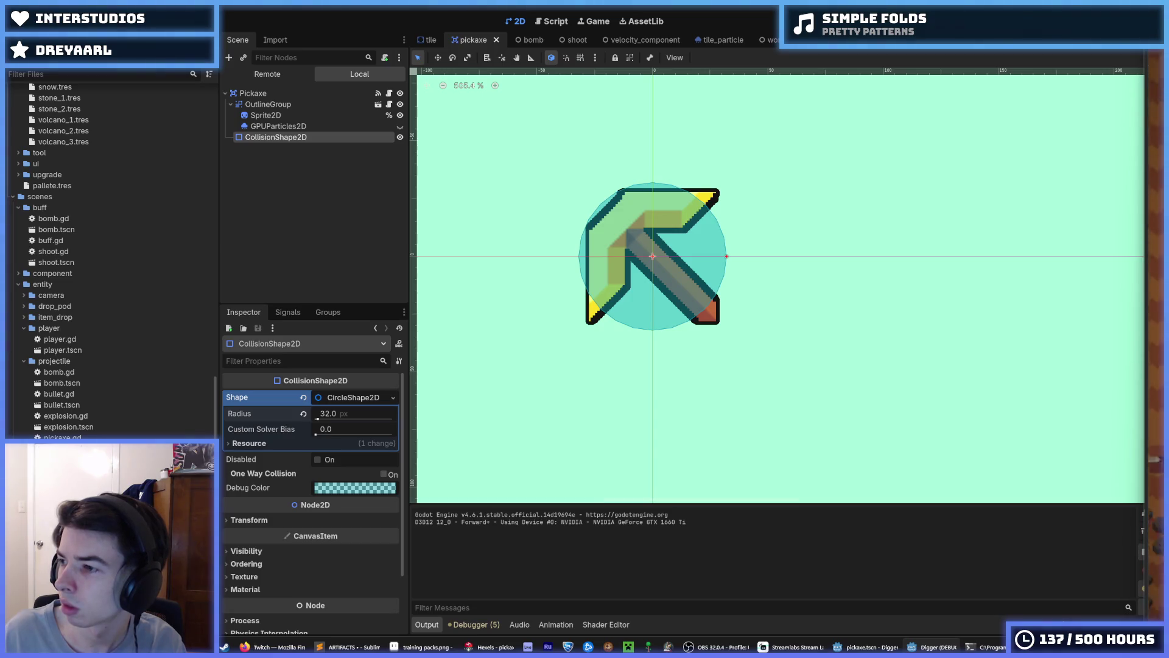
key("F5")
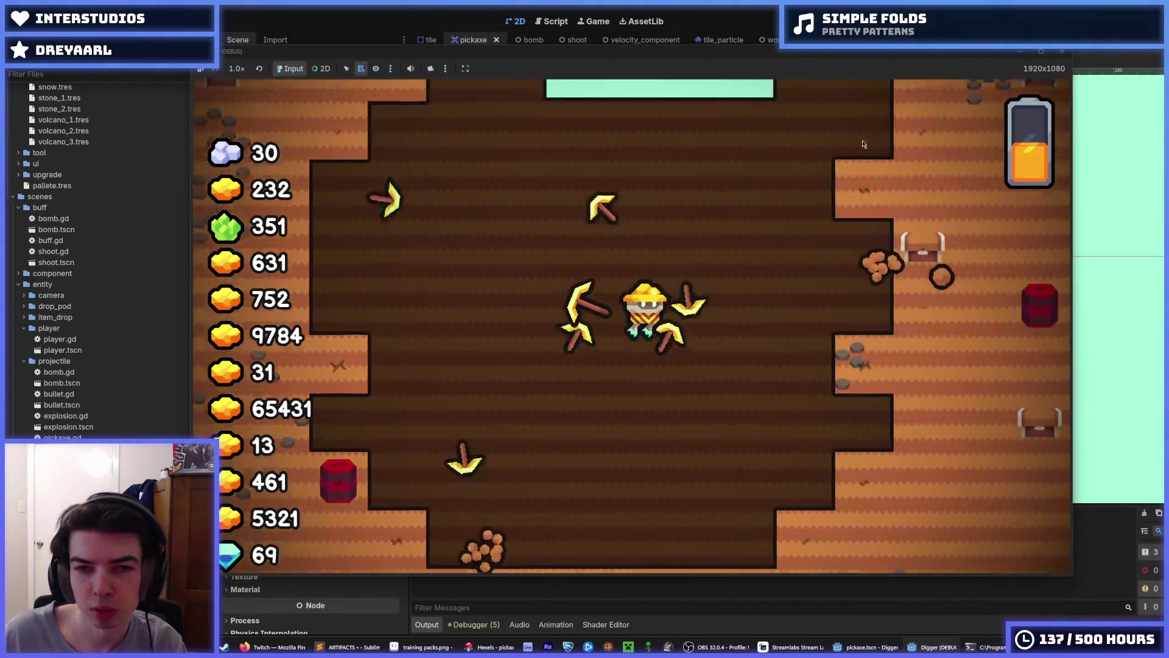
key("F8")
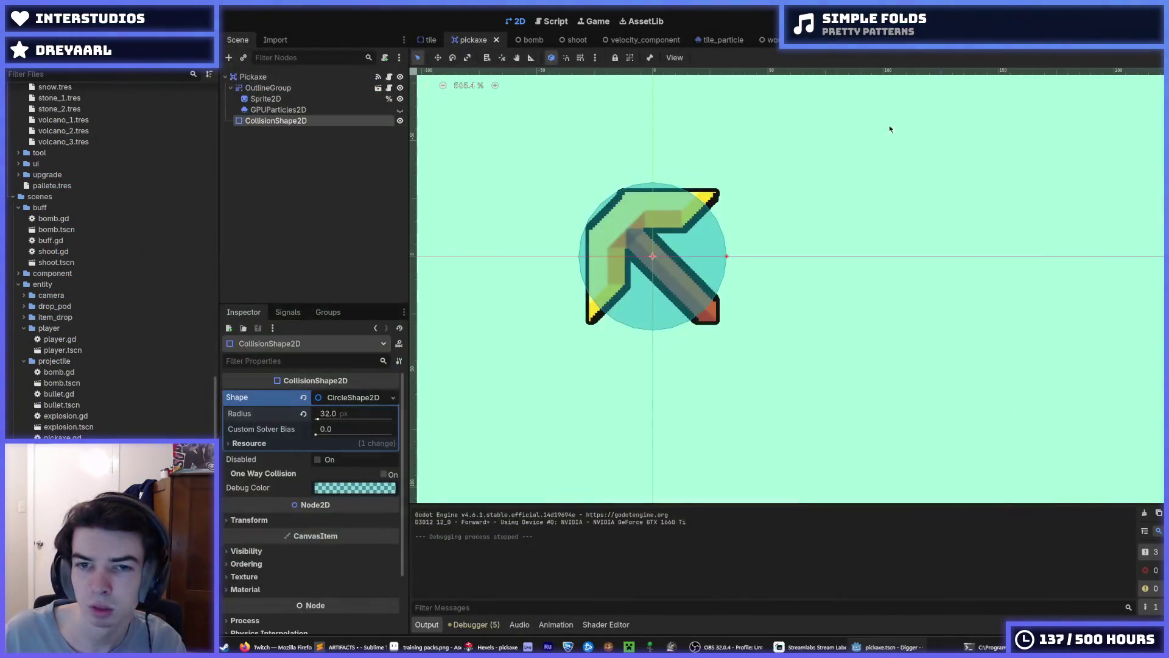
- Set the collision circle radius to 24 px and switch to the tile_hit_particle scene
left_click(339, 412)
key("Return")
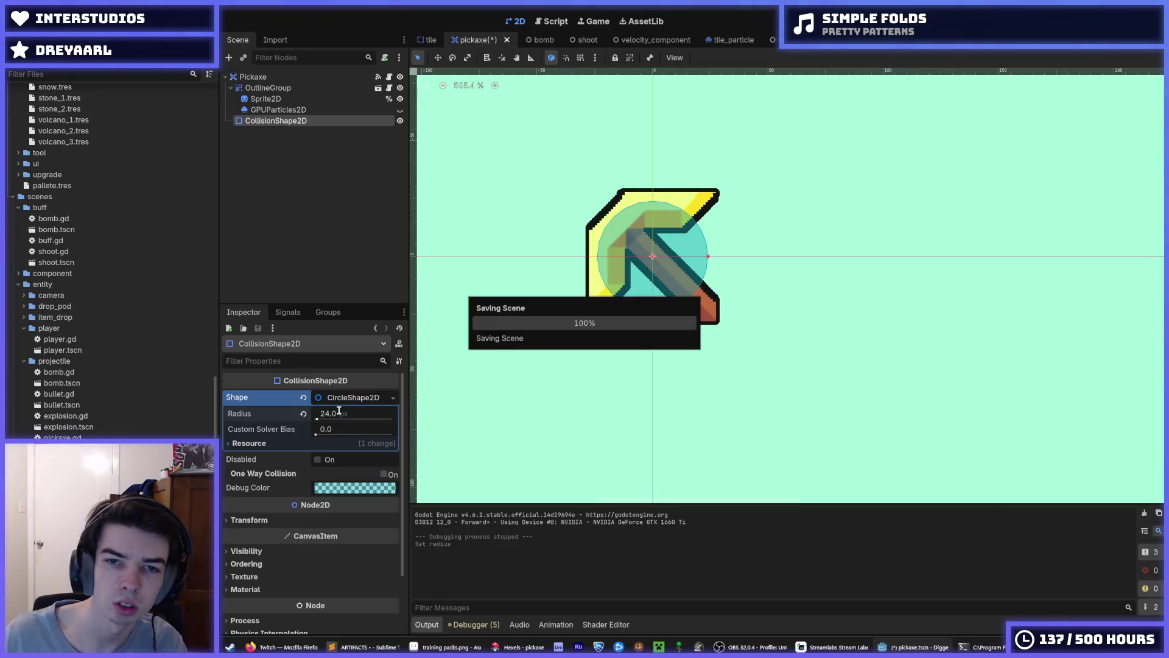
scroll(647, 282, "down", 5)
scroll(646, 282, "up", 6)
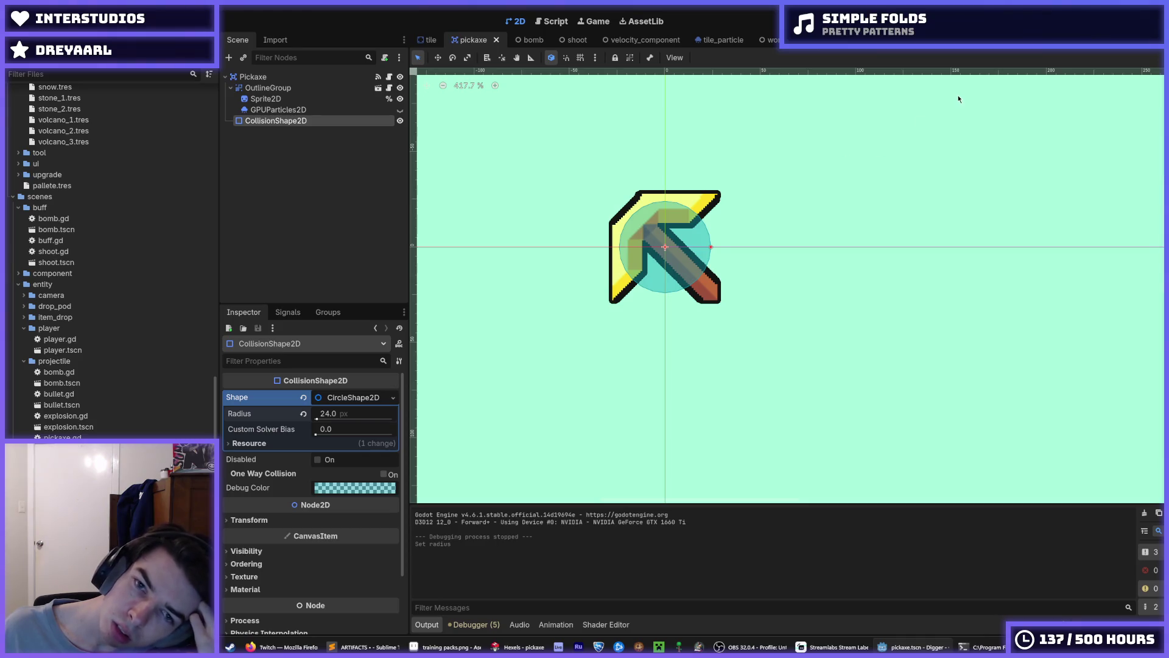
left_click(718, 40)
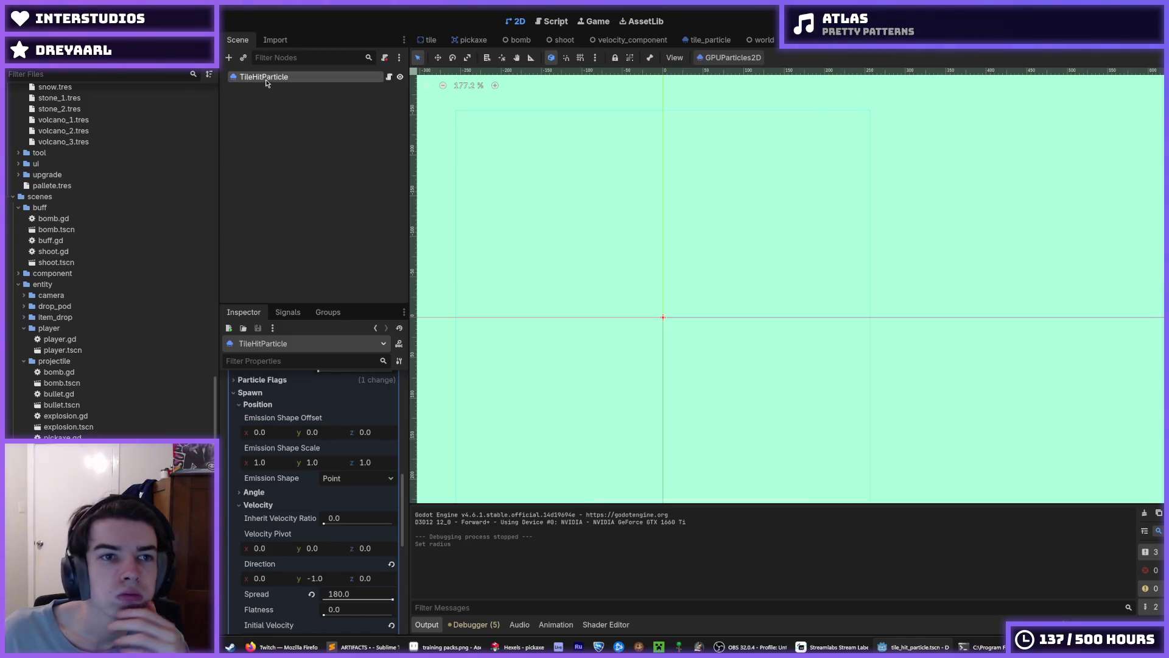
scroll(297, 397, "up", 8)
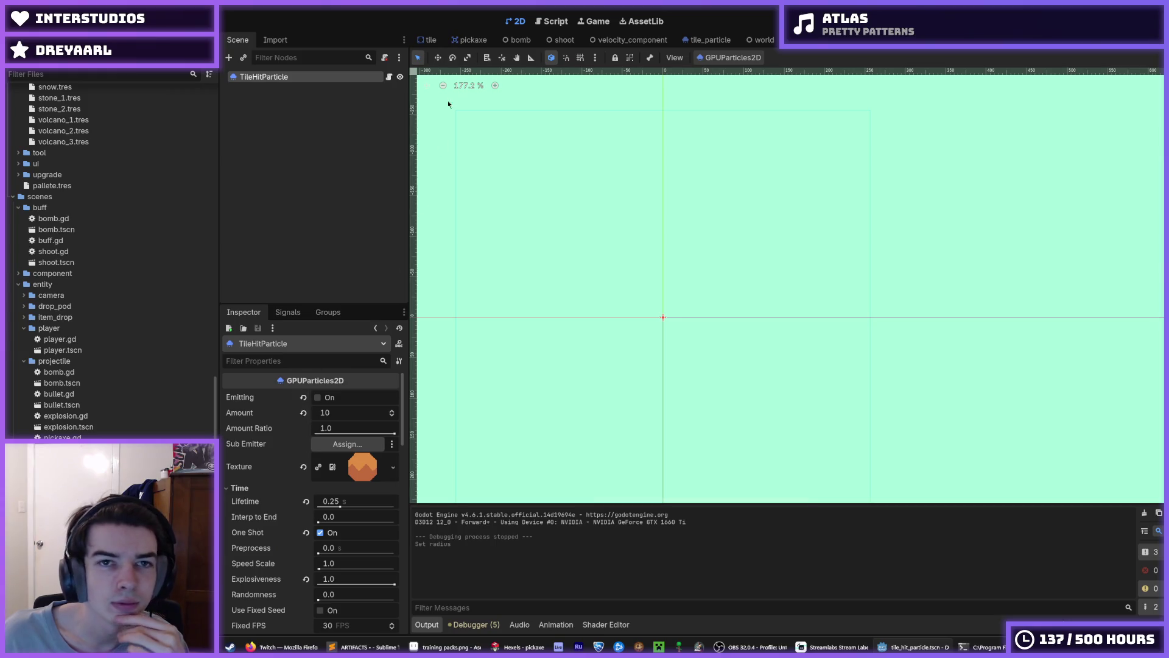
- In tile.gd, duplicate the add_particle function with a blank line between the copies
left_click(428, 42)
left_click(389, 77)
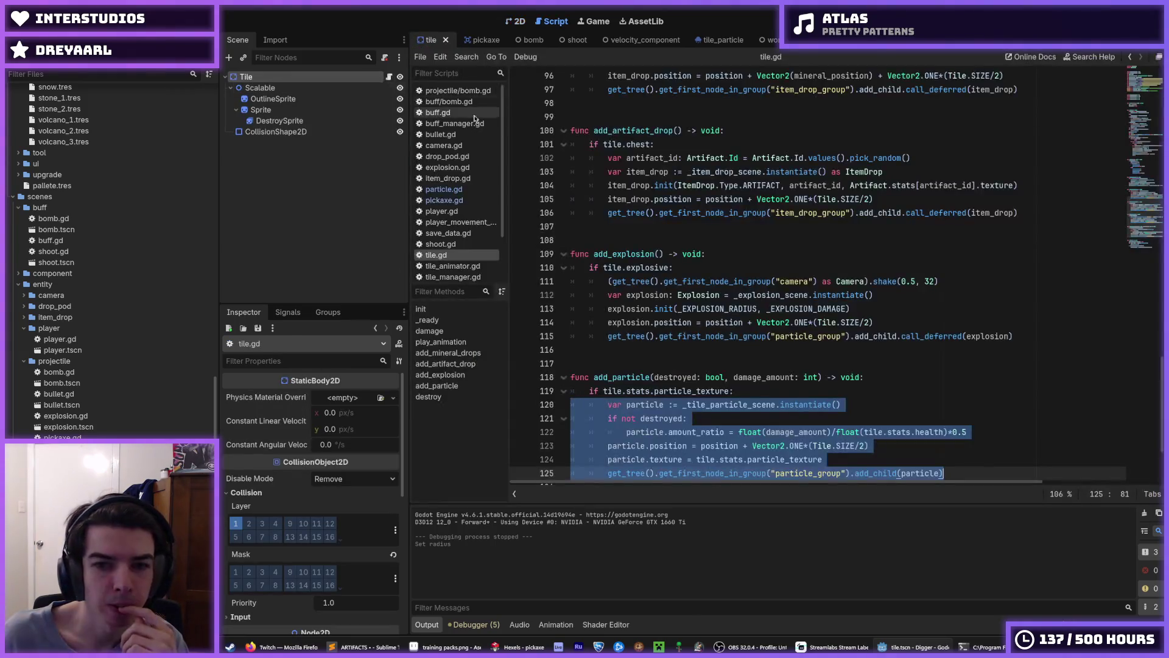
left_click(945, 350)
left_click_drag(945, 350, 596, 237)
key("ctrl+shift+d")
left_click(628, 364)
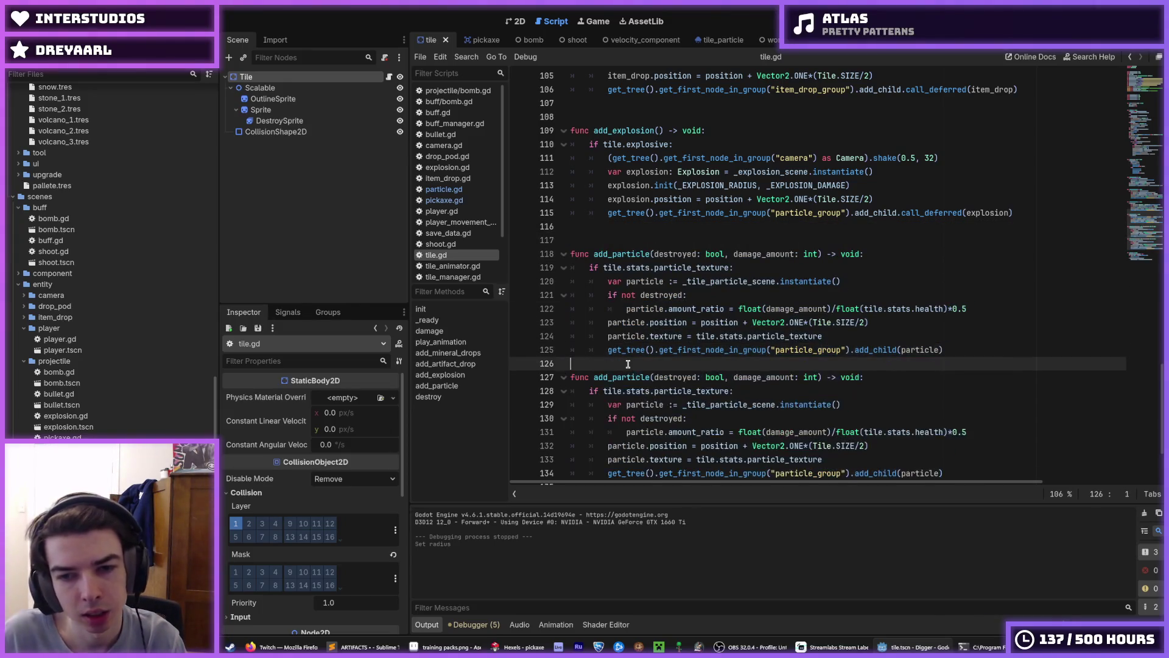
key("Return")
- Rename the copy add_hit_particle and replace its destroyed and damage_amount parameters with position
left_click(612, 391)
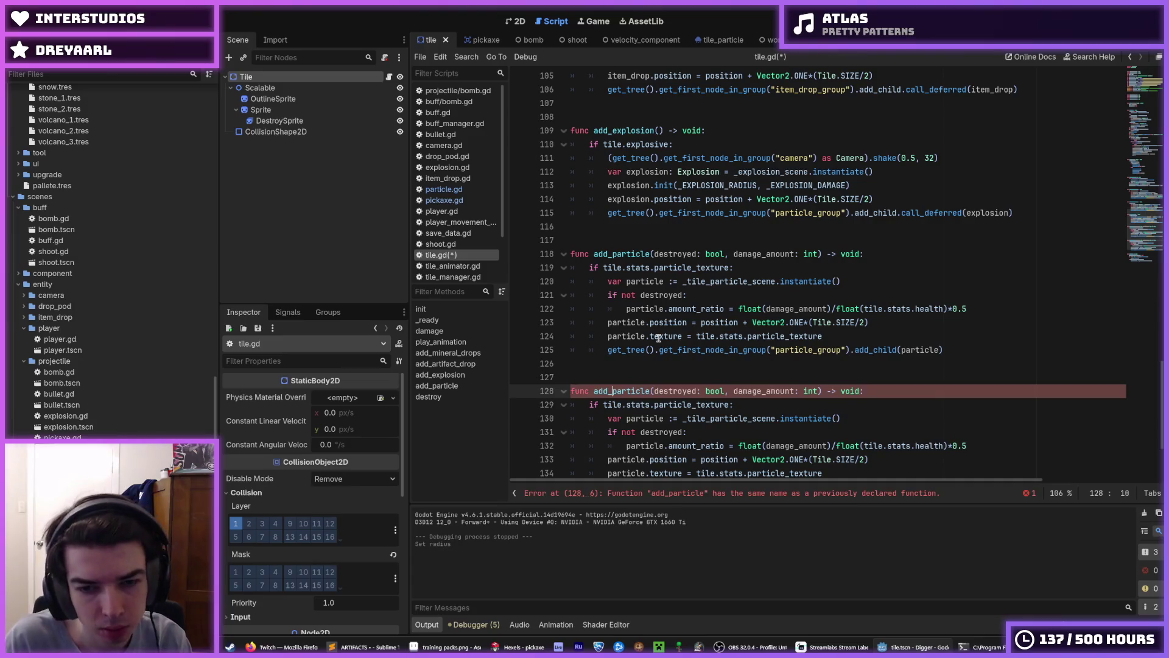
double_click(694, 391)
scroll(702, 391, "down", 3)
left_click(700, 287)
double_click(694, 254)
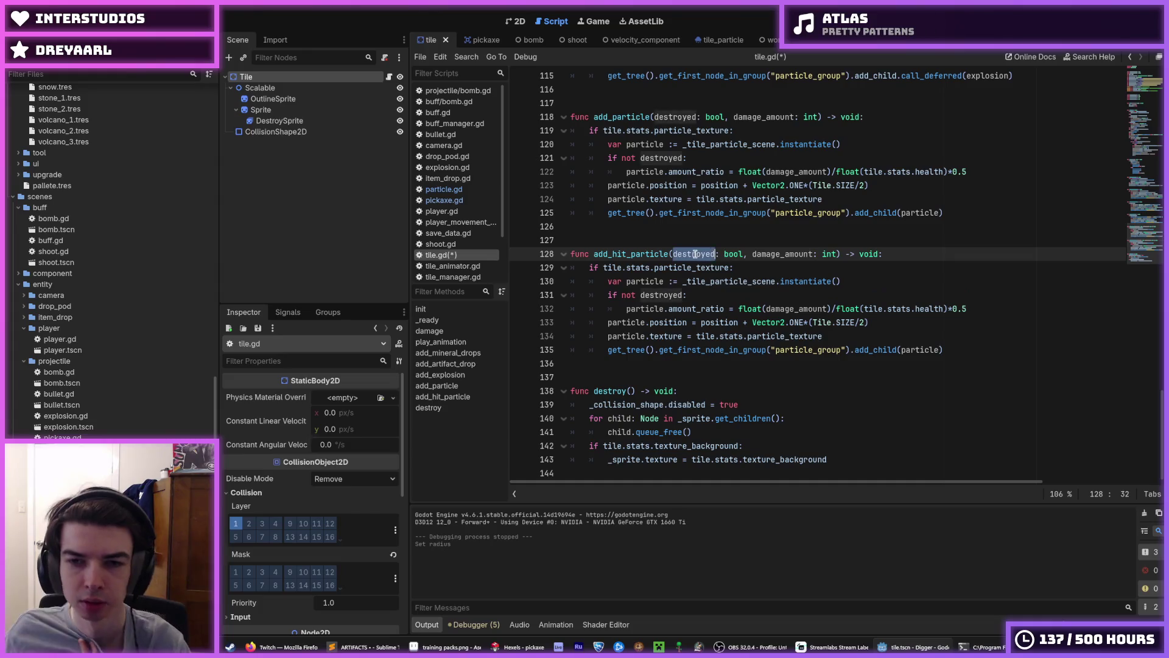
left_click(762, 267)
left_click_drag(673, 254, 742, 254)
mouse_move(741, 247)
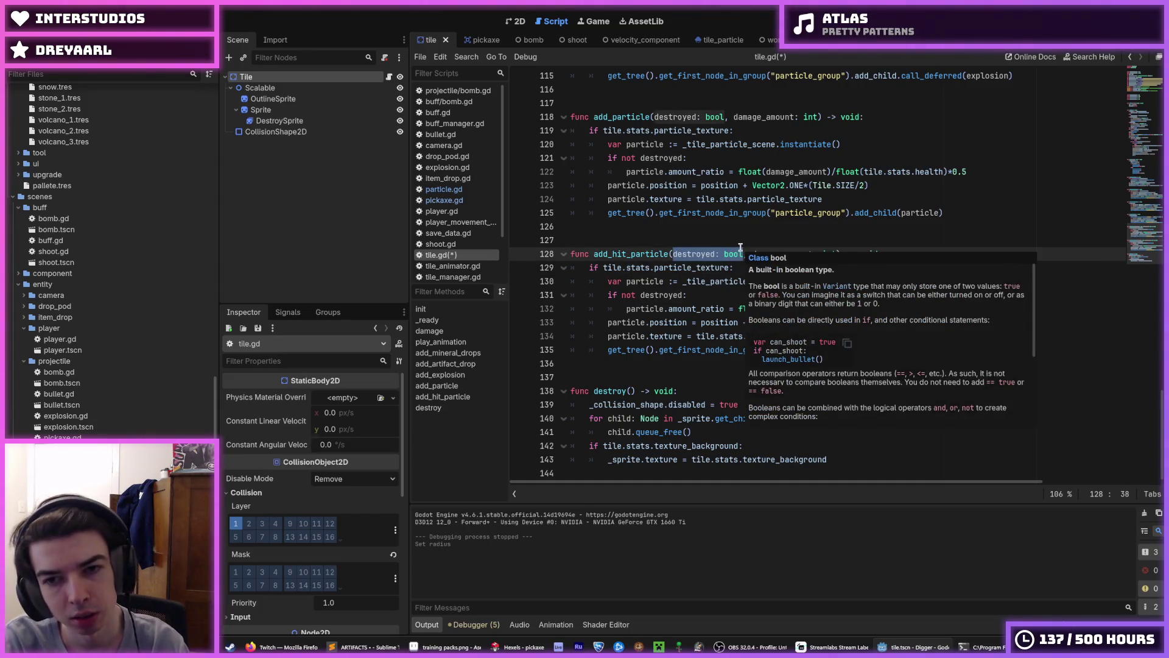
type("position")
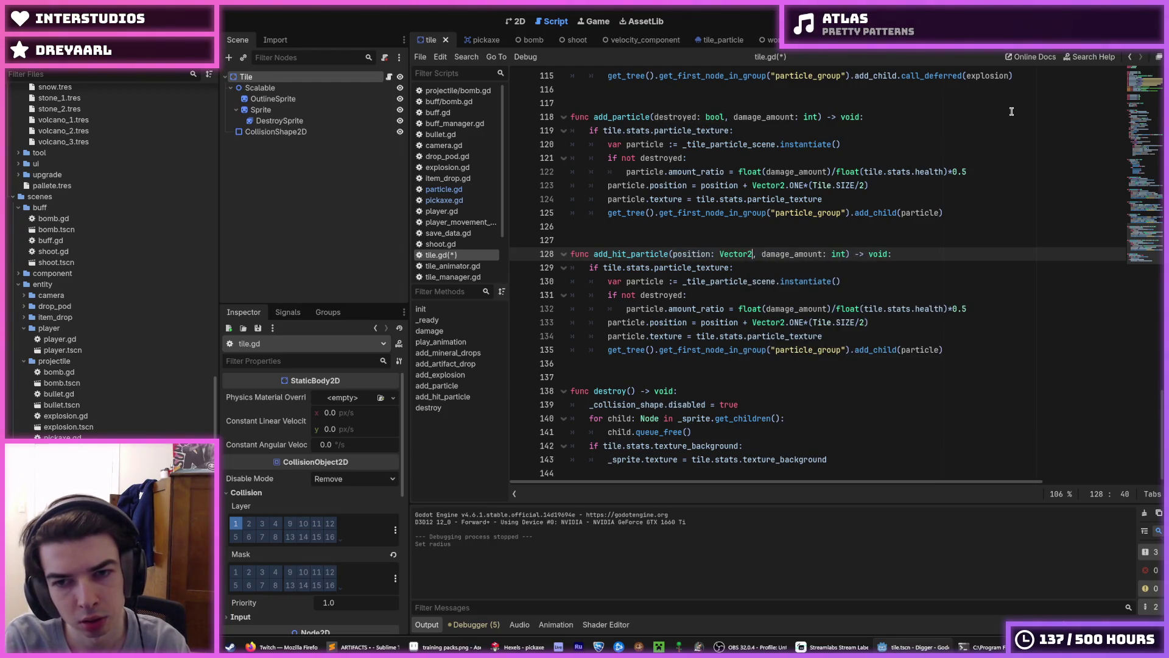
key("Right")
key("Right")
key("shift+Right")
key("shift+Right")
key("shift+Right")
key("shift+Right")
key("shift+Right")
key("BackSpace")
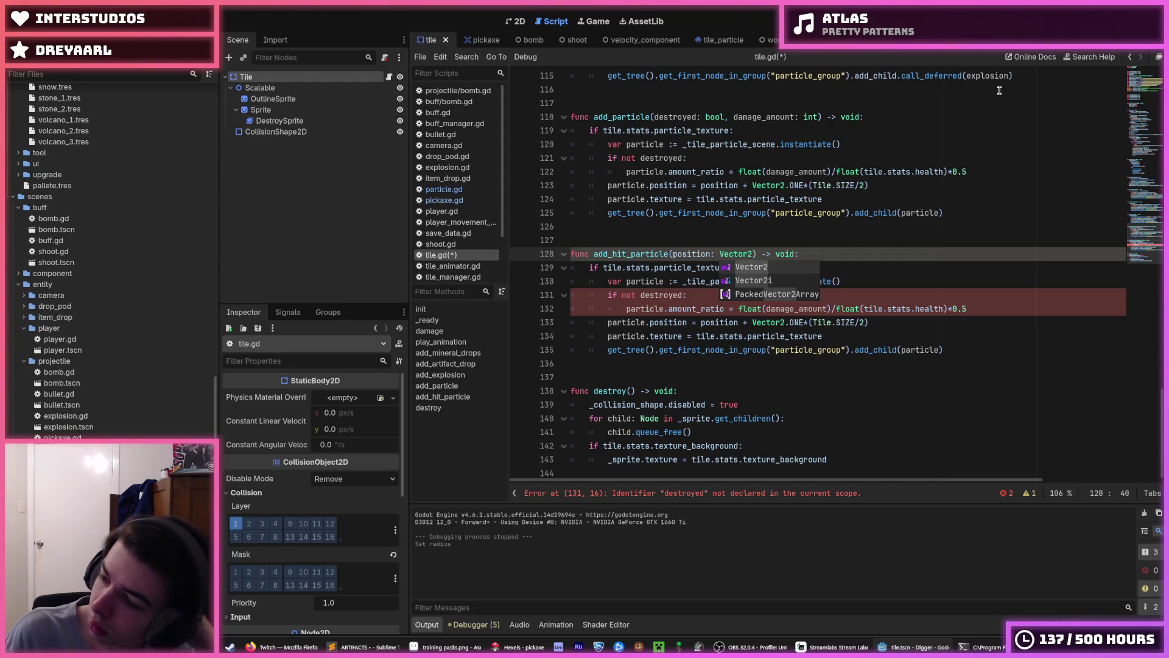
- Rename the parameter particle_position and assign it to particle.position
left_click(881, 251)
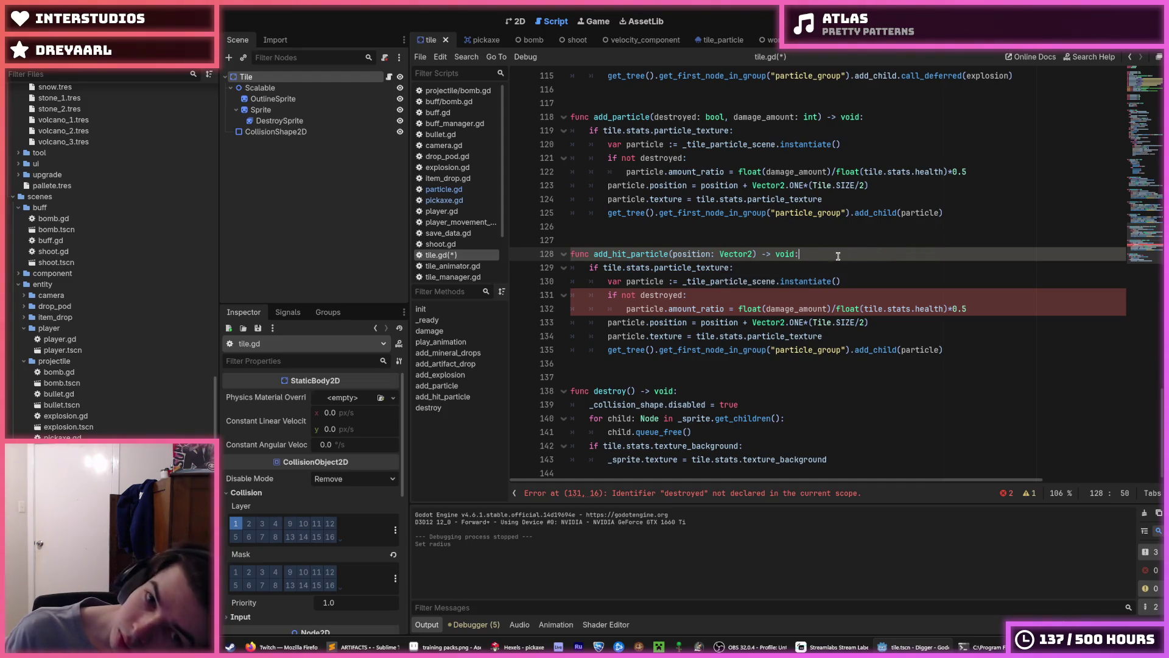
left_click(755, 269)
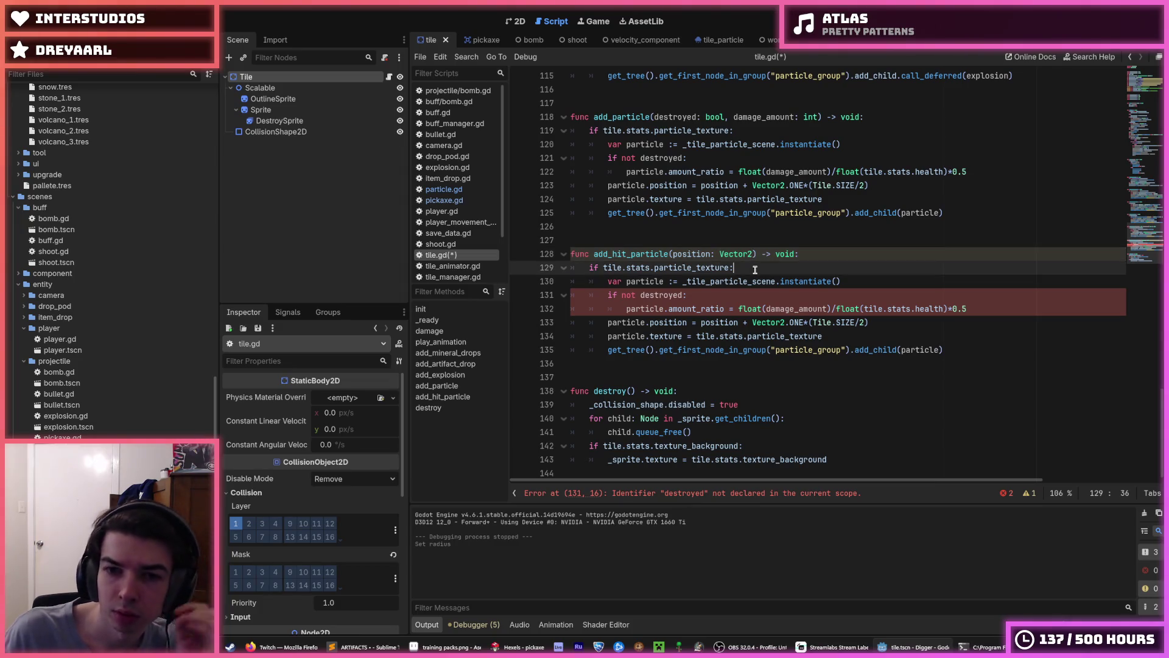
left_click_drag(891, 321, 695, 325)
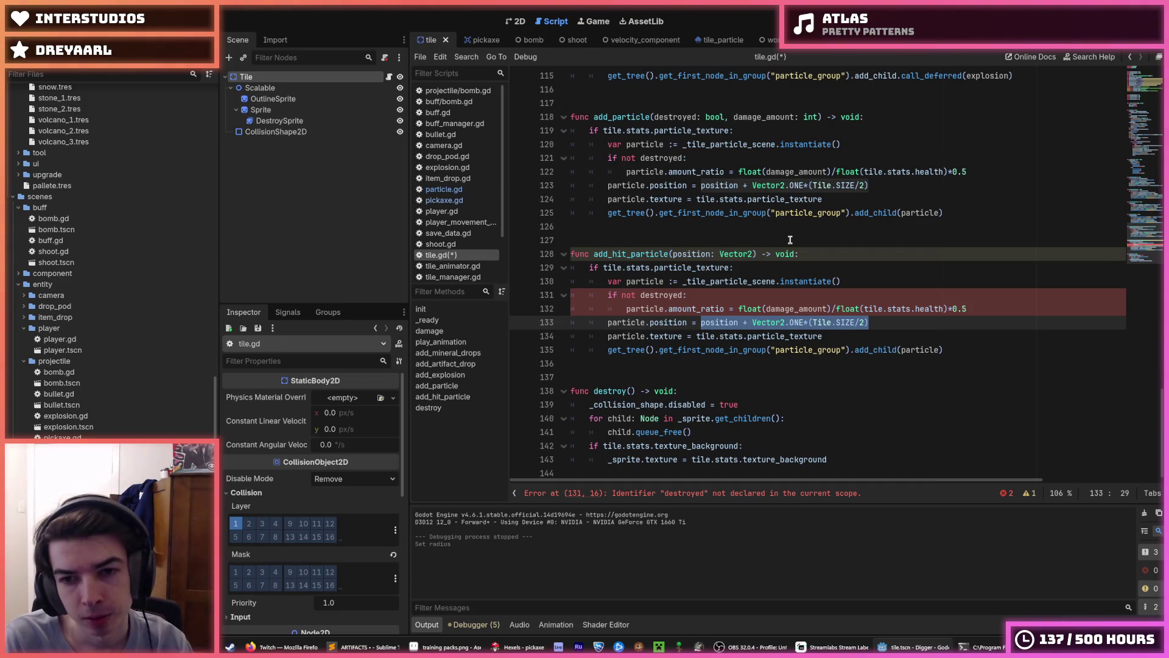
type("pos")
key("Escape")
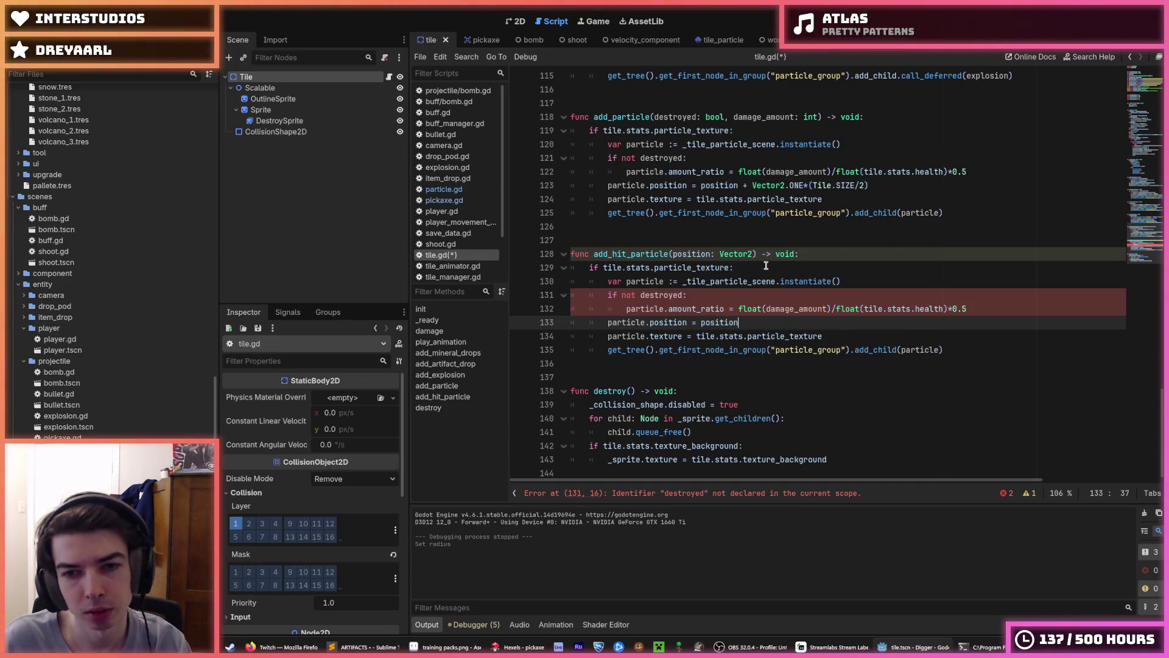
left_click(674, 254)
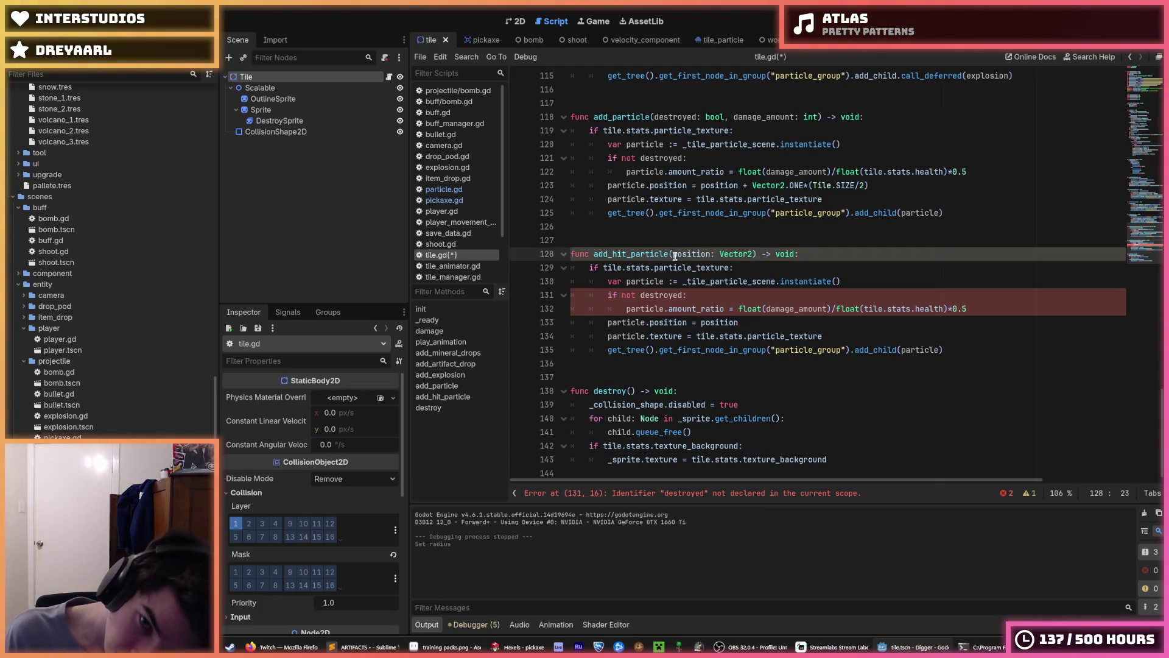
type("parti")
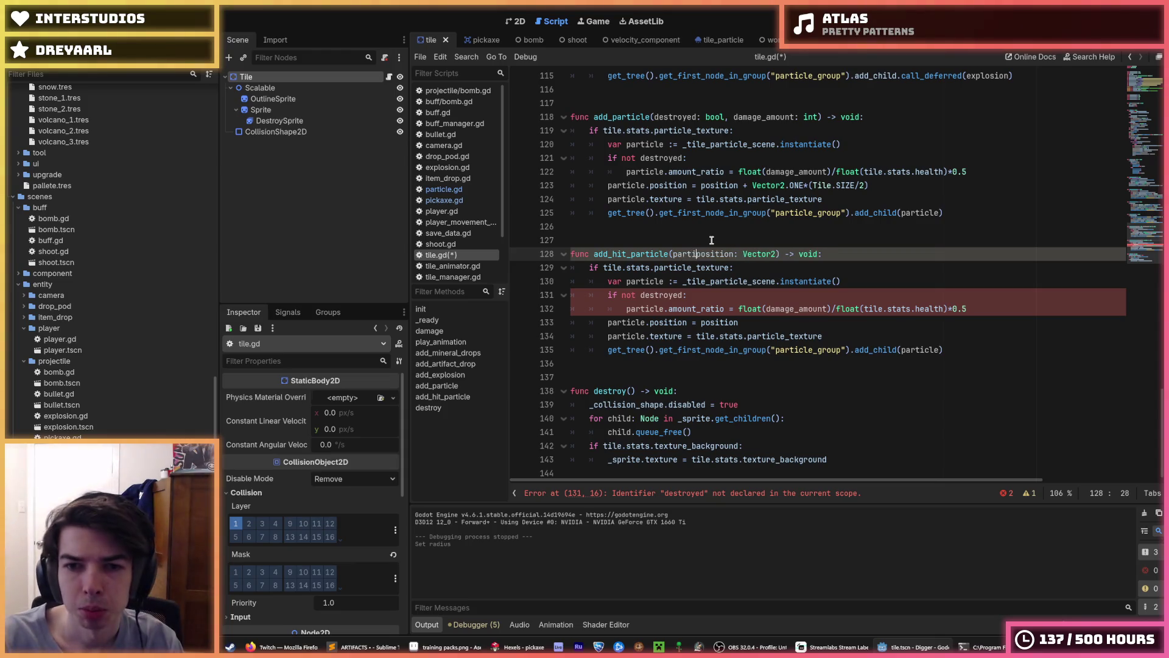
double_click(733, 255)
key("ctrl+c")
double_click(718, 322)
key("ctrl+v")
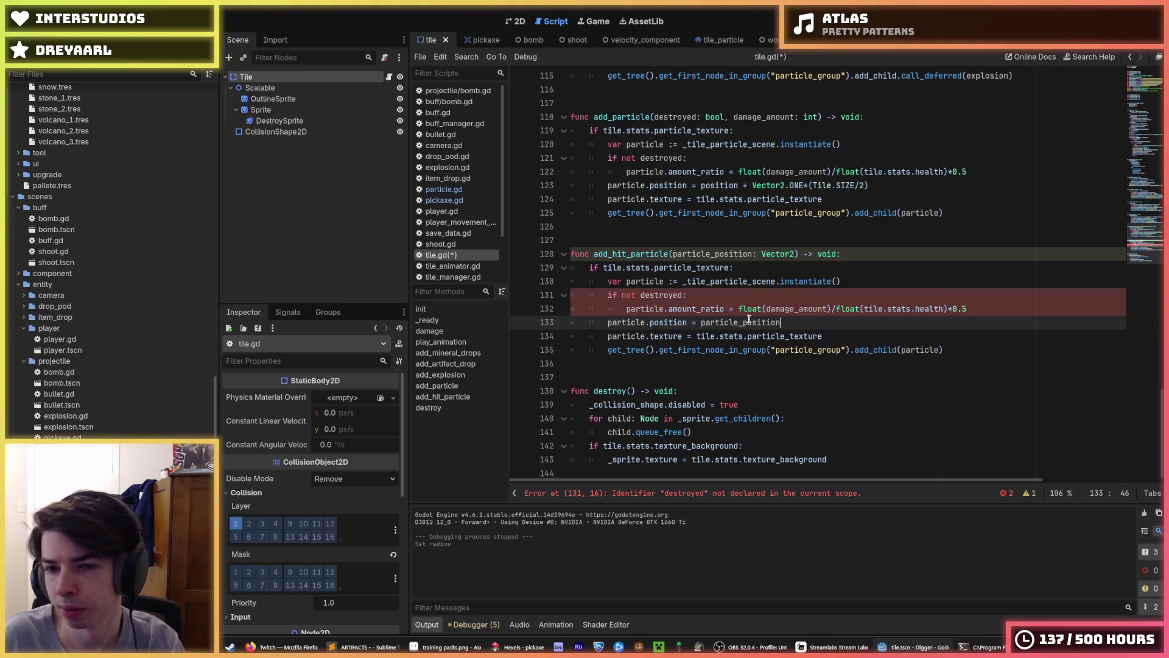
- Delete the 'if not destroyed' damage-based amount_ratio lines from add_hit_particle
key("Up")
key("End")
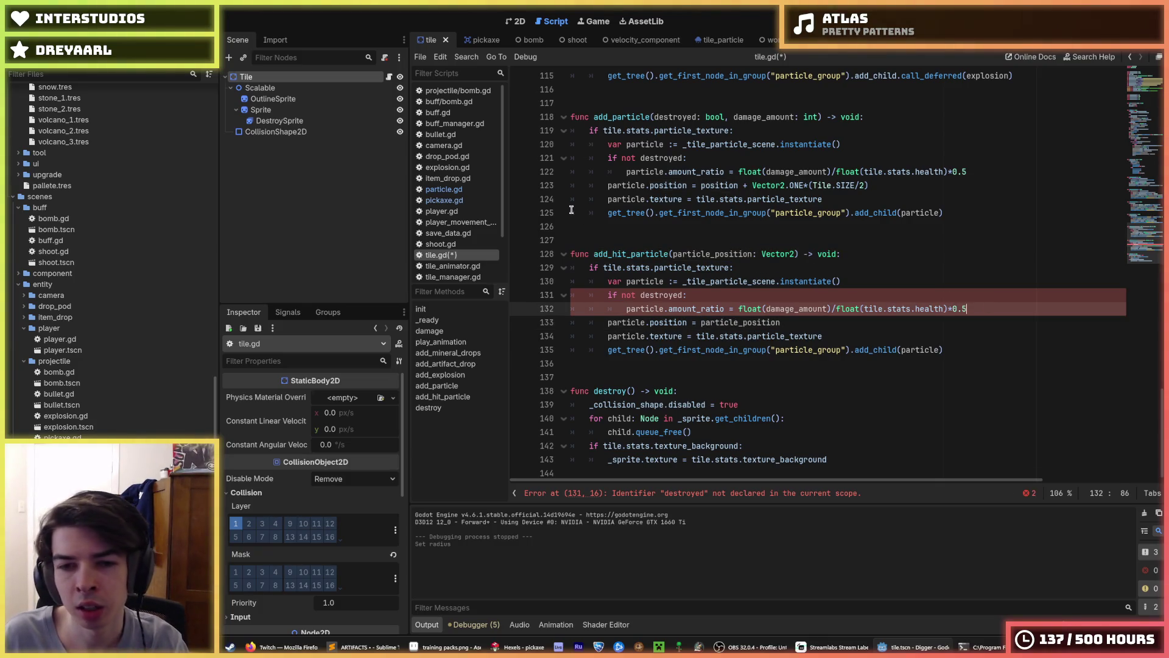
key("Up")
key("Up")
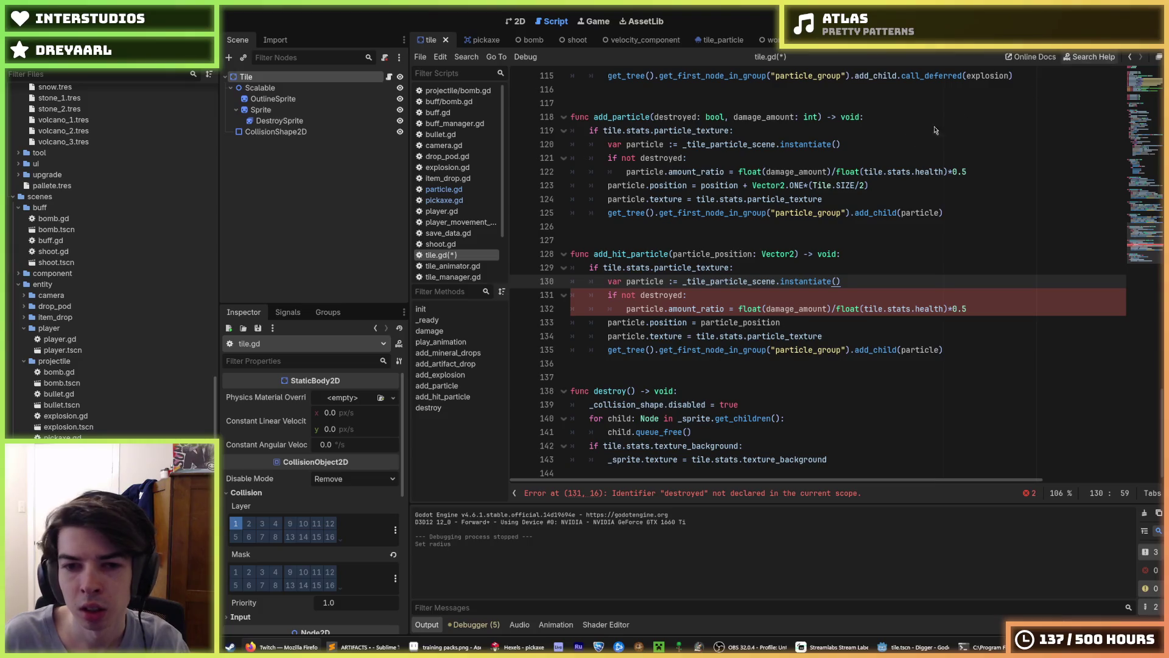
left_click_drag(994, 304, 947, 283)
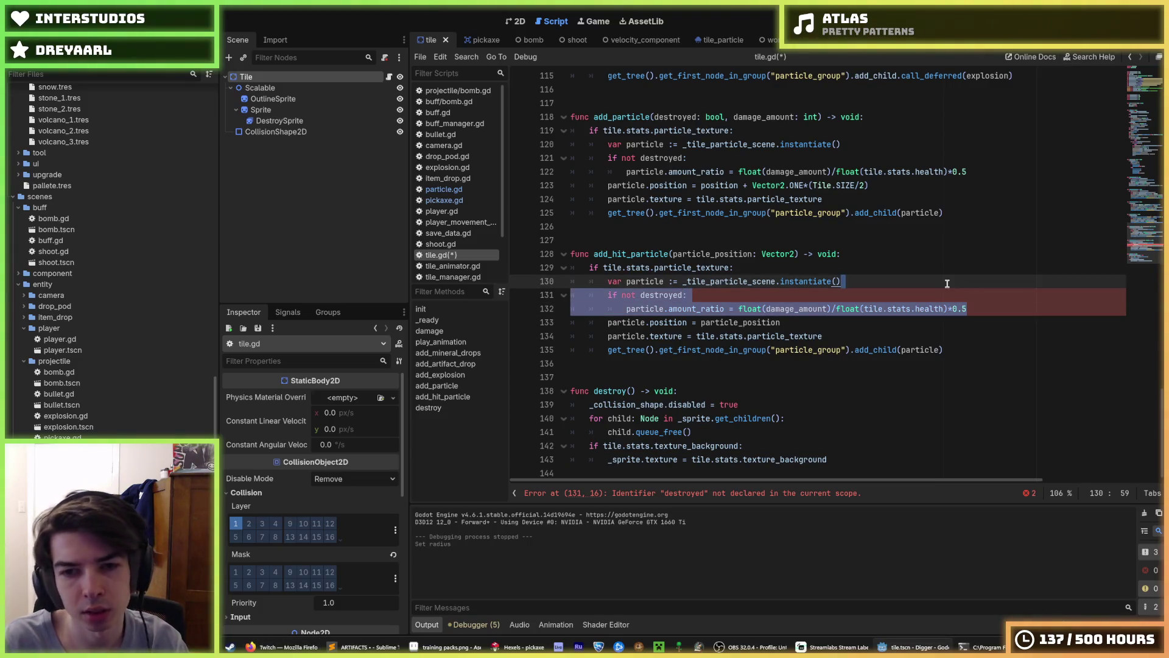
key("BackSpace")
key("Down")
key("Down")
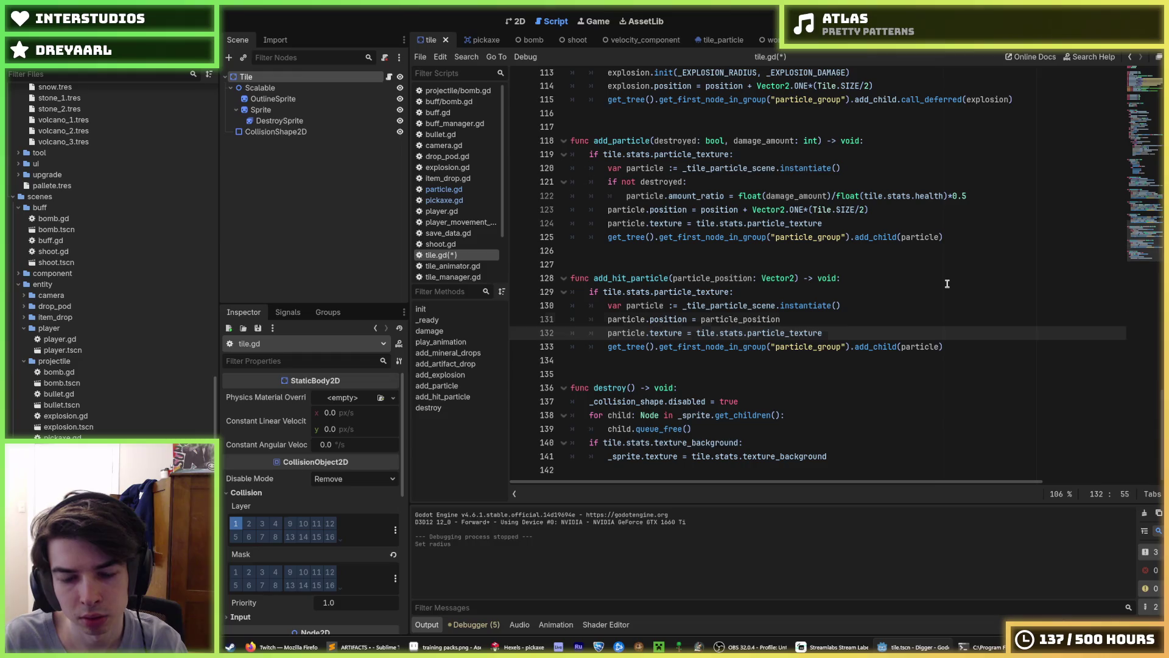
key("Up")
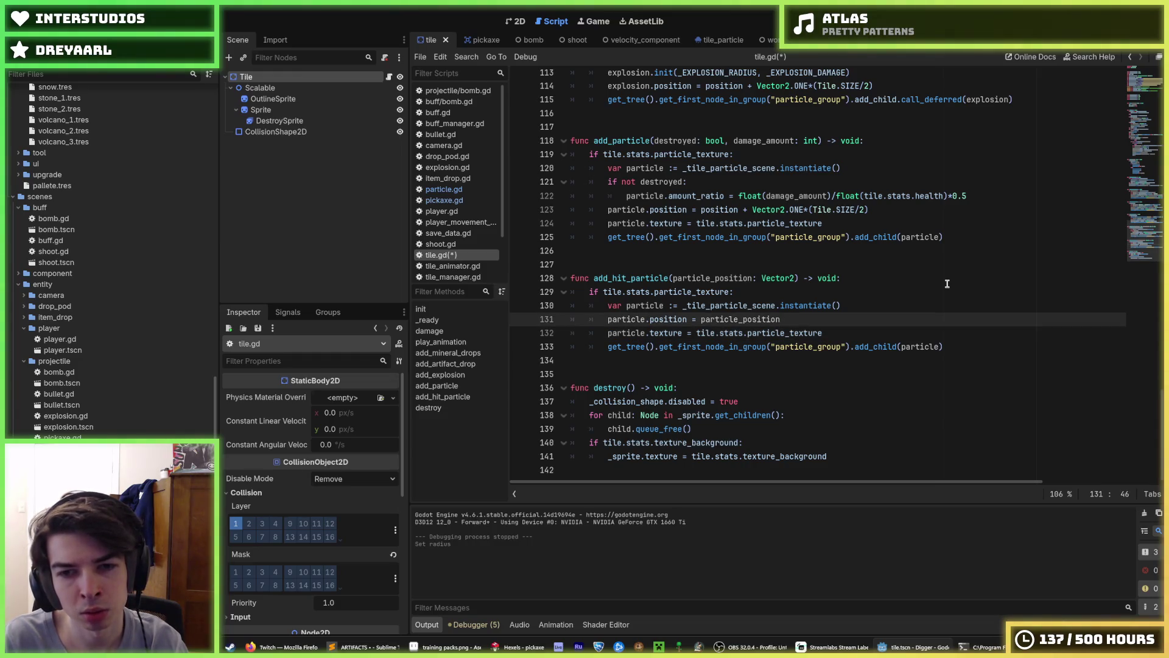
left_click(829, 333)
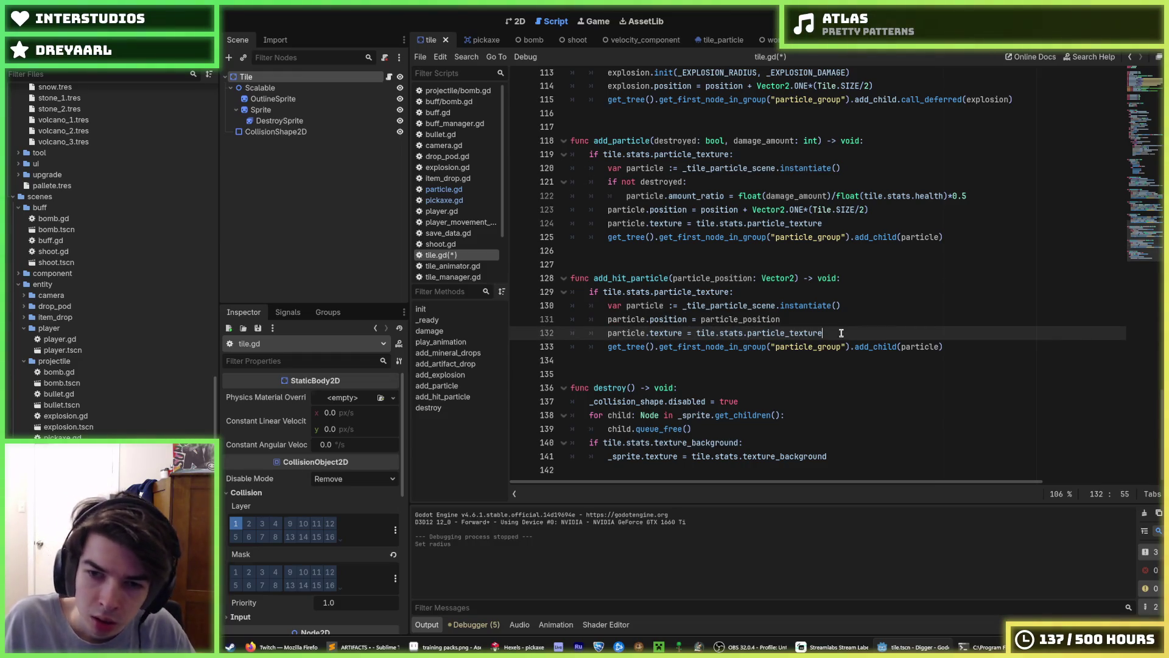
left_click(825, 318)
left_click(828, 332)
left_click(822, 317)
left_click(830, 331)
left_click(821, 319)
left_click(830, 331)
left_click(822, 318)
left_click(829, 330)
left_click(820, 317)
left_click(847, 305)
left_click(611, 286)
- Save tile.gd and switch to the pickaxe.gd script
double_click(618, 278)
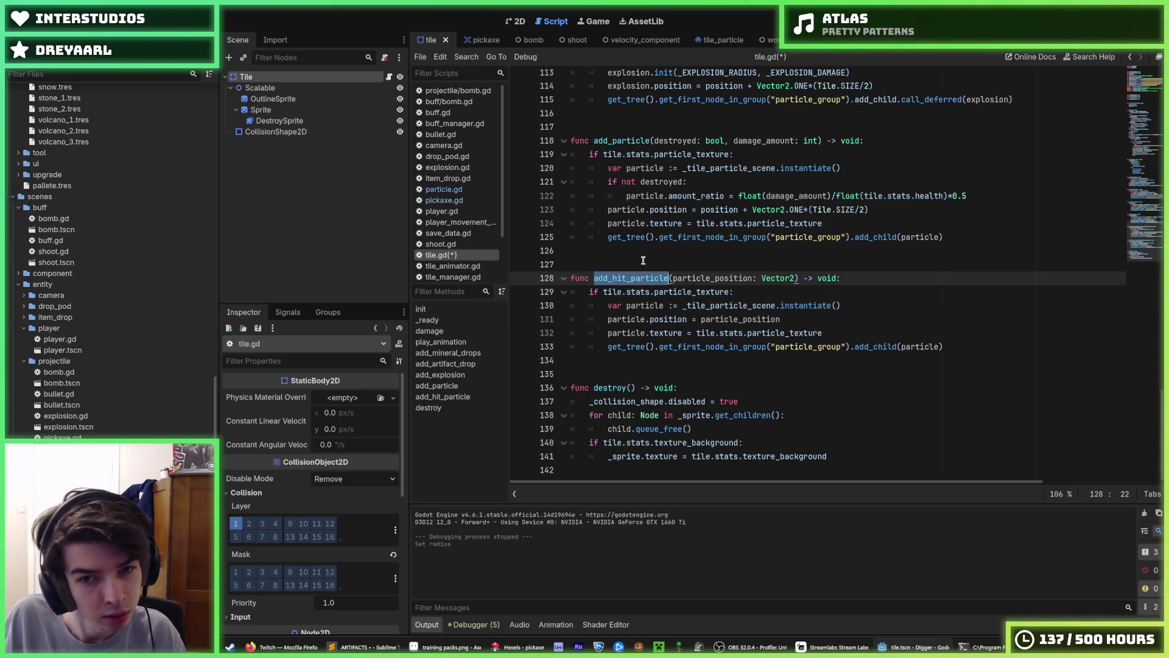
left_click(641, 256)
key("ctrl+s")
key("ctrl+Tab")
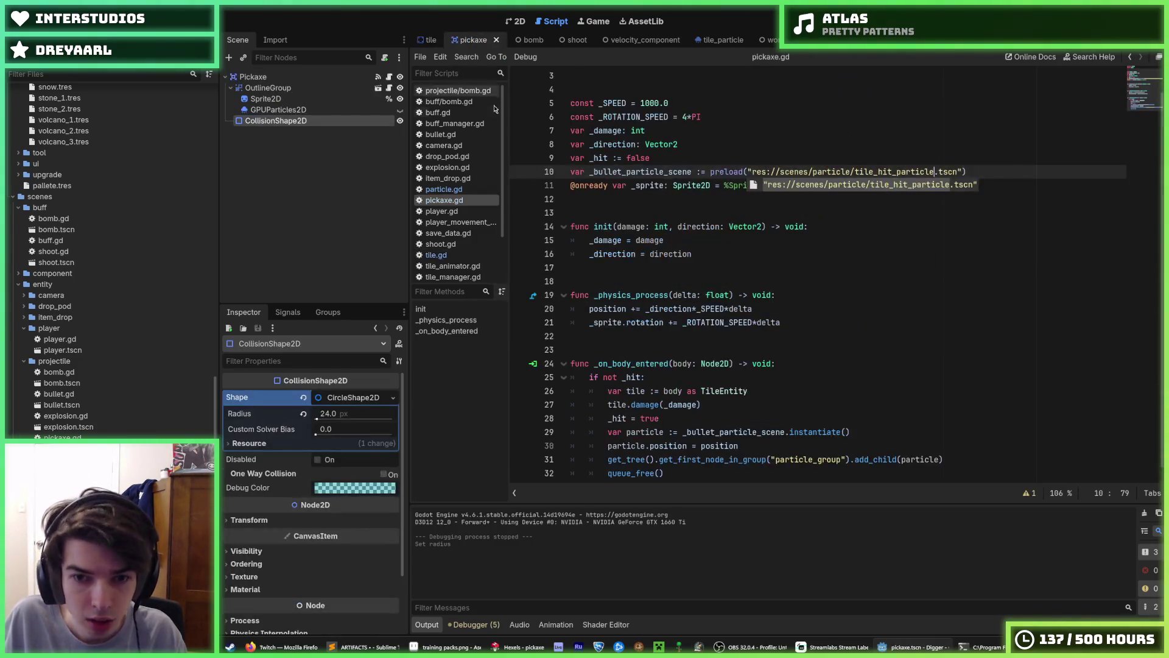
- Delete the _bullet_particle_scene preload and the old particle spawning lines in pickaxe.gd
triple_click(889, 159)
key("BackSpace")
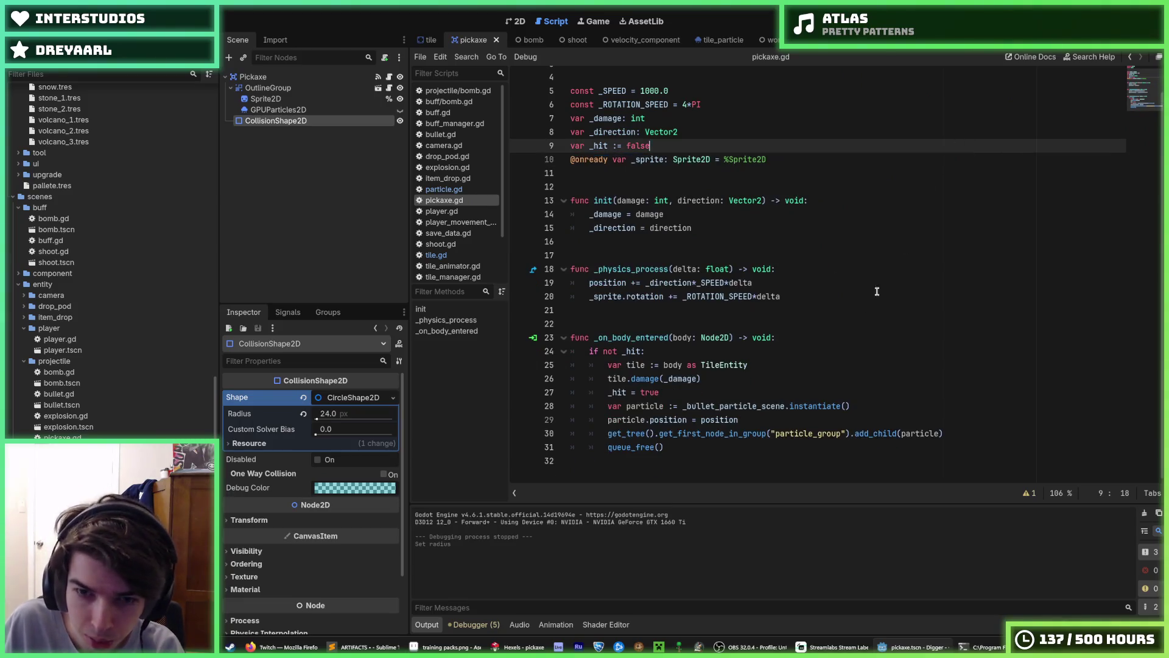
left_click_drag(970, 433, 670, 393)
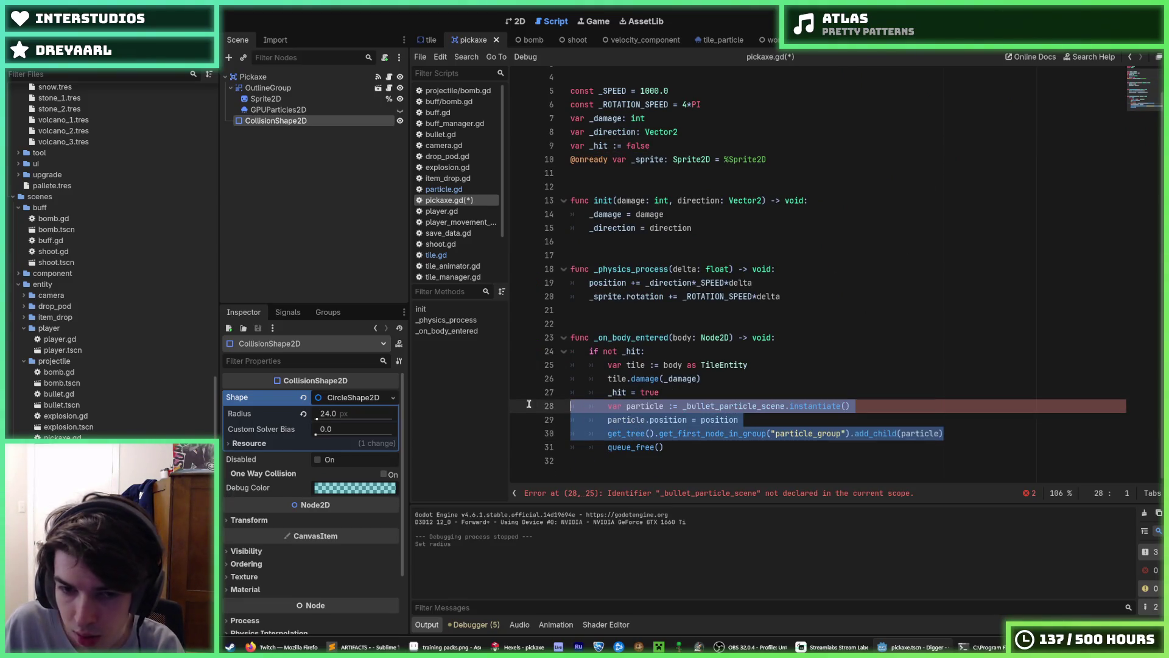
key("BackSpace")
- Add a tile.add_hit_particle(position) call before _hit = true, save, and run the game
key("ctrl+shift+Return")
type("add_hit_particle")
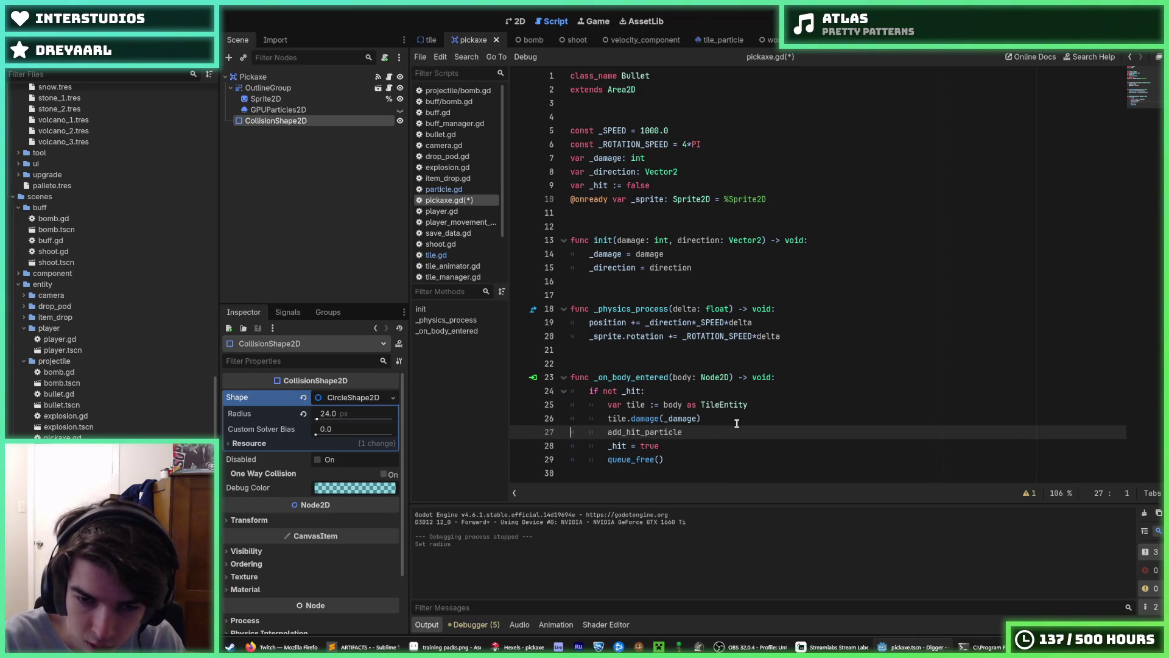
key("End")
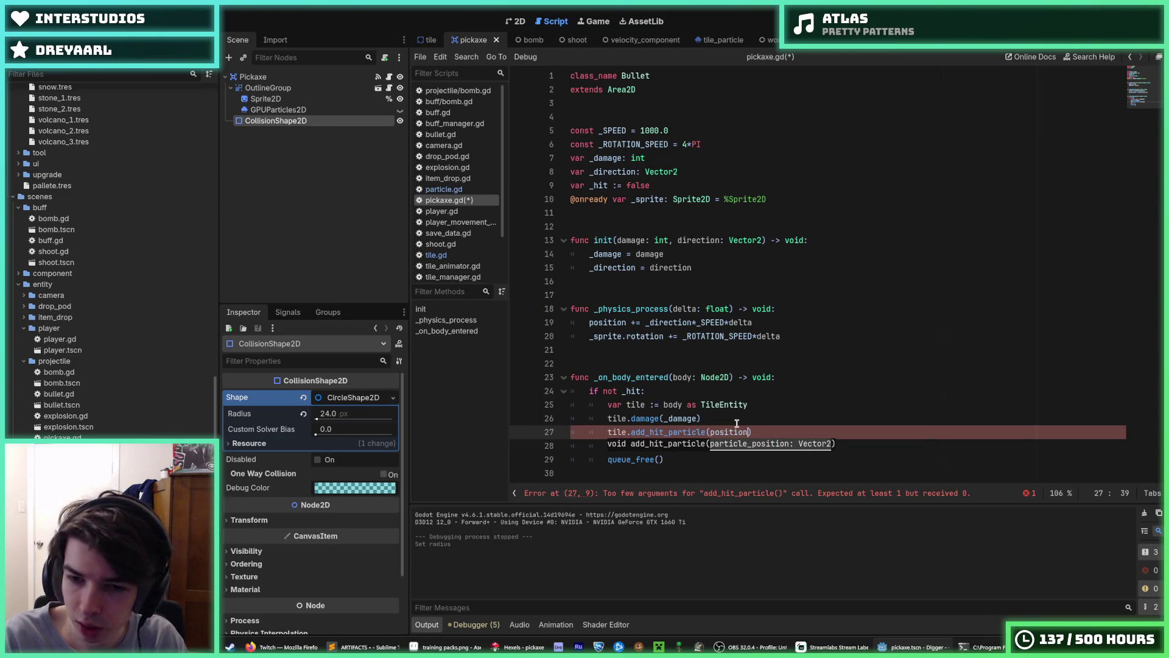
key("Escape")
key("ctrl+s")
left_click_drag(754, 432, 612, 430)
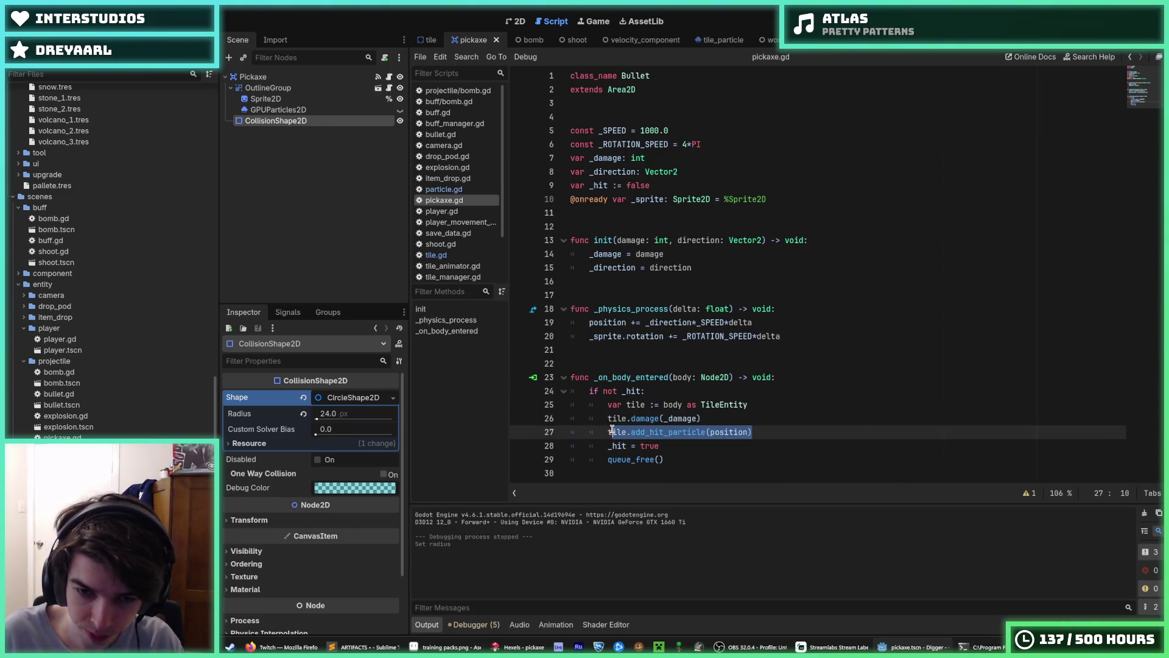
left_click(782, 396)
key("F5")
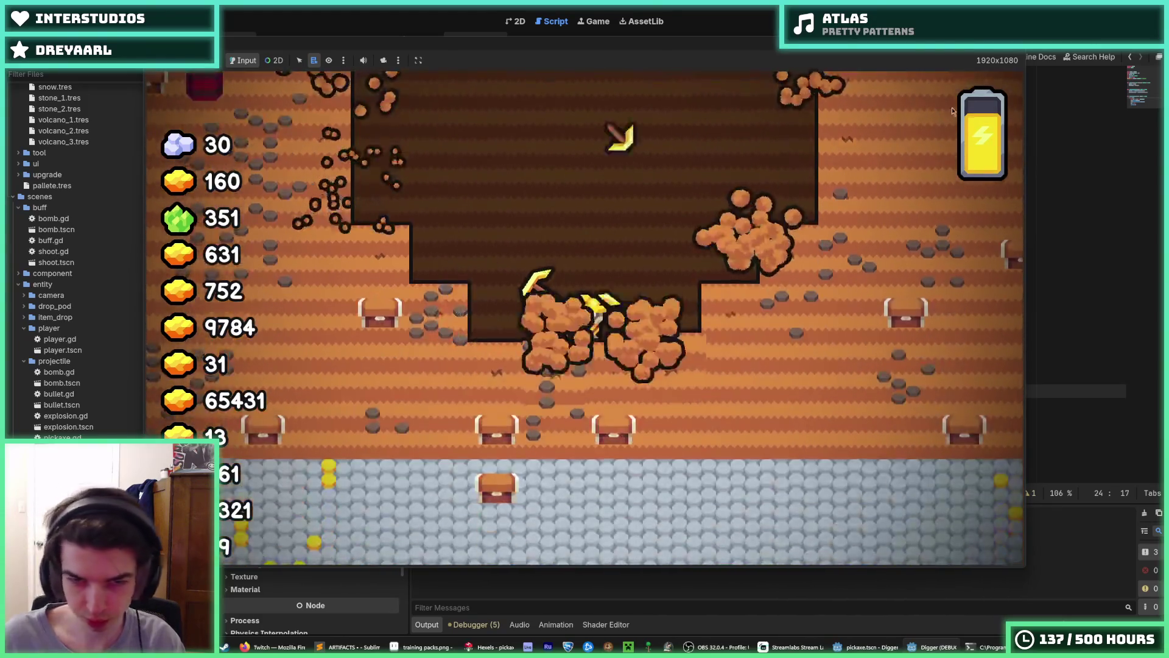
- Stop the running playtest with F8
key("F8")
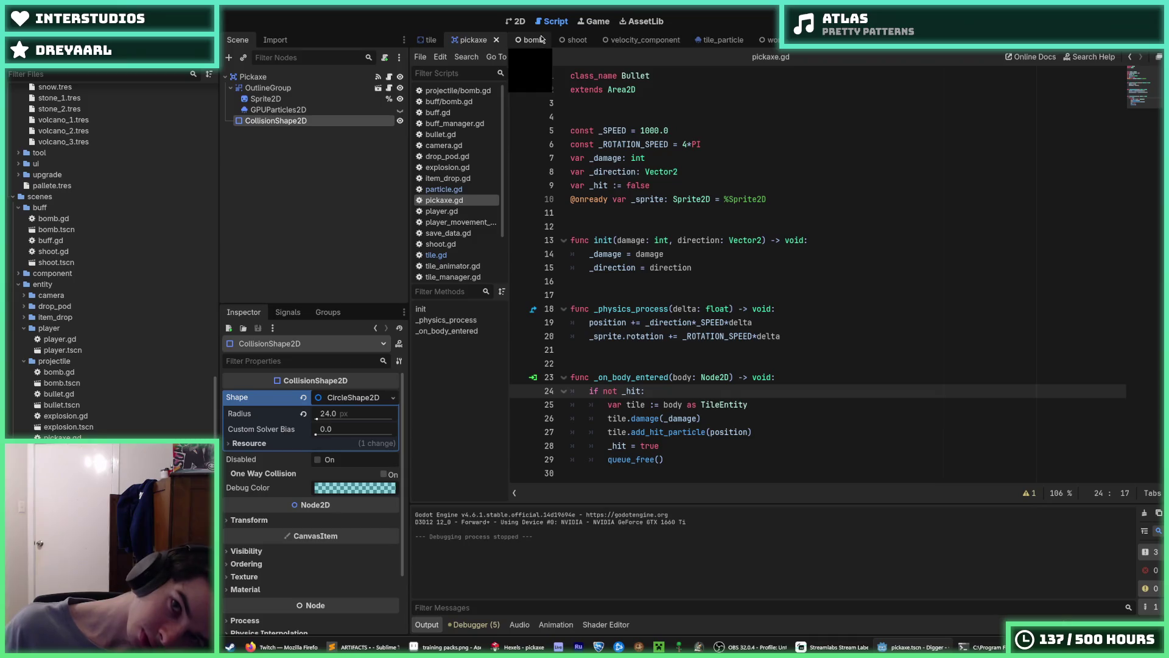
- In tile.gd, make line 130 in add_hit_particle reference the hit particle scene
left_click(725, 41)
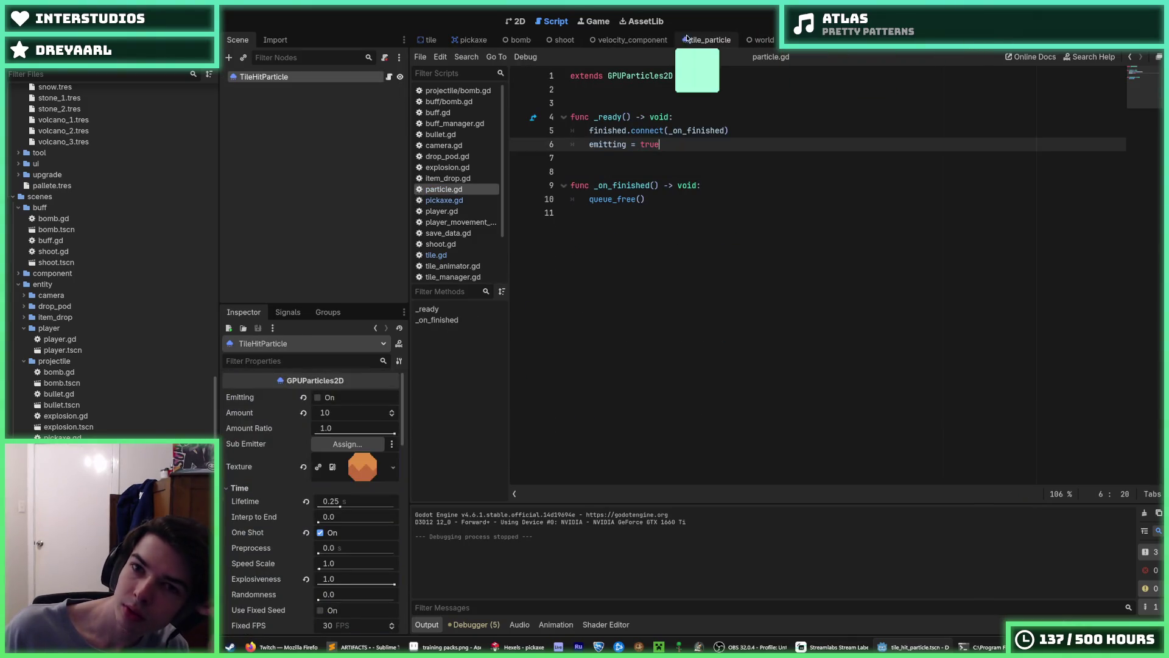
left_click(429, 39)
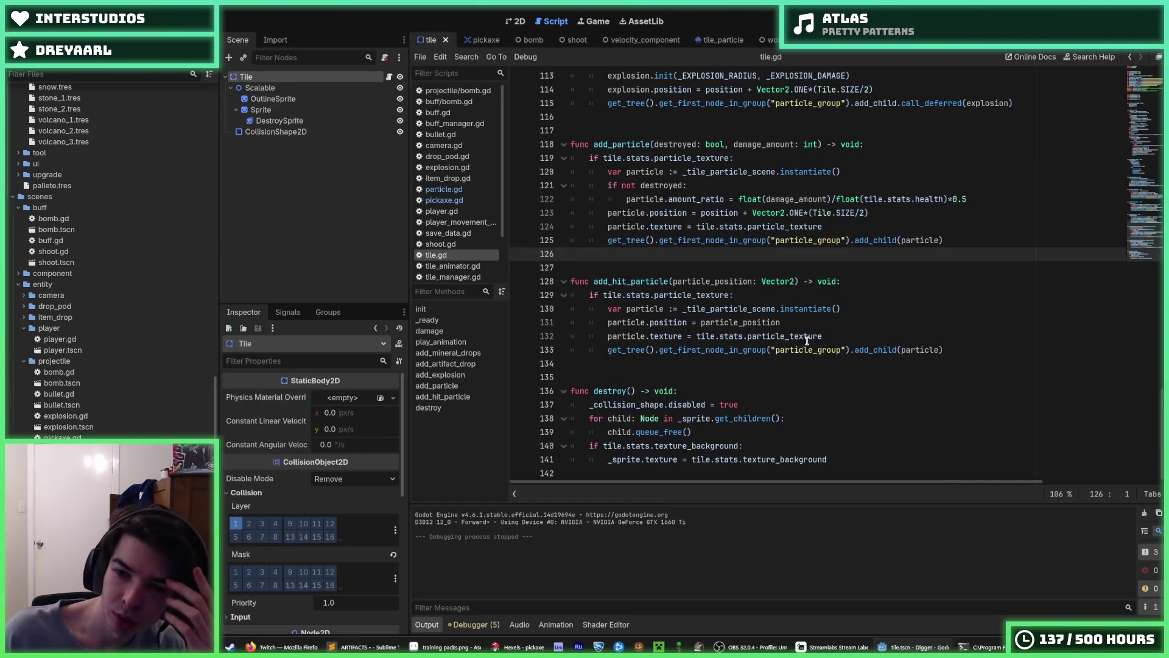
double_click(759, 336)
triple_click(739, 311)
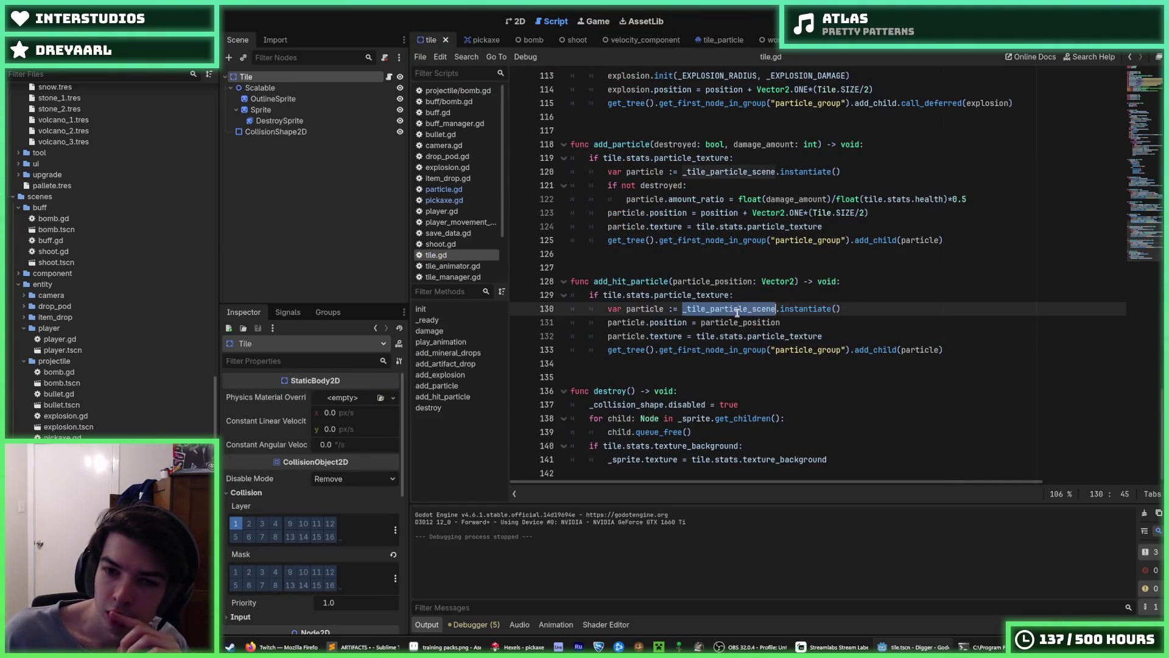
key("ctrl+v")
- Duplicate the preload as _tile_hit_particle_scene for tile_hit_particle.tscn, save, and run the game
scroll(885, 226, "up", 20)
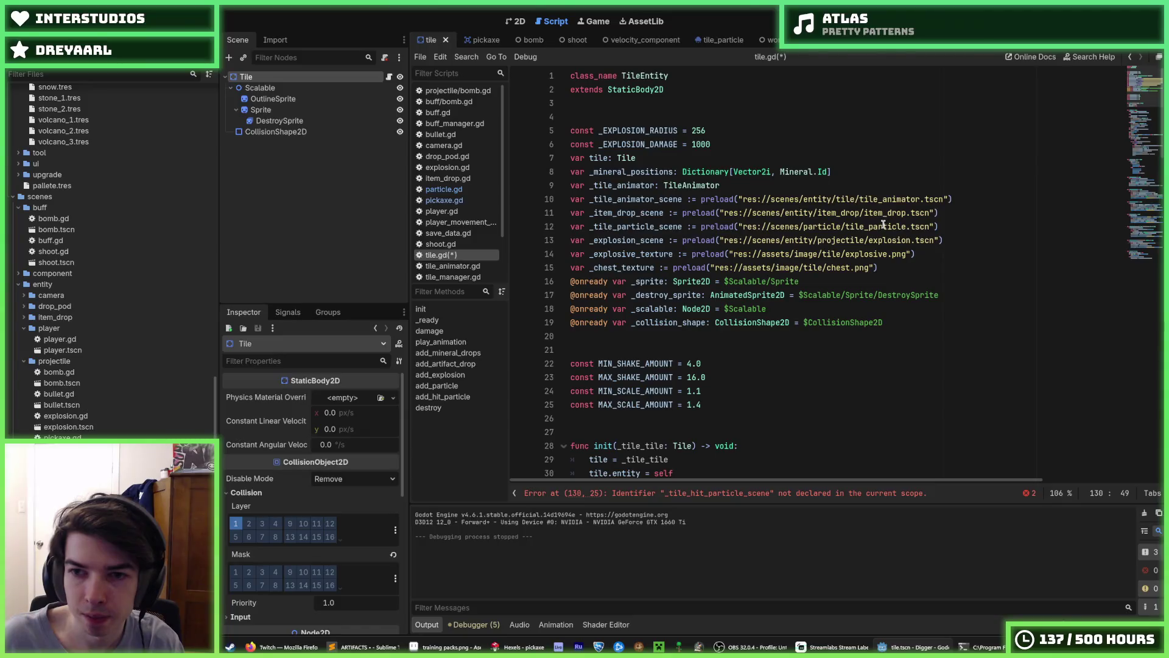
left_click(876, 226)
key("ctrl+shift+d")
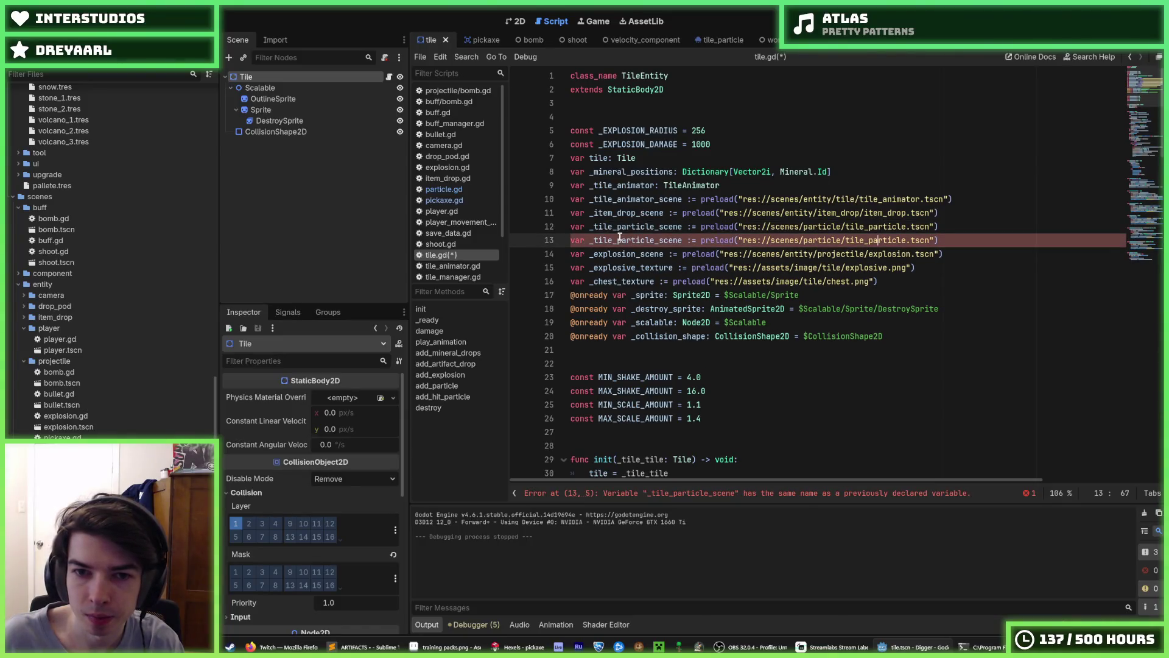
type("hit_")
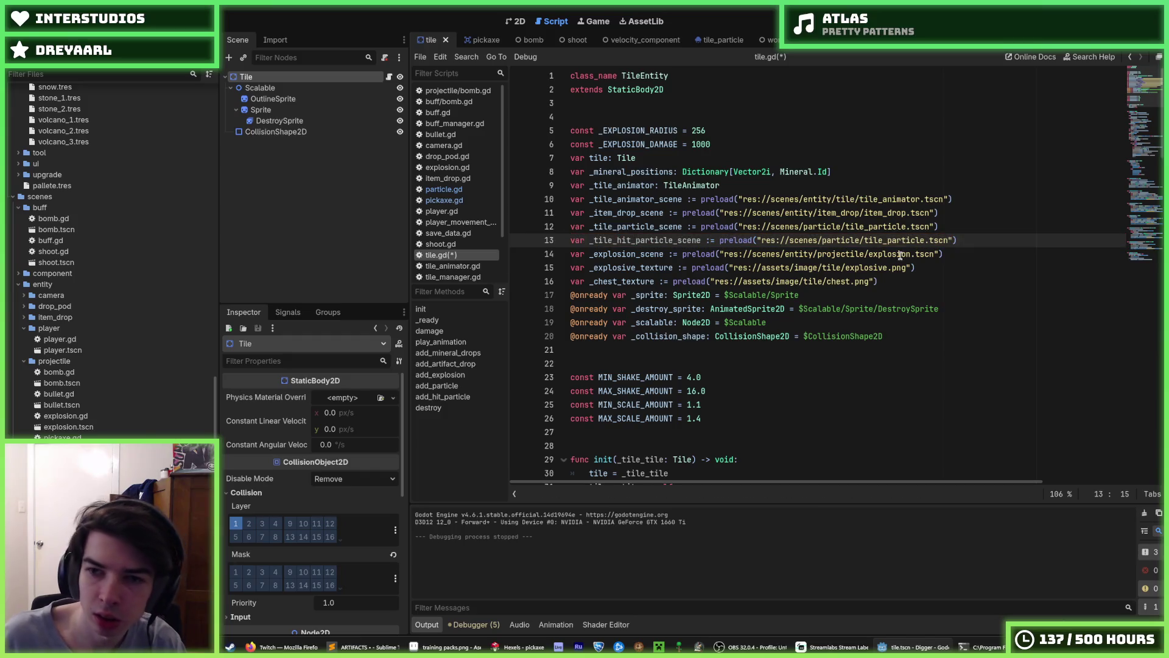
type("hit_")
key("ctrl+s")
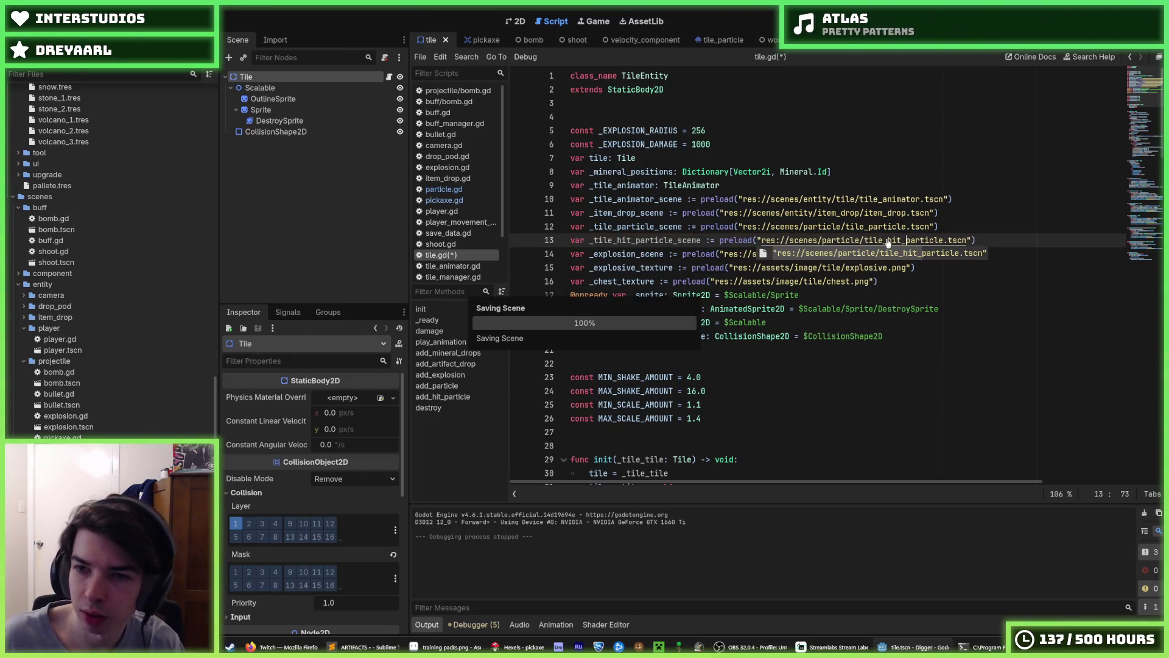
left_click(813, 185)
left_click(519, 23)
key("F5")
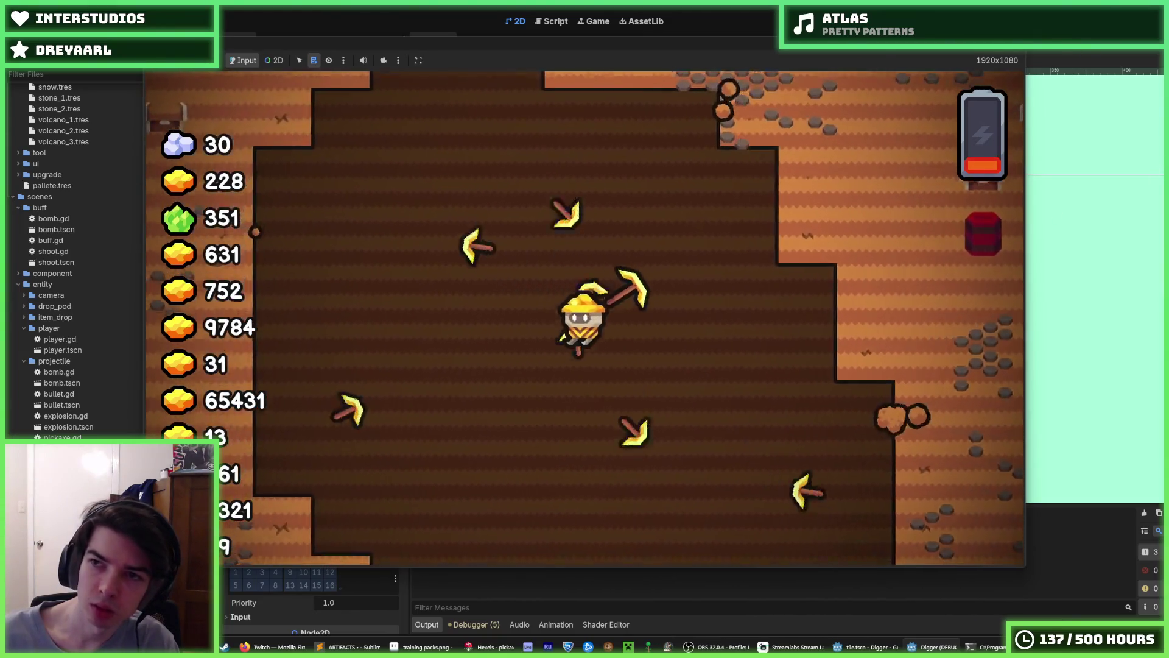
- Stop the playtest and bring up the TileHitParticle scene, checking BulletParticle for comparison
key("F8")
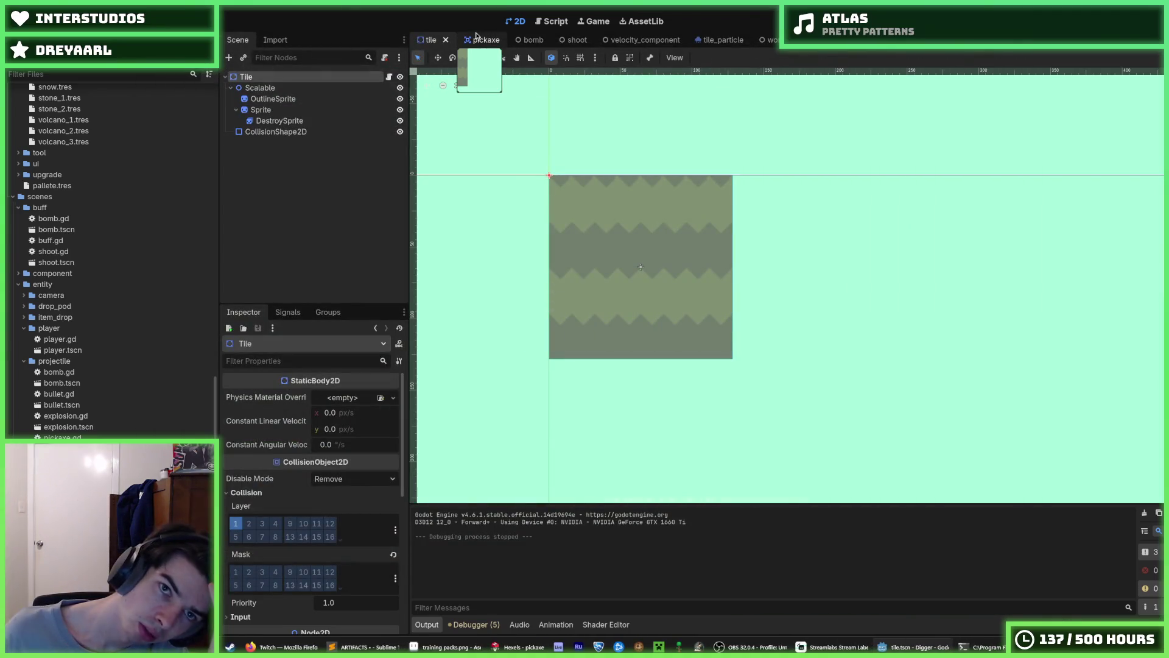
left_click(822, 40)
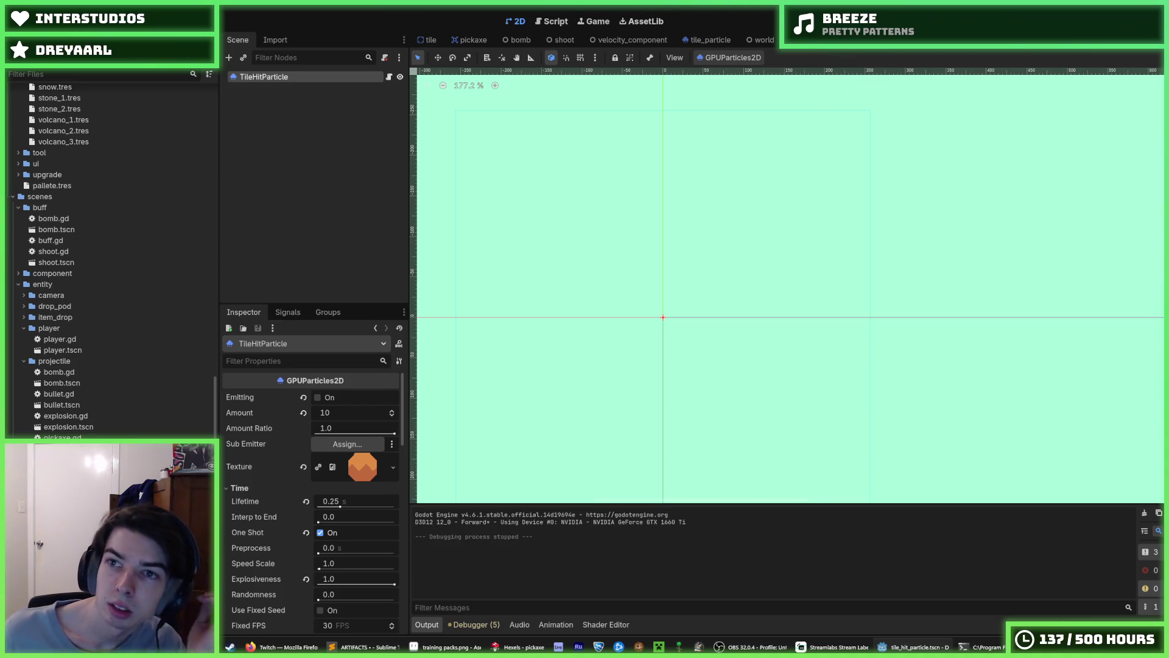
left_click(870, 47)
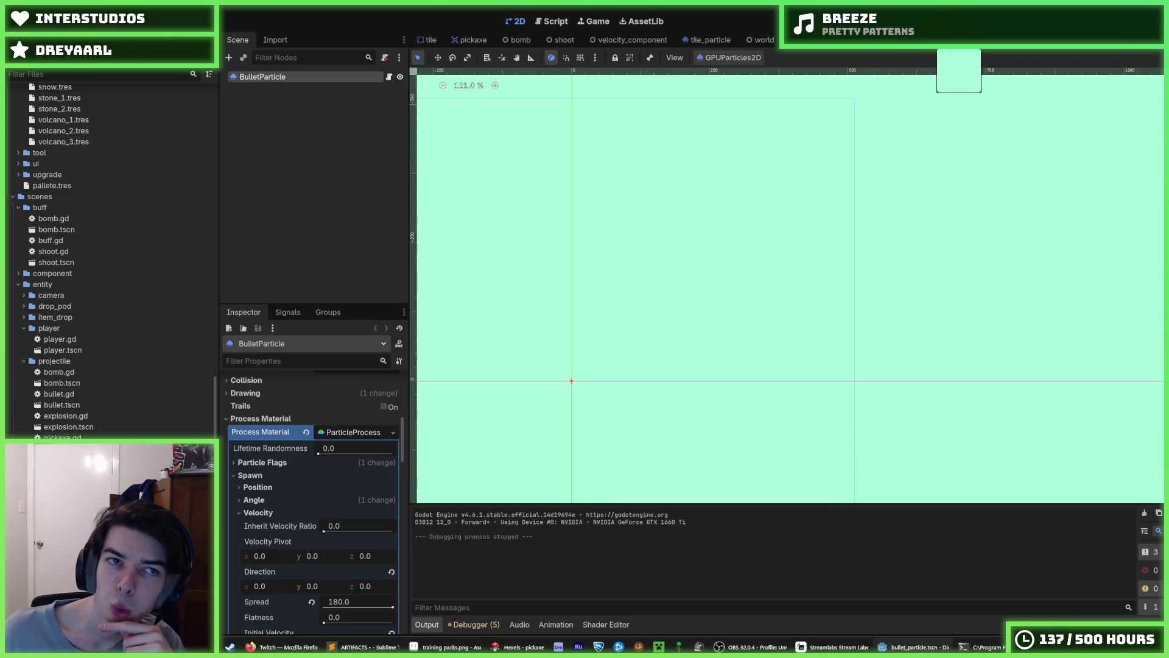
left_click(877, 48)
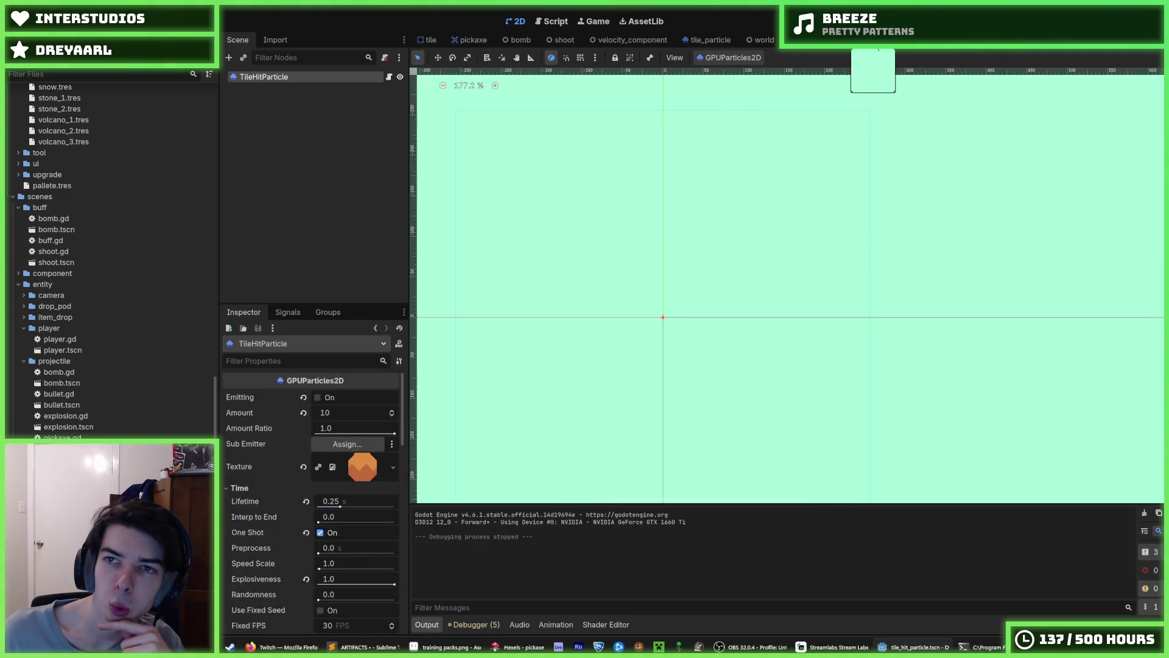
- Turn on Emitting for a looping preview and try Initial Velocity max 300 before restoring 200
left_click(319, 397)
left_click(318, 398)
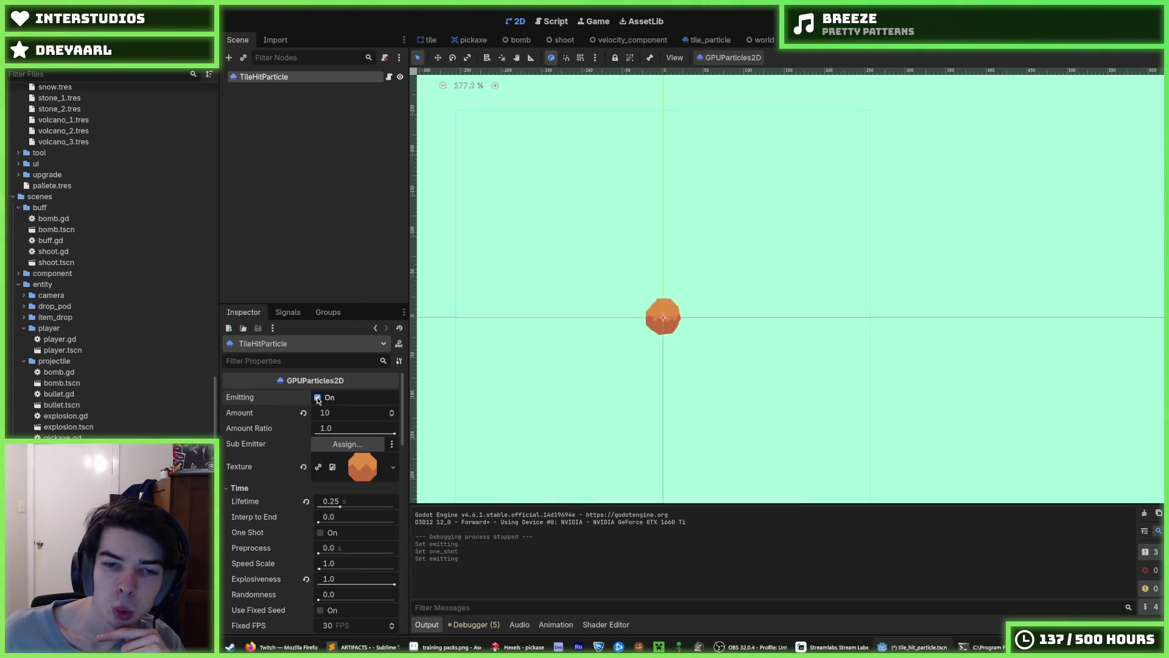
left_click(338, 415)
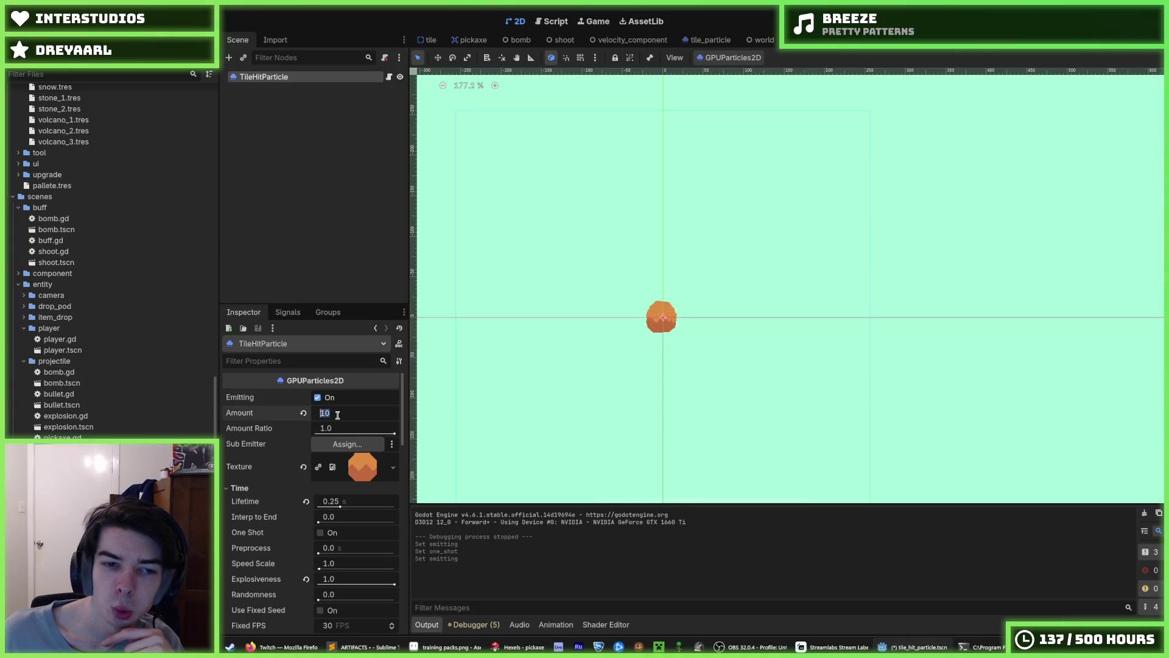
scroll(315, 475, "down", 15)
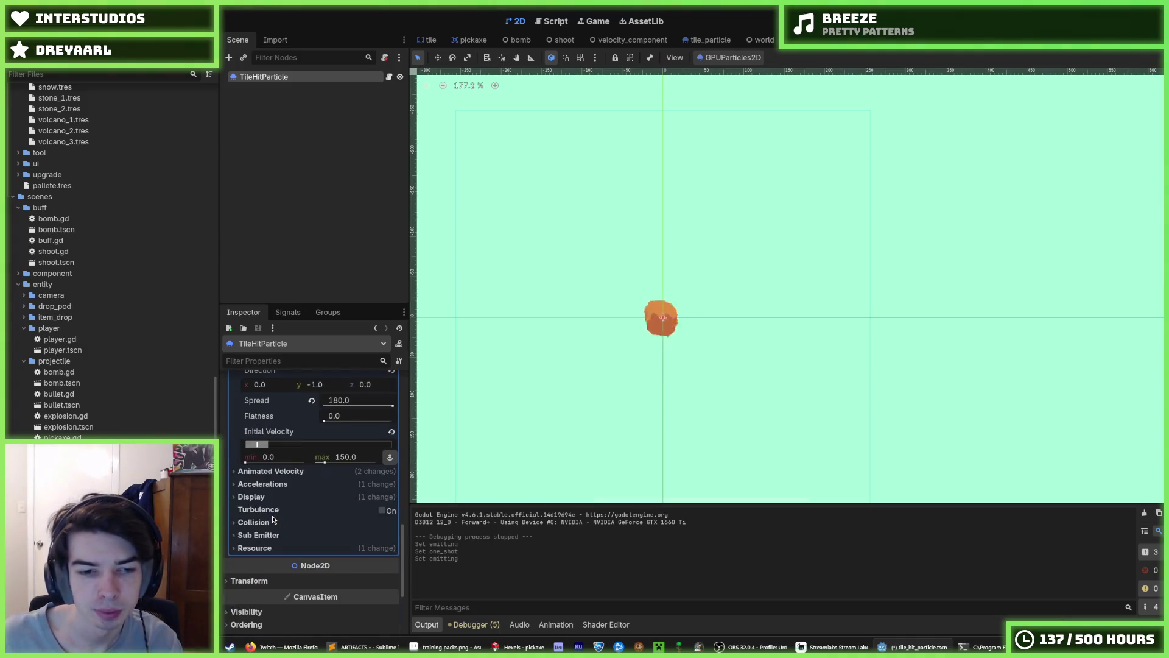
left_click(351, 458)
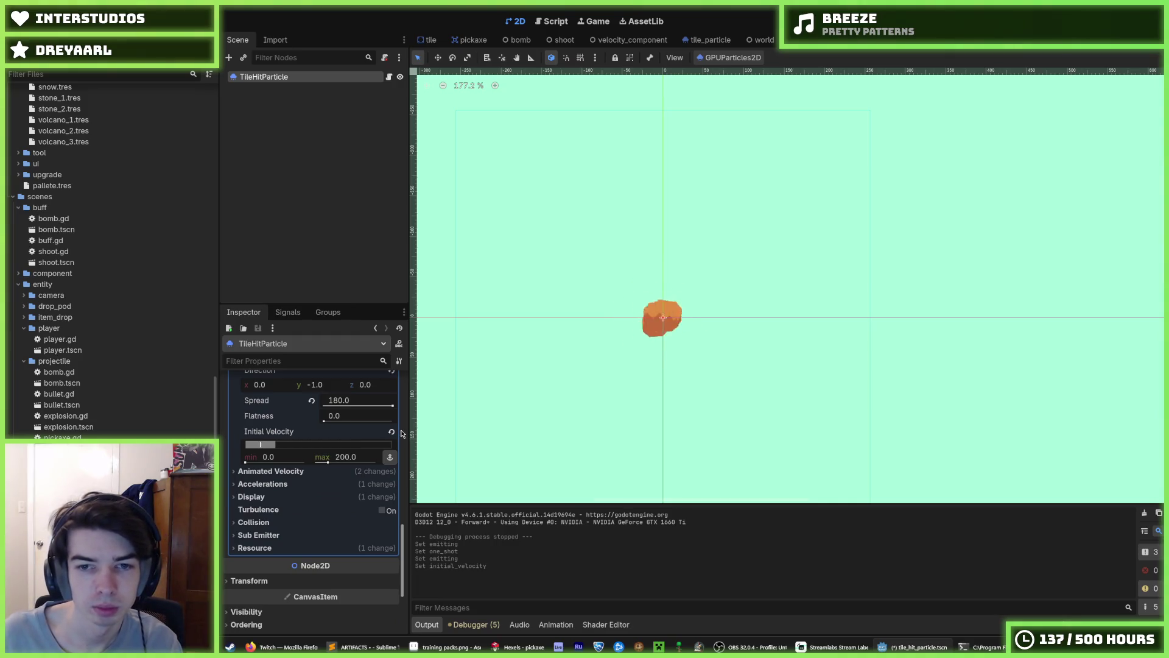
left_click(359, 458)
type("300")
key("Return")
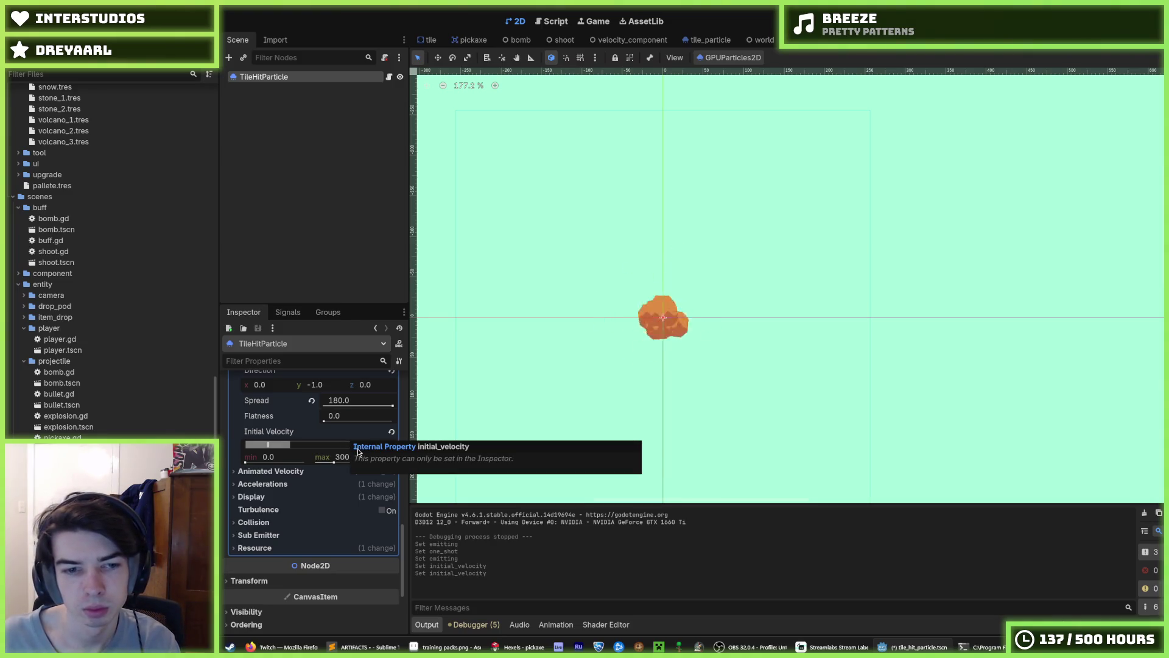
left_click(348, 458)
key("Return")
- Expand the Radial Velocity settings and raise its maximum to 300
scroll(335, 465, "up", 2)
left_click(266, 536)
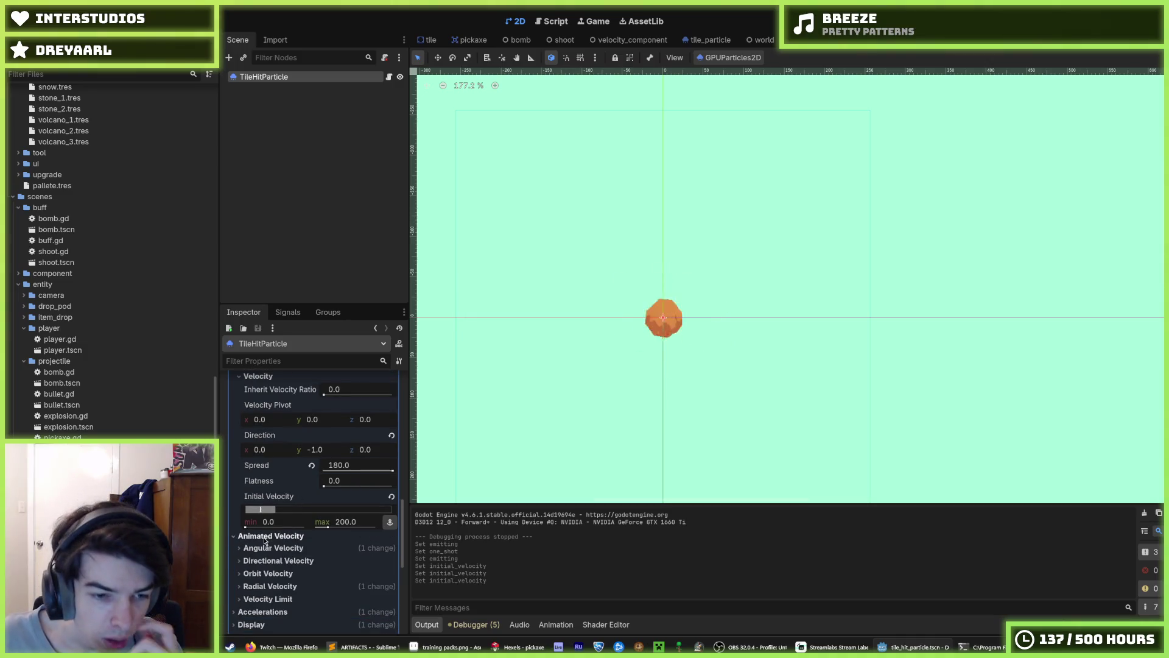
left_click(272, 548)
left_click(273, 548)
left_click(277, 586)
scroll(285, 559, "down", 3)
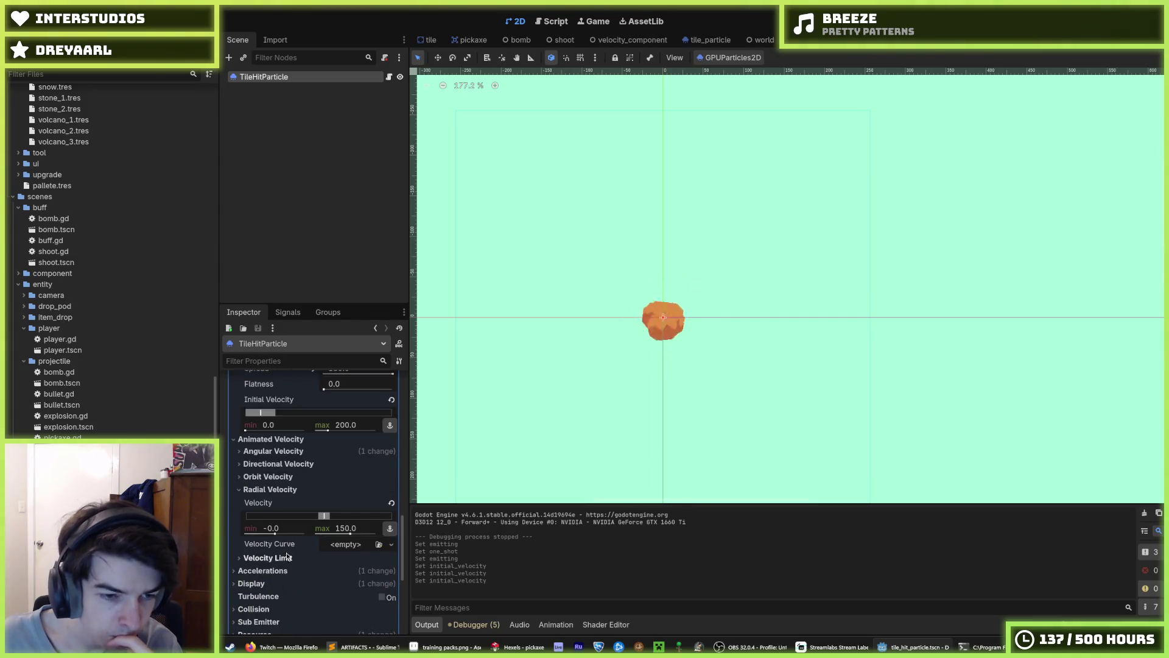
scroll(284, 495, "up", 1)
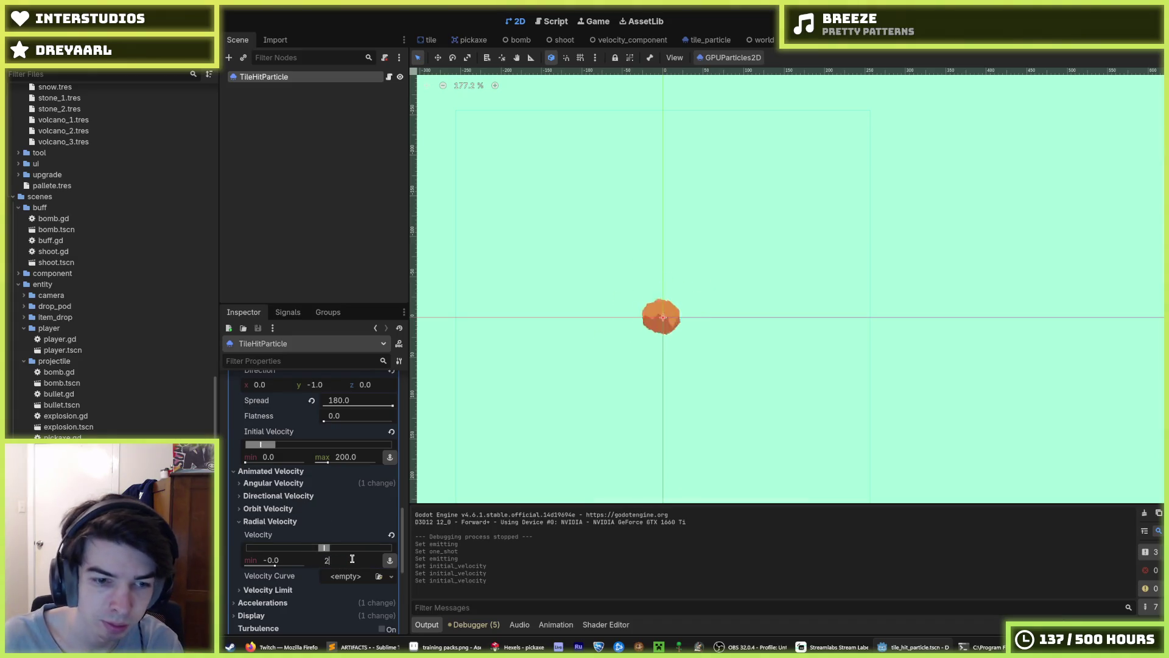
type("0")
key("Return")
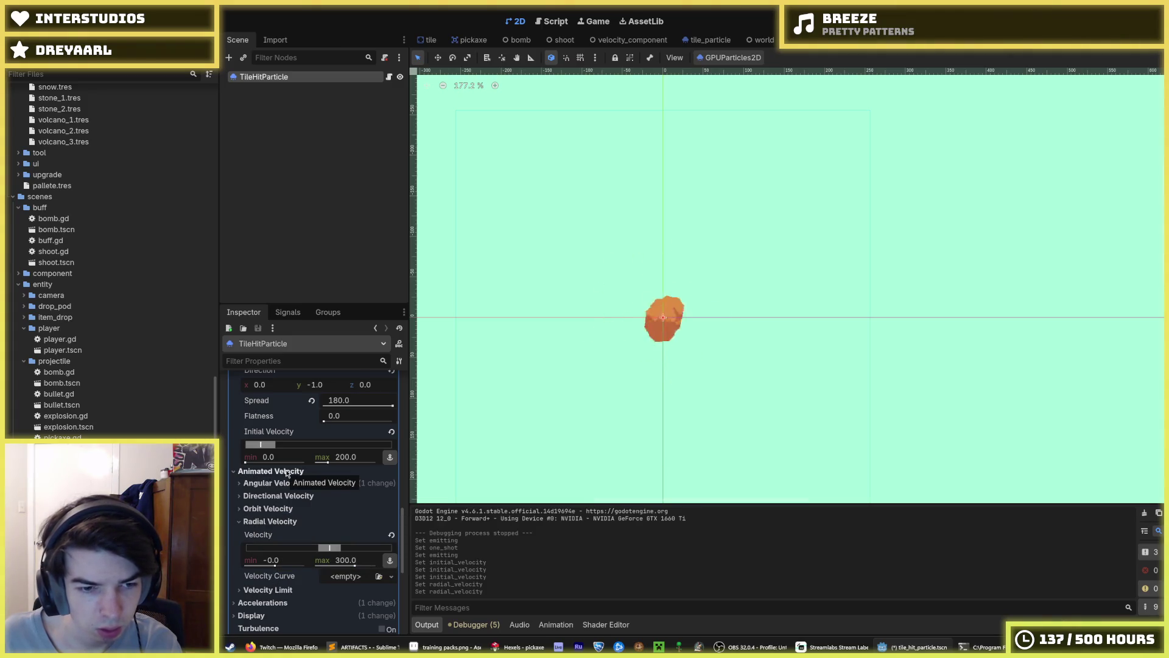
mouse_move(355, 566)
left_mouse_down()
mouse_move(383, 567)
mouse_move(343, 568)
left_mouse_up()
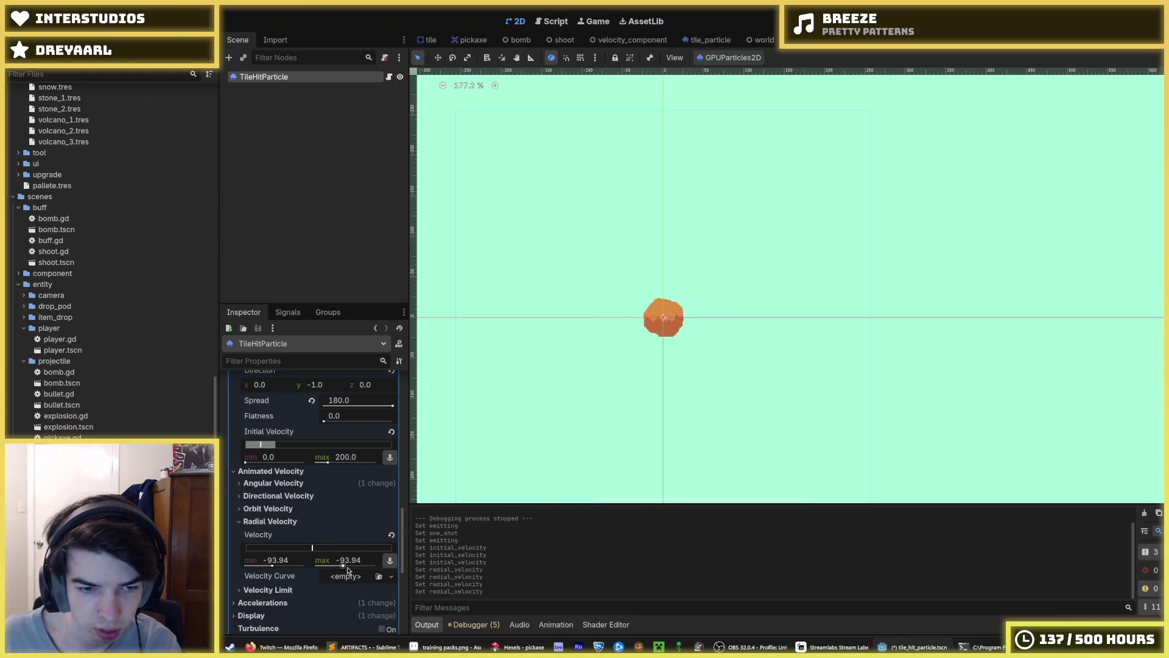
- Set Initial Velocity max to 0 and Radial Velocity to a 0–300 range
scroll(358, 564, "up", 2)
left_click(346, 523)
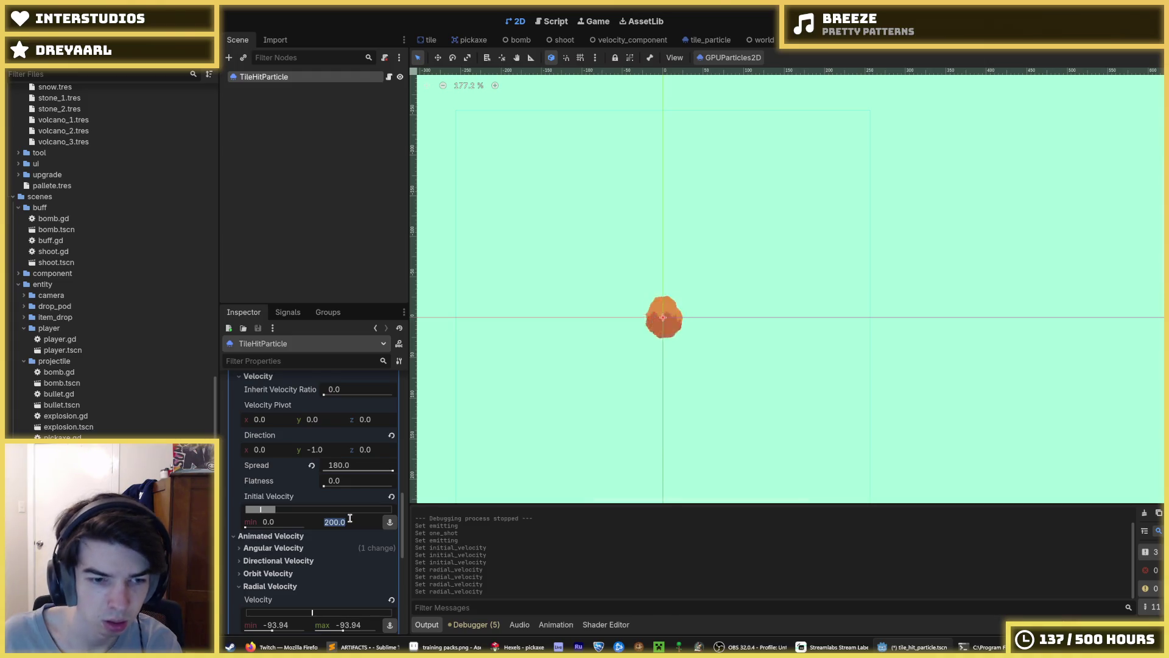
key("Return")
scroll(358, 568, "down", 2)
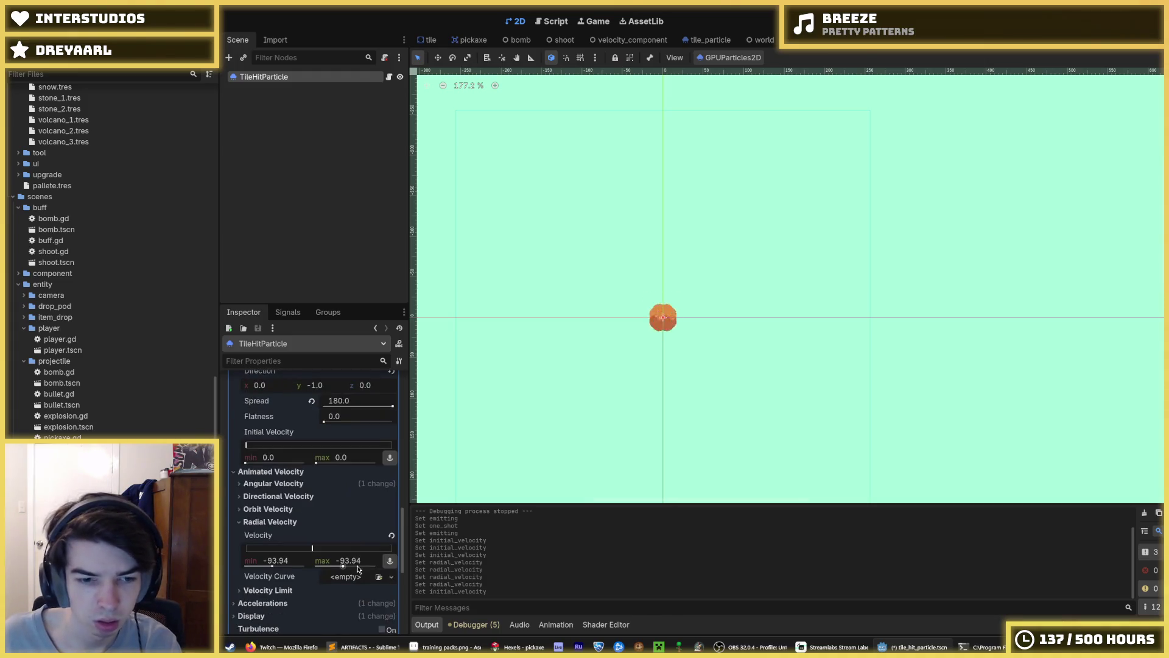
type("0")
key("Return")
left_click(285, 560)
type("-0")
key("Return")
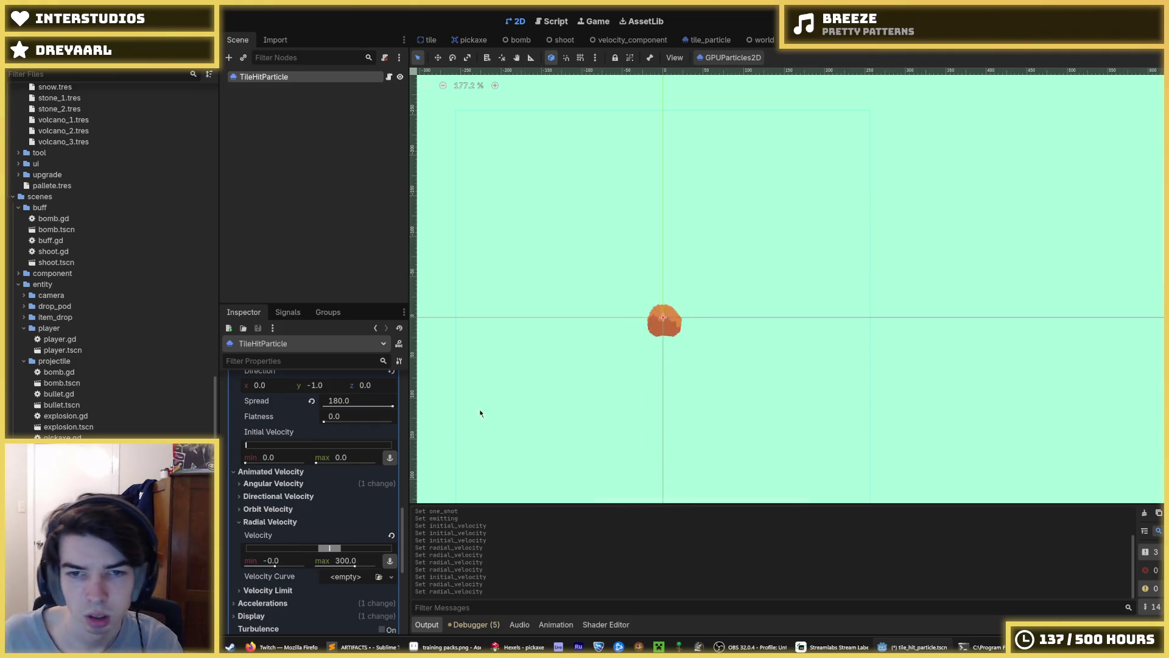
- Set the TileHitParticle node's Amount to 5 and launch the game to test it
scroll(610, 297, "down", 1)
left_click(620, 296)
left_click(305, 76)
scroll(302, 437, "up", 10)
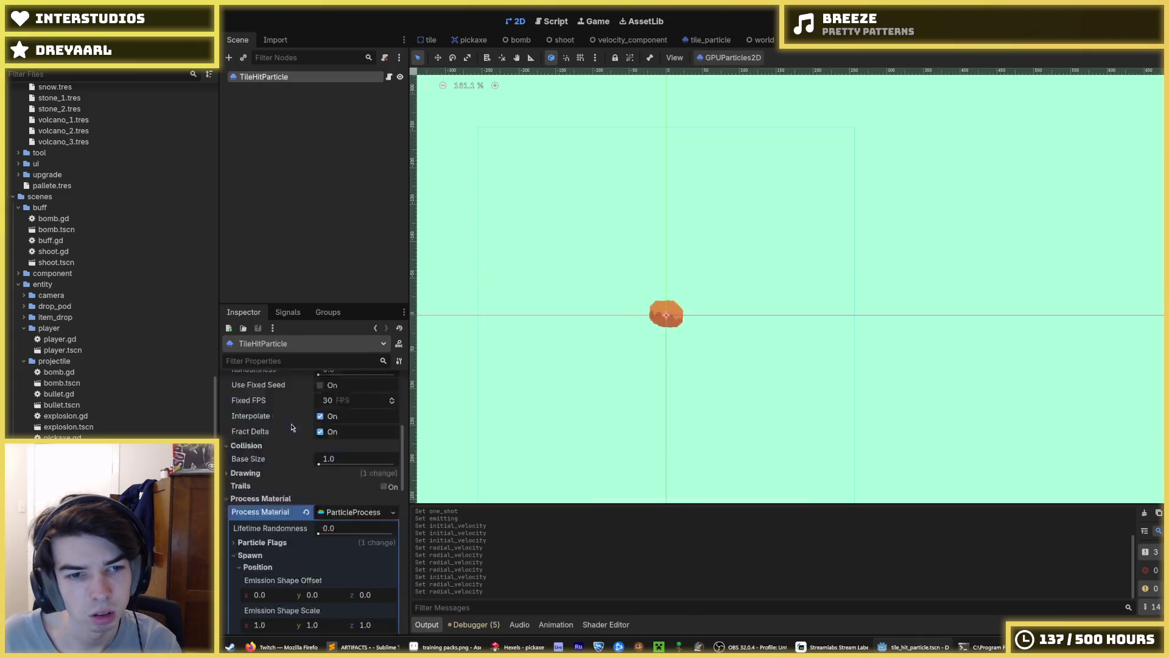
left_click(326, 412)
type("5")
key("Return")
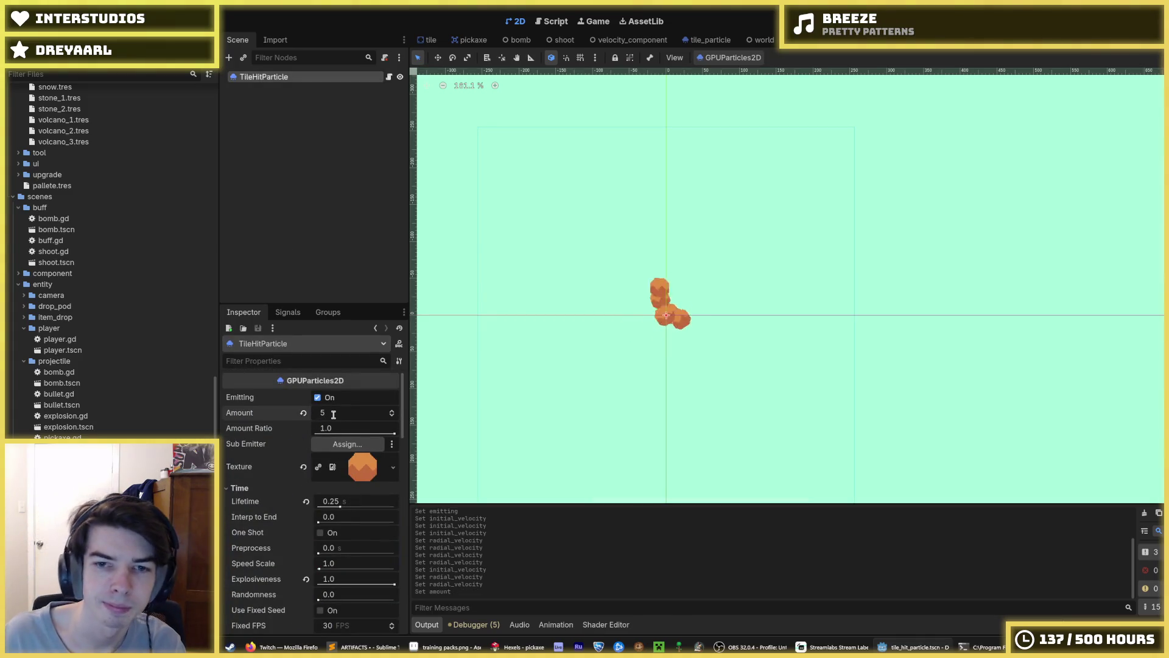
key("F5")
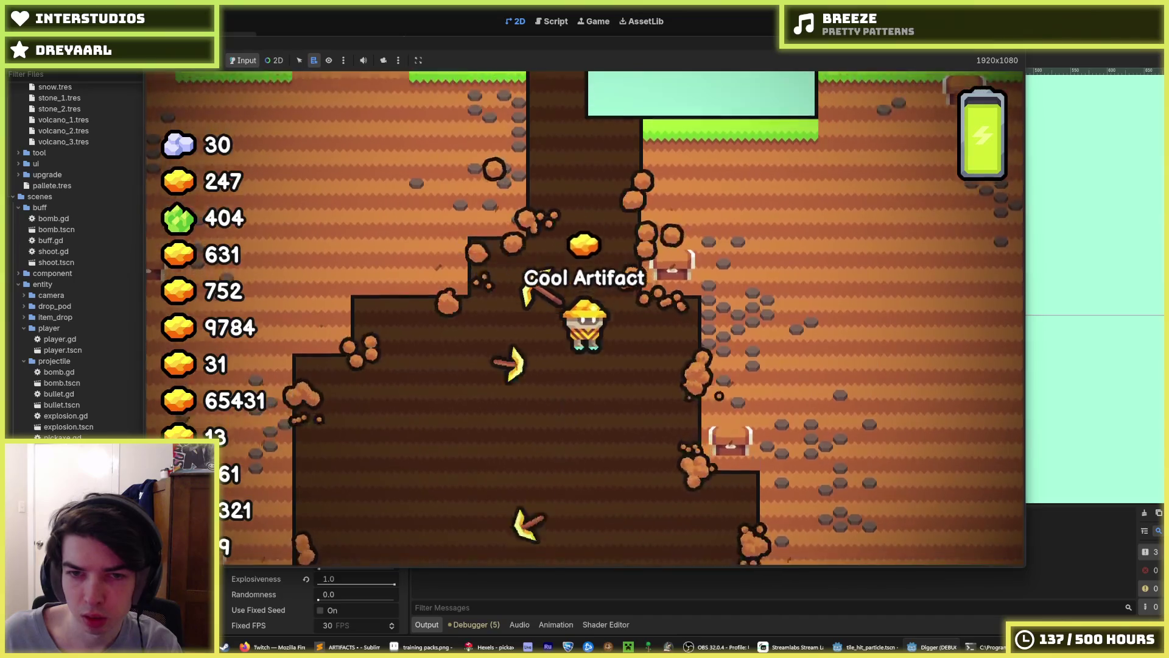
key("F8")
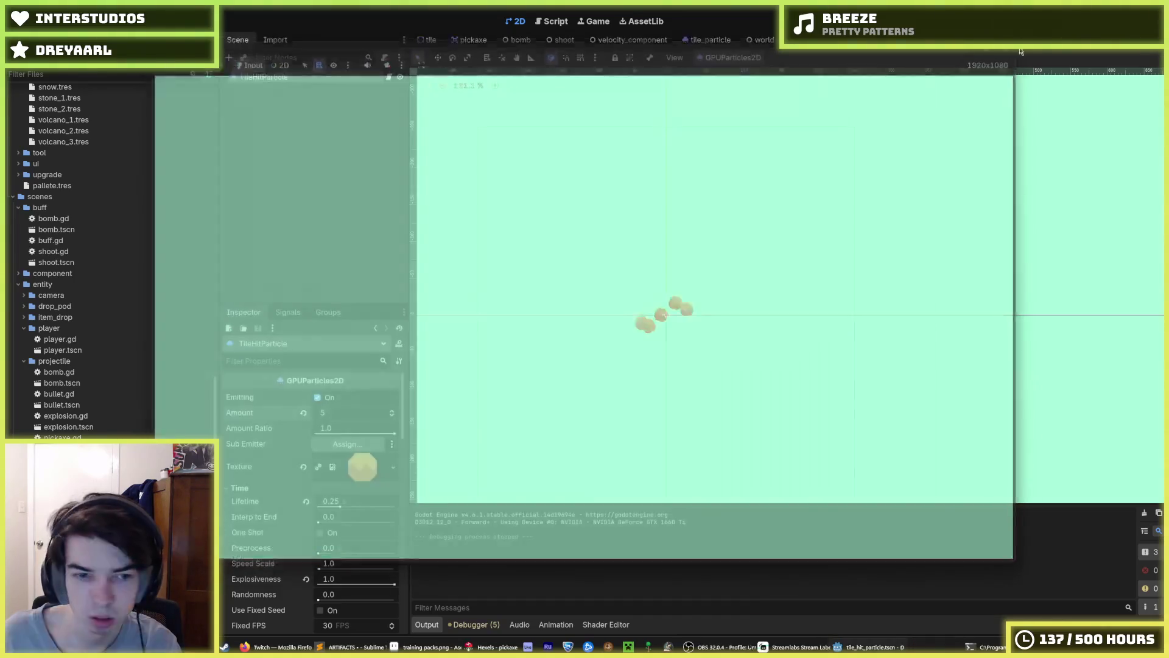
scroll(282, 501, "down", 10)
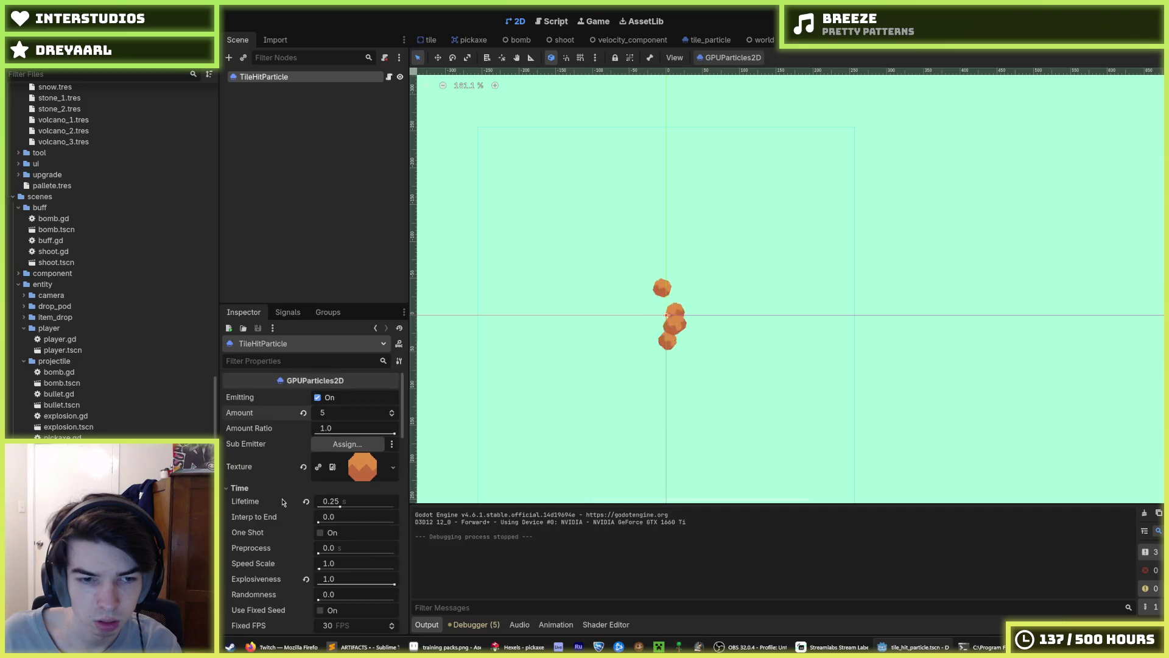
- Reset the Radial Velocity of the process material to its default
scroll(282, 509, "down", 5)
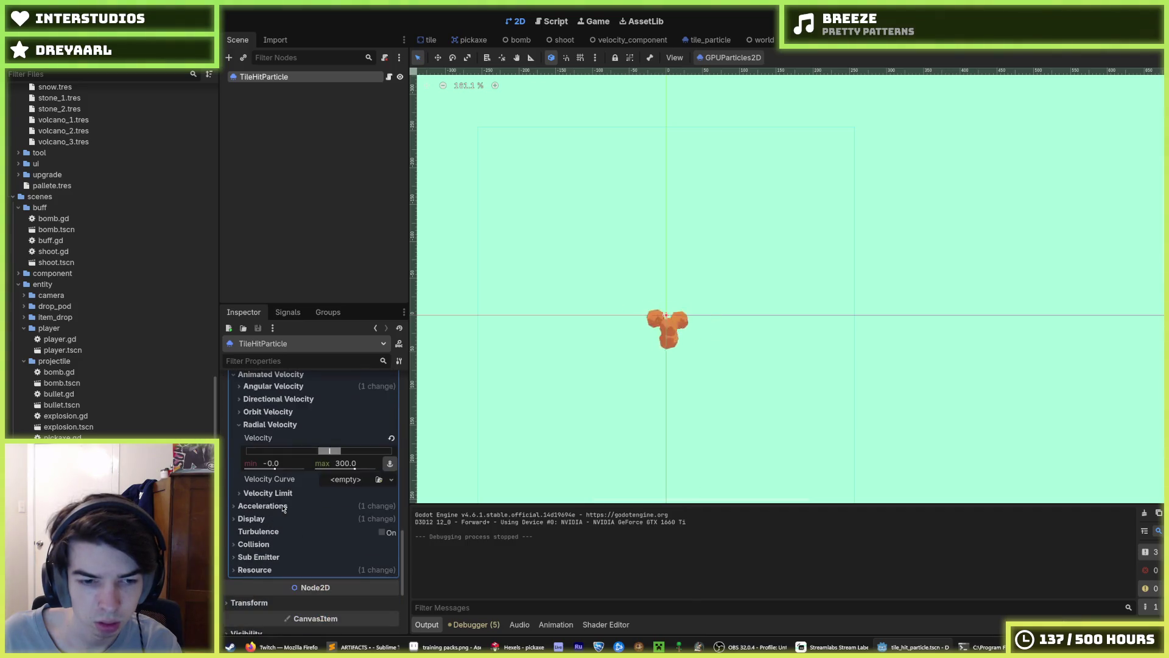
scroll(291, 485, "up", 4)
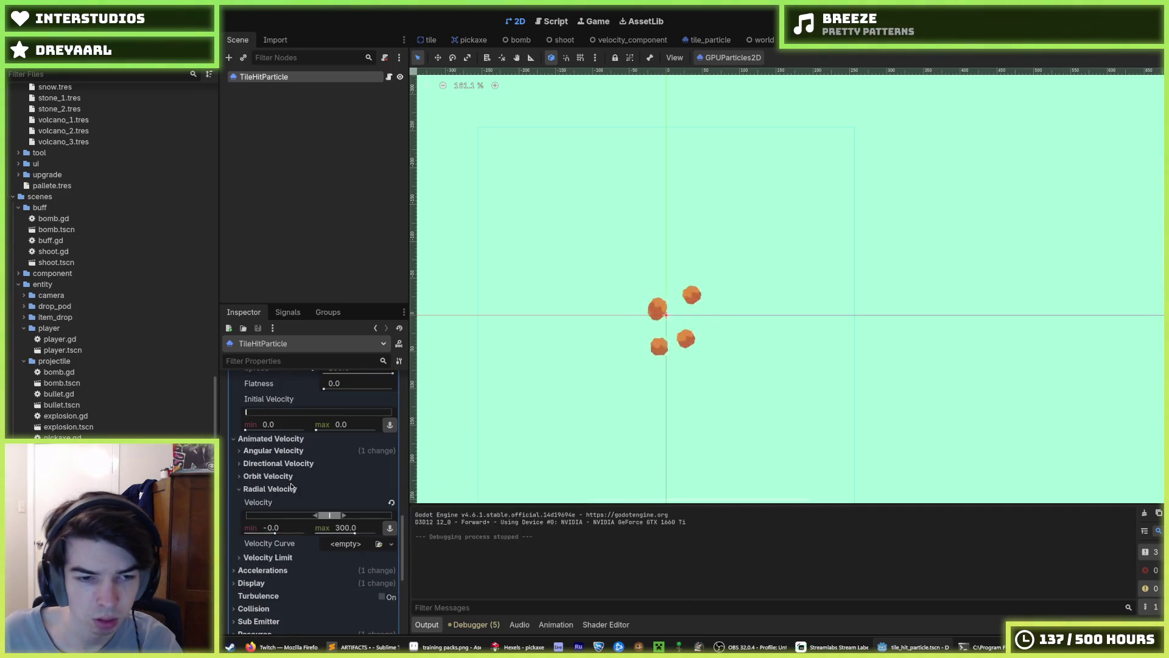
scroll(299, 491, "down", 1)
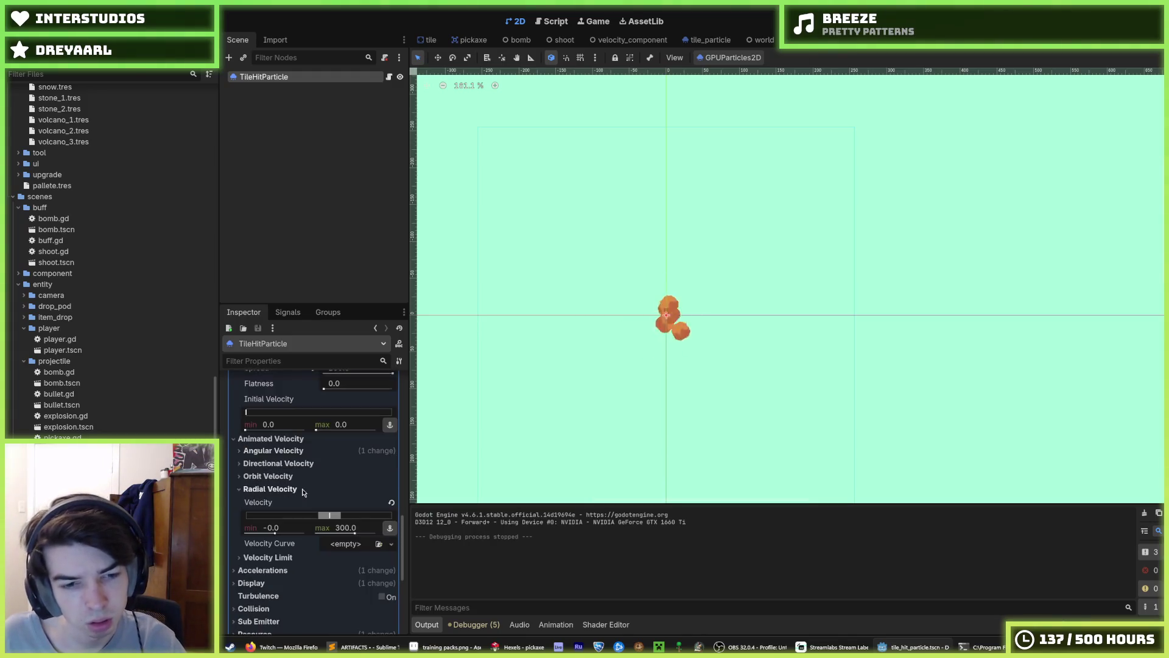
left_click(275, 535)
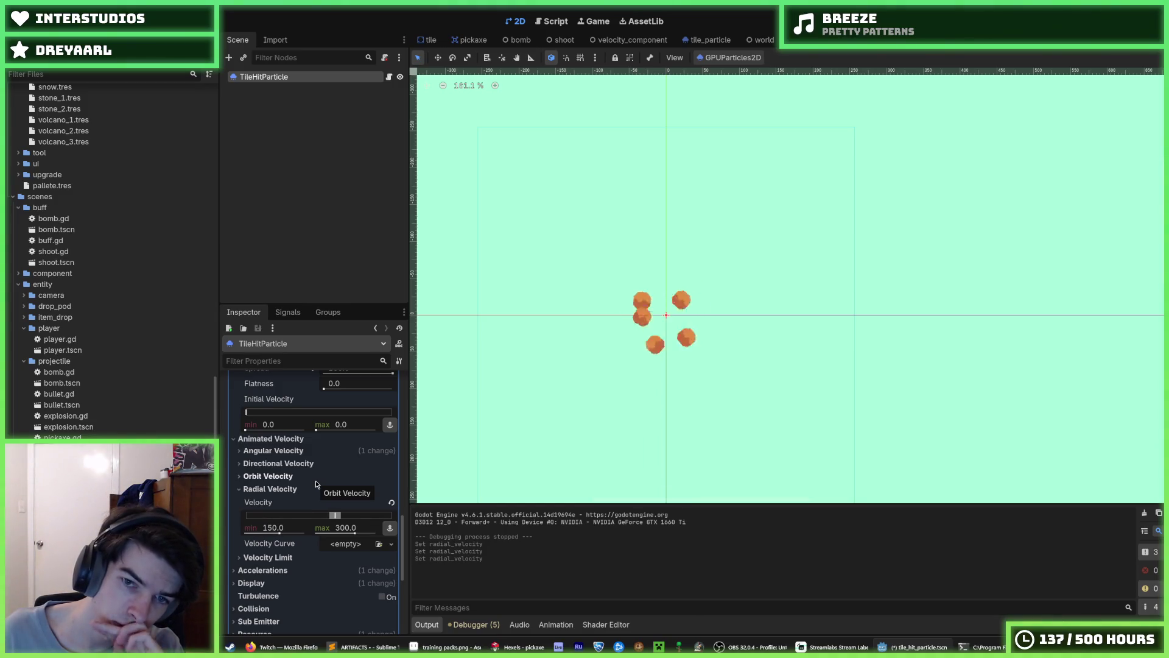
scroll(307, 494, "up", 5)
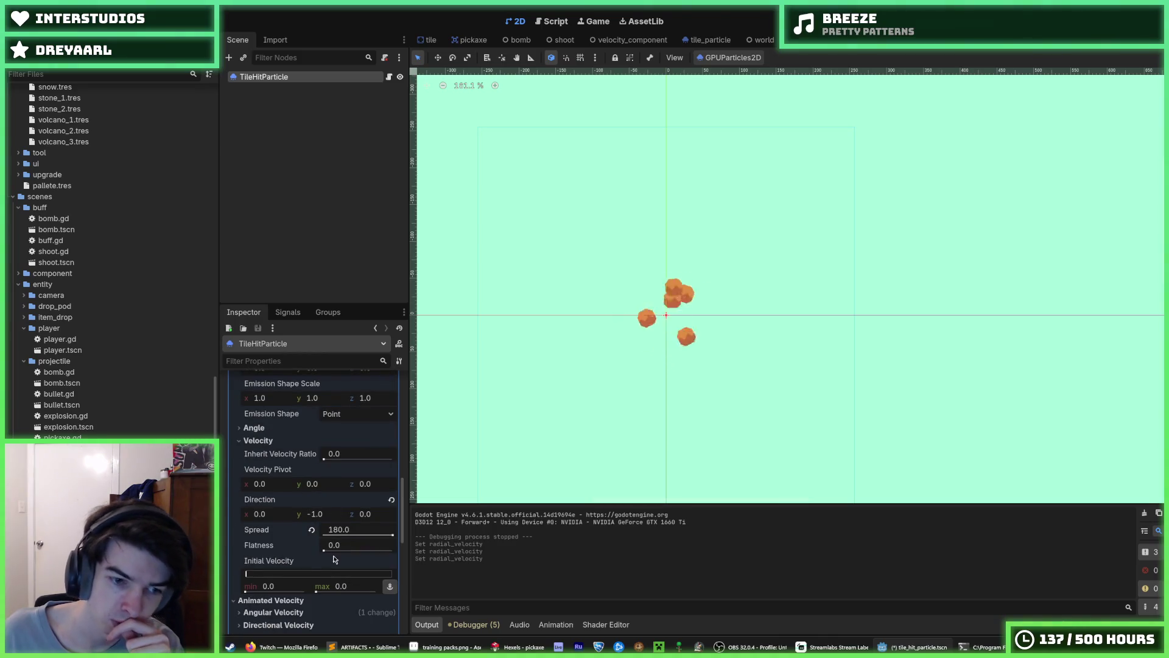
scroll(320, 561, "down", 1)
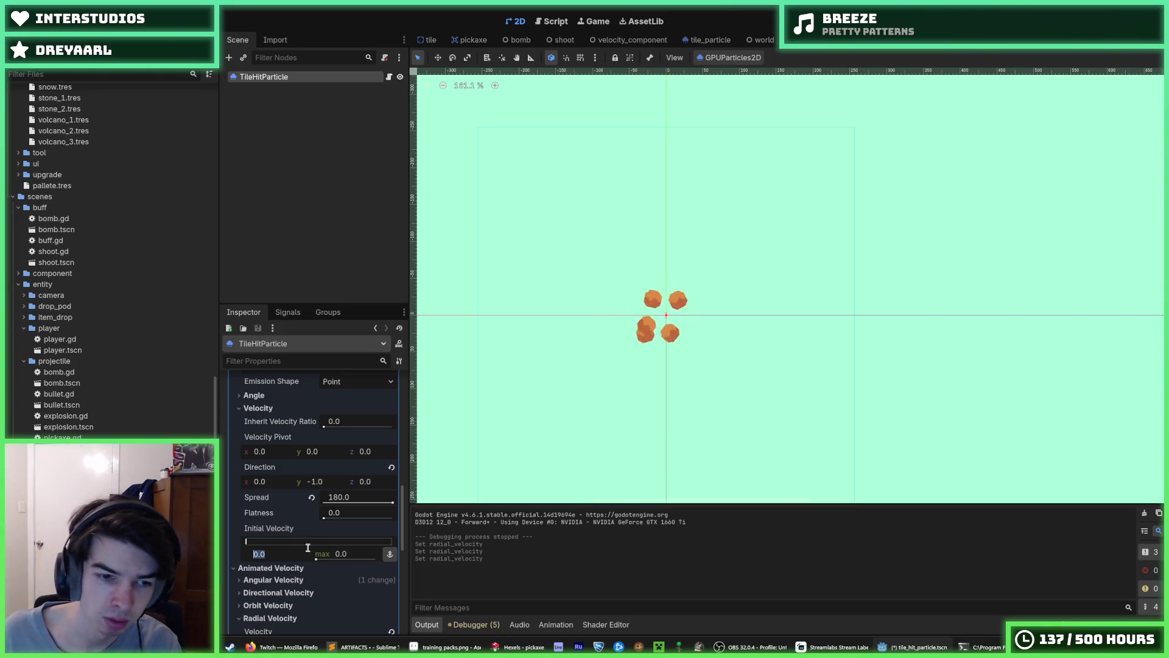
scroll(352, 555, "down", 4)
left_click(391, 503)
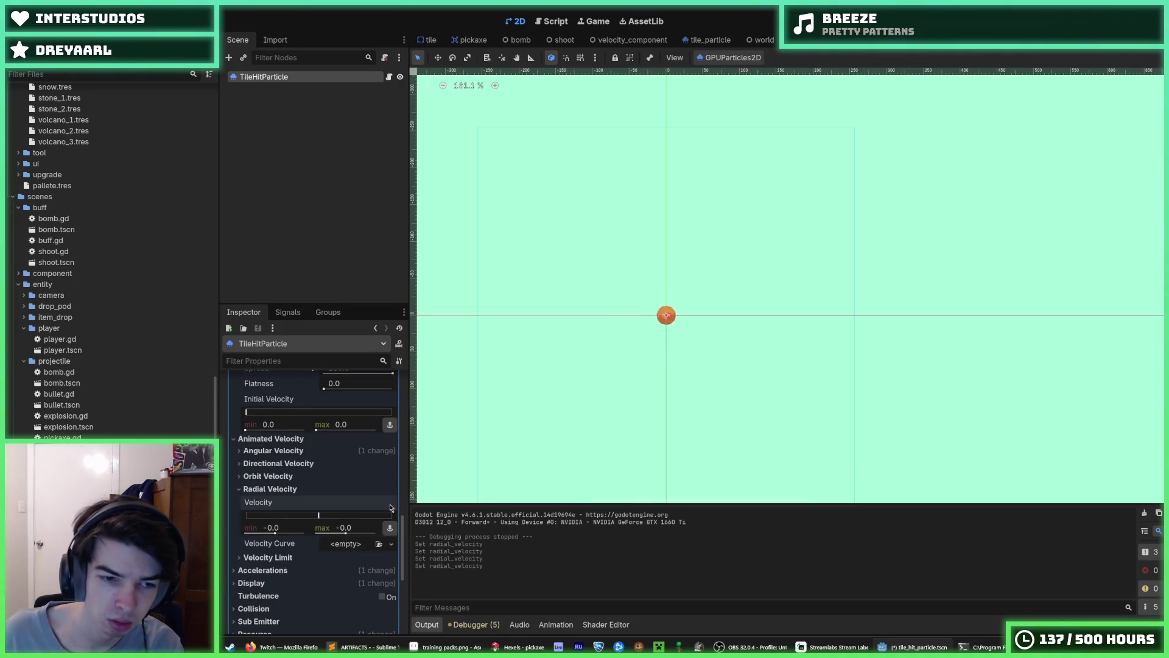
scroll(325, 498, "up", 3)
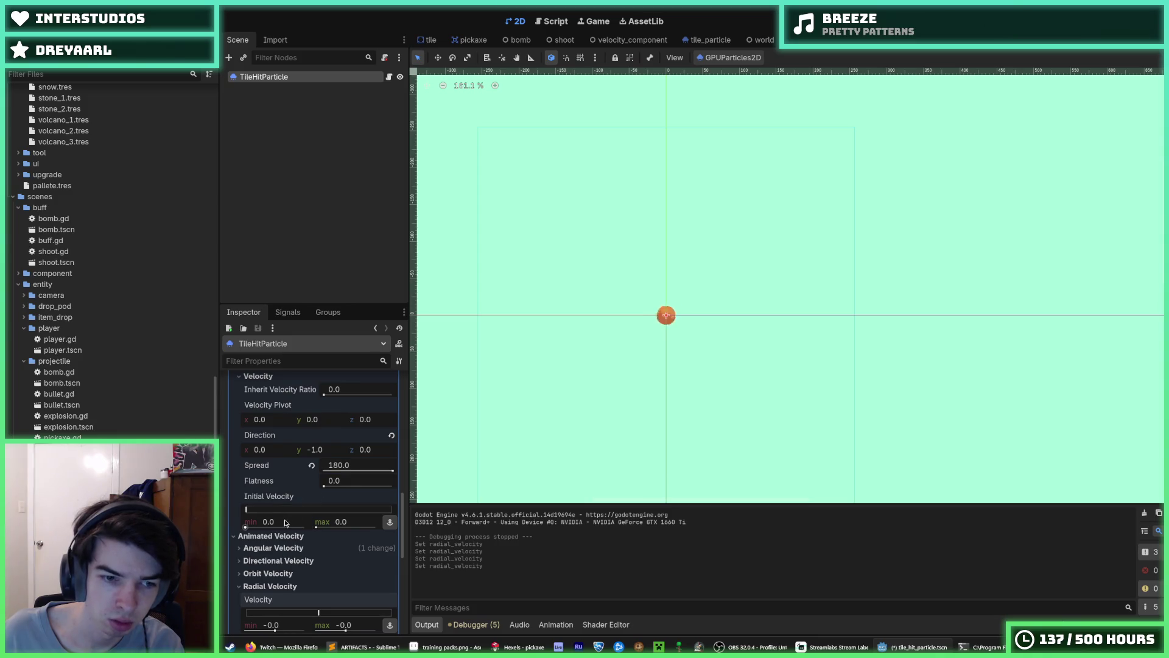
- Enter a 150–300 range in the velocity fields and preview a one-shot burst
left_click(324, 446)
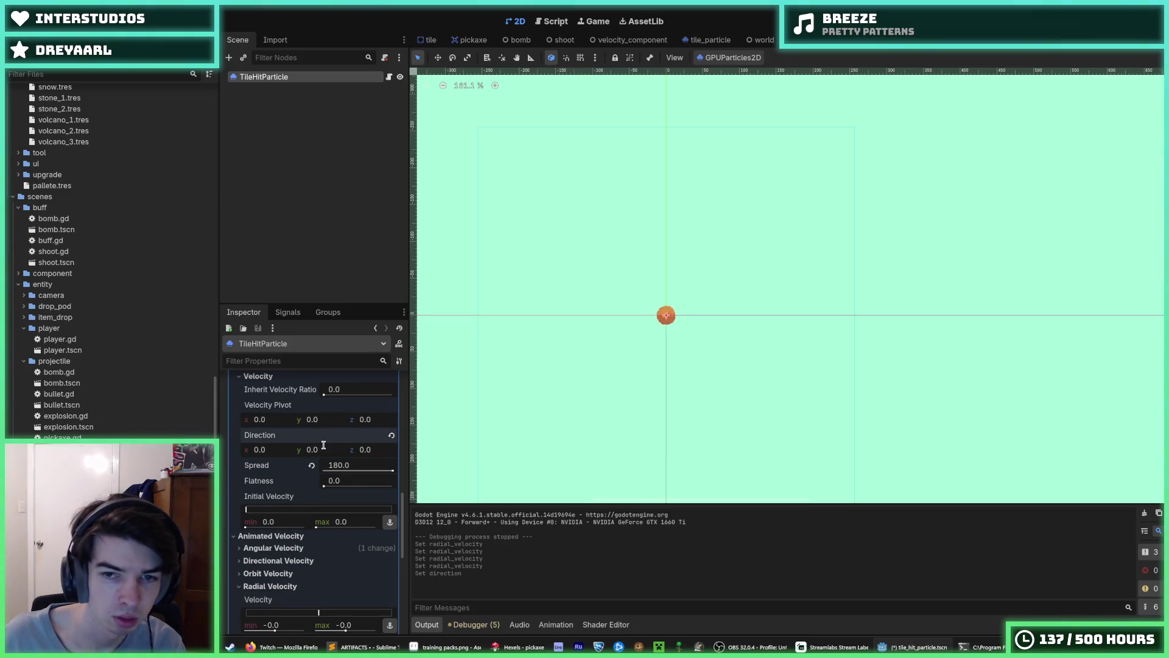
type("150")
key("Tab")
type("300")
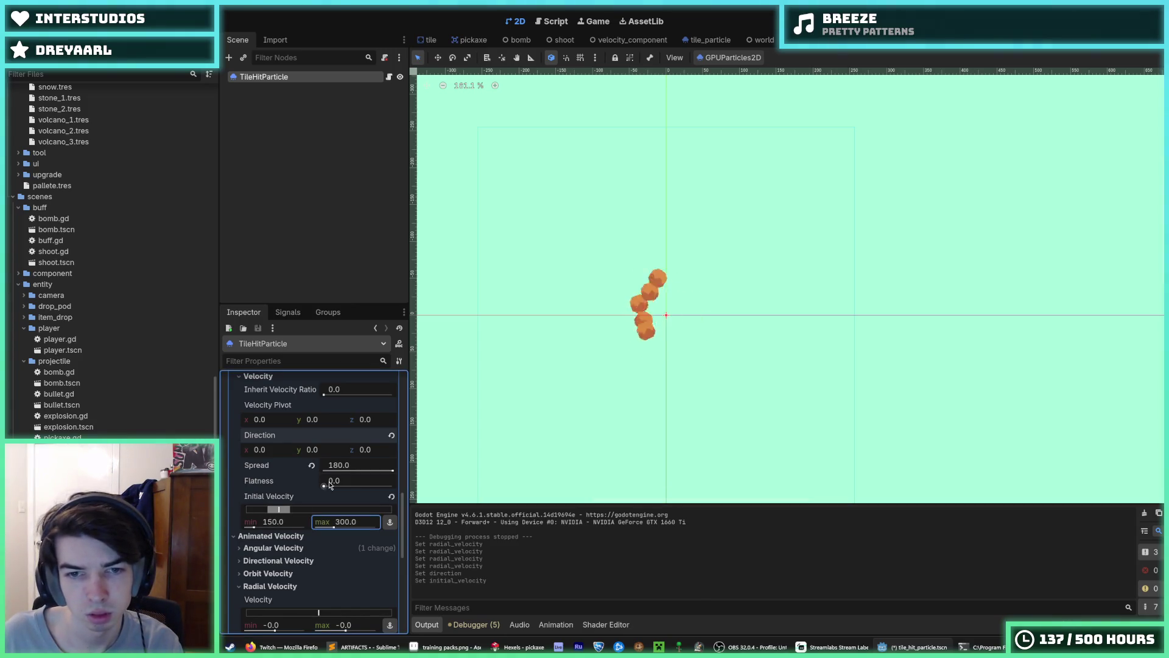
scroll(326, 495, "up", 15)
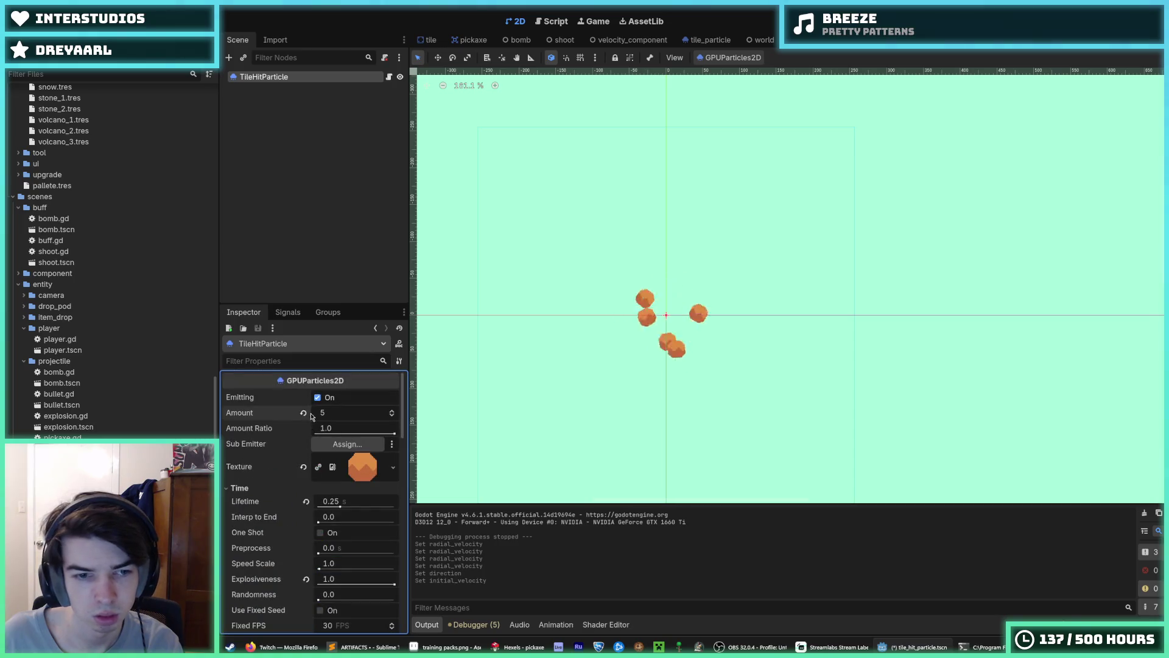
left_click(317, 398)
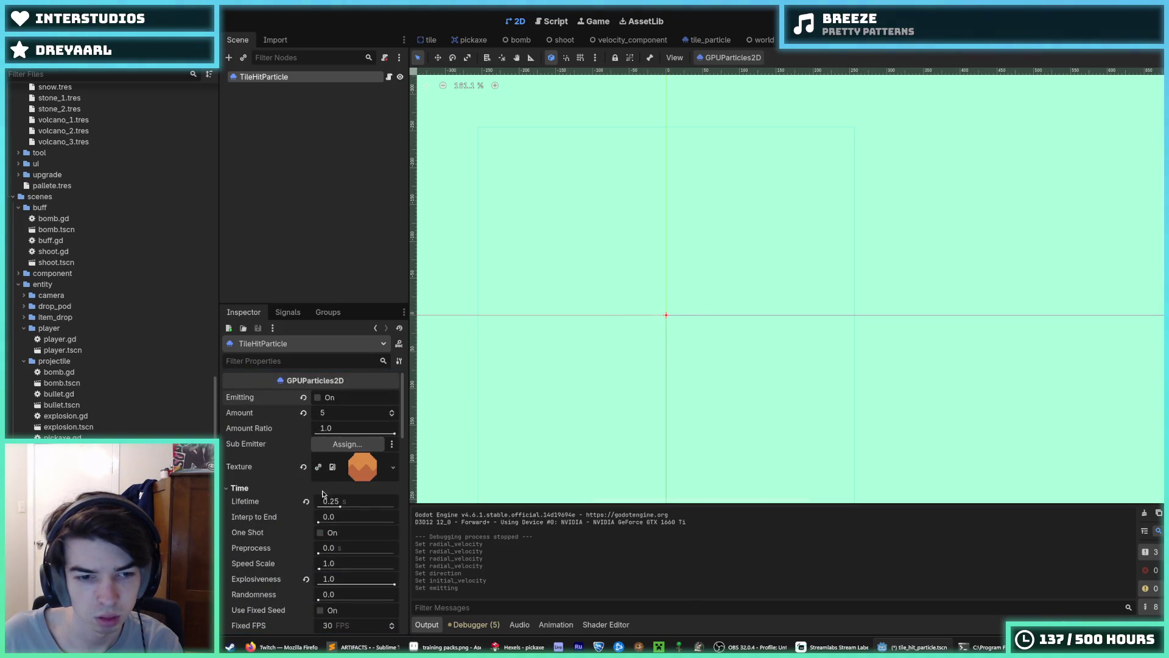
left_click(320, 532)
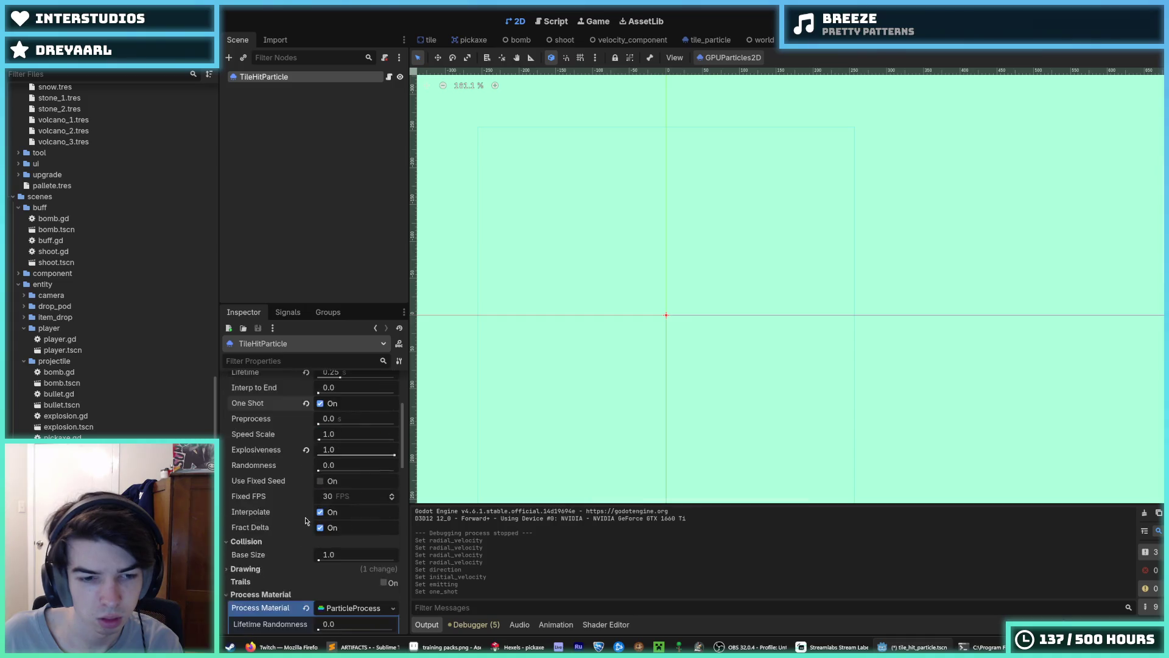
left_click(317, 398)
- Set the Initial Velocity range to 100–200
scroll(237, 478, "down", 10)
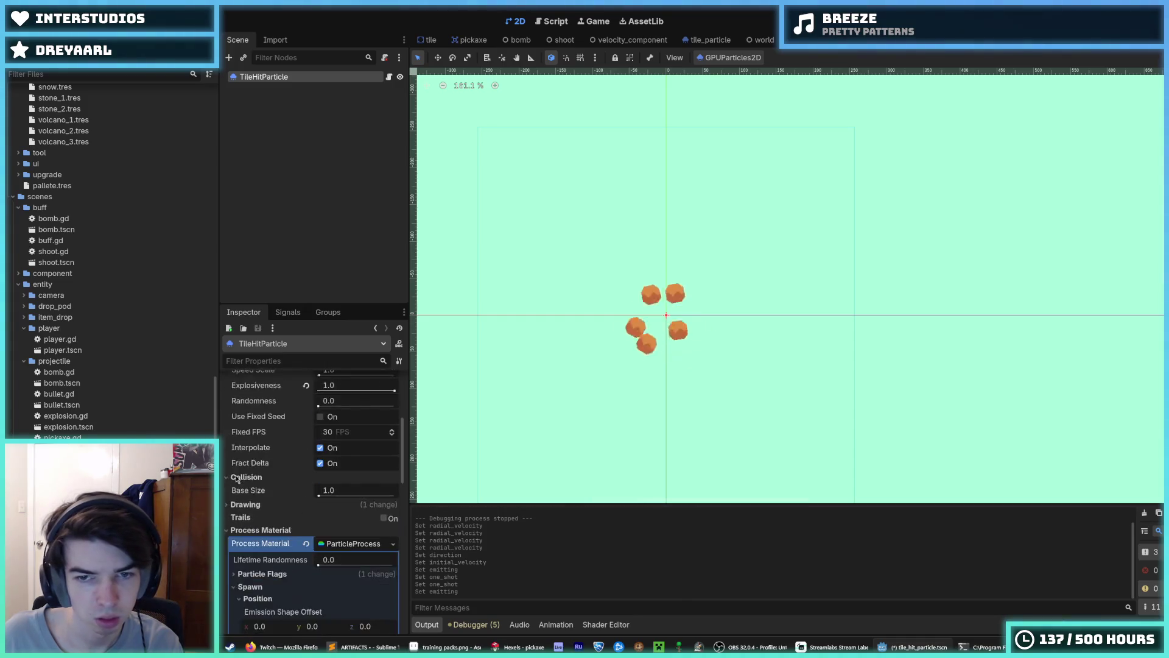
scroll(236, 478, "down", 2)
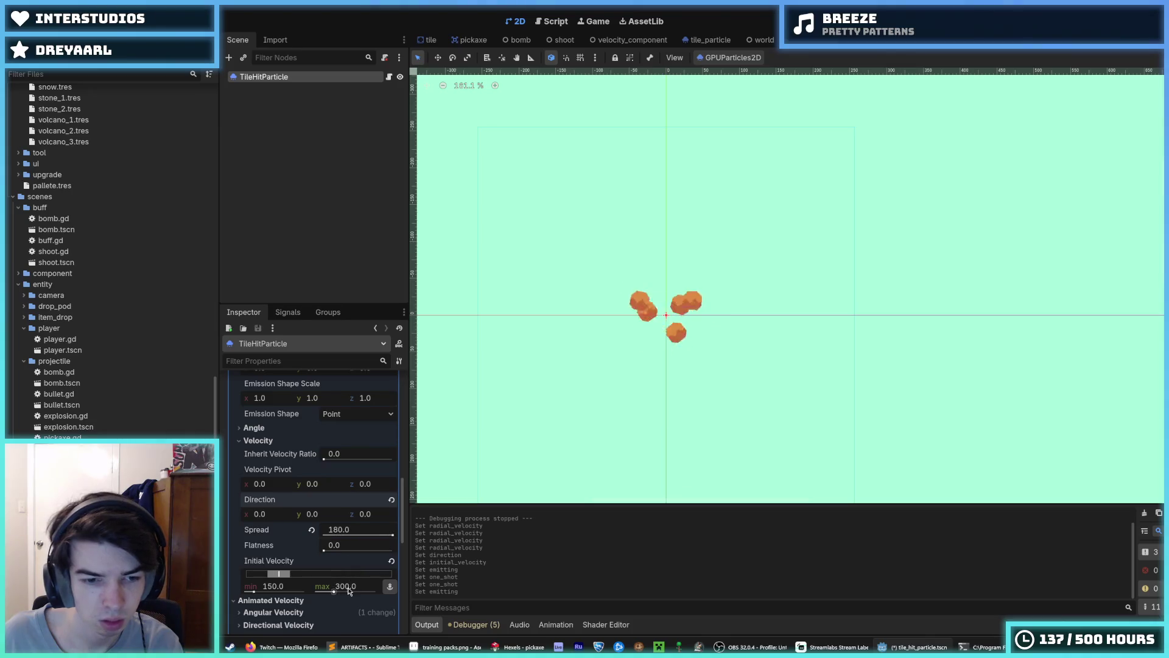
double_click(281, 586)
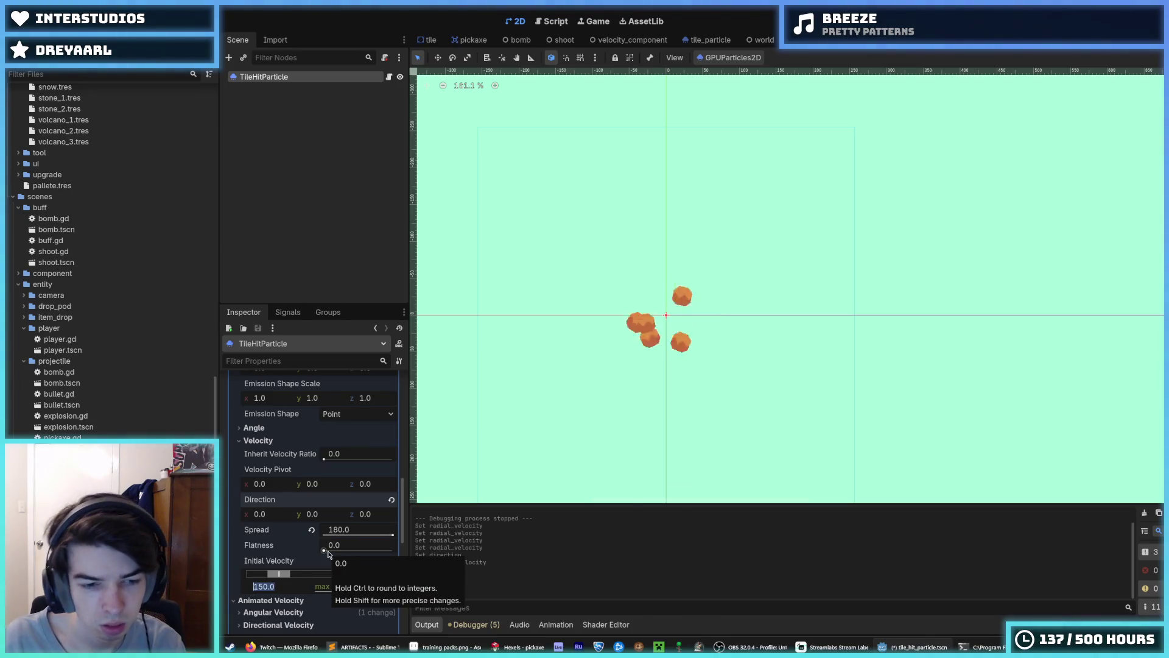
type("100")
key("Tab")
type("20")
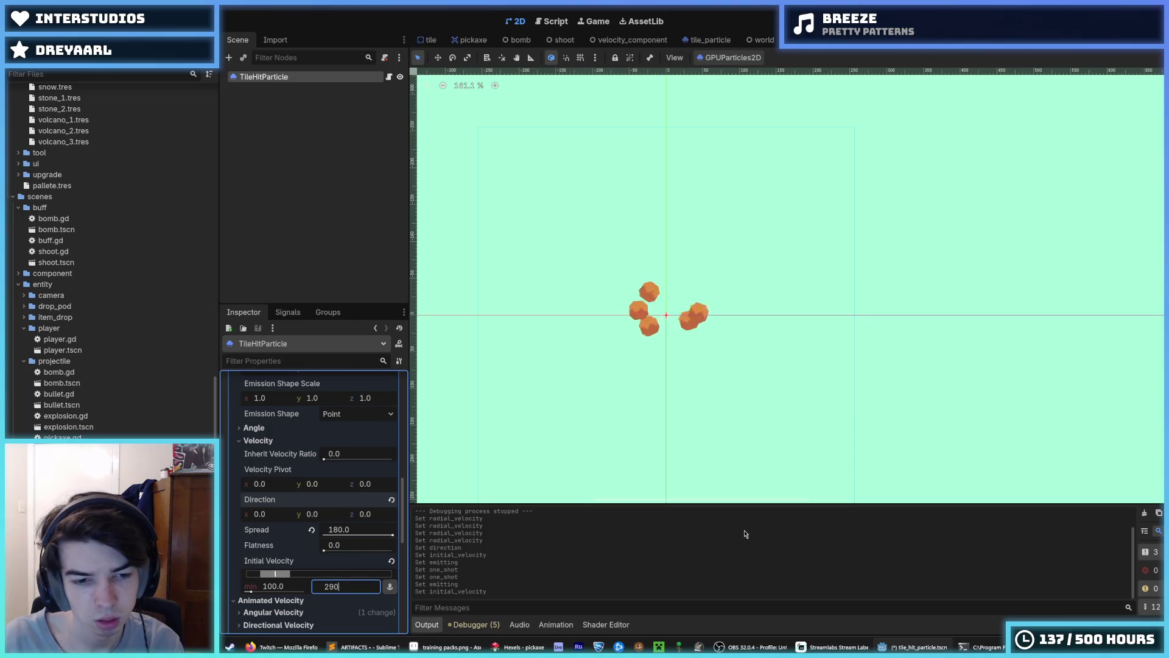
key("Return")
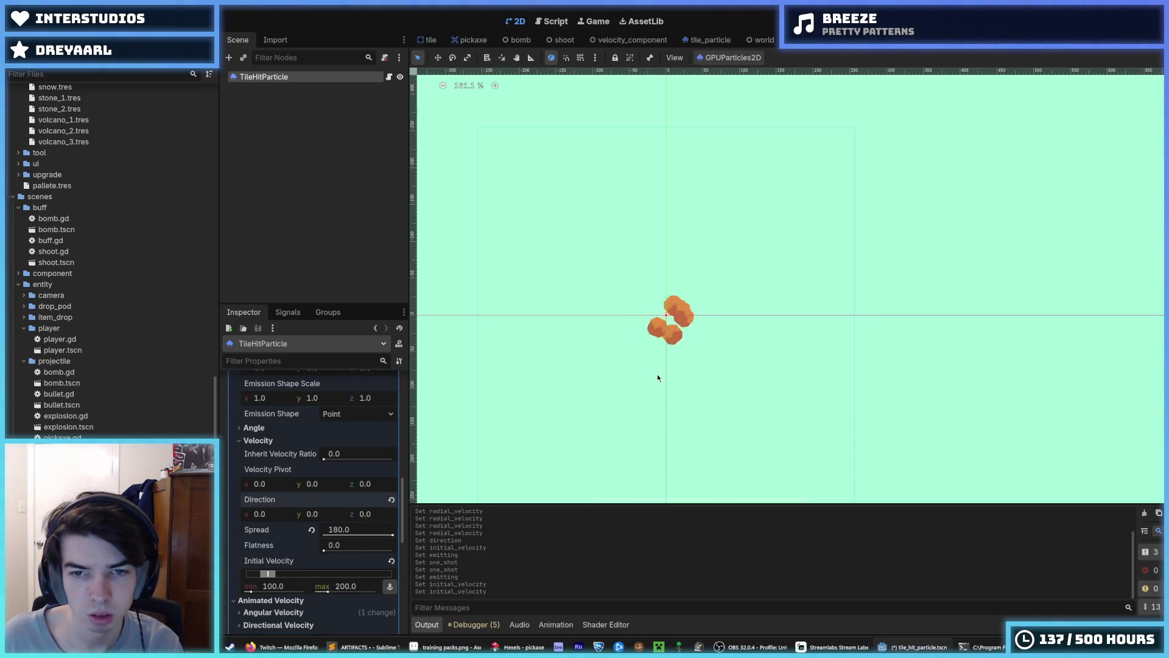
- Disable Emitting, enable One Shot, save the scene, and run it to playtest
scroll(352, 440, "up", 6)
scroll(352, 439, "up", 8)
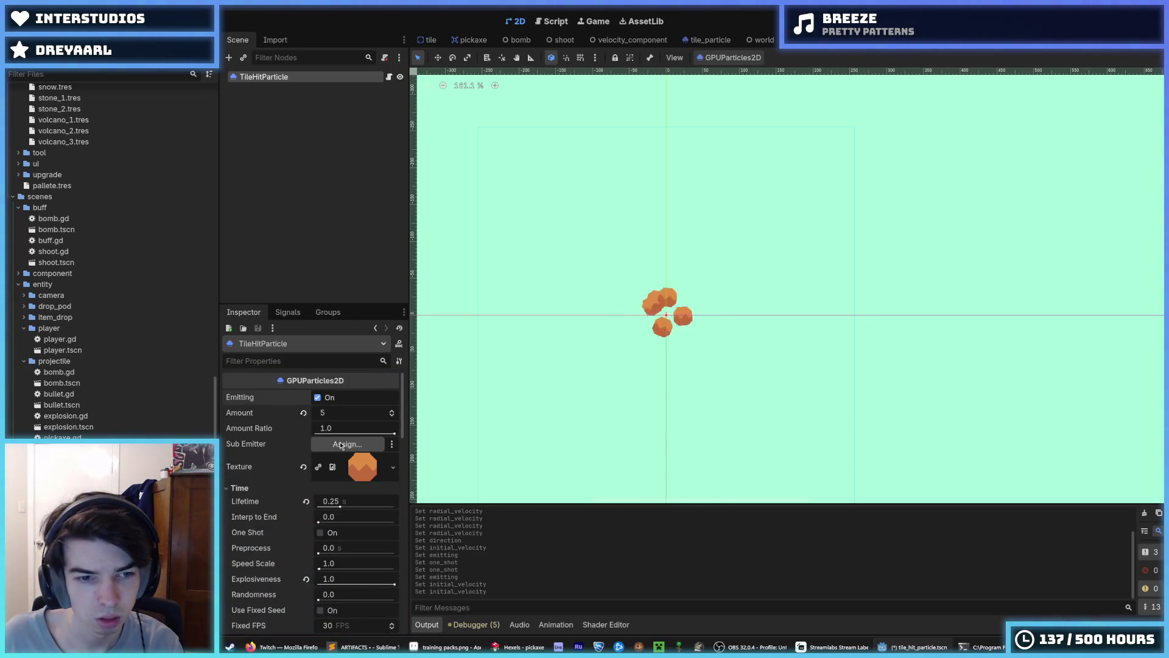
left_click(318, 397)
left_click(321, 533)
key("ctrl+s")
key("F6")
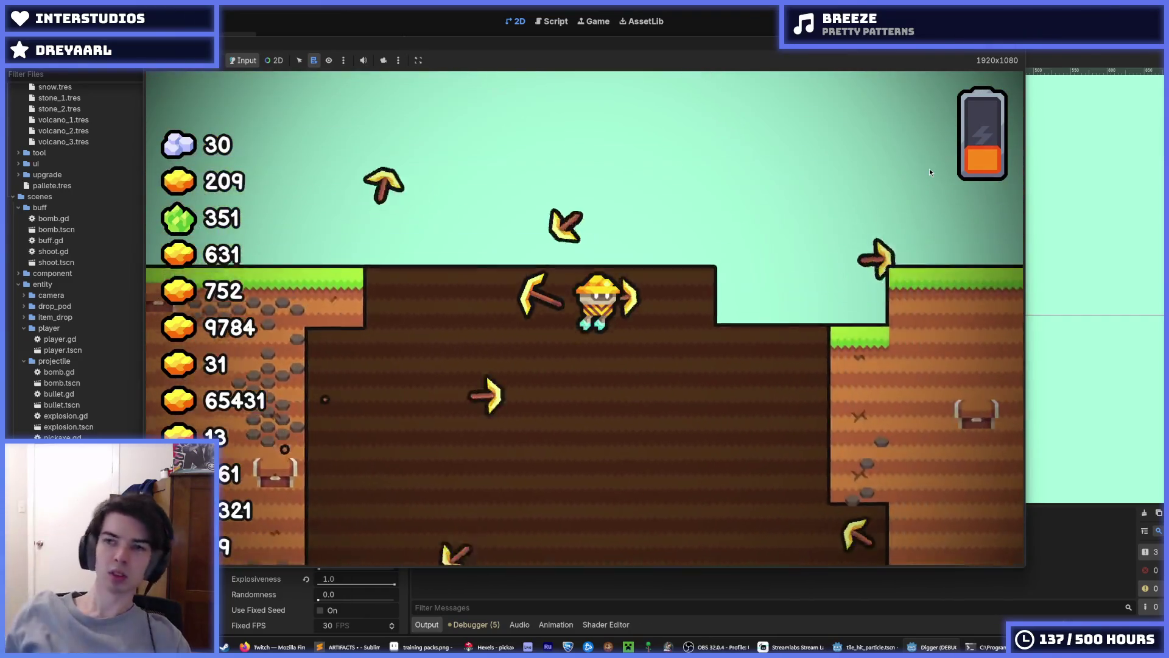
key("F8")
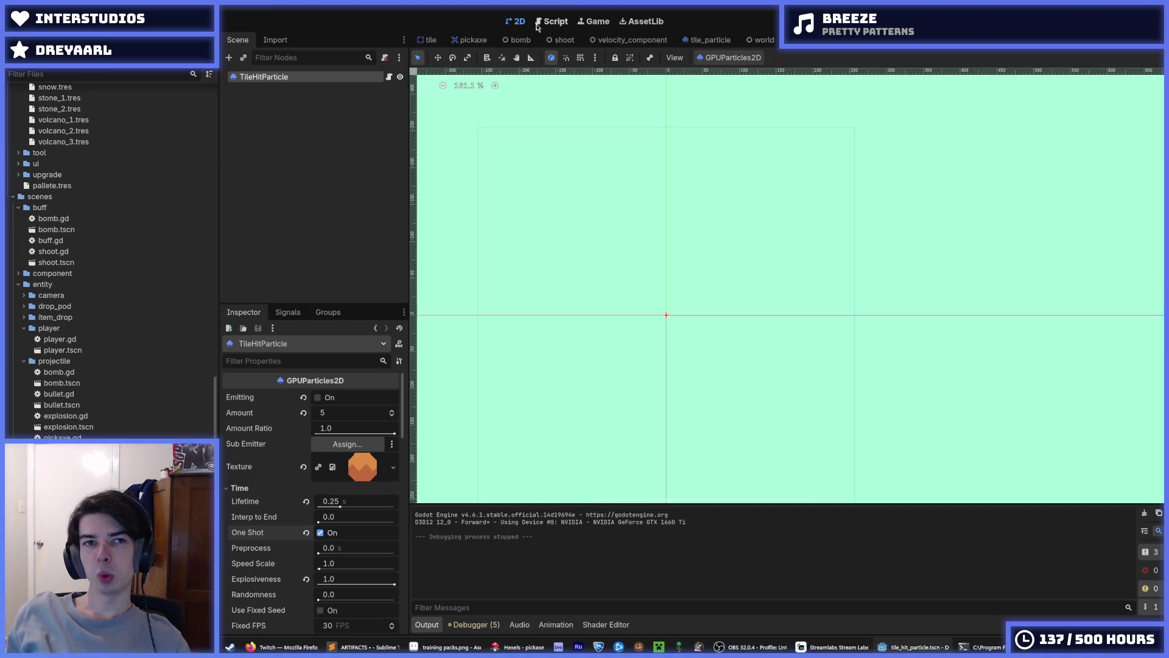
- In the Script workspace, compare the tile and pickaxe scripts, then bring up shoot.gd
left_click(544, 24)
left_click(703, 187)
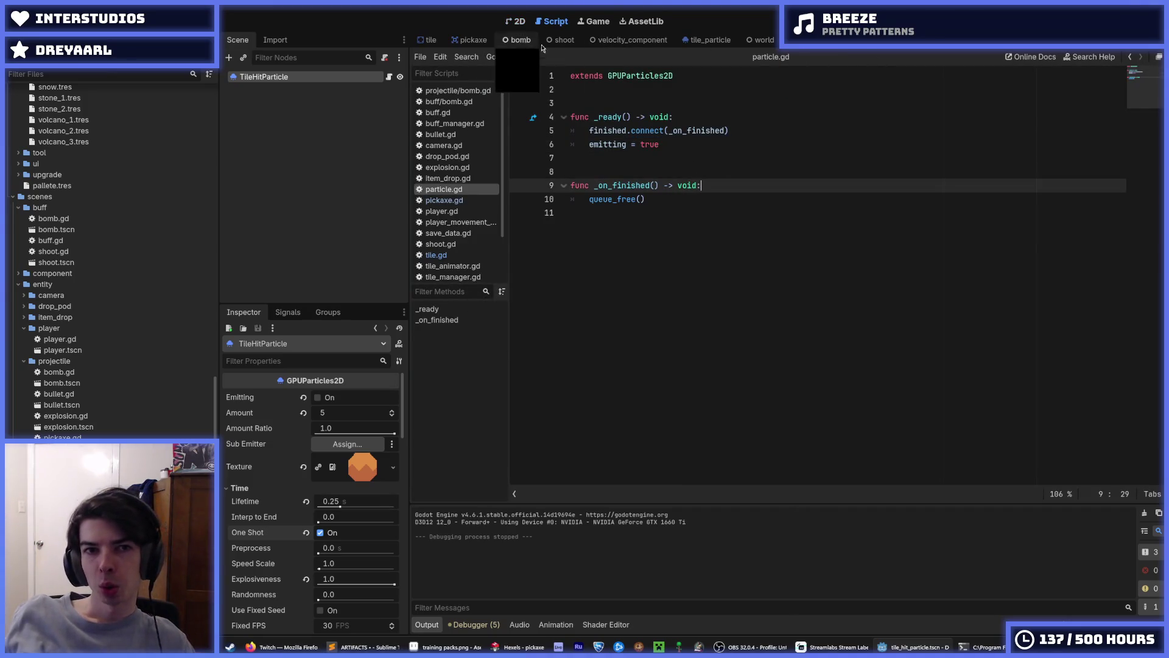
left_click(866, 40)
left_click(458, 43)
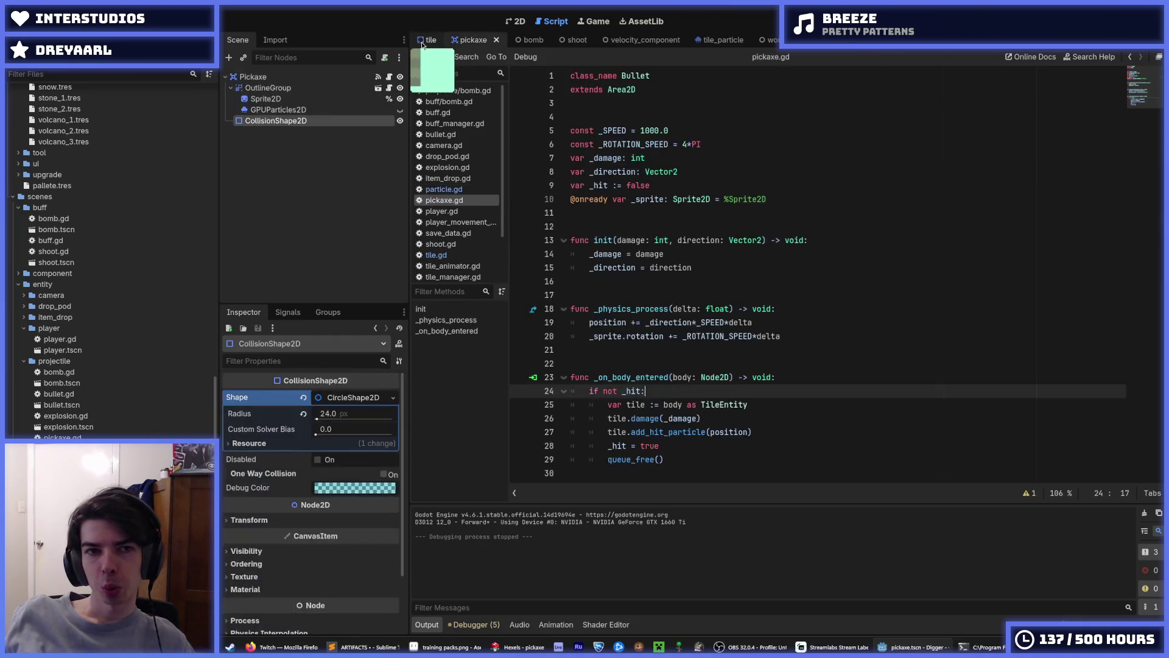
left_click(422, 41)
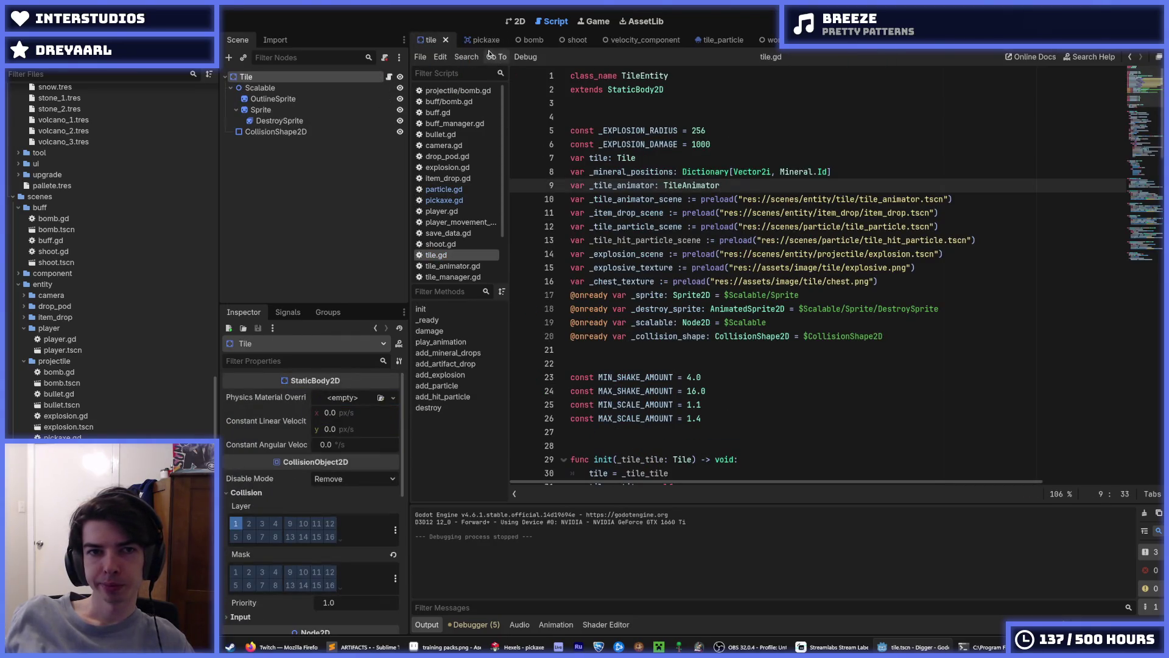
left_click(475, 42)
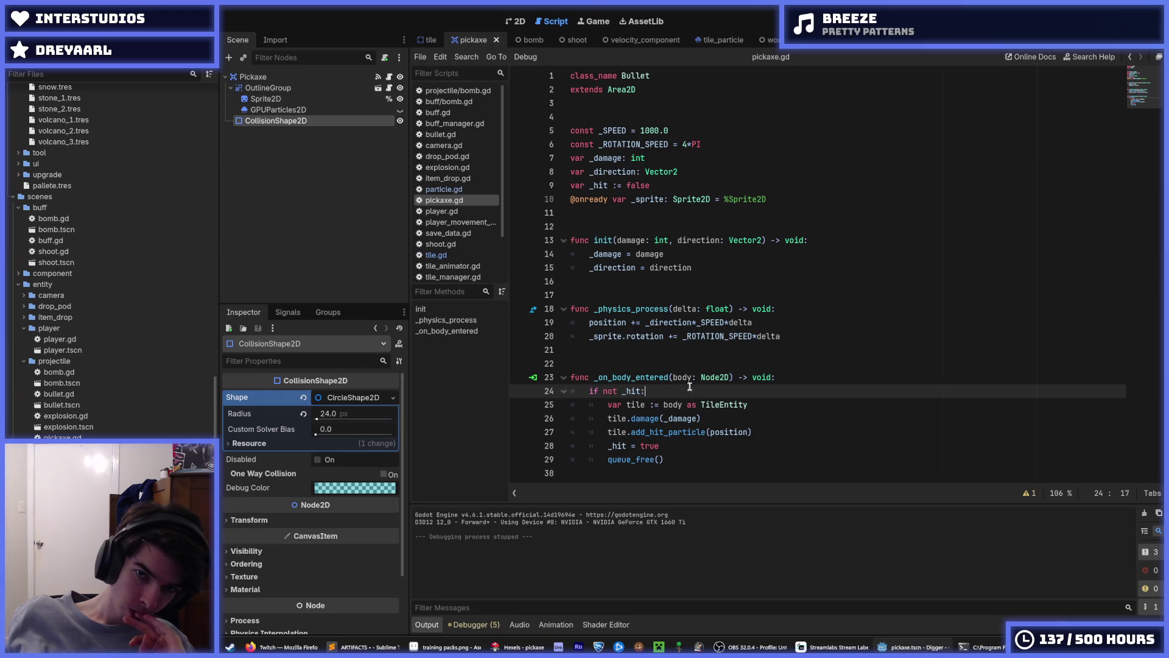
left_click(669, 323)
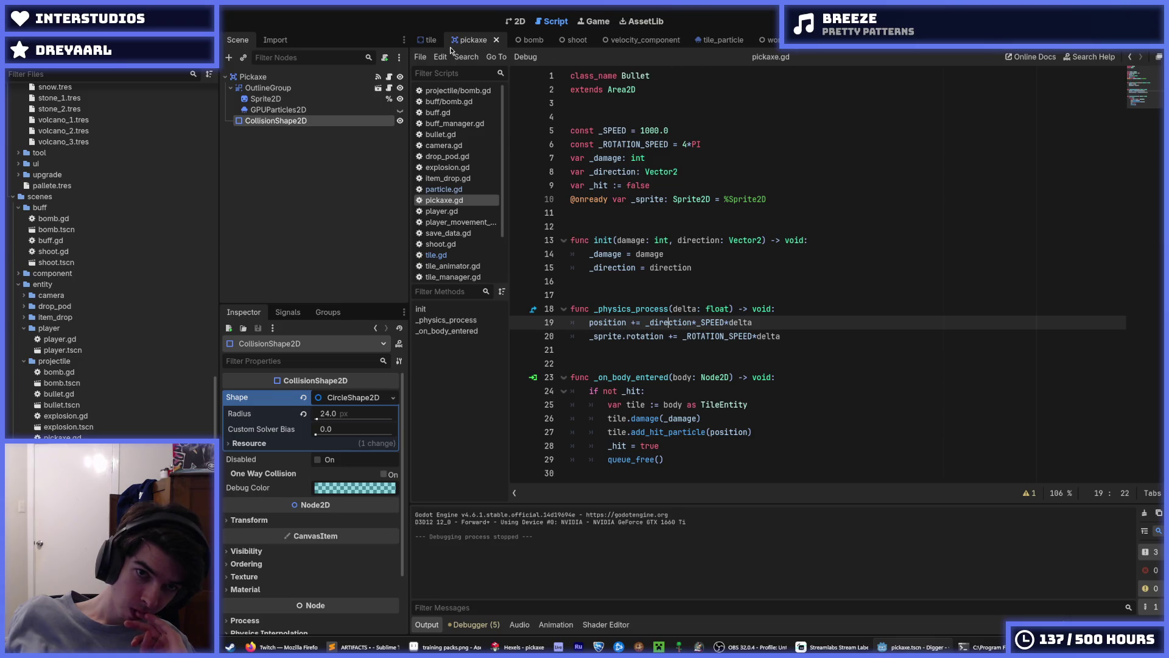
left_click(447, 244)
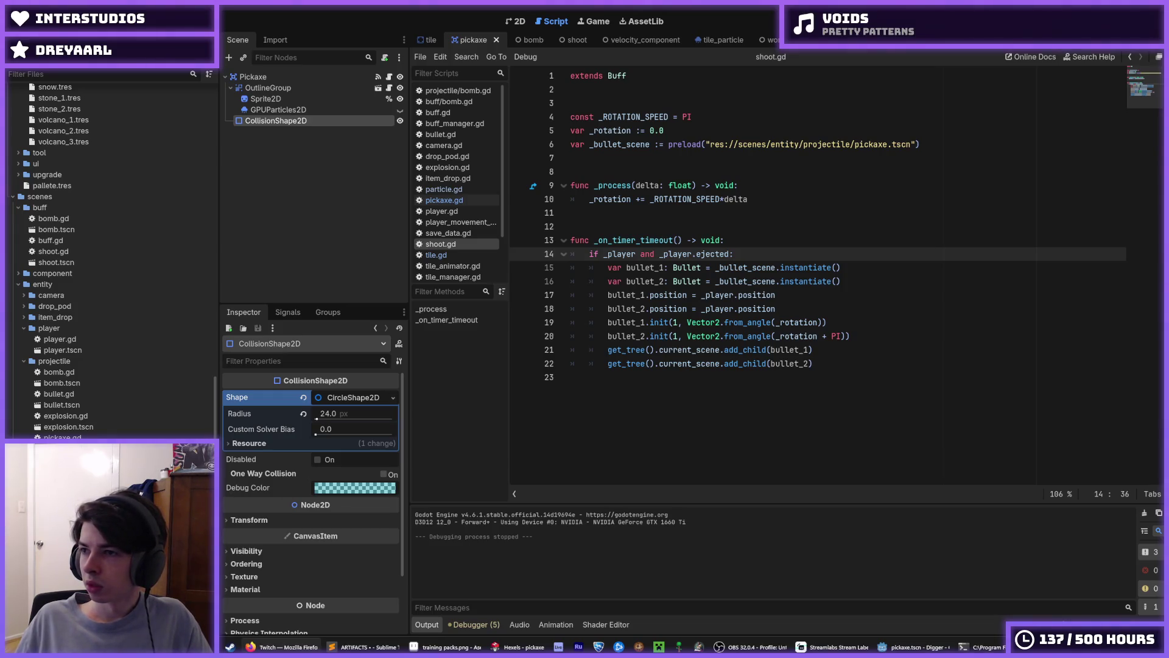
left_click(765, 246)
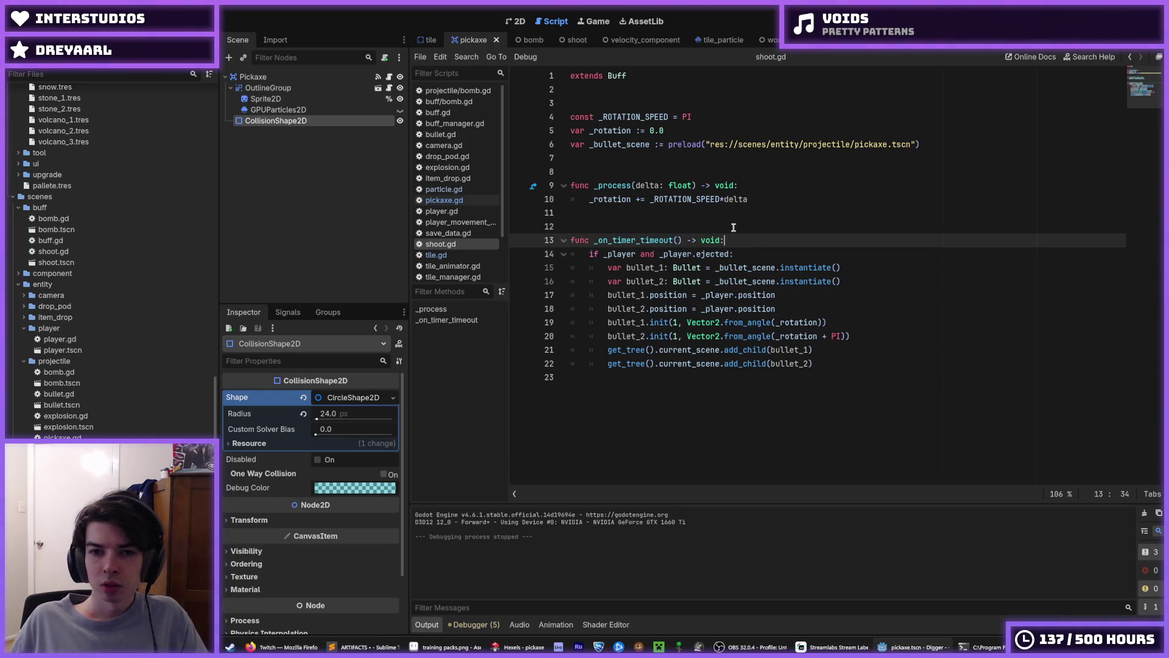
left_click(761, 251)
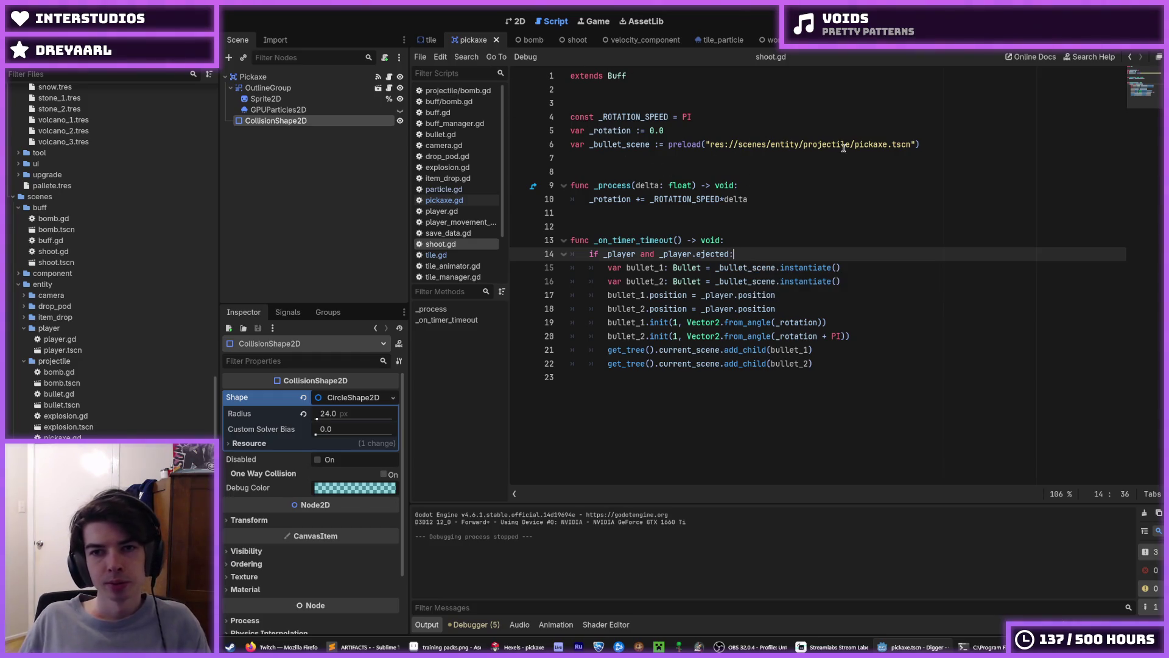
left_click(622, 145)
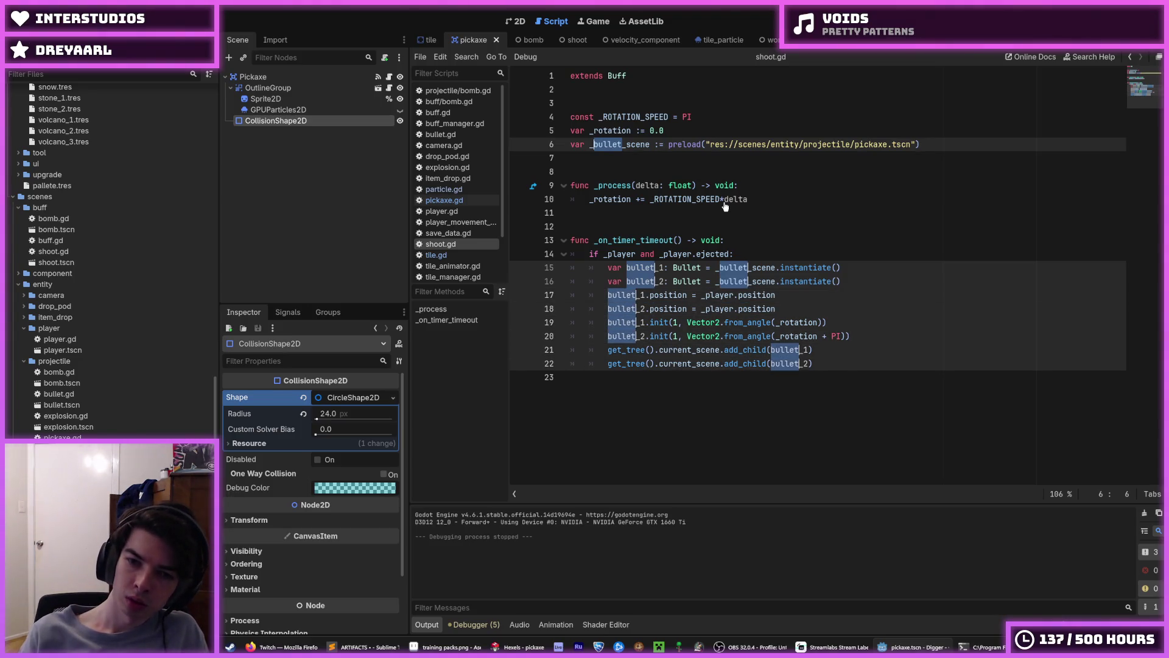
type("pickaxe")
double_click(688, 268)
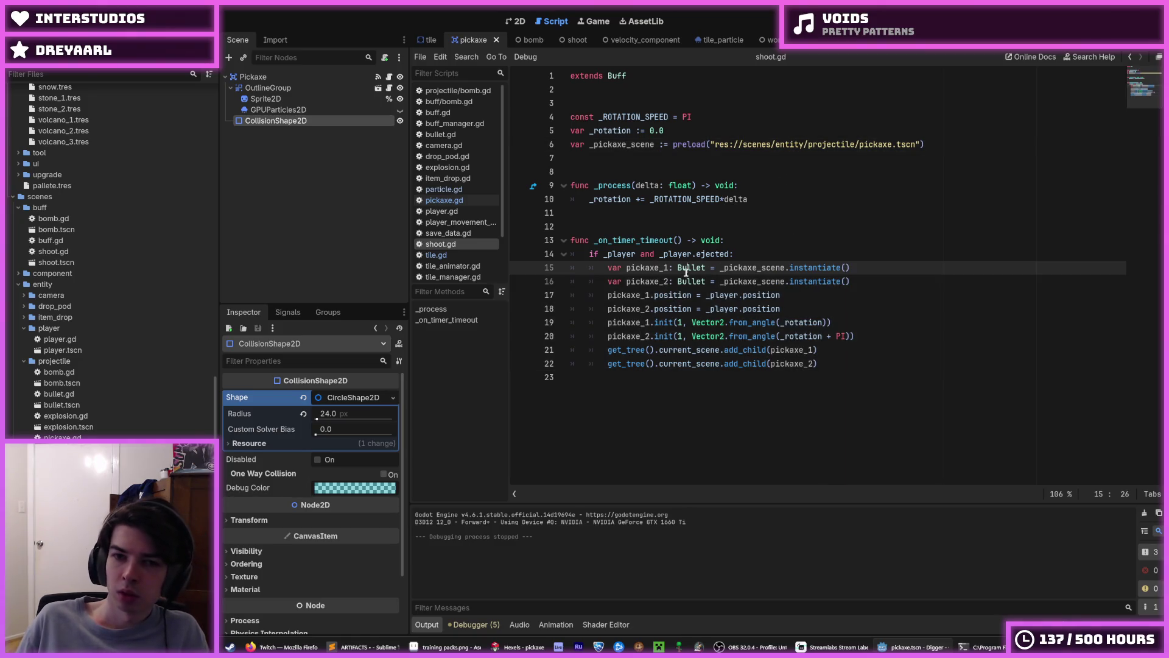
key("ctrl+d")
type("Pickaxe")
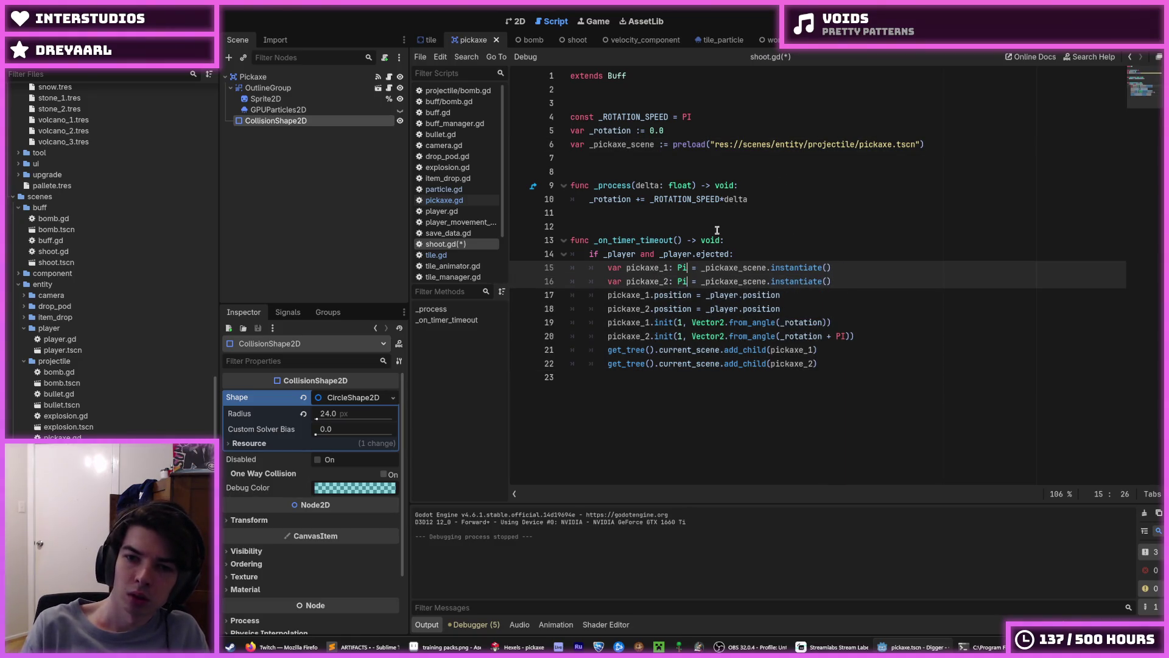
left_click(732, 185)
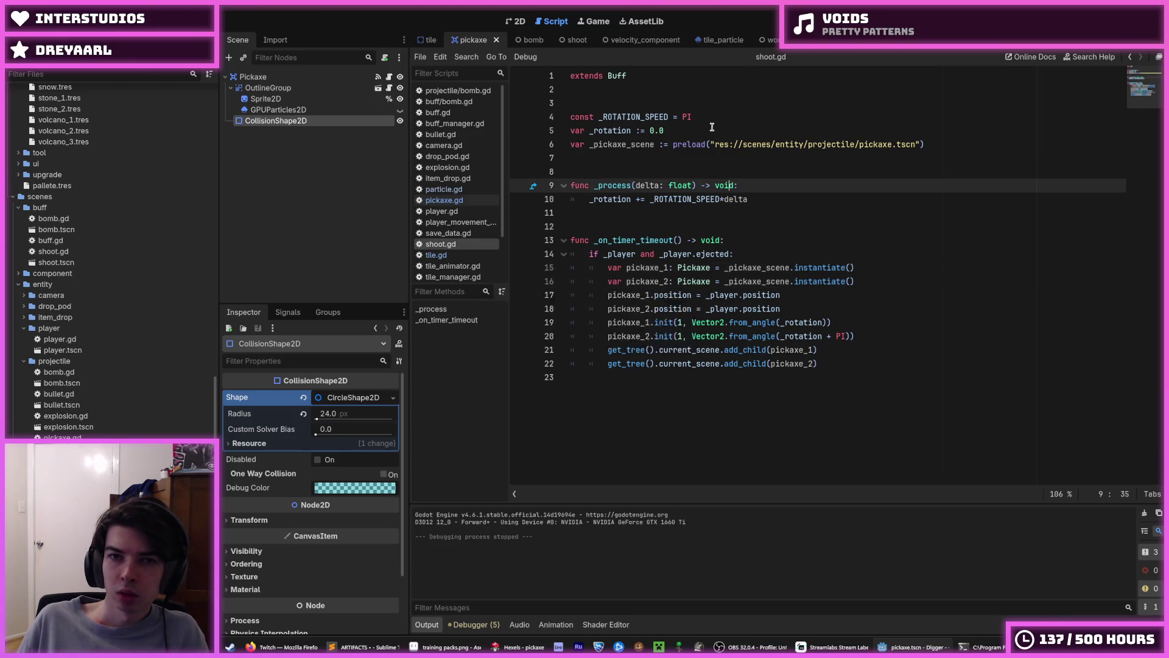
left_click(679, 158)
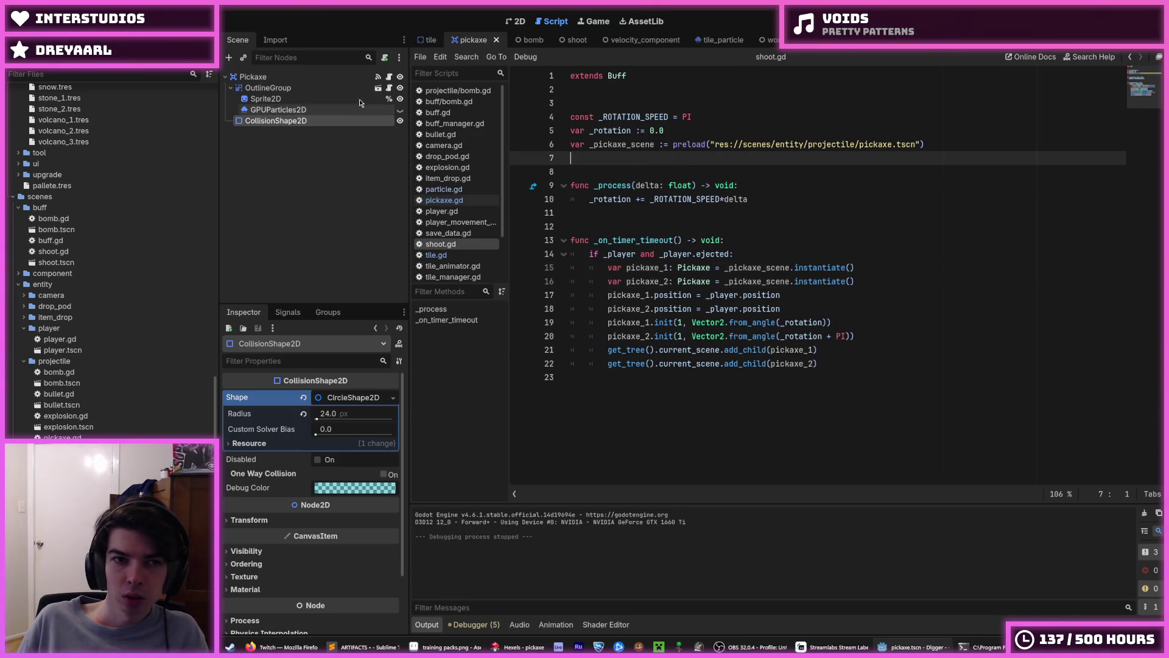
- Rename class_name Bullet to Pickaxe in pickaxe.gd and save it
left_click(389, 78)
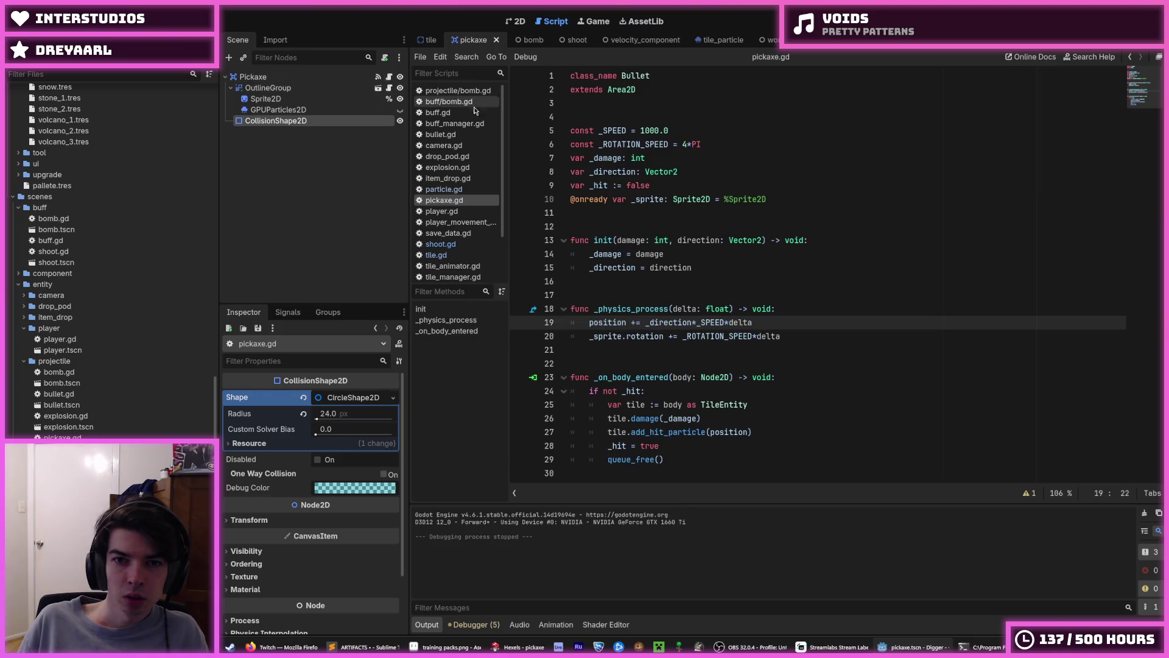
double_click(637, 76)
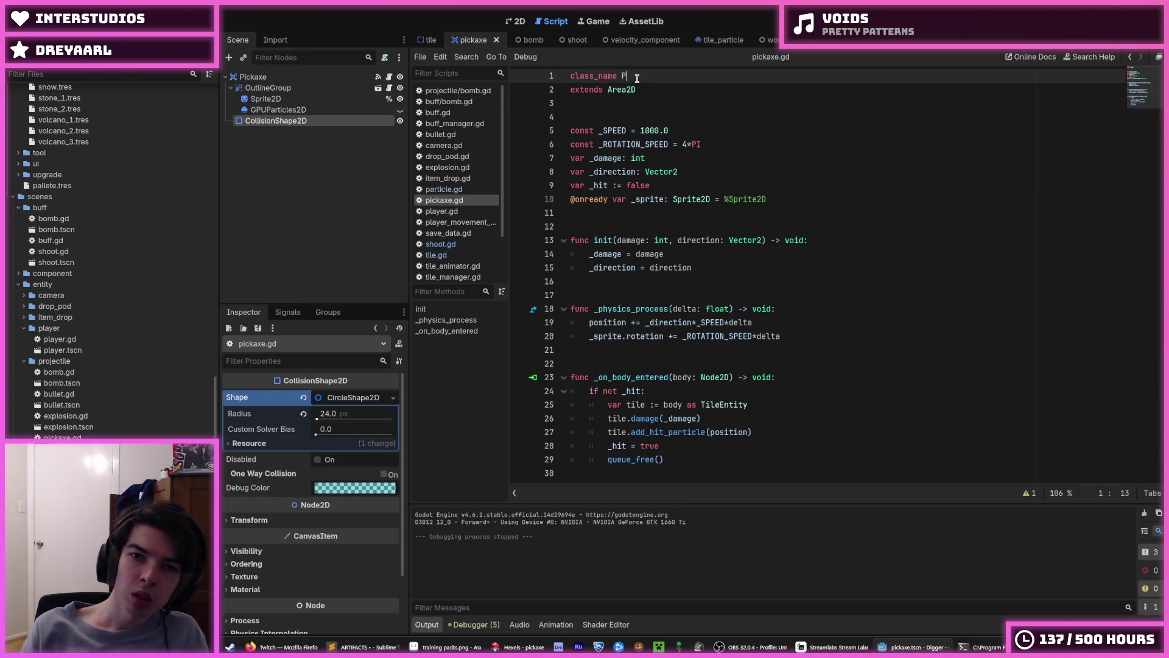
key("ctrl+s")
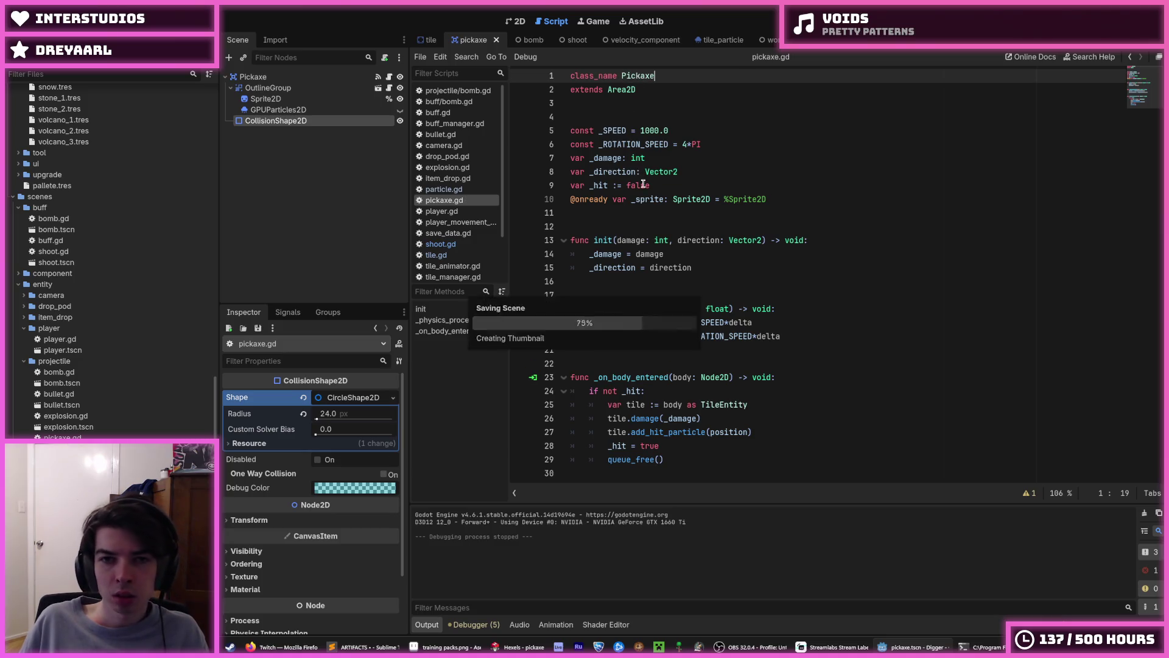
key("ctrl+s")
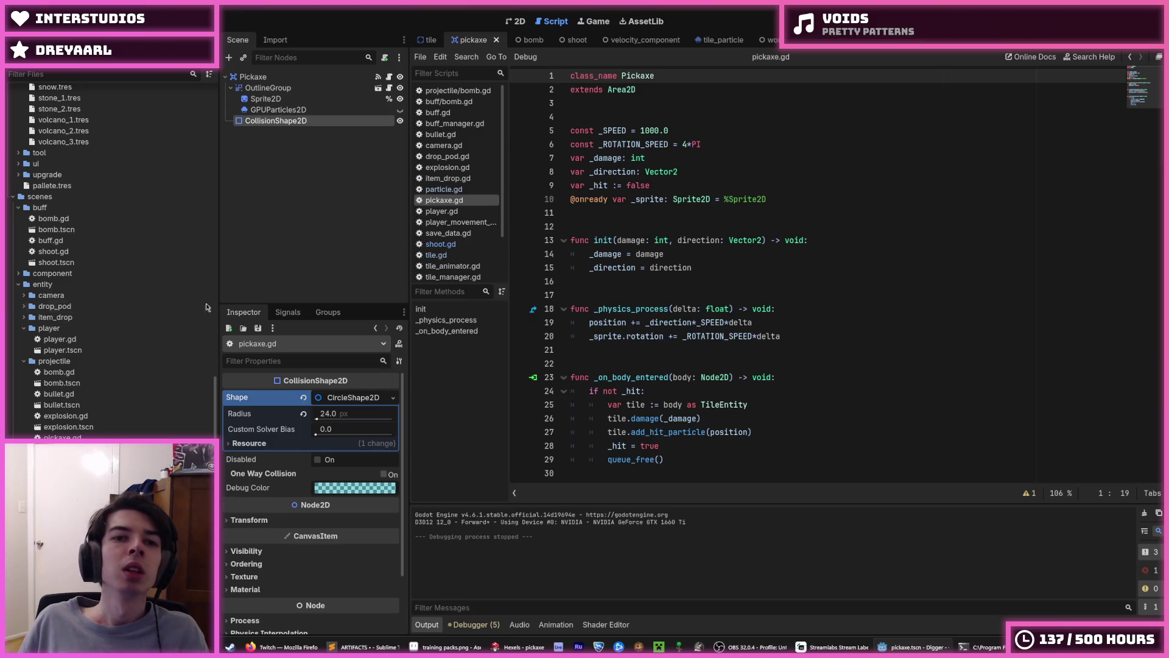
scroll(74, 378, "down", 1)
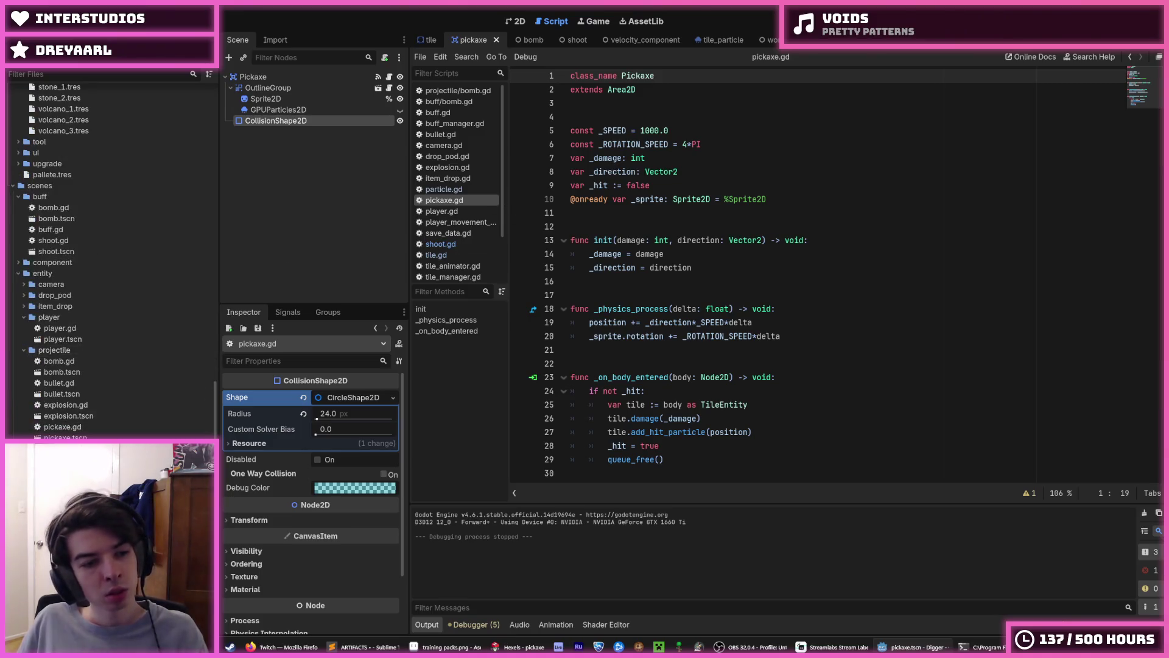
scroll(44, 239, "up", 2)
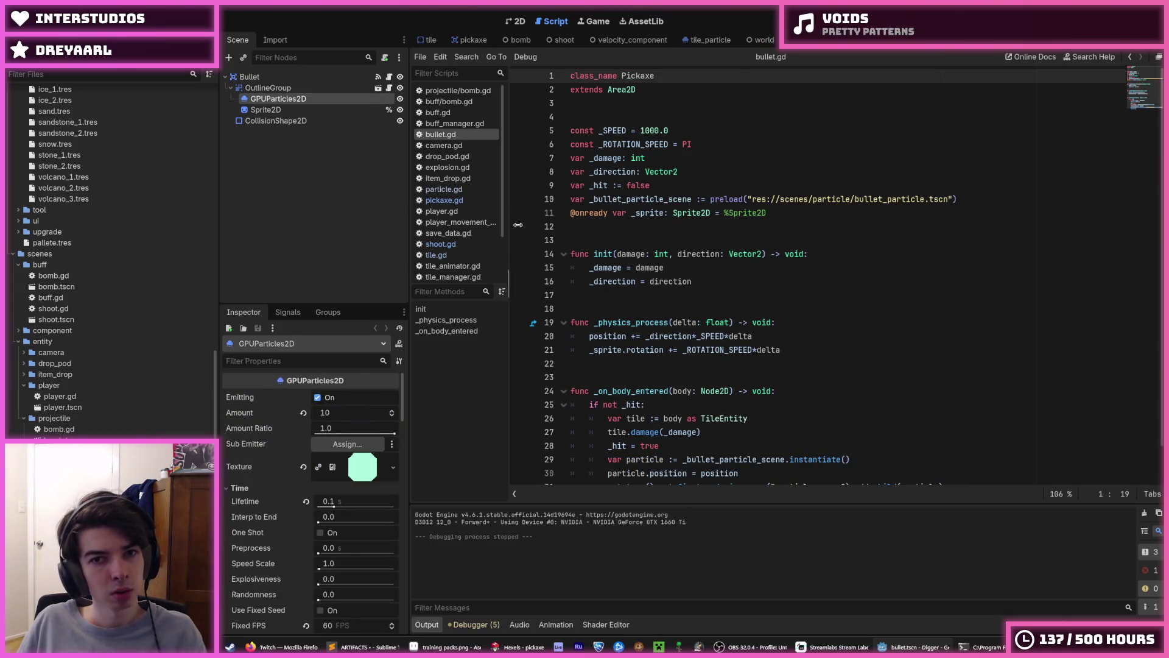
- Restore class_name Bullet in bullet.gd, save, return to the pickaxe script and run the game
double_click(632, 76)
type("Bull")
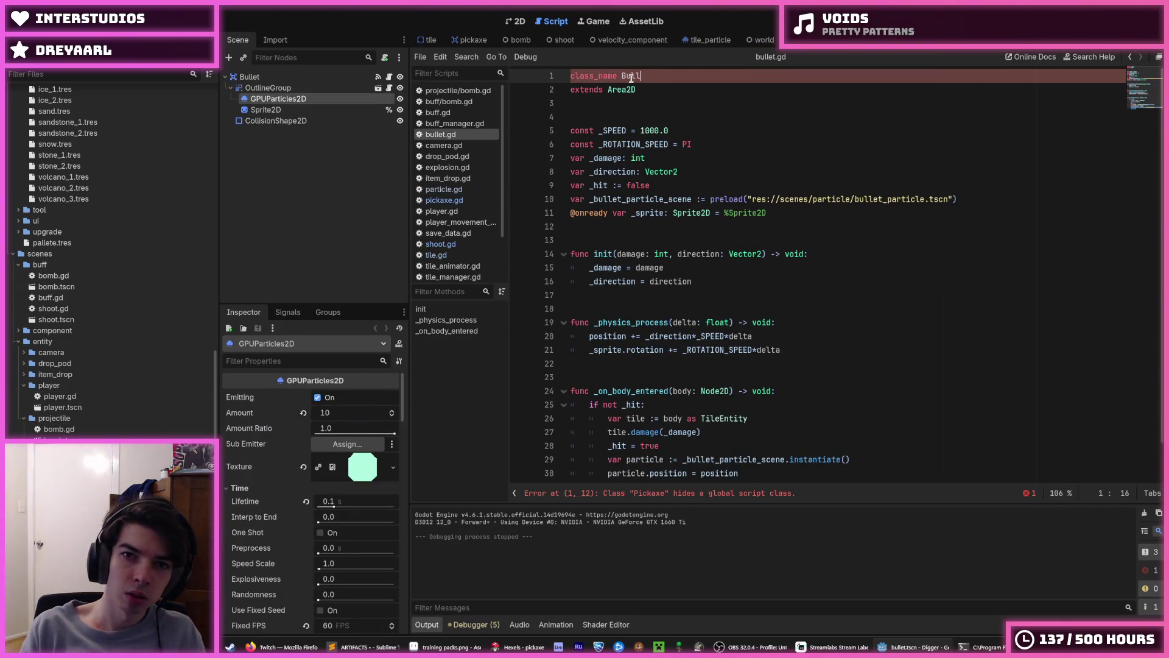
scroll(792, 244, "down", 1)
left_click(853, 214)
key("ctrl+s")
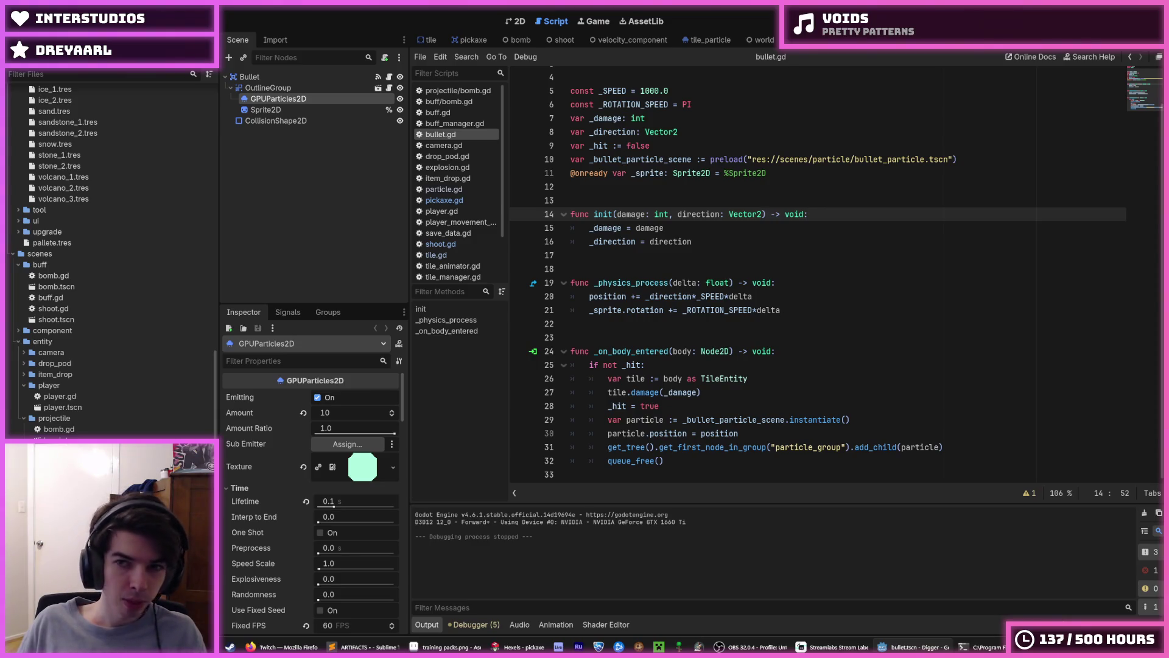
key("ctrl+Tab")
key("ctrl+s")
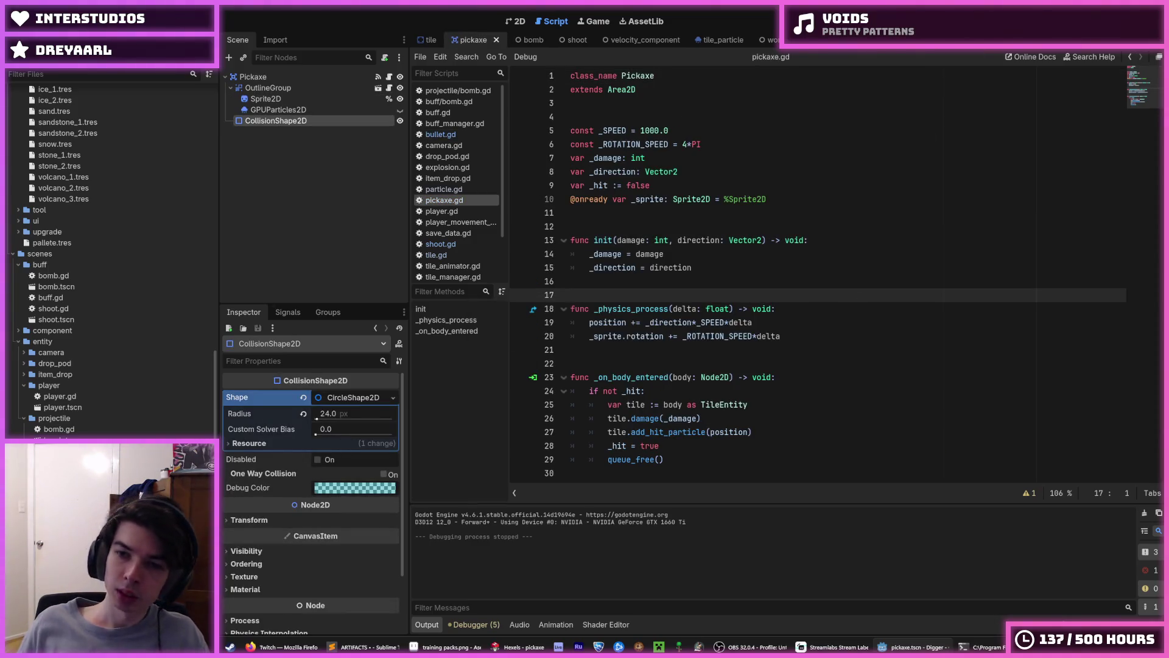
key("F5")
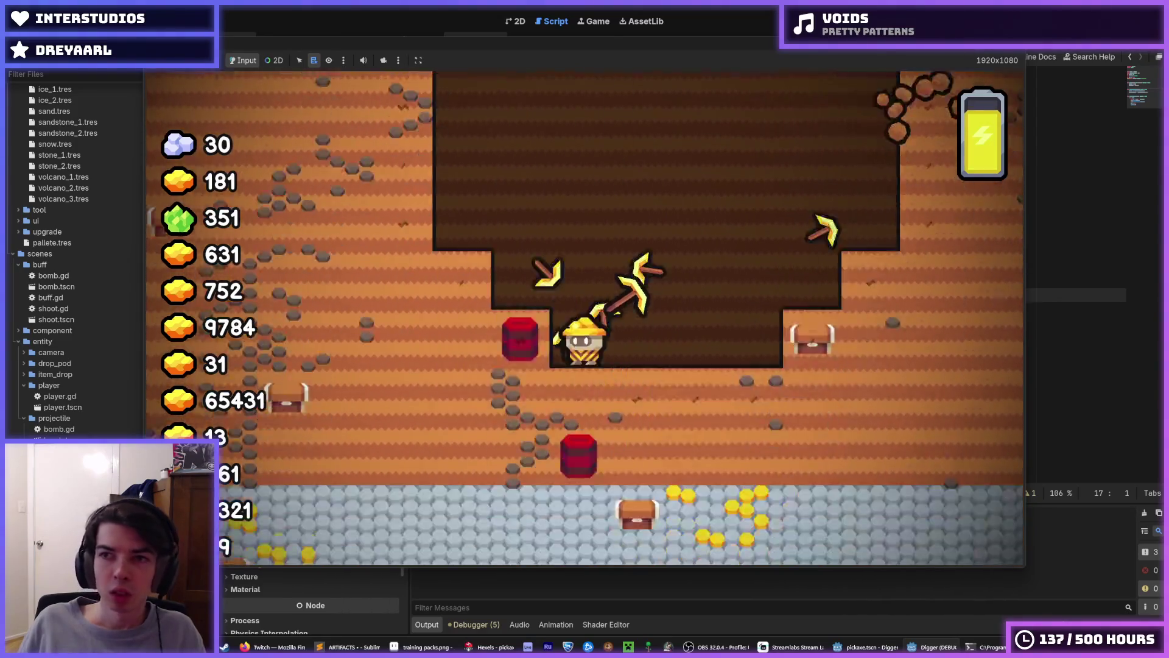
- Change the damage argument of both shoot.gd init calls (lines 19–20) from 1 to 0 and run
key("F8")
double_click(676, 418)
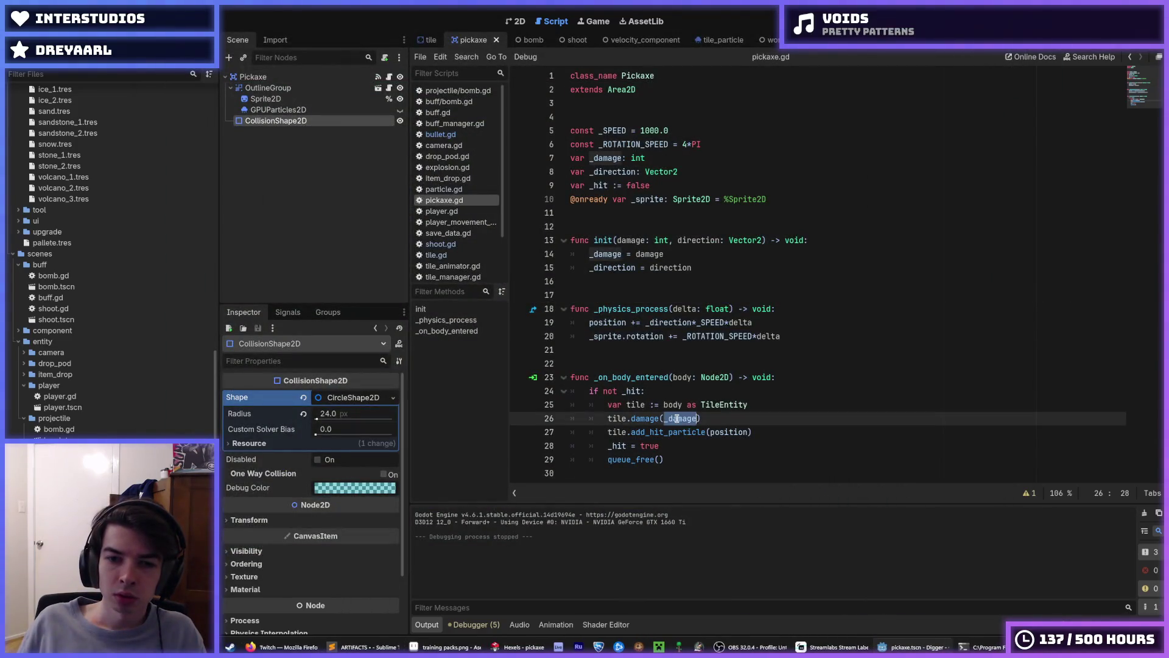
left_click(571, 42)
left_click(683, 323)
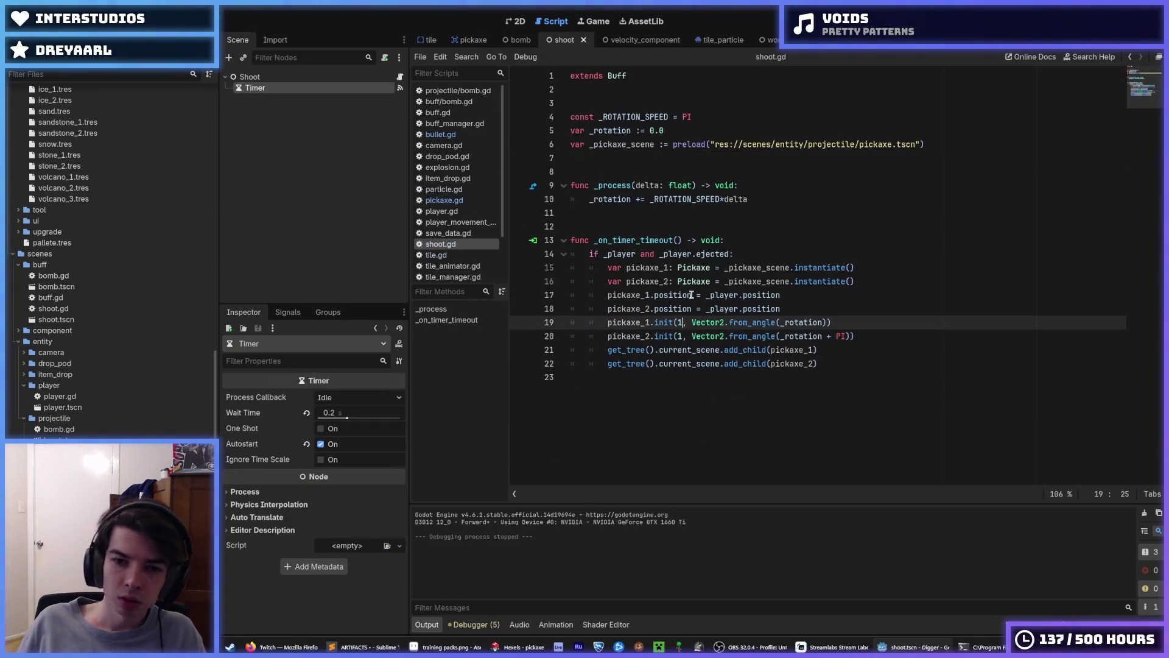
key("BackSpace")
type("0")
key("Down")
key("BackSpace")
type("0")
key("F5")
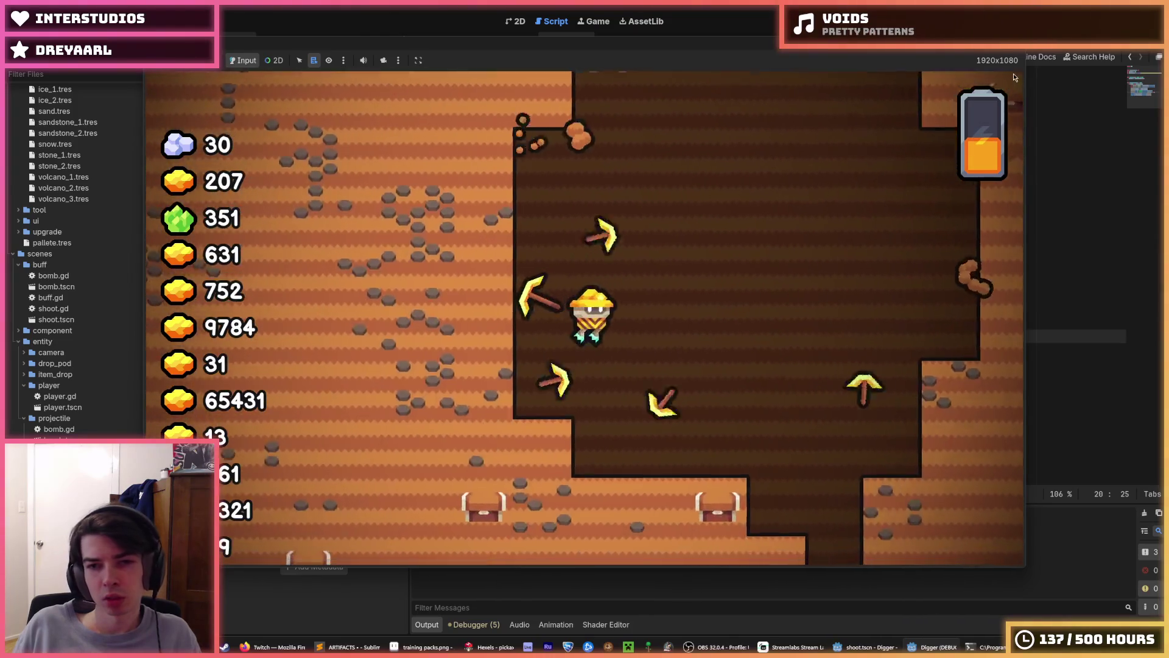
- Stop the game, revert the zero-damage edit, and switch to the Tile script
key("F8")
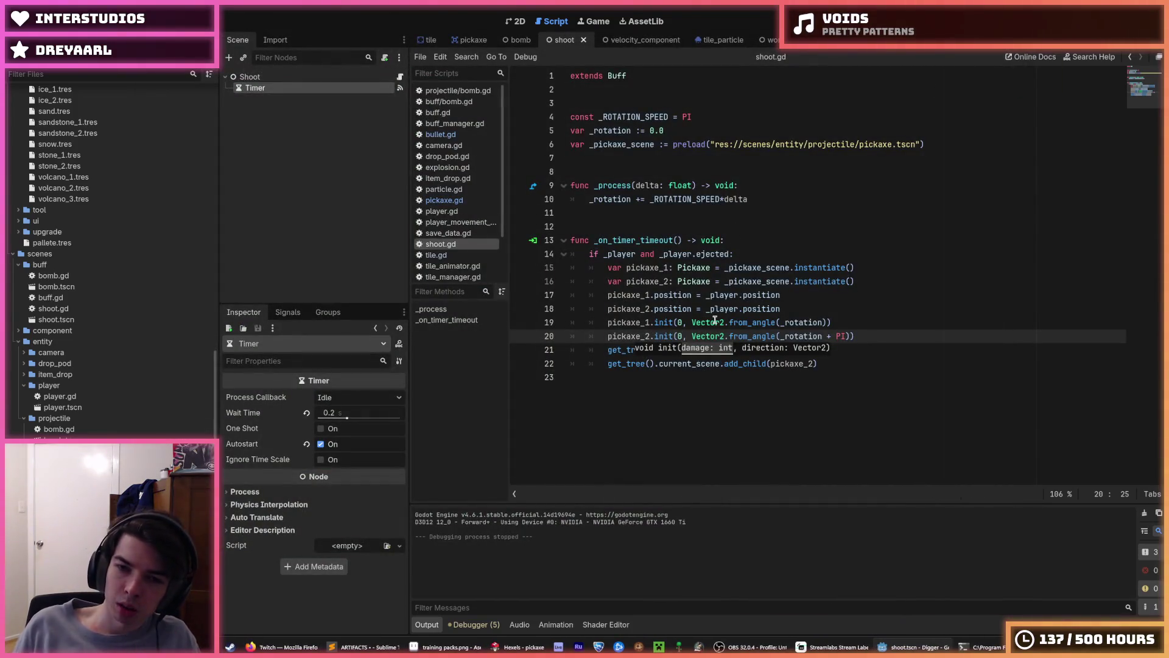
left_click(715, 321)
key("ctrl+s")
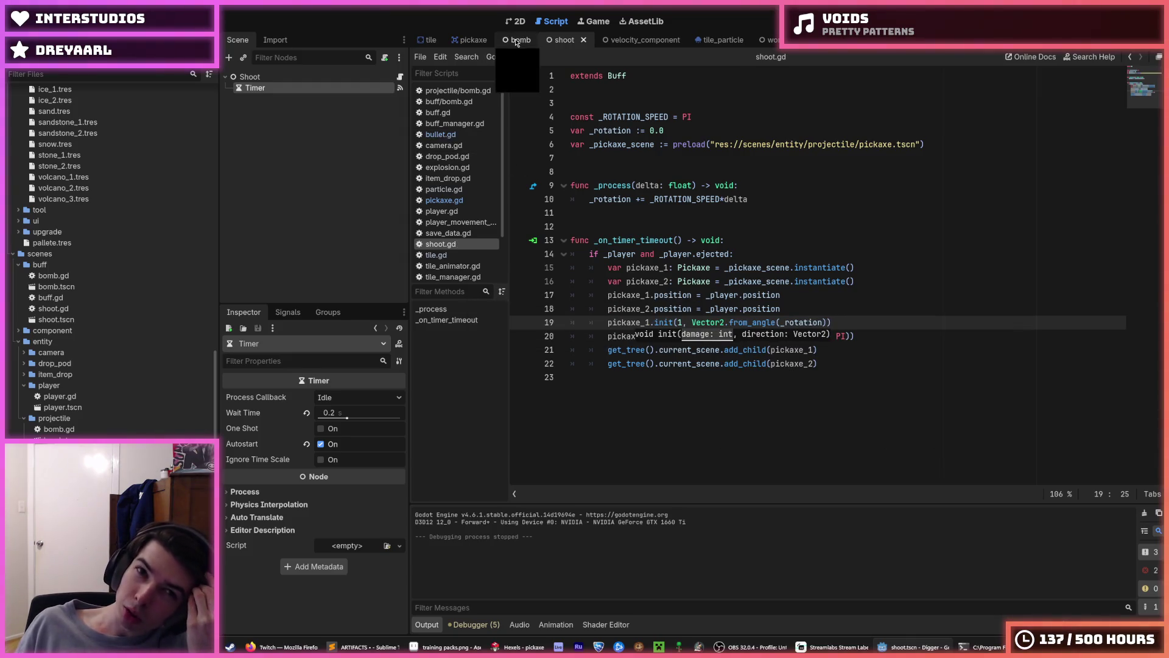
left_click(466, 39)
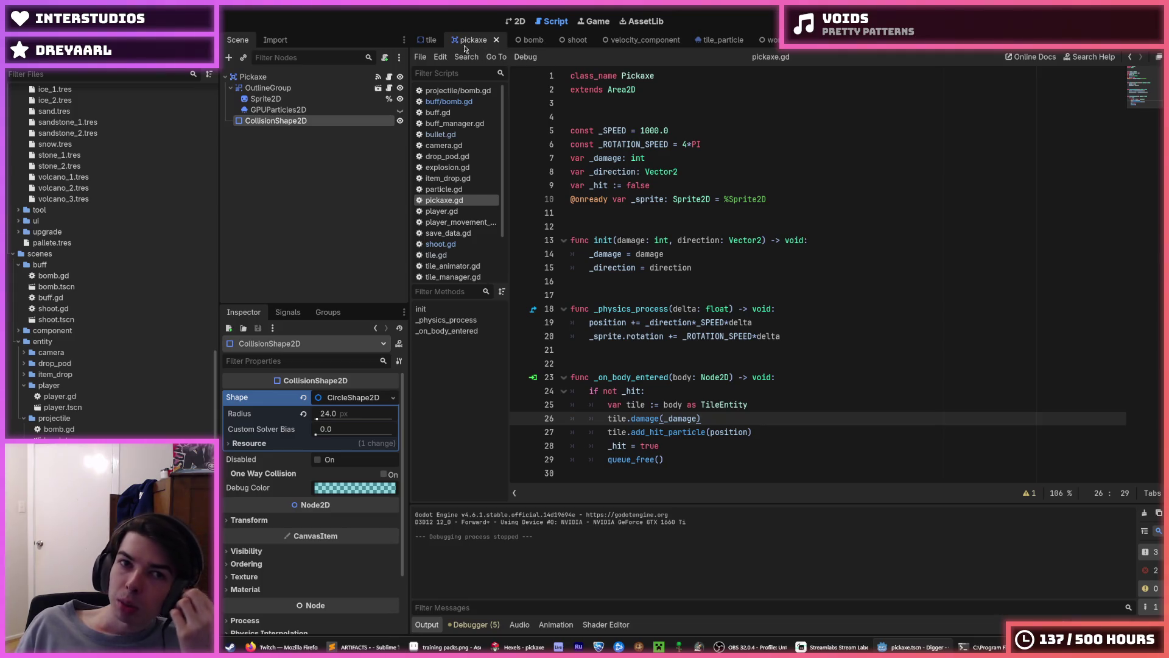
left_click(428, 40)
scroll(692, 305, "down", 20)
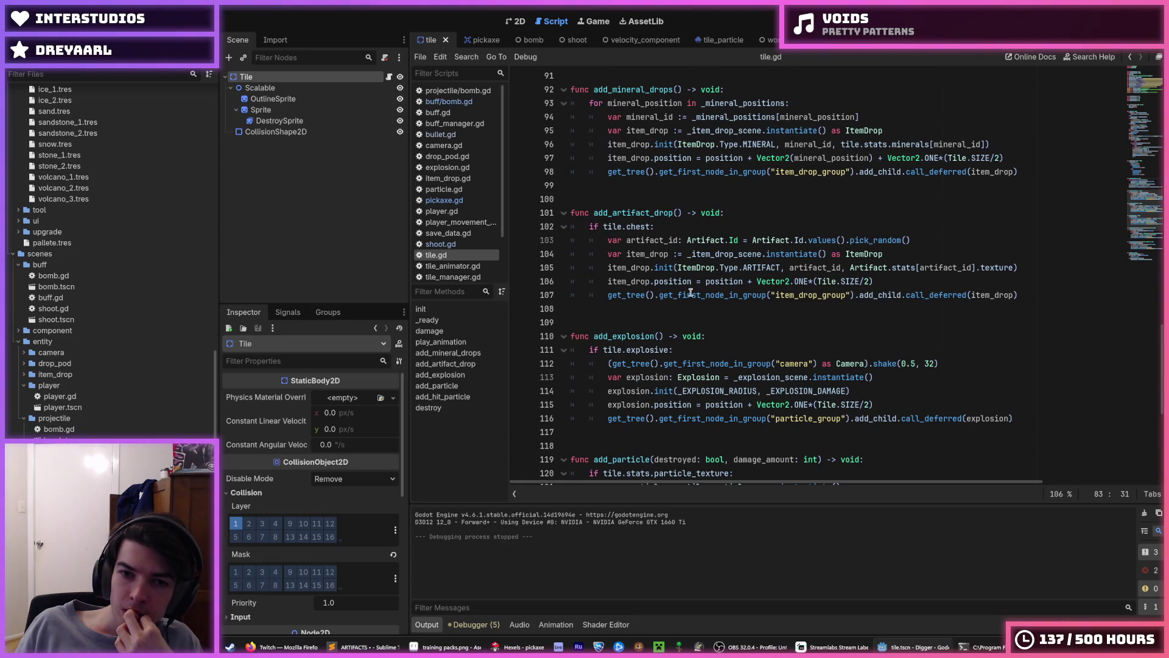
scroll(691, 292, "down", 6)
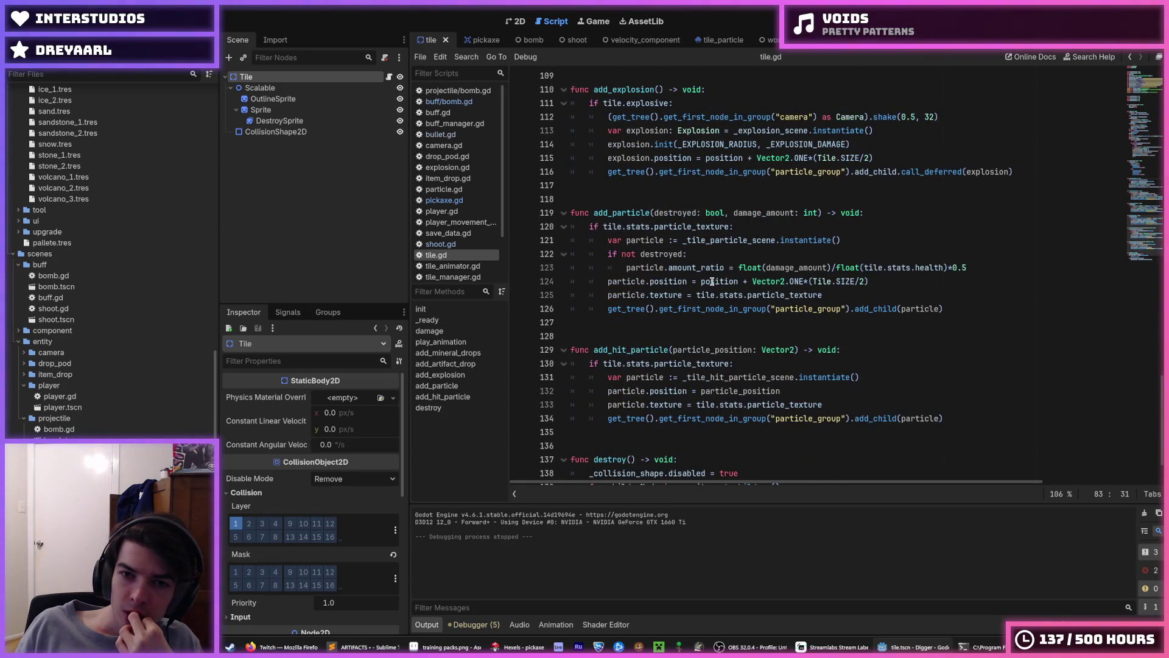
- Add 'if not destroyed: return' at the top of add_particle, then save and run the game
left_click(697, 309)
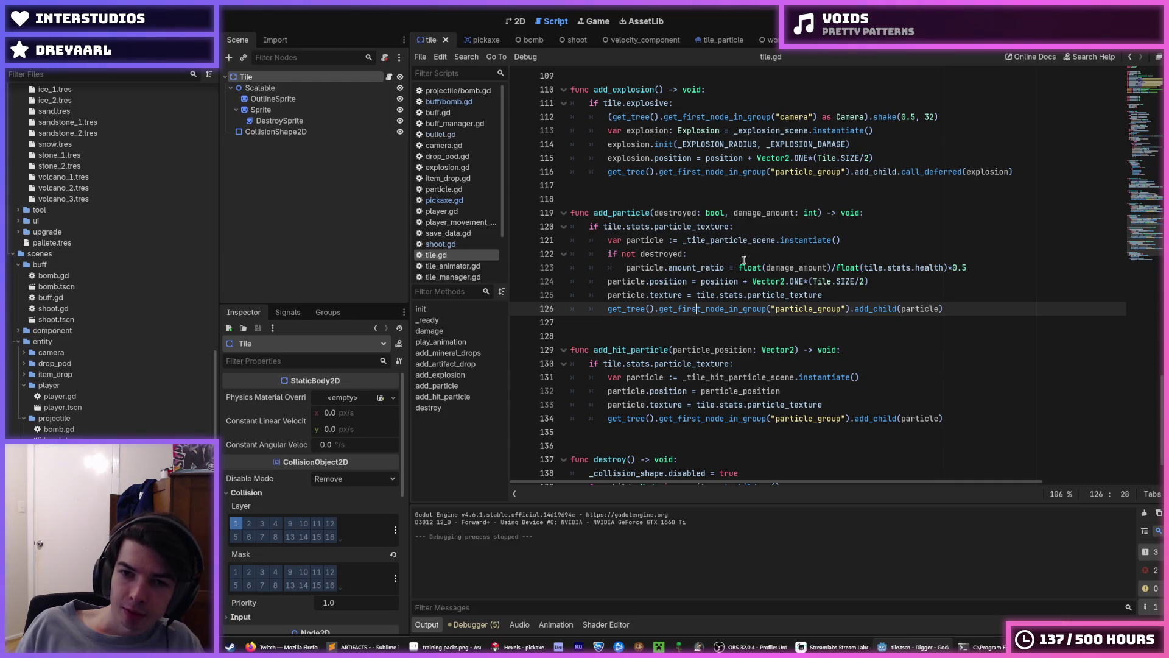
left_click(815, 231)
key("Up")
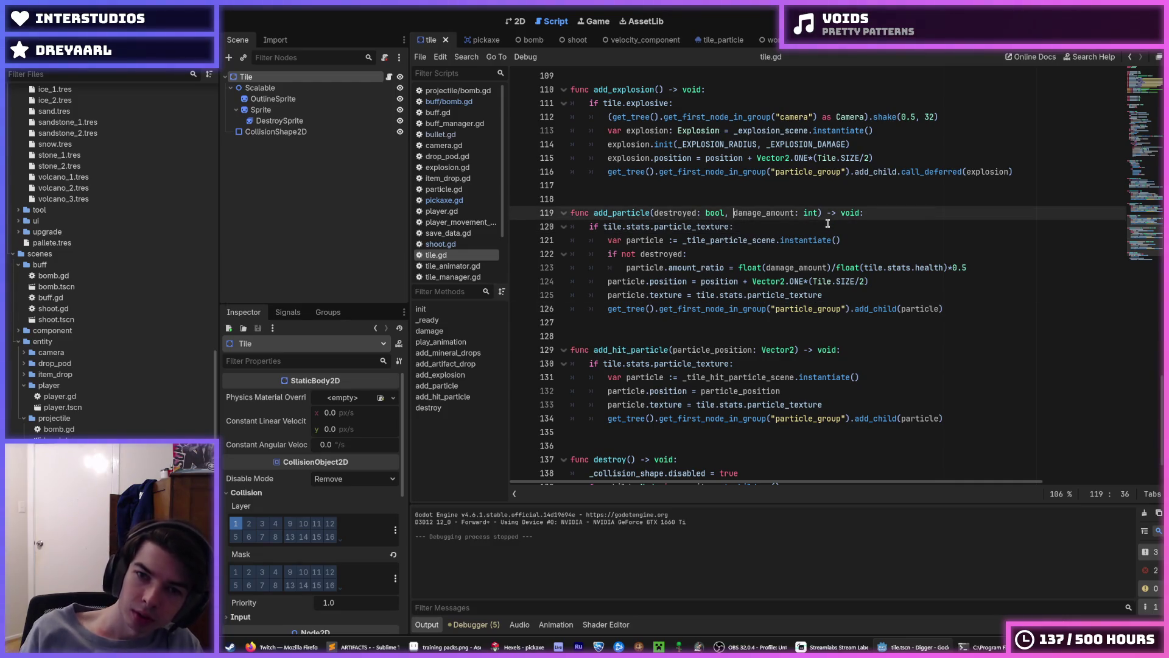
key("Return")
key("BackSpace")
type("not destroyed")
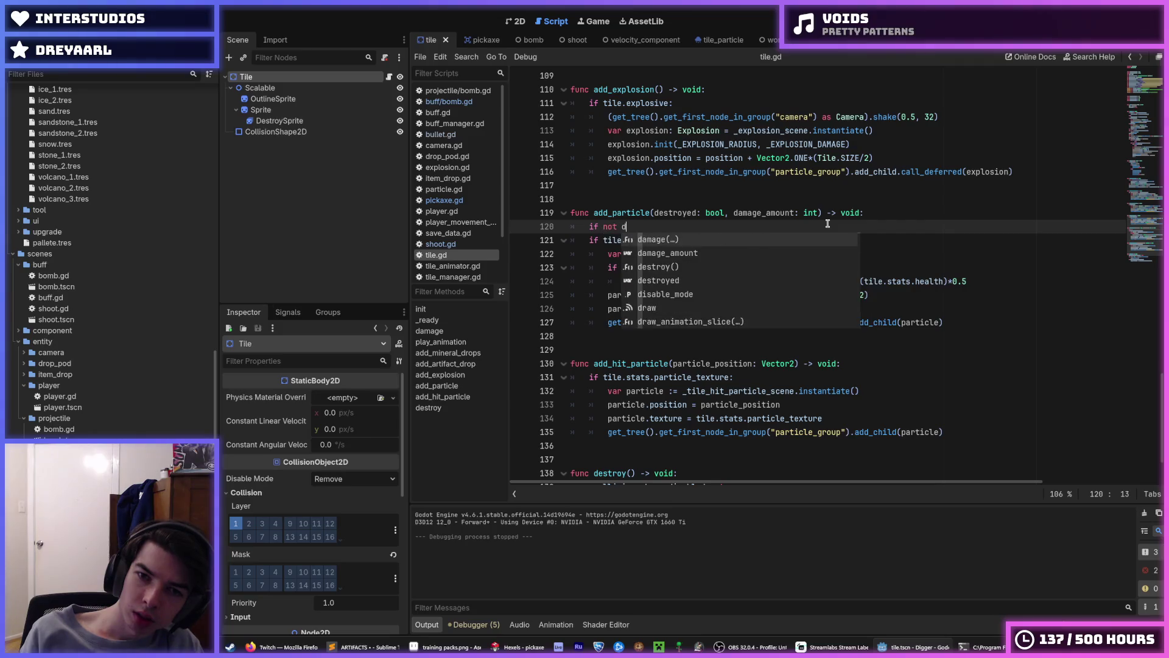
type(":")
key("Return")
type("return")
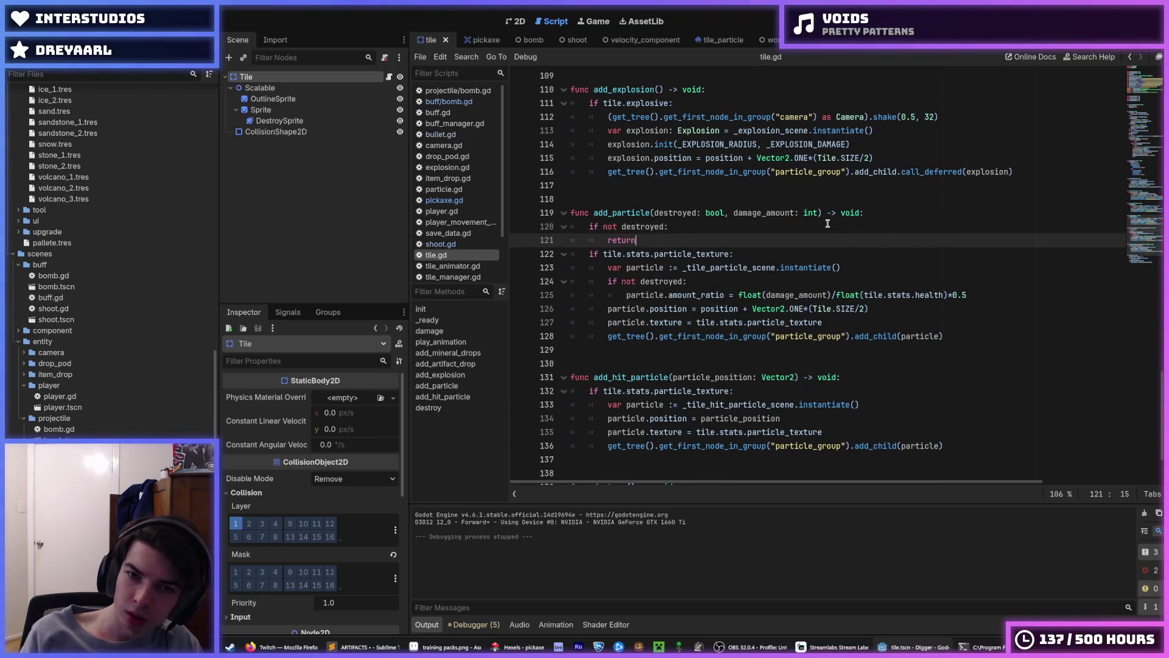
key("F5")
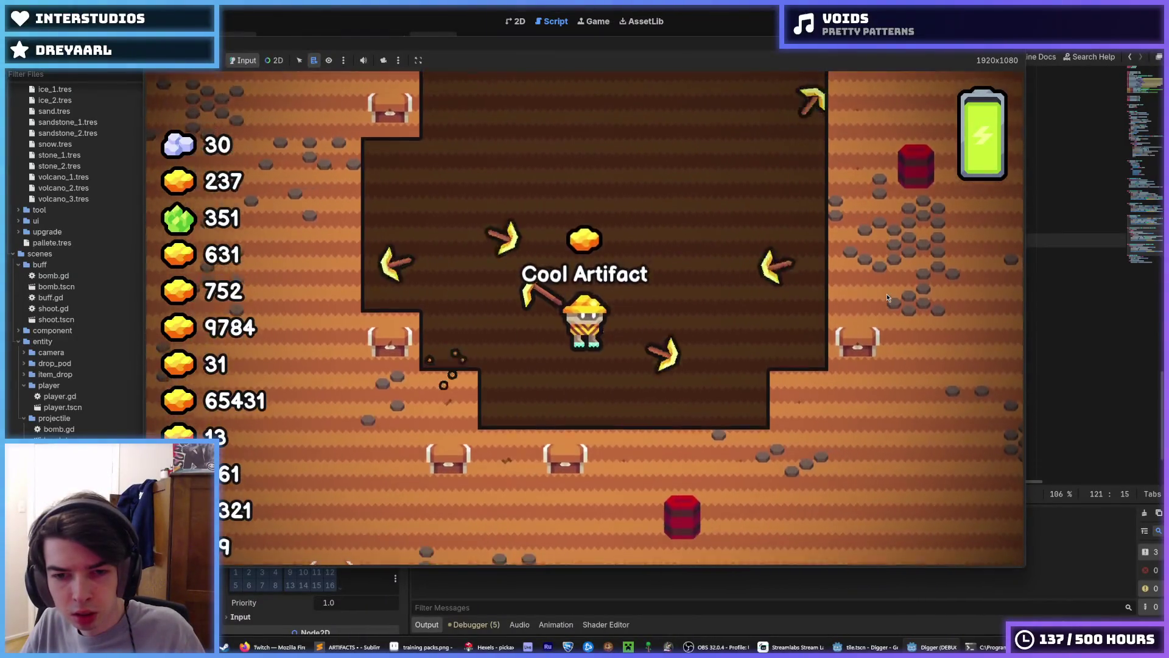
- Stop the game and review the add_particle code around the new destroyed check
key("Escape")
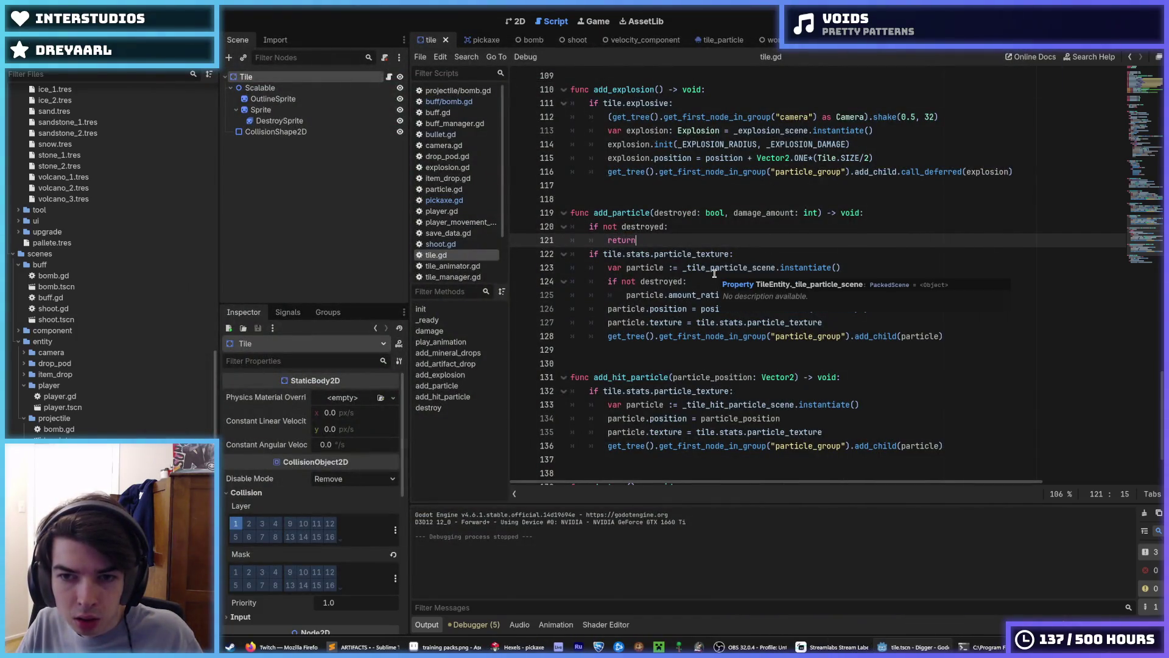
left_click(730, 267)
left_click(737, 248)
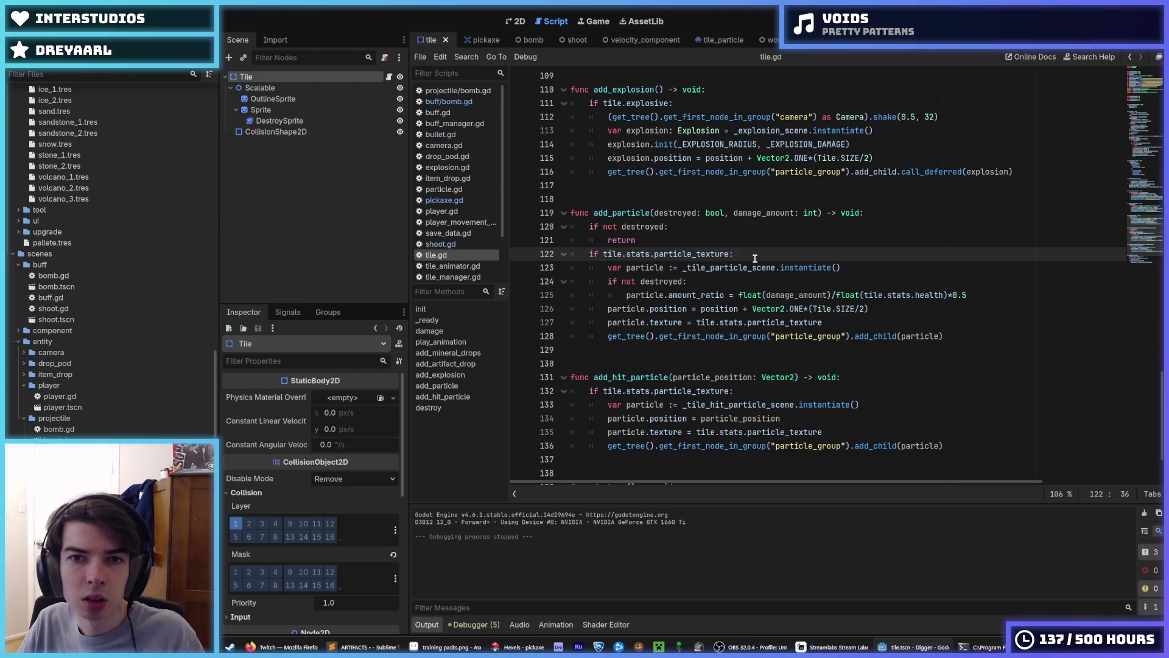
left_click(742, 241)
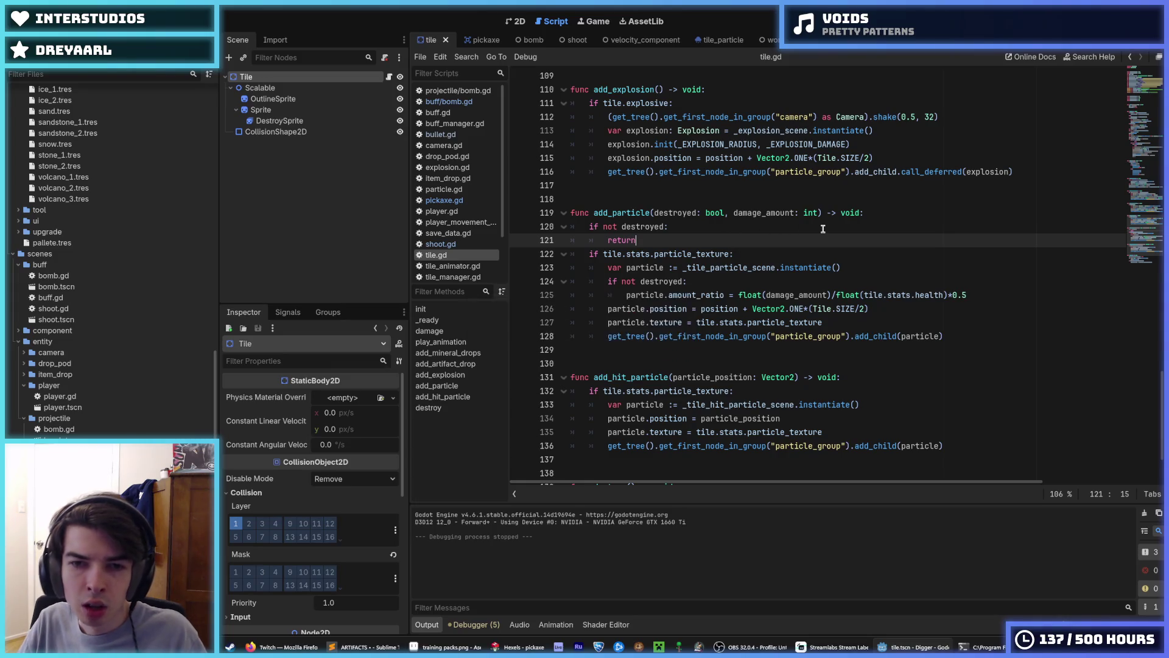
scroll(827, 226, "down", 2)
left_click(803, 184)
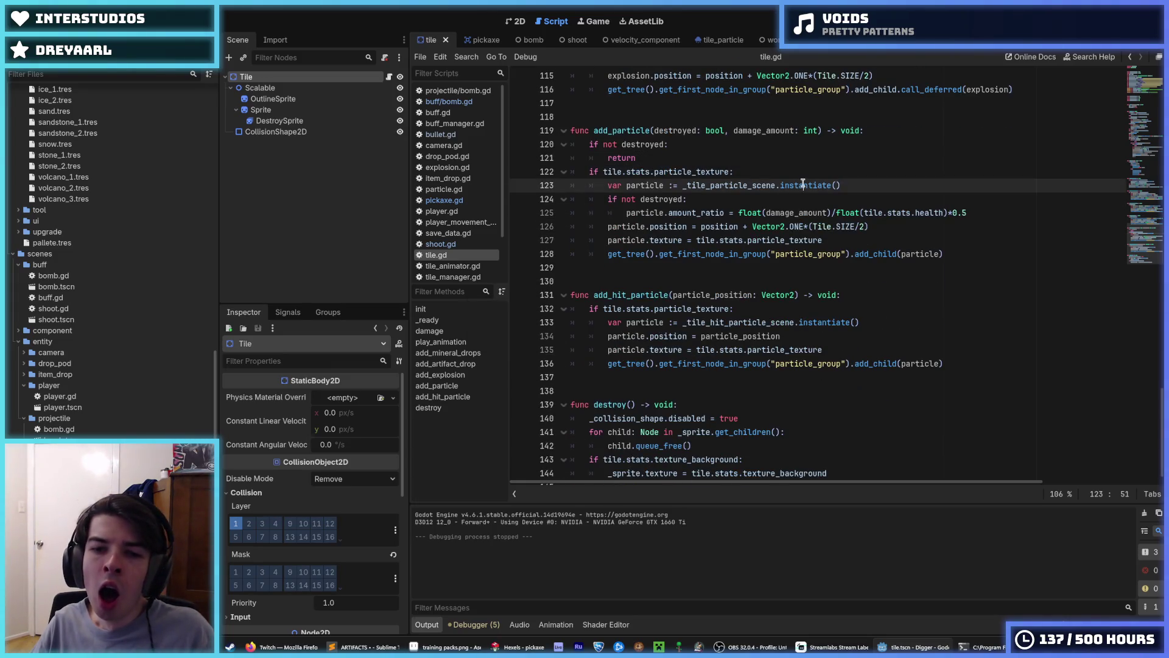
left_click(756, 145)
key("F5")
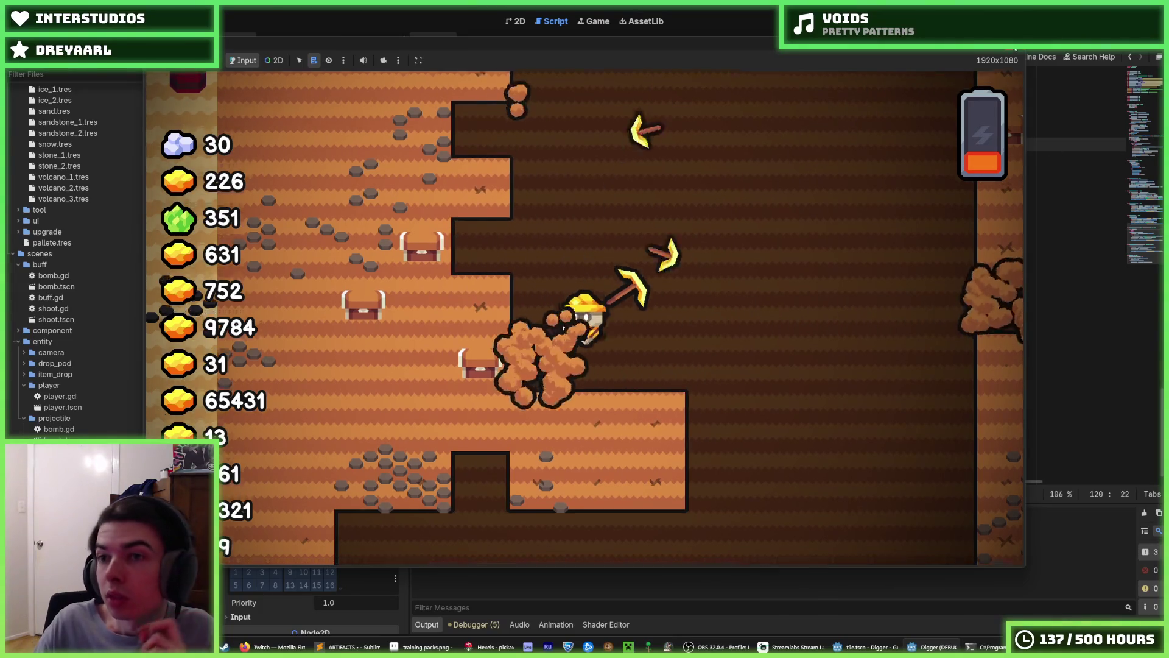
key("Escape")
left_click(722, 268)
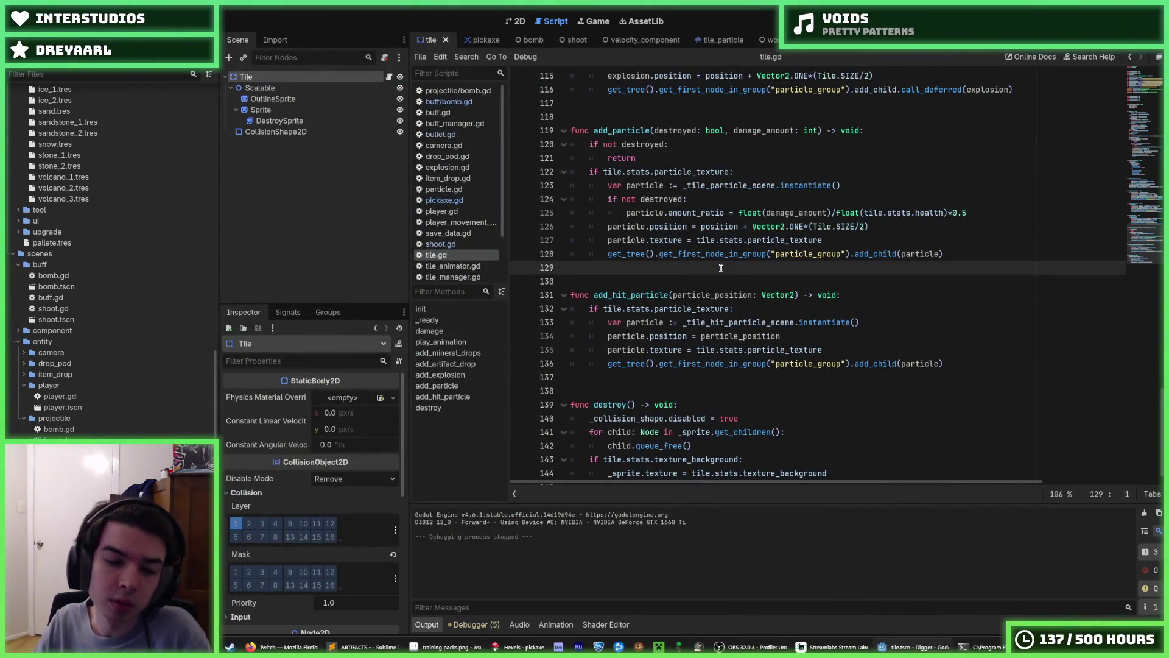
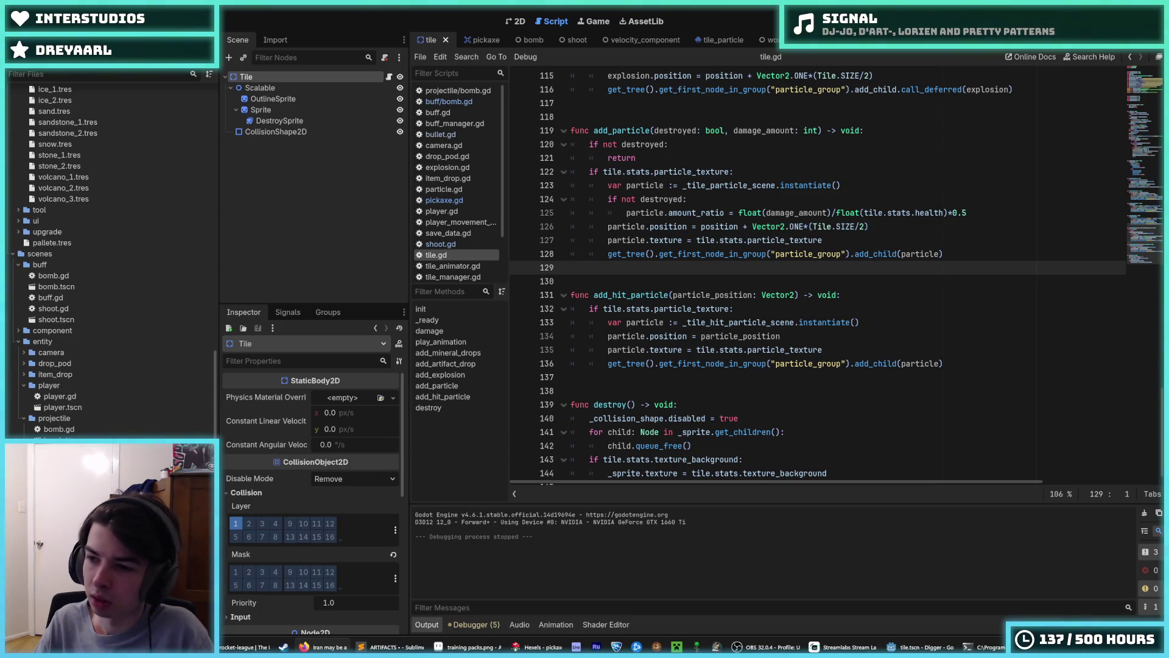
- Turn off Autostart on the shoot buff scene's Timer, then save and run the game
left_click(657, 118)
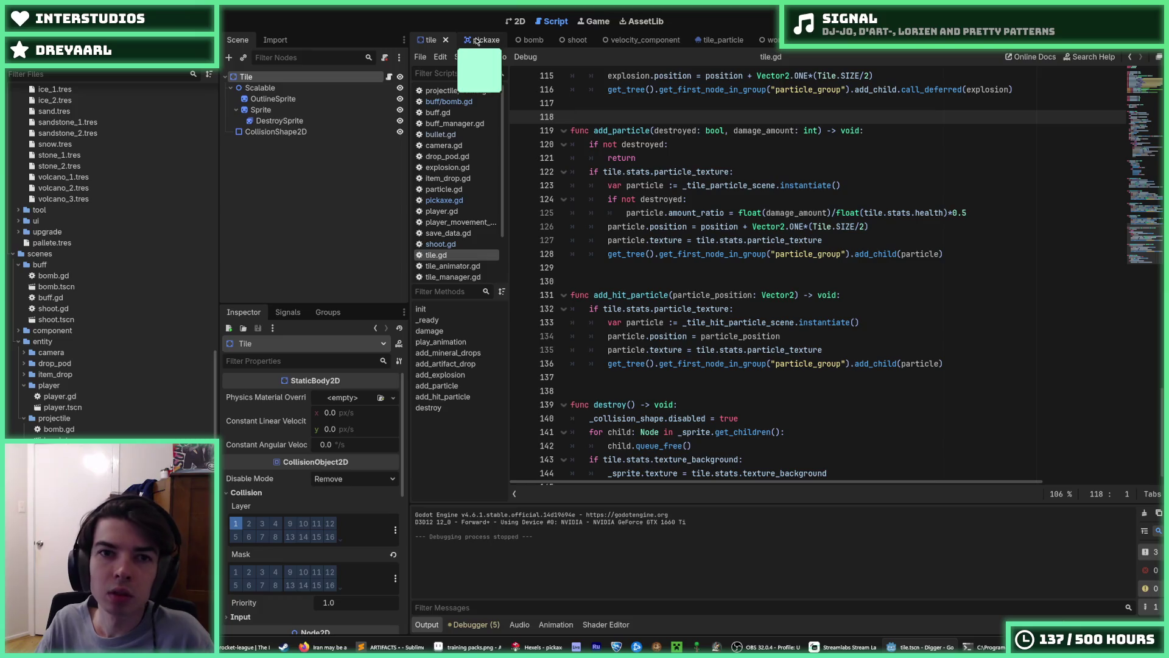
left_click(564, 40)
left_click(328, 444)
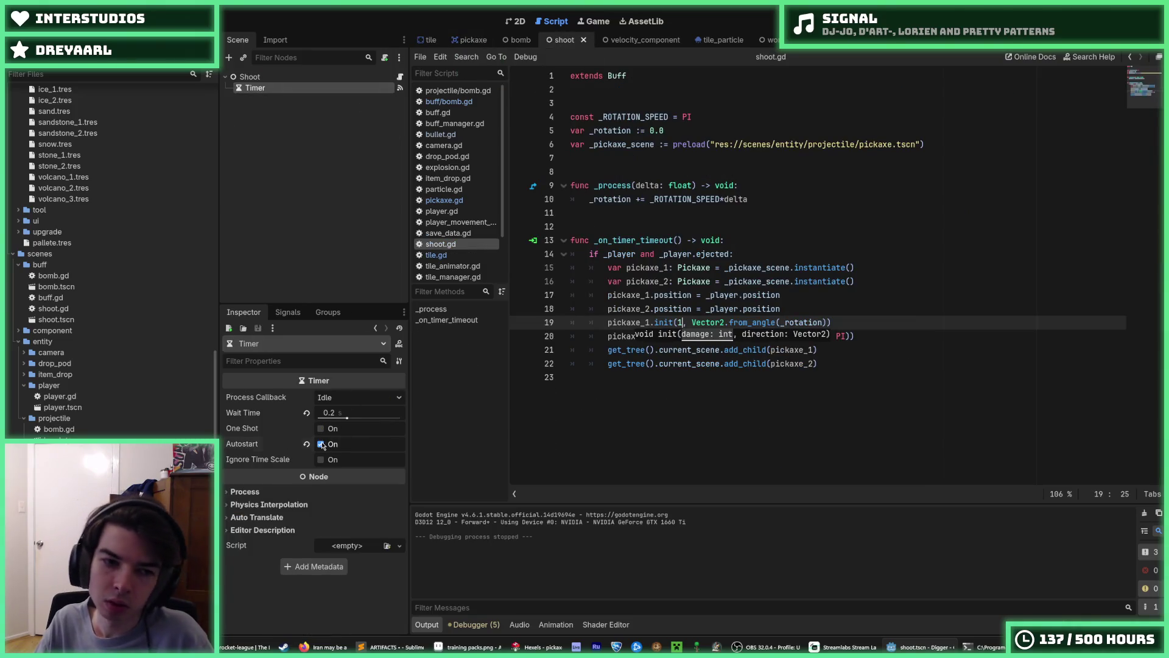
left_click(838, 199)
key("F5")
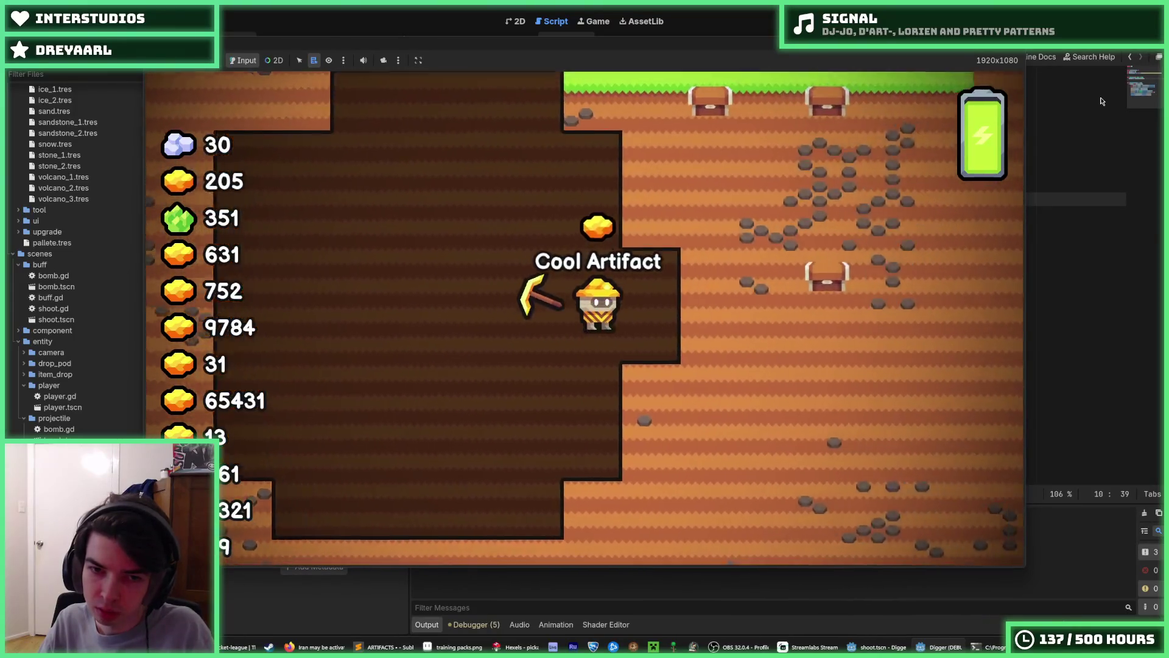
- Dig straight down through the dirt toward the stone layer
key("s")
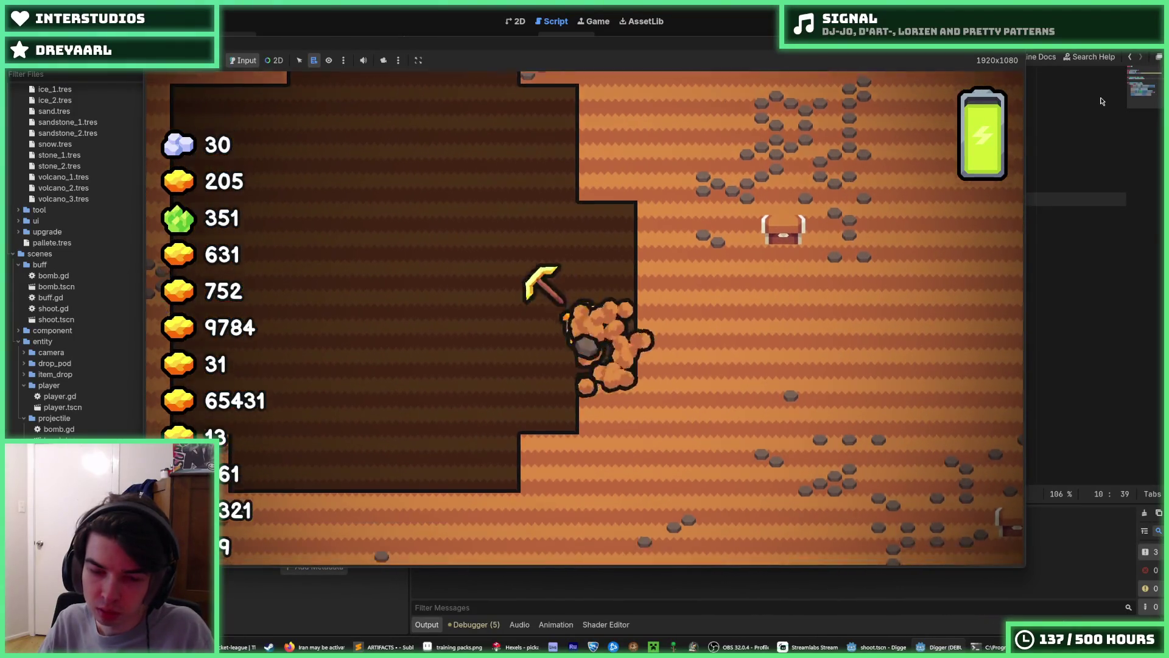
key("s")
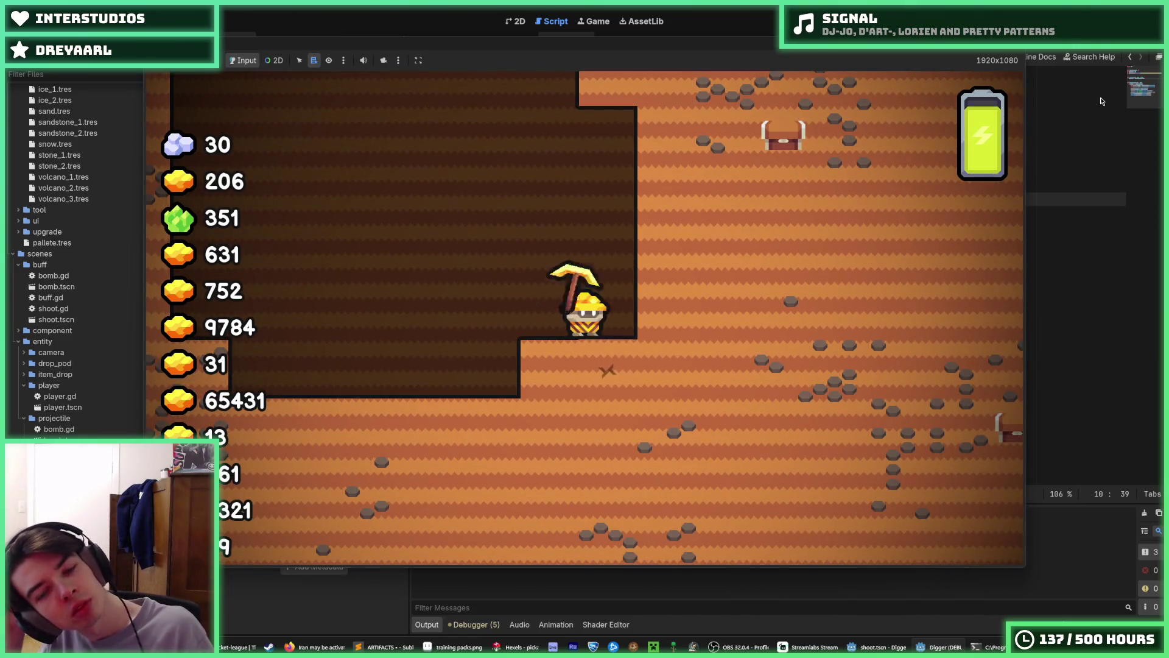
key("s")
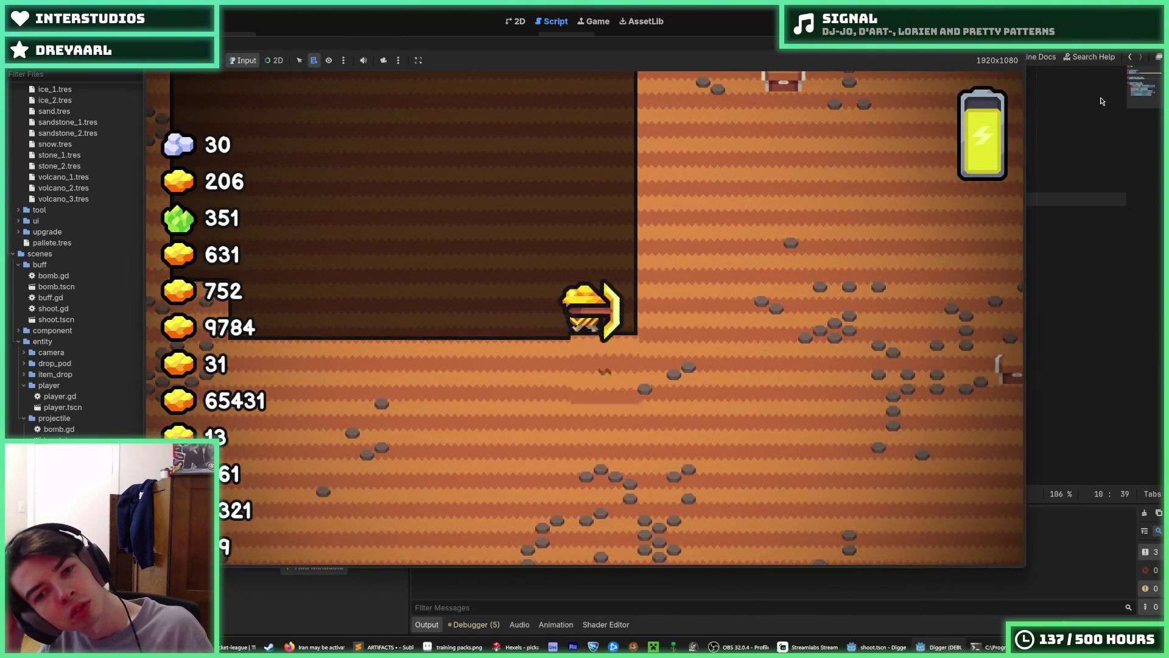
key("s")
key("s")
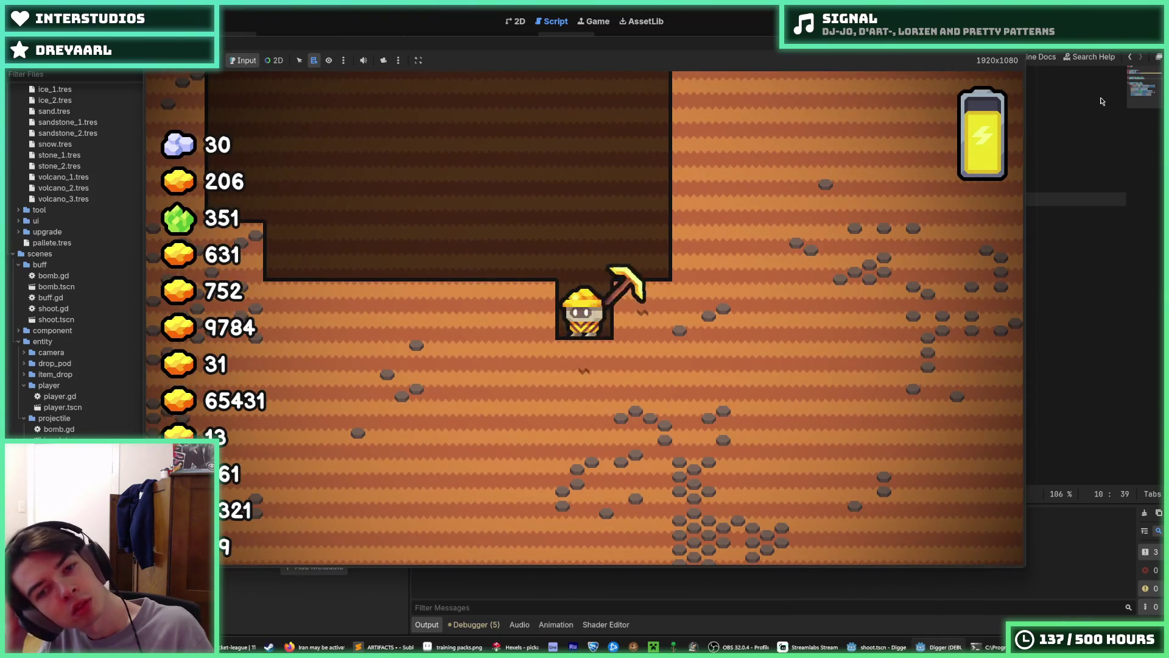
key("s")
key("s")
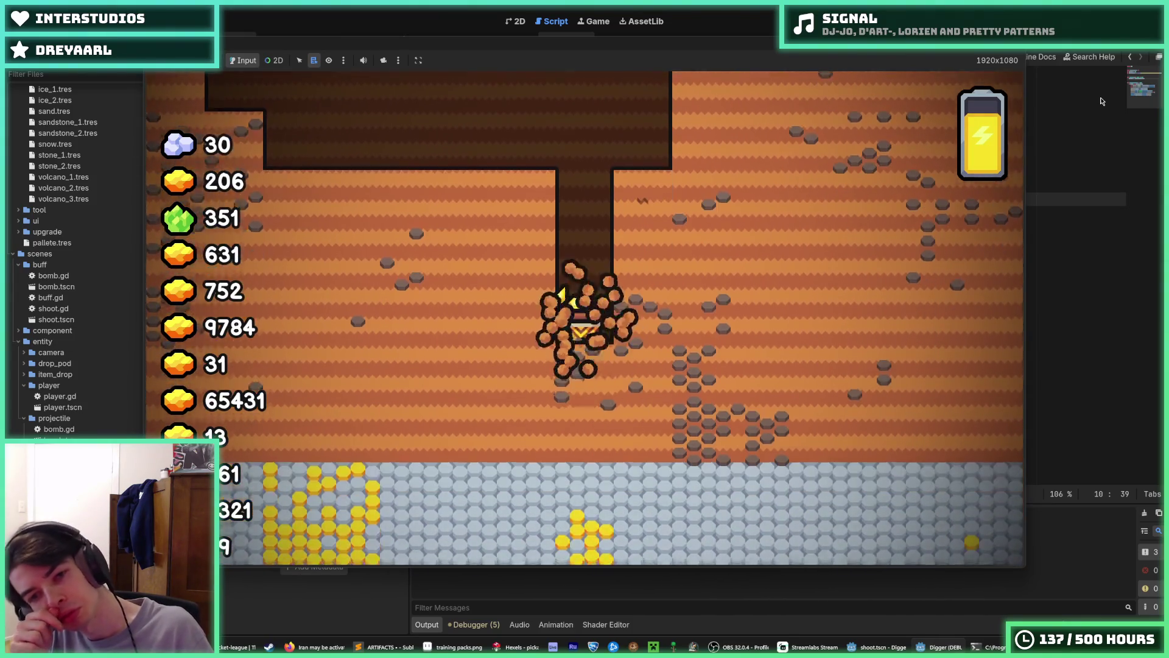
key("s")
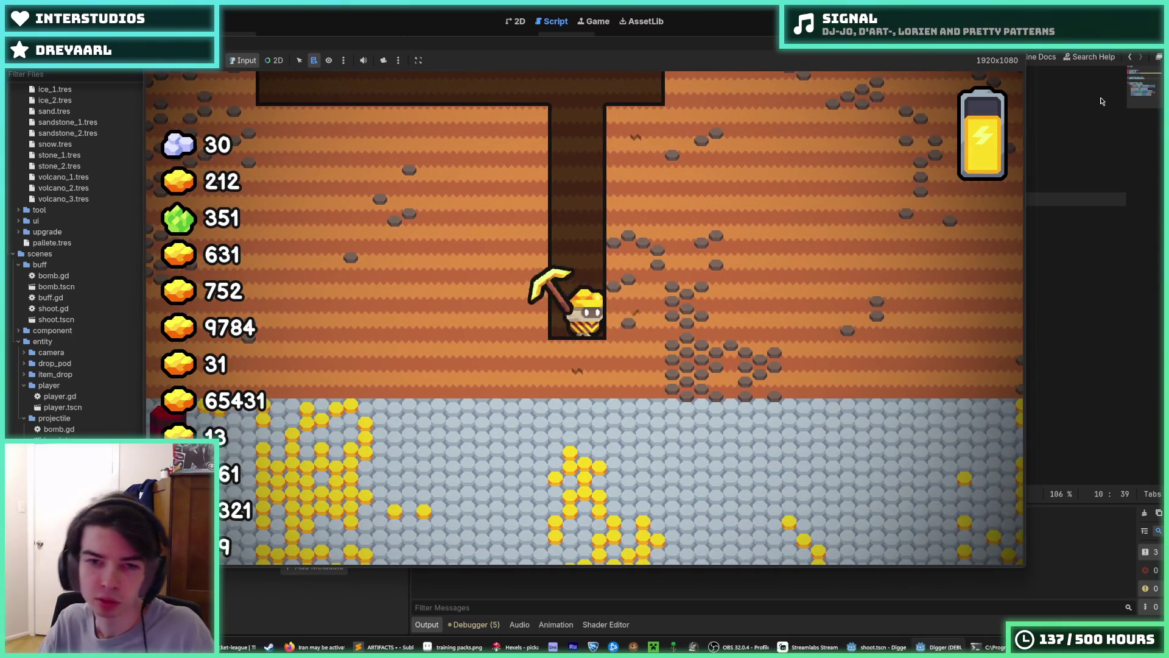
key("d")
- Tunnel right, left and upward through dirt and stone, then stop the game
key("w")
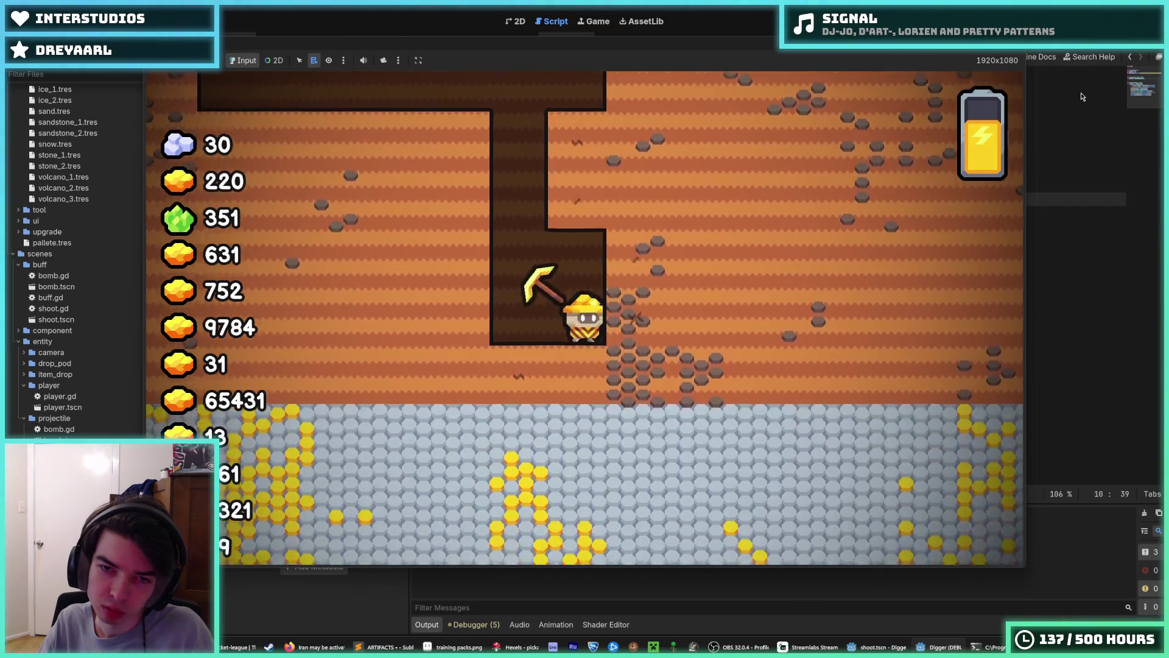
key("d")
key("s")
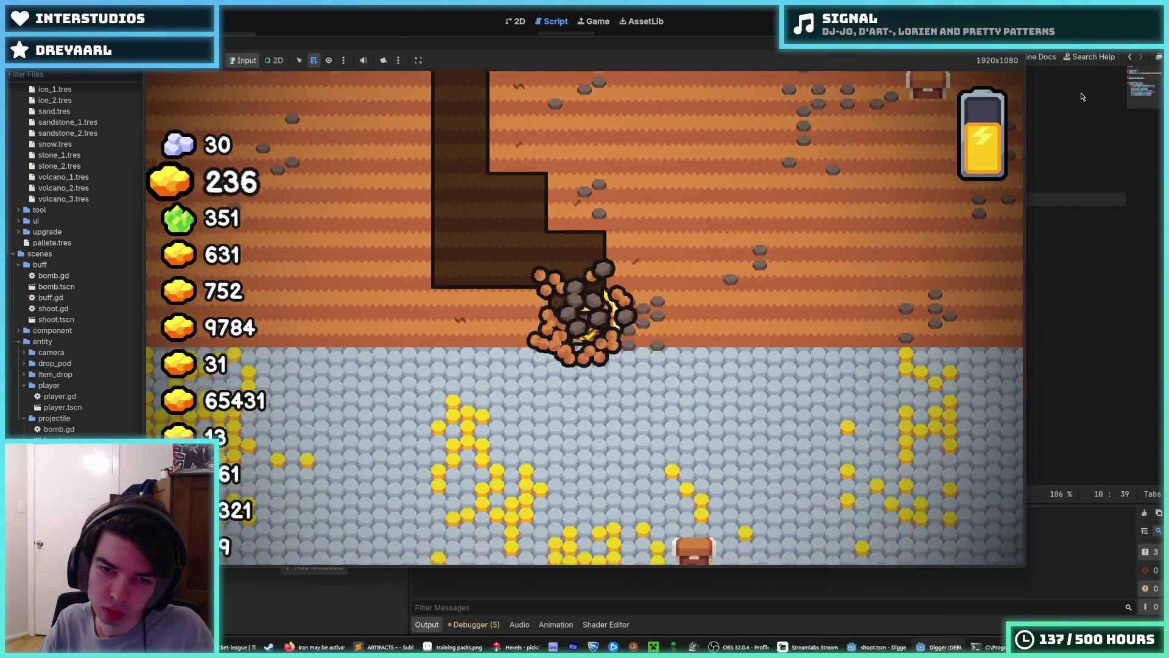
key("a")
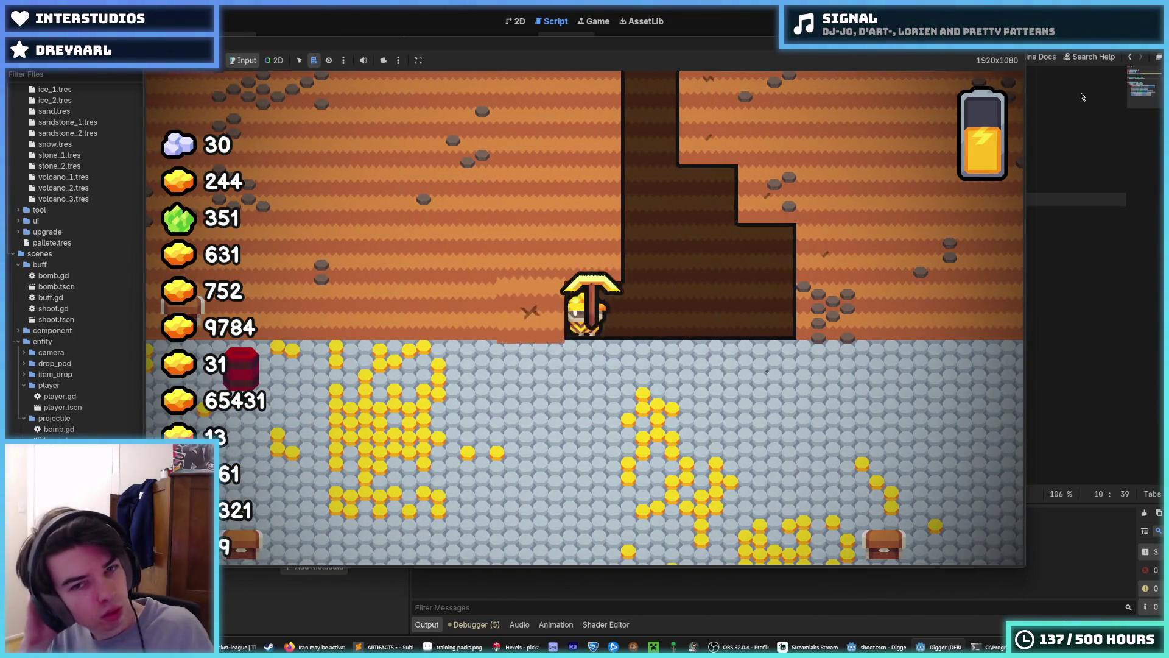
key("a")
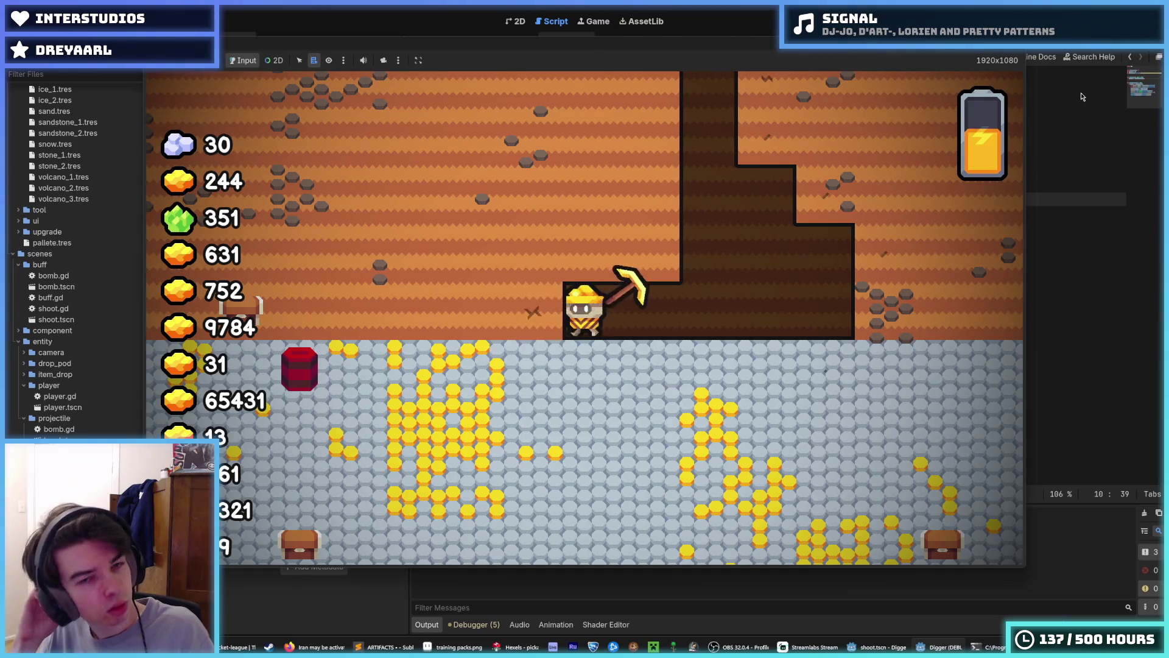
key("a")
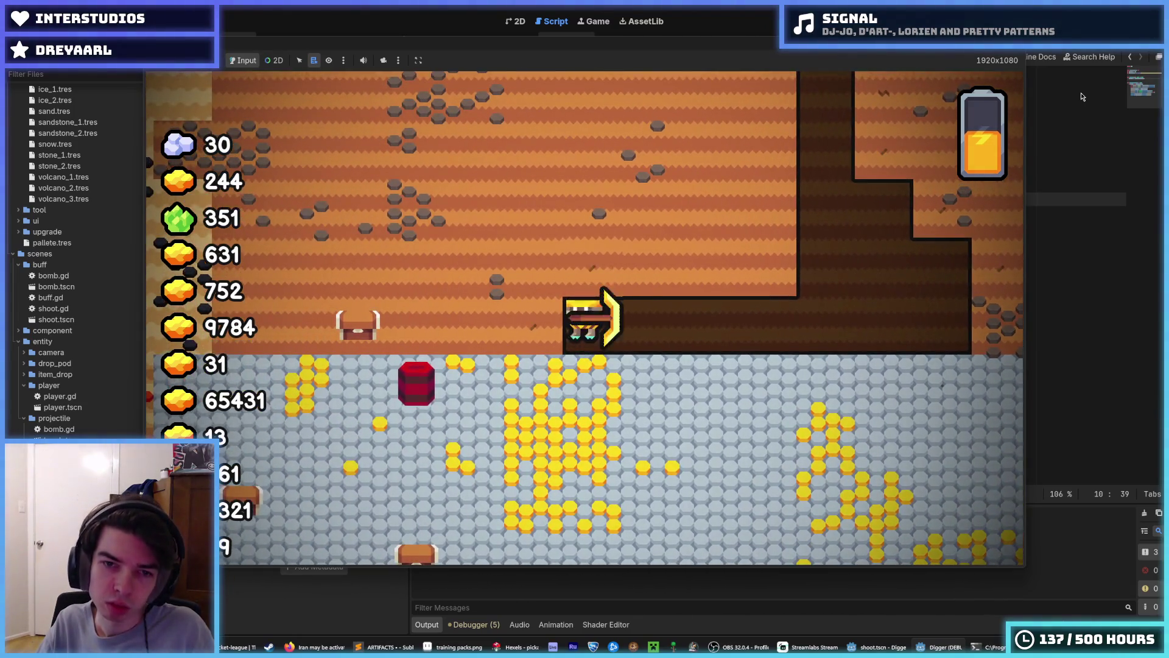
key("w")
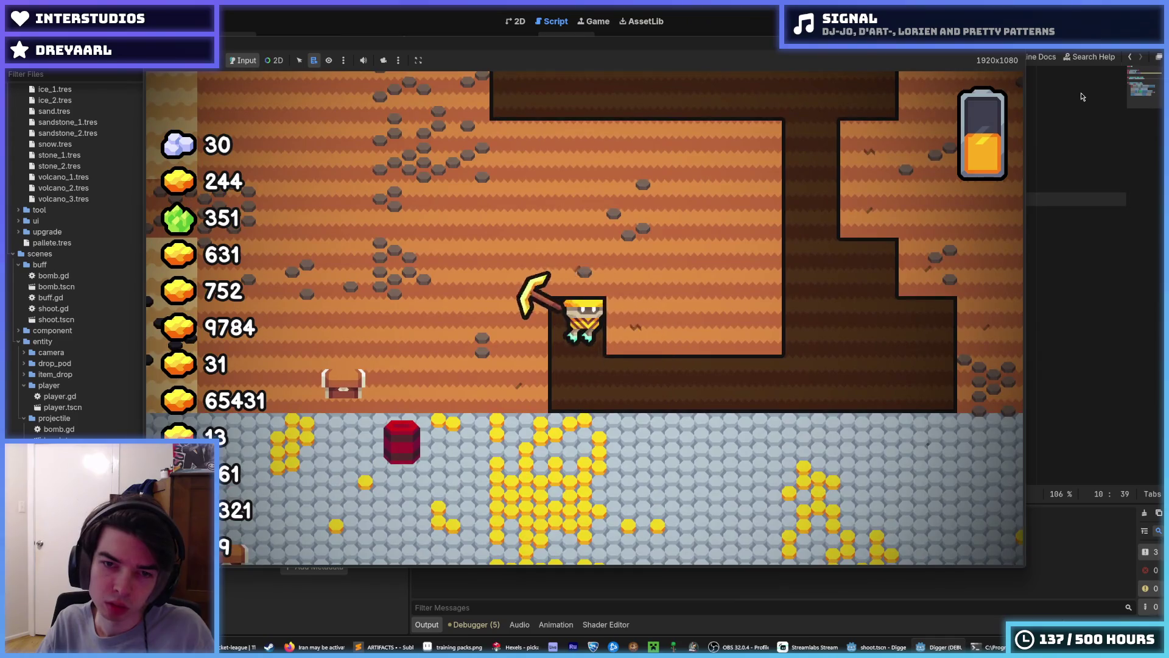
key("d")
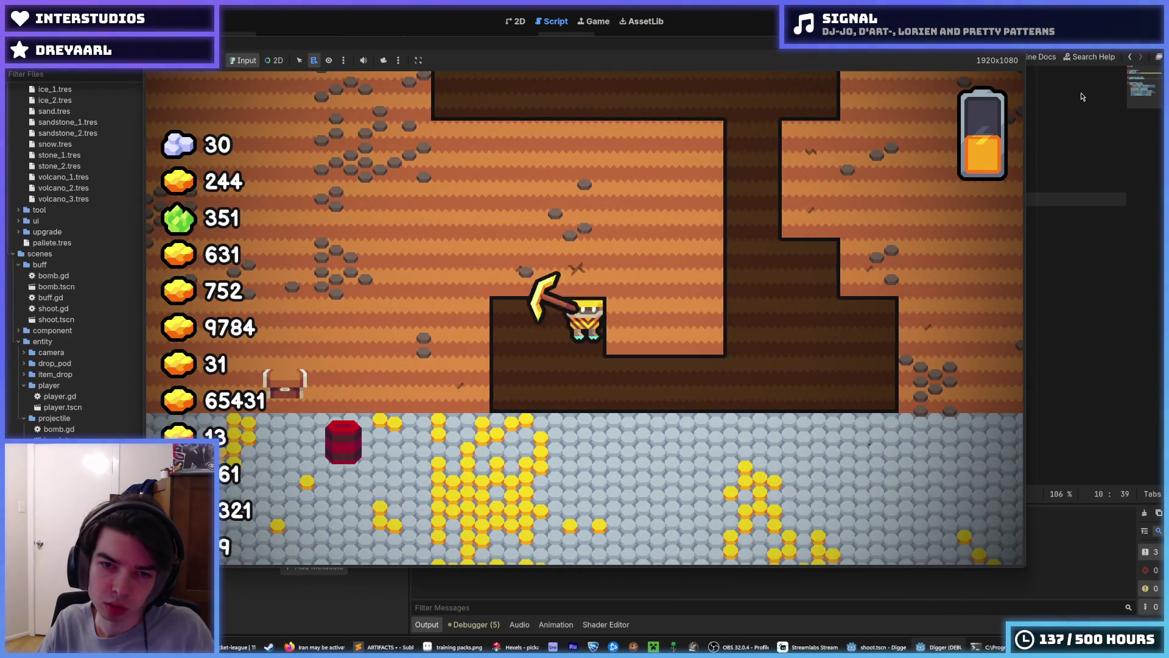
key("w")
key("d")
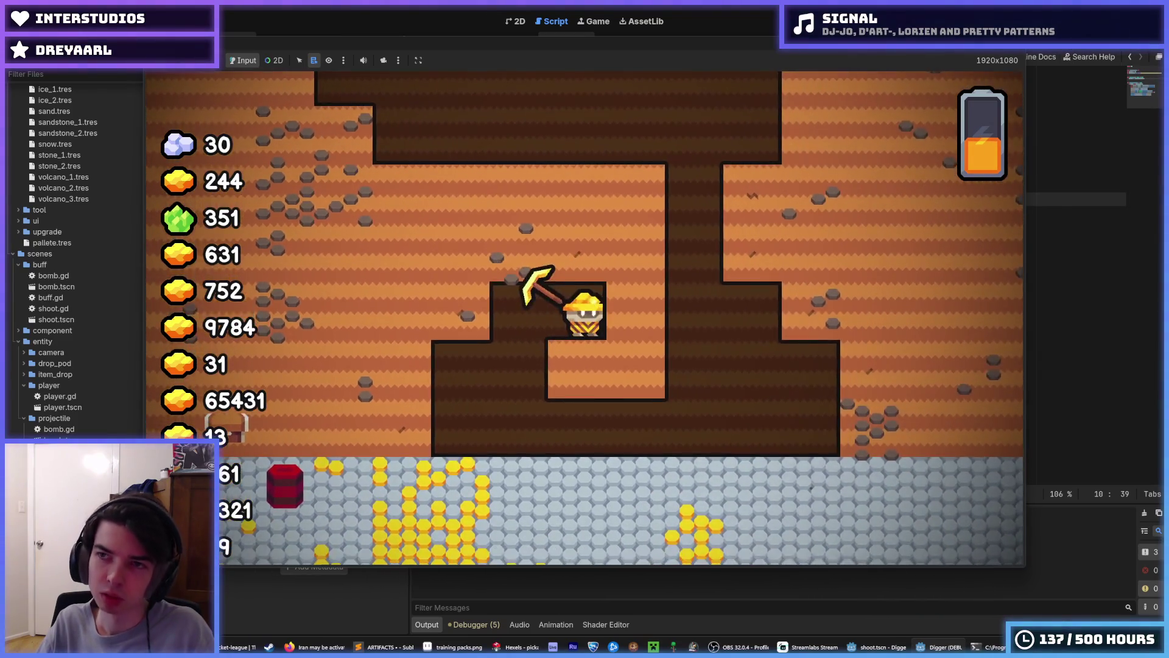
key("F8")
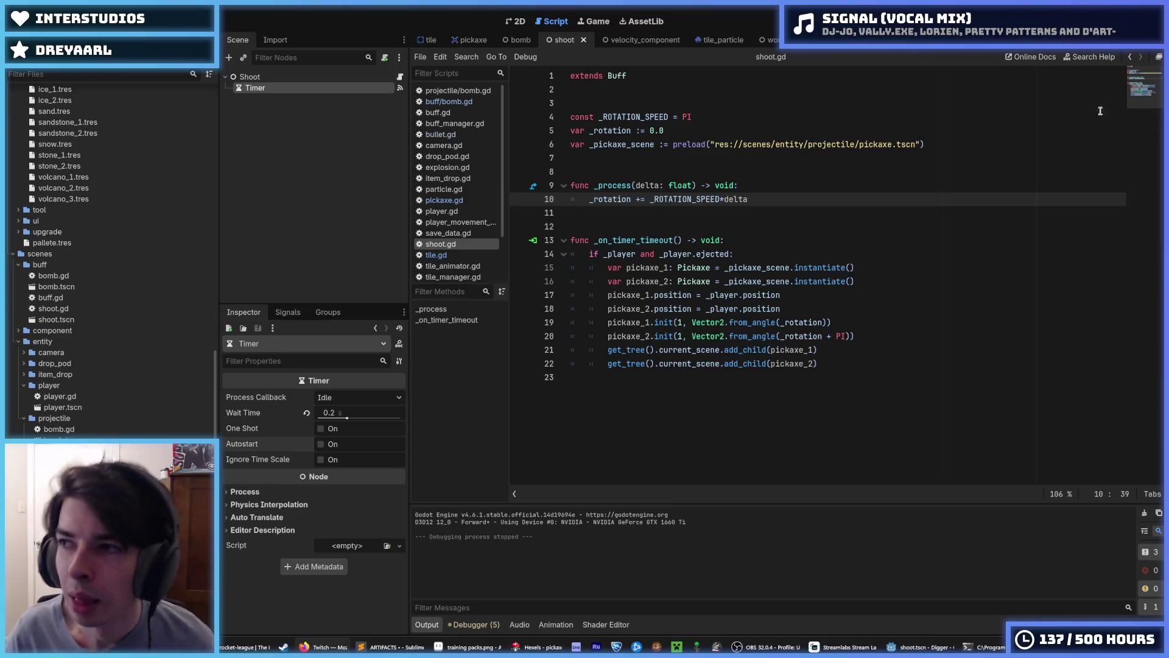
scroll(110, 360, "down", 3)
left_click(838, 145)
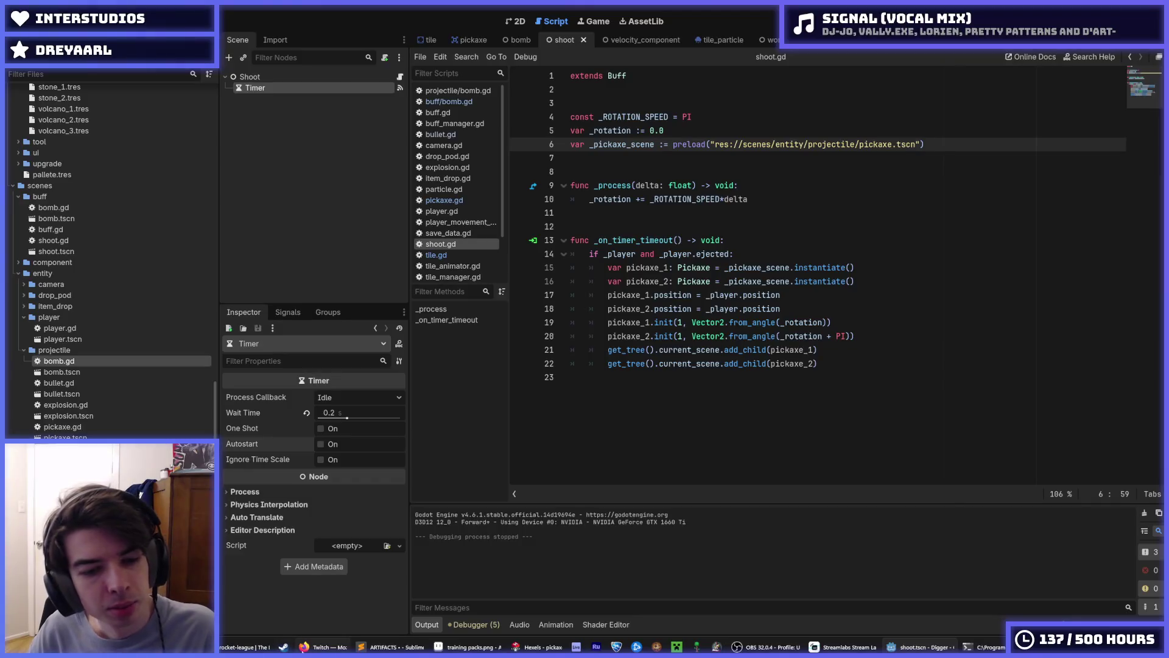
- Check the last lines 22–23 of the current script
mouse_move(321, 647)
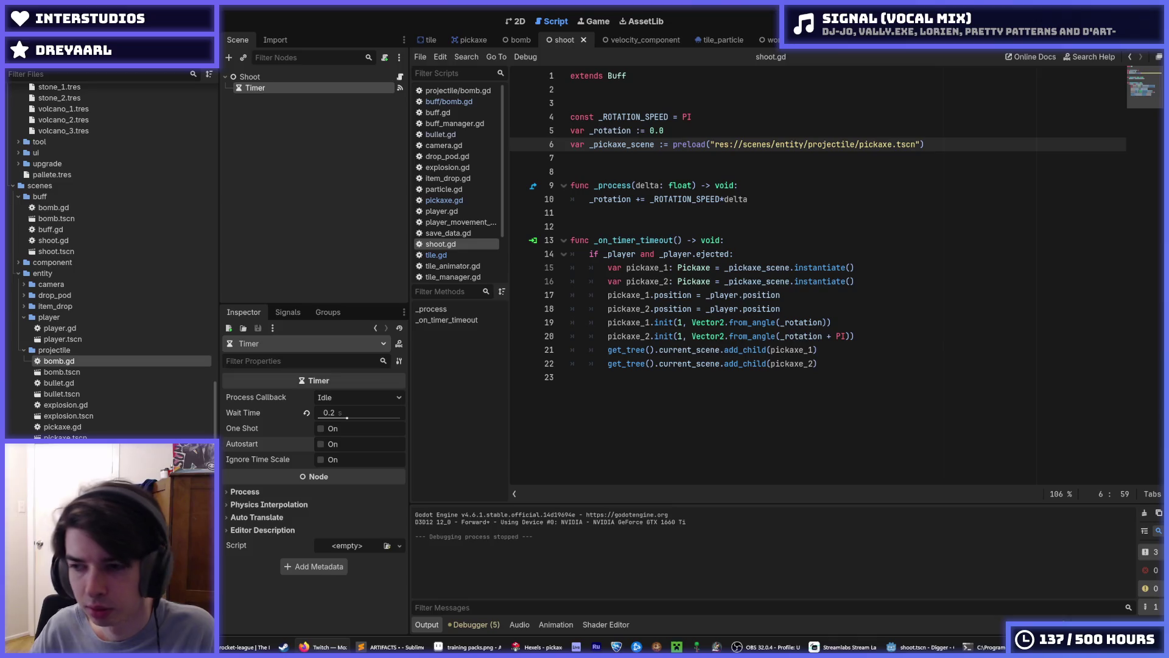
left_click(853, 457)
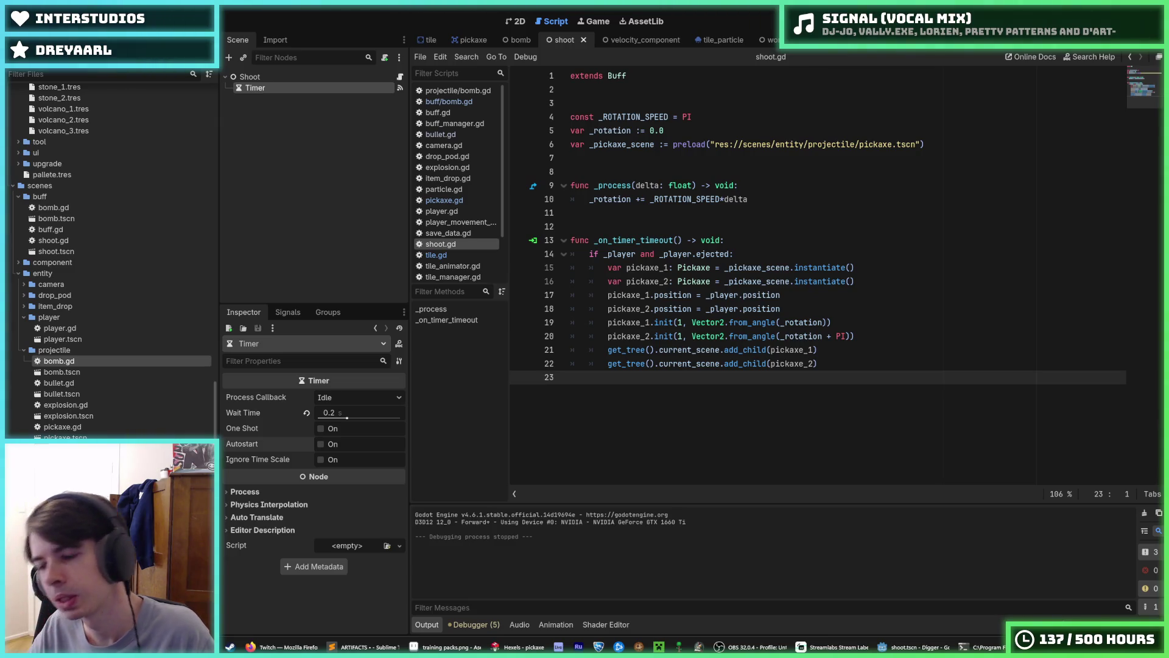
left_click(828, 363)
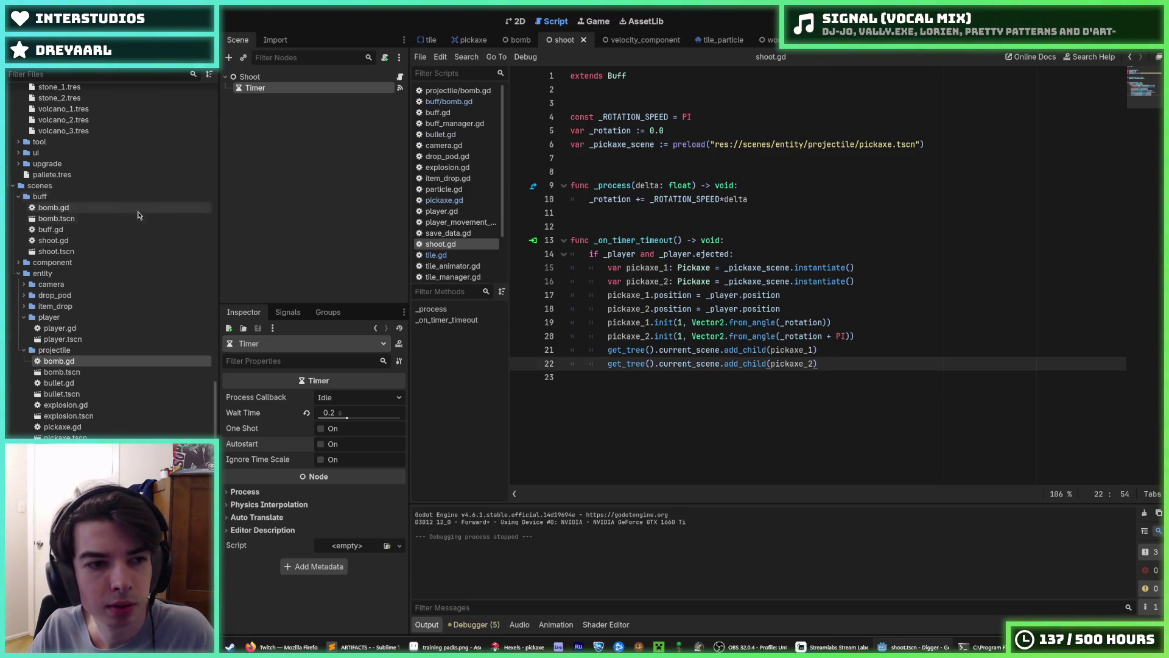
scroll(86, 352, "up", 3)
scroll(86, 352, "down", 3)
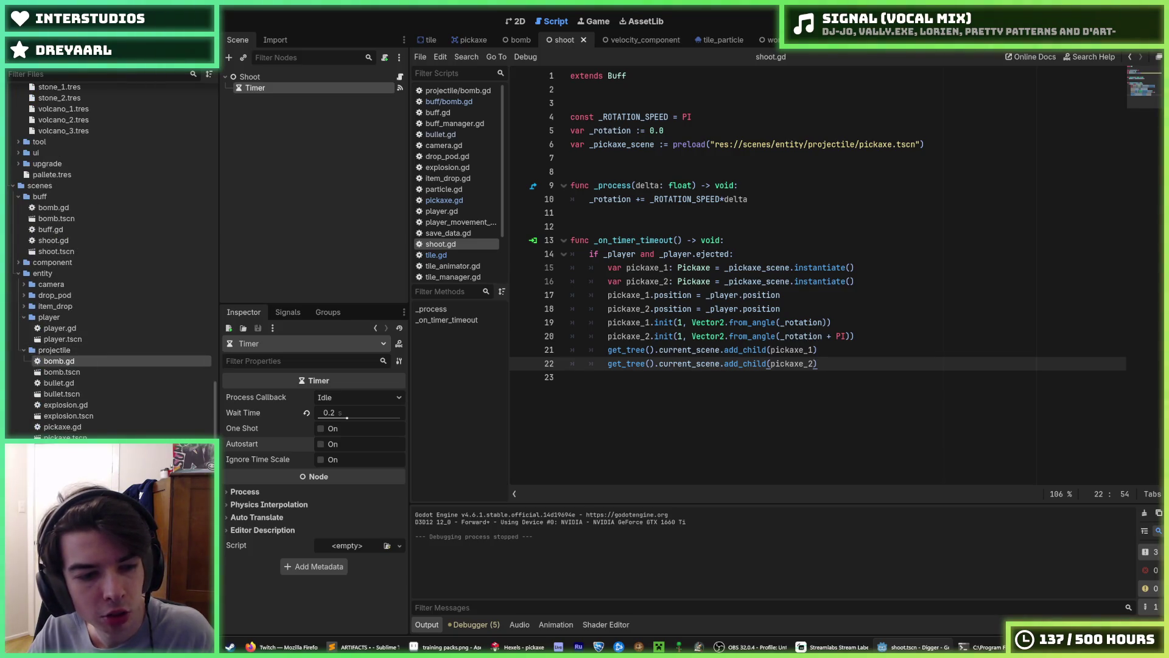
scroll(86, 352, "up", 1)
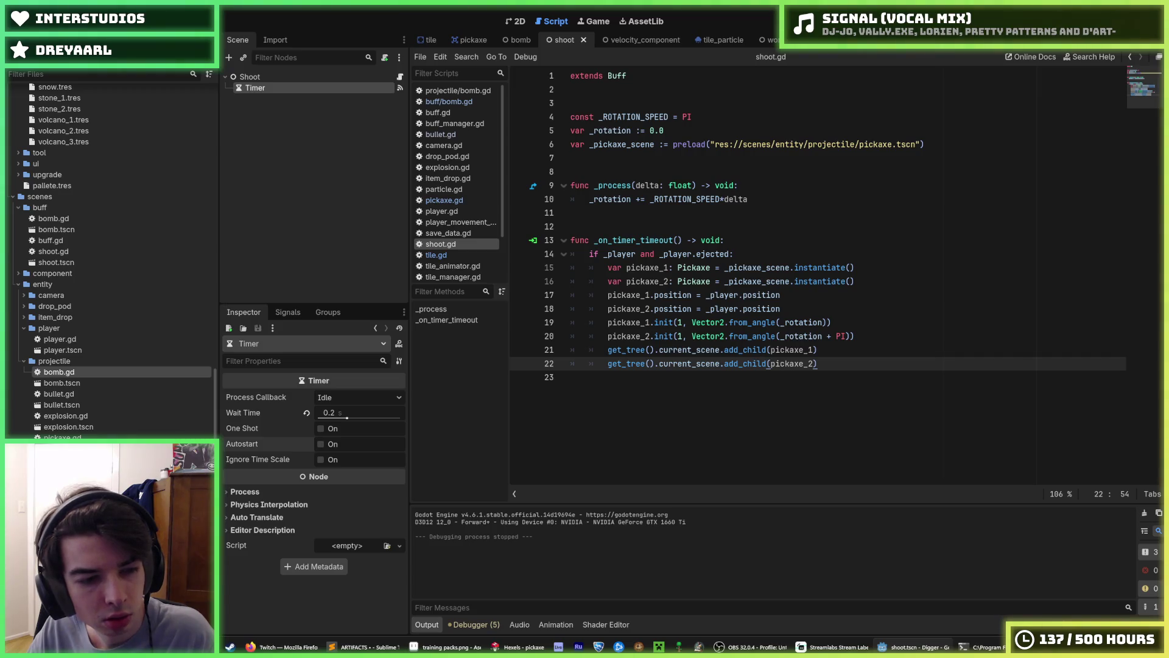
- Review tool.gd's swing offset and face-left rotation code, then bring up the ToolManager scene
key("alt+Left")
scroll(735, 339, "down", 8)
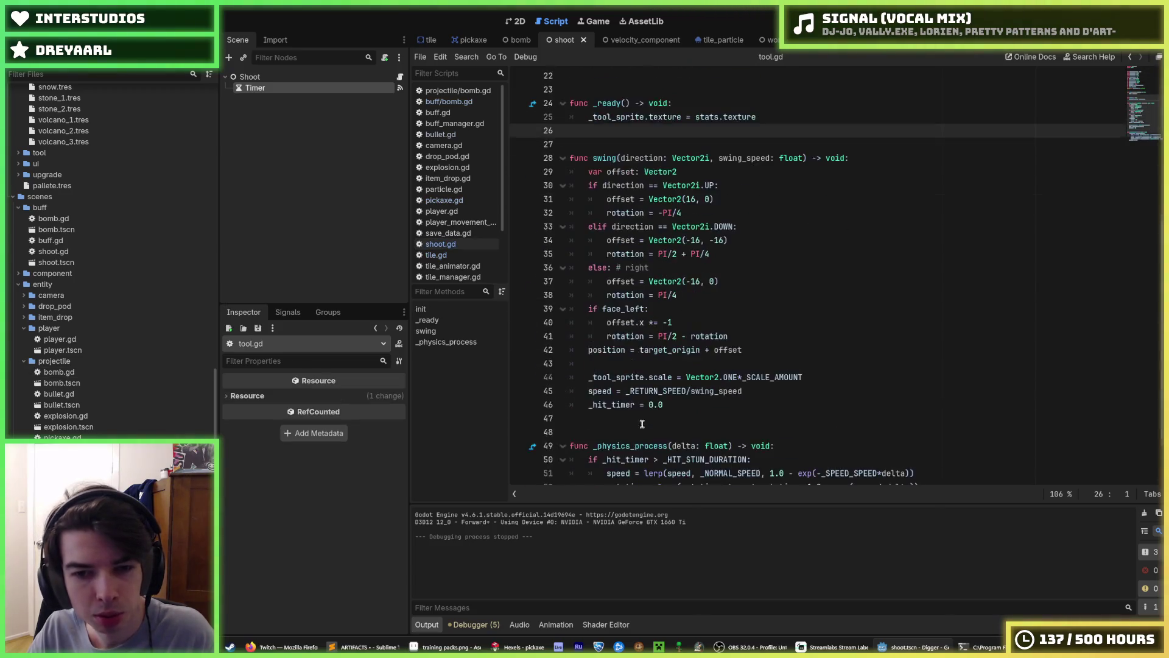
left_click(824, 314)
left_click(791, 288)
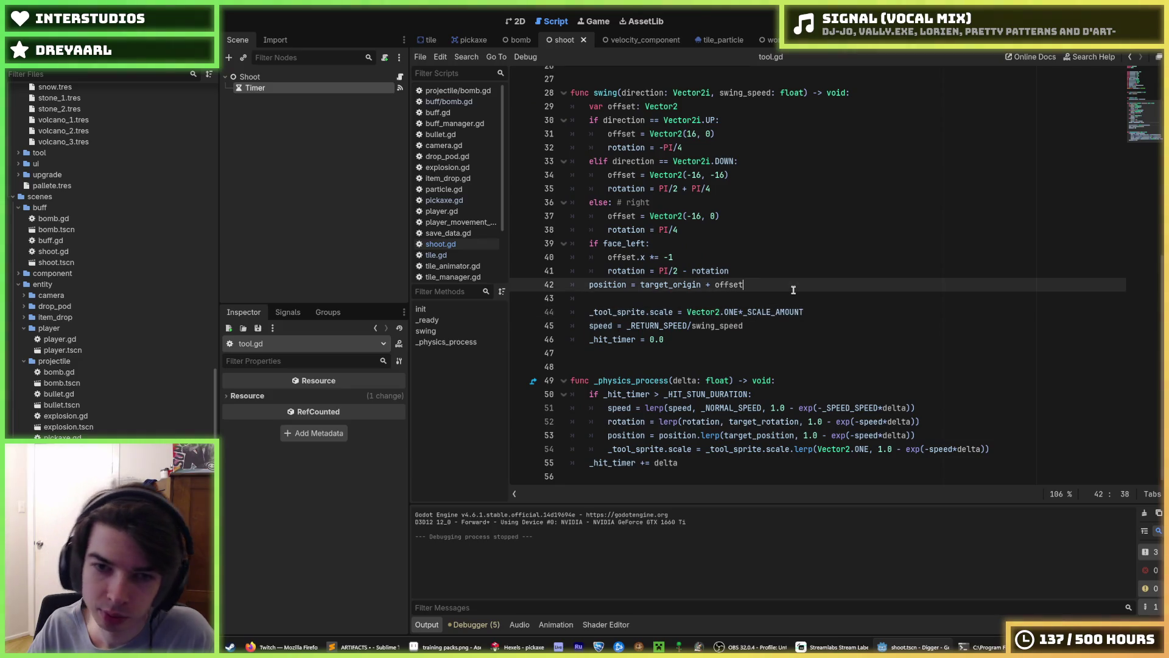
key("Up")
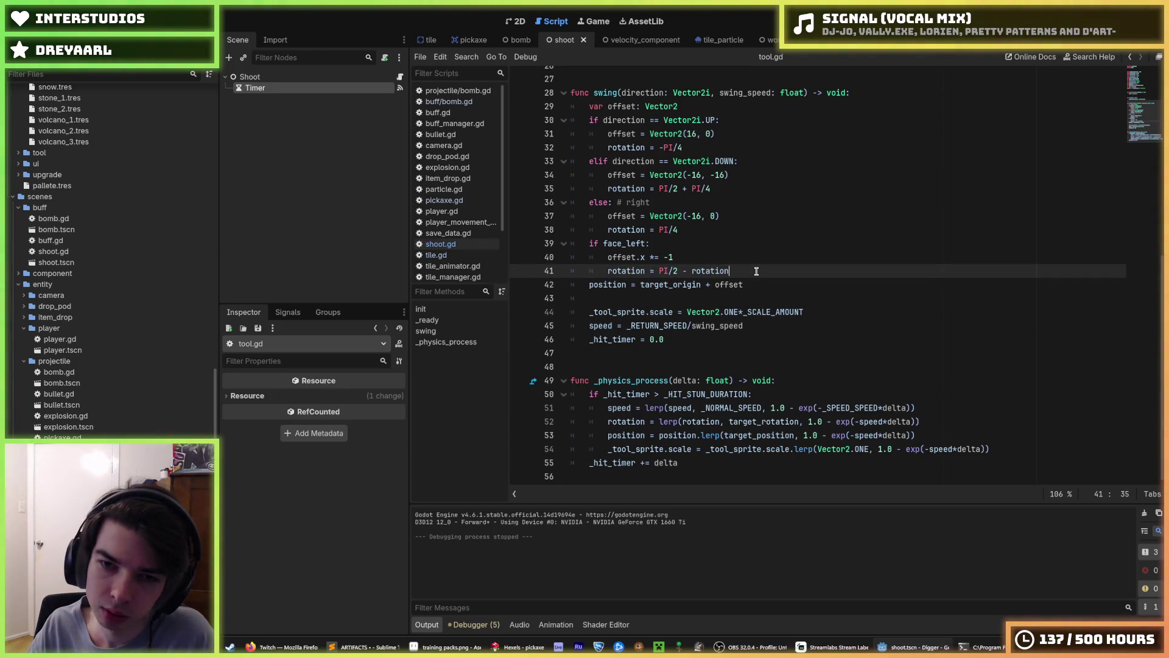
scroll(731, 293, "up", 5)
scroll(708, 300, "down", 3)
scroll(708, 300, "down", 2)
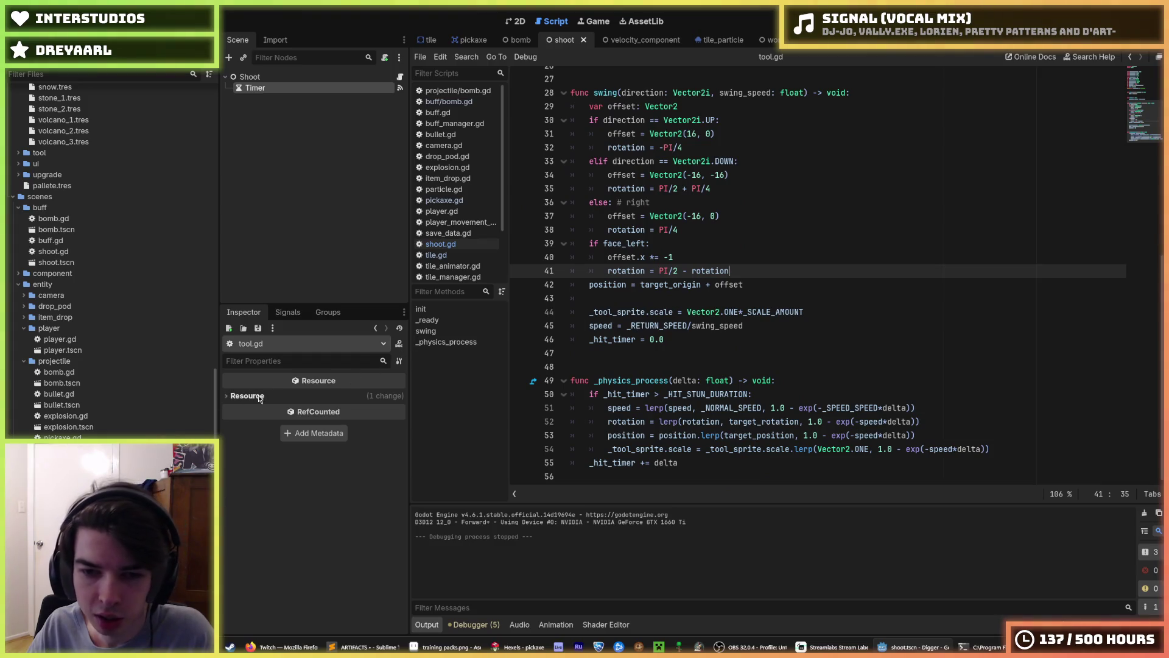
key("ctrl+Tab")
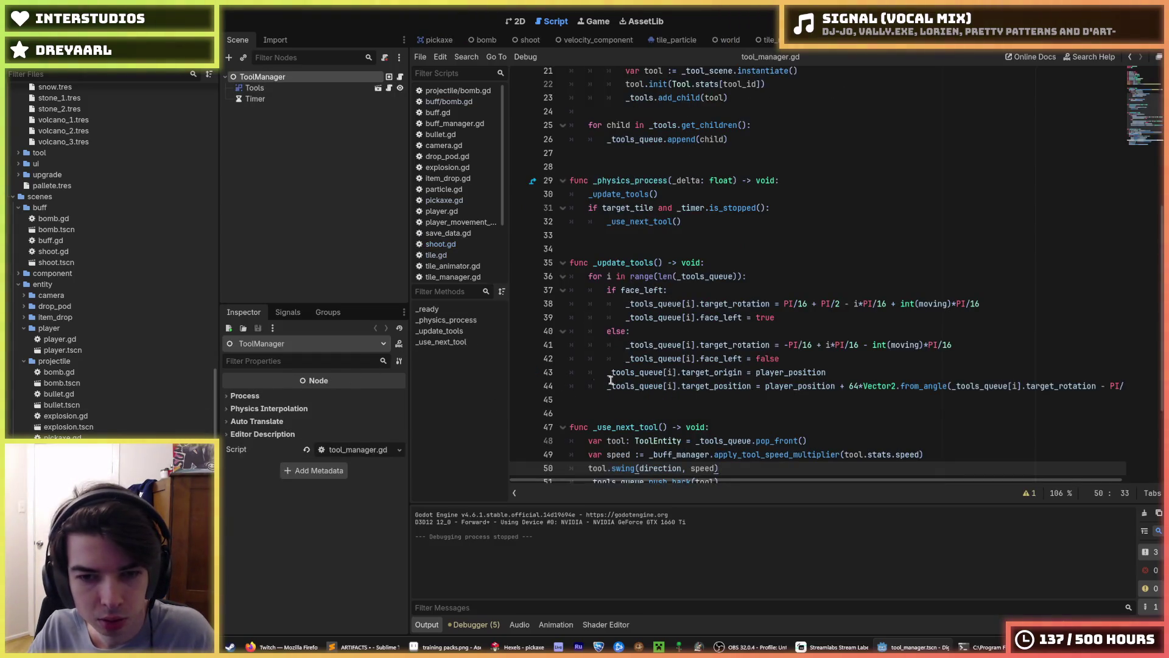
- Duplicate the tile damage line in _use_next_tool
scroll(597, 383, "down", 3)
left_click(604, 364)
left_click(984, 394)
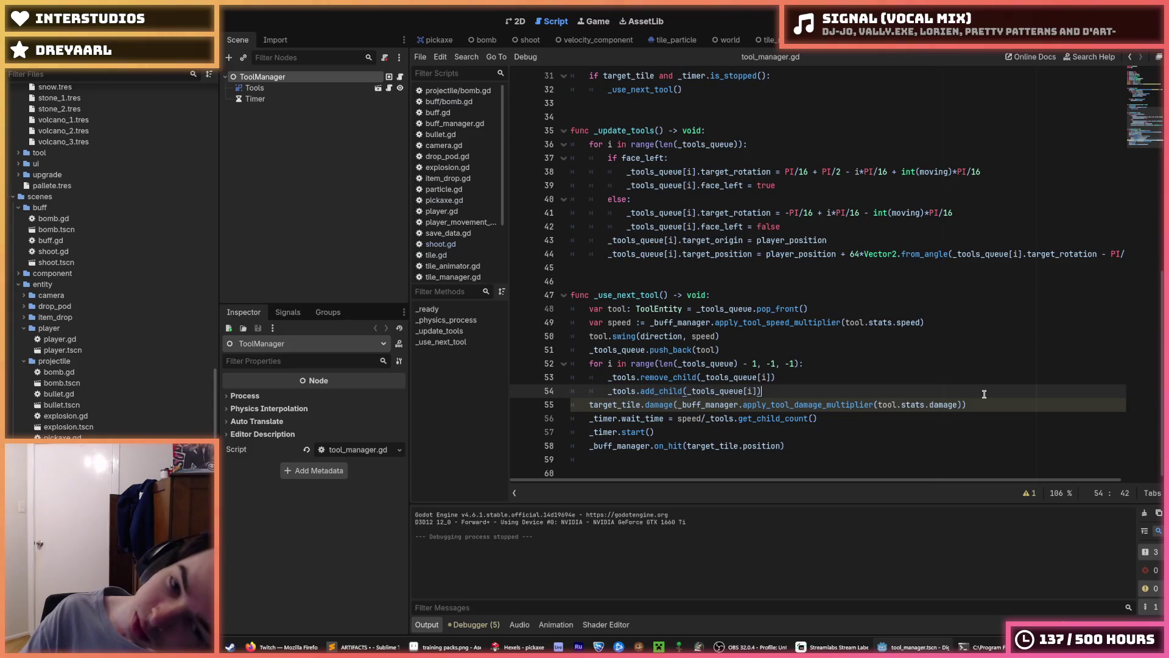
left_click(967, 405)
key("ctrl+shift+d")
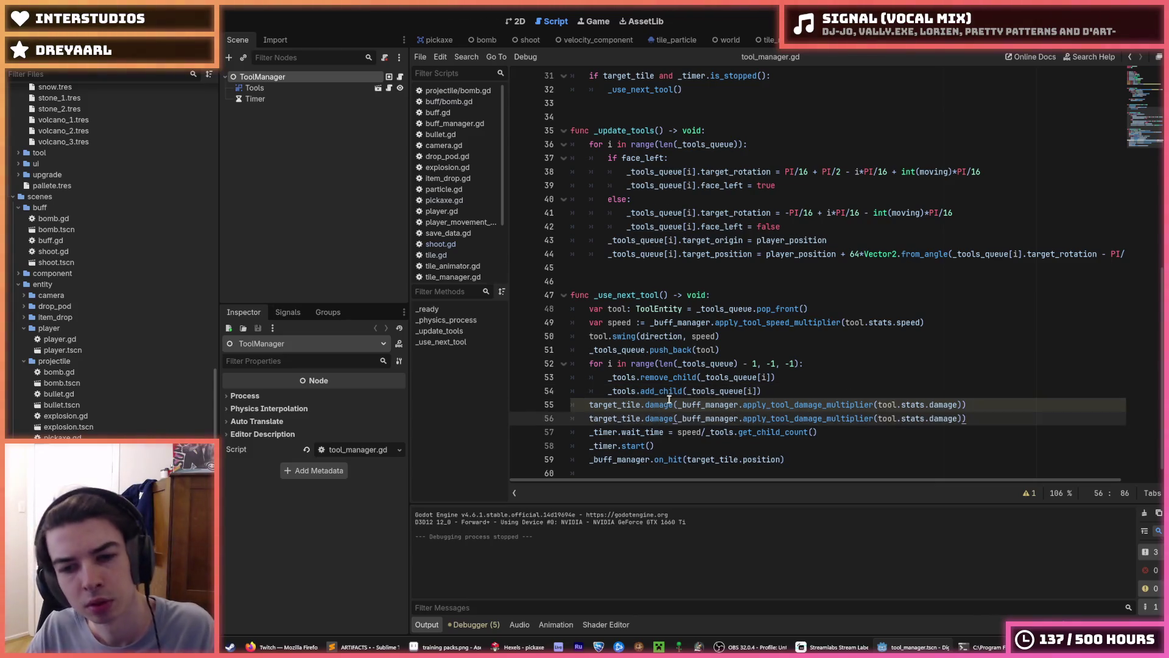
- Turn the copied line into target_tile.add_hit_particle() and save tool_manager.gd
left_click_drag(645, 419, 986, 419)
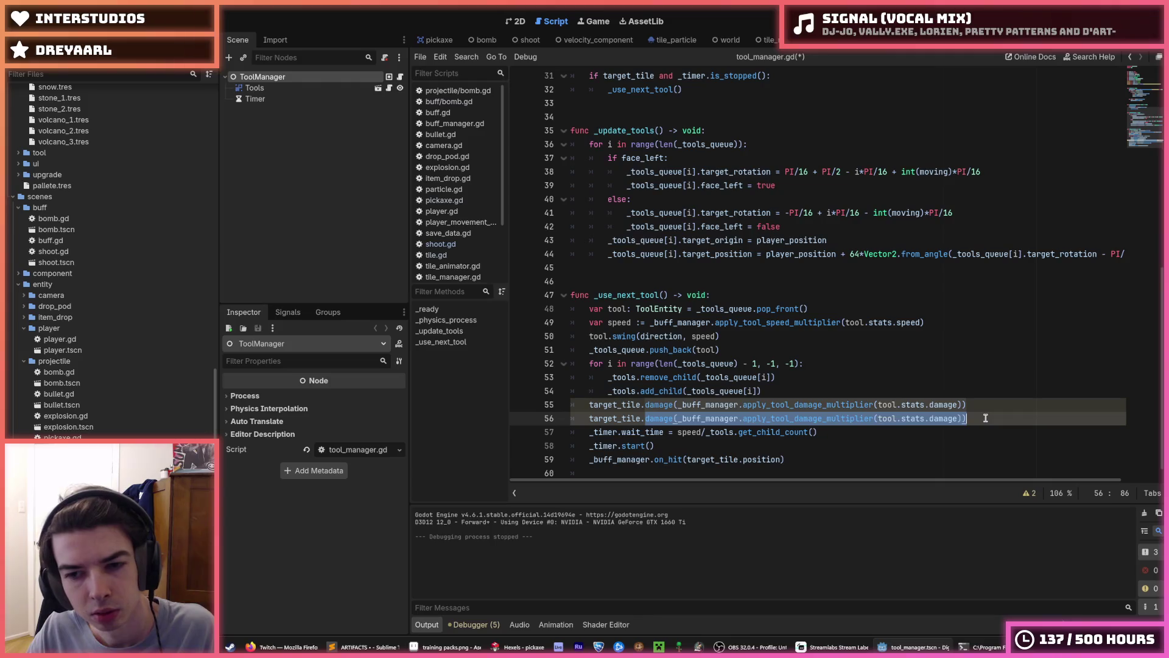
key("BackSpace")
type("hit")
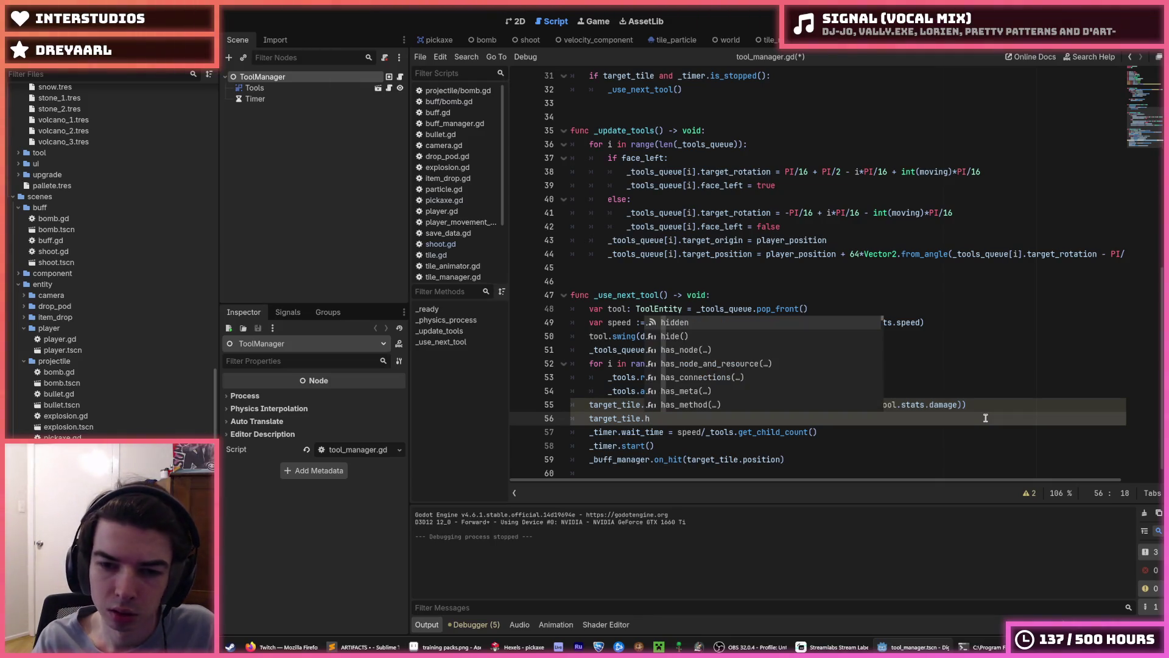
key("Return")
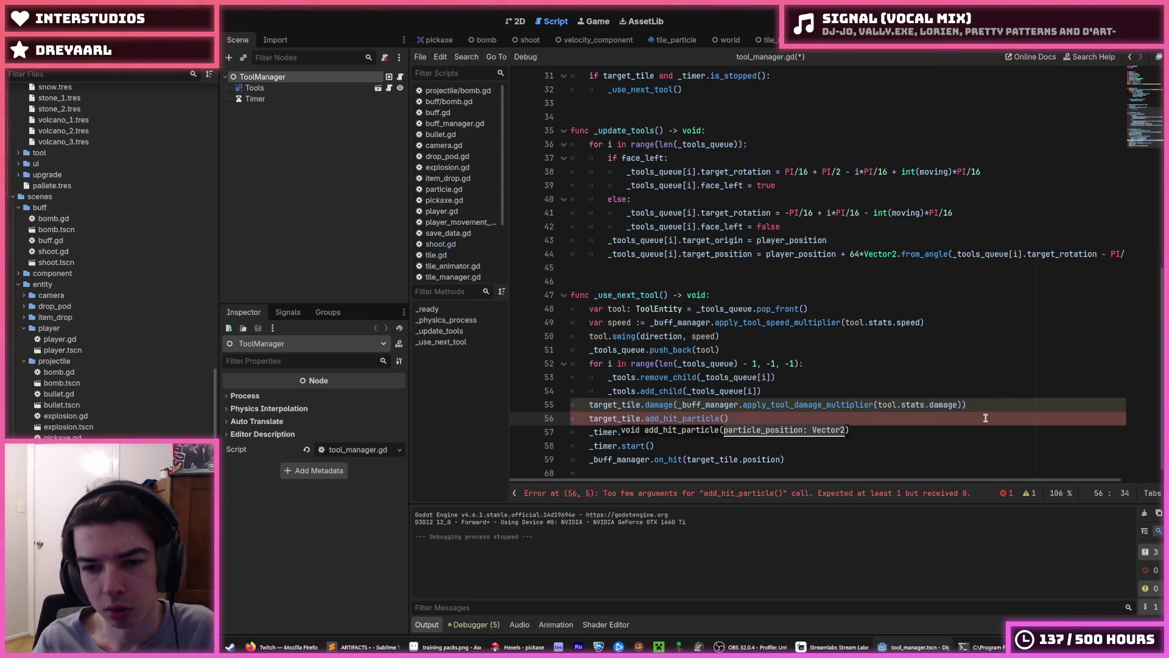
key("Escape")
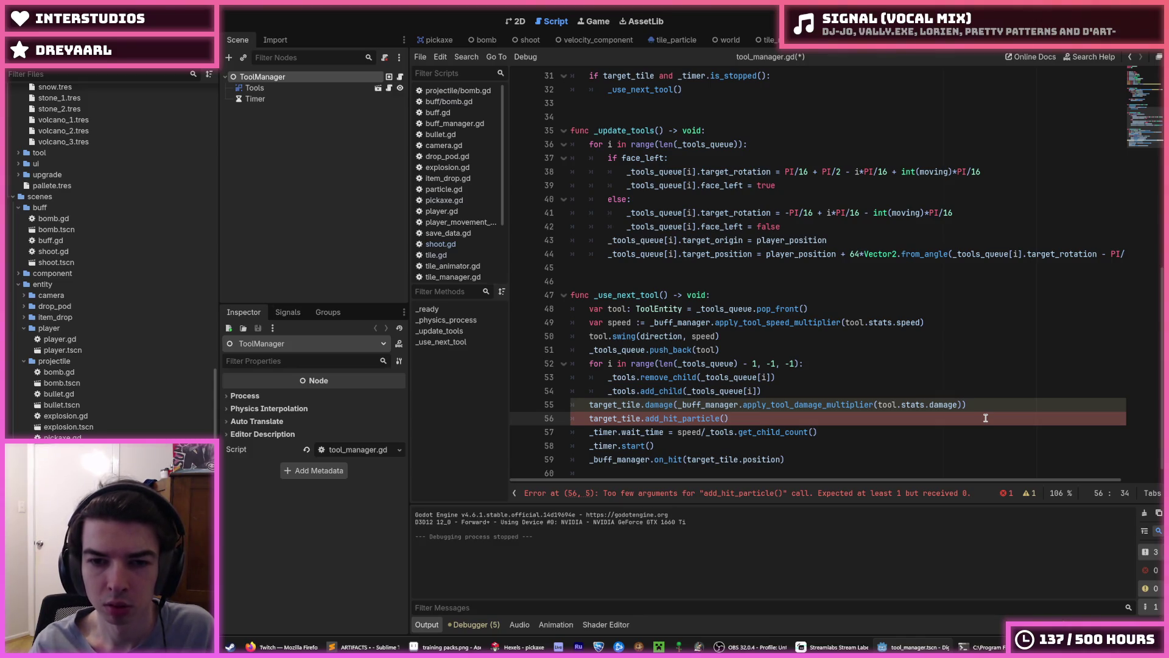
key("ctrl+s")
key("End")
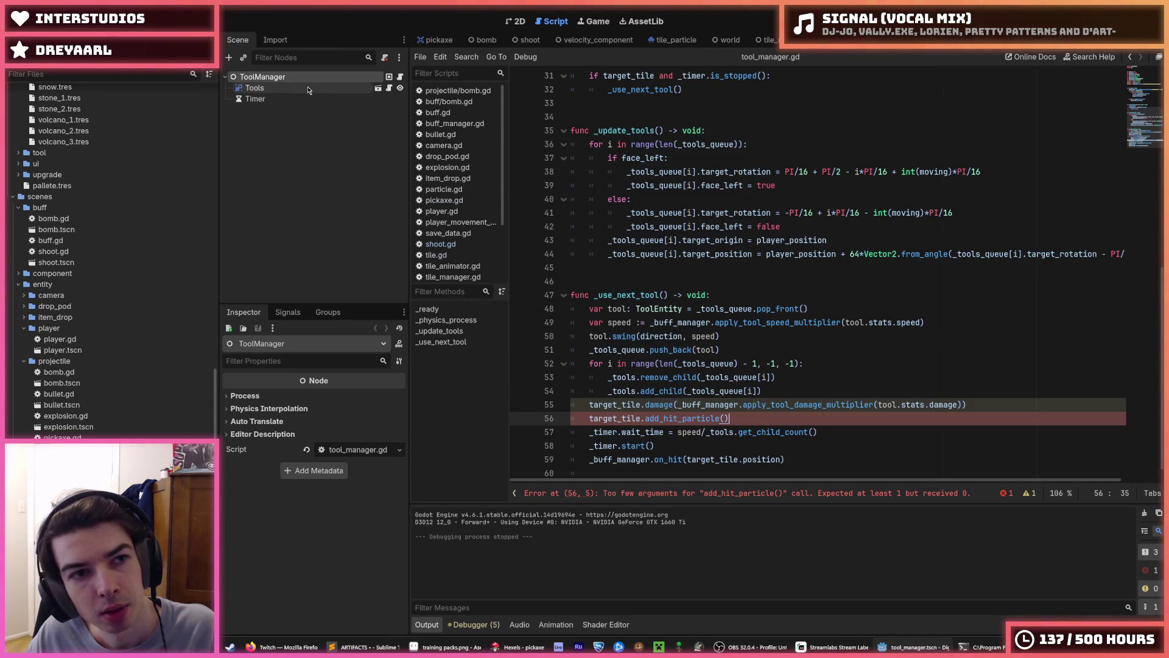
left_click(285, 88)
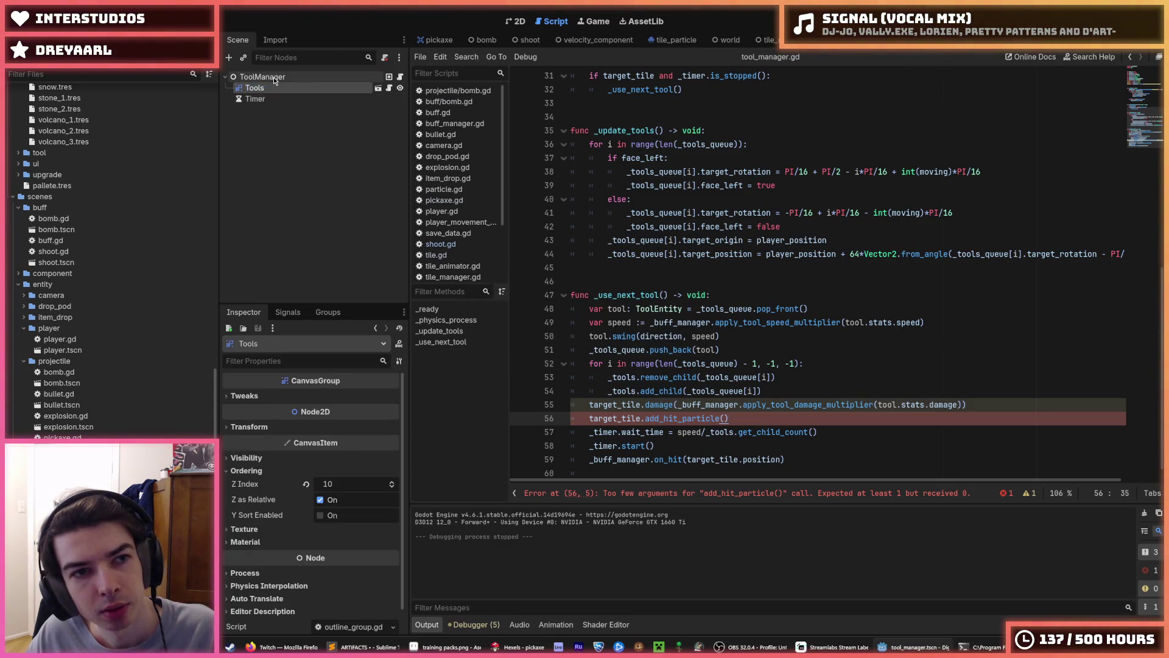
- Open the Tool scene in the 2D view and add a child node under ToolSprite
left_click(438, 39)
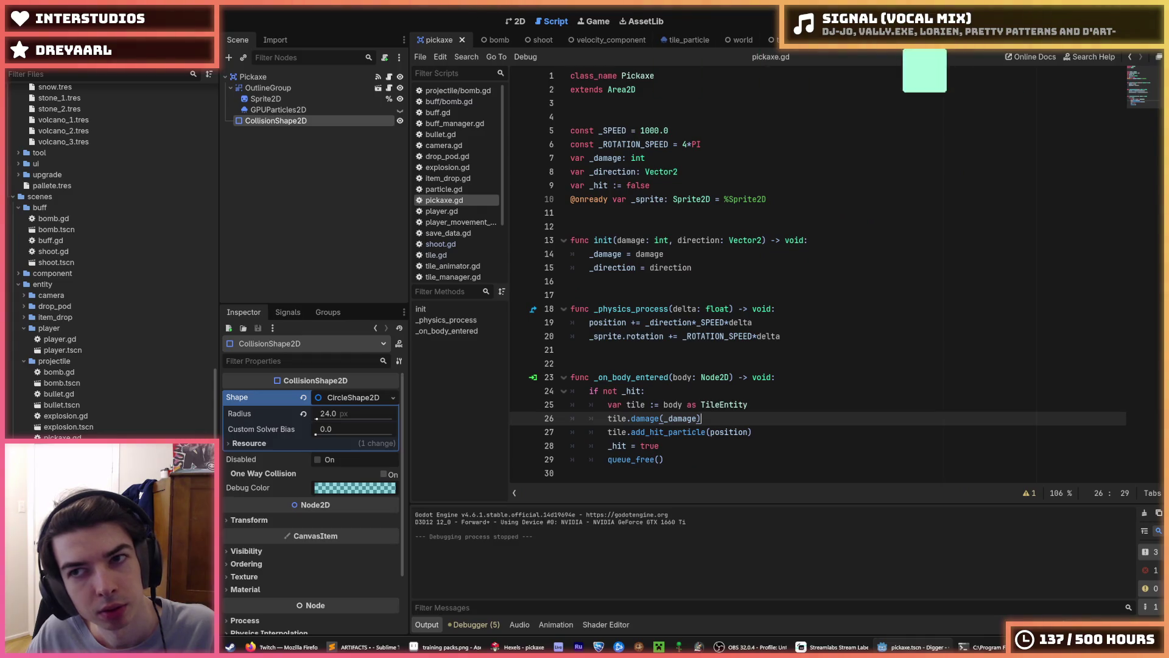
key("ctrl+Tab")
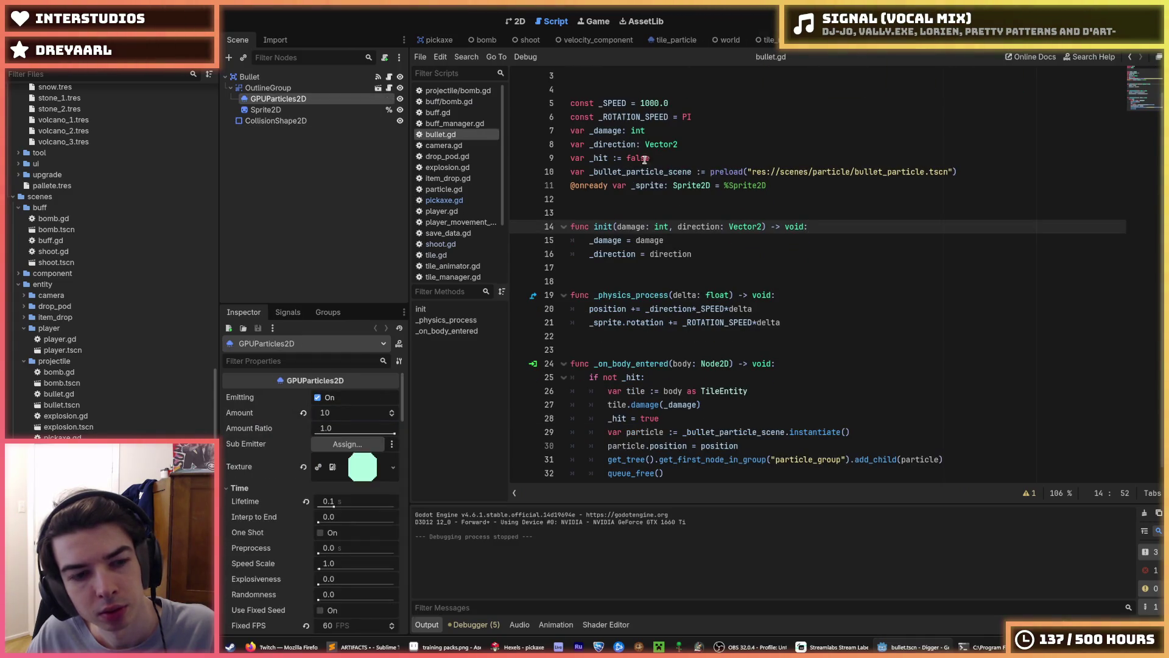
scroll(110, 384, "down", 2)
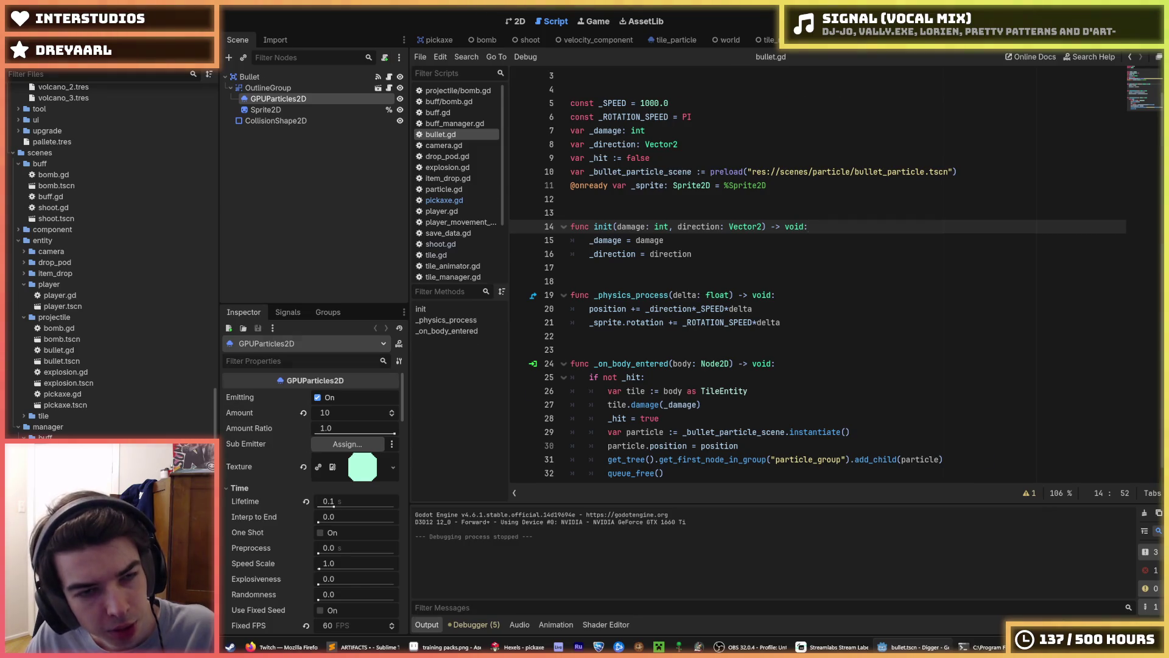
key("ctrl+Tab")
left_click(515, 22)
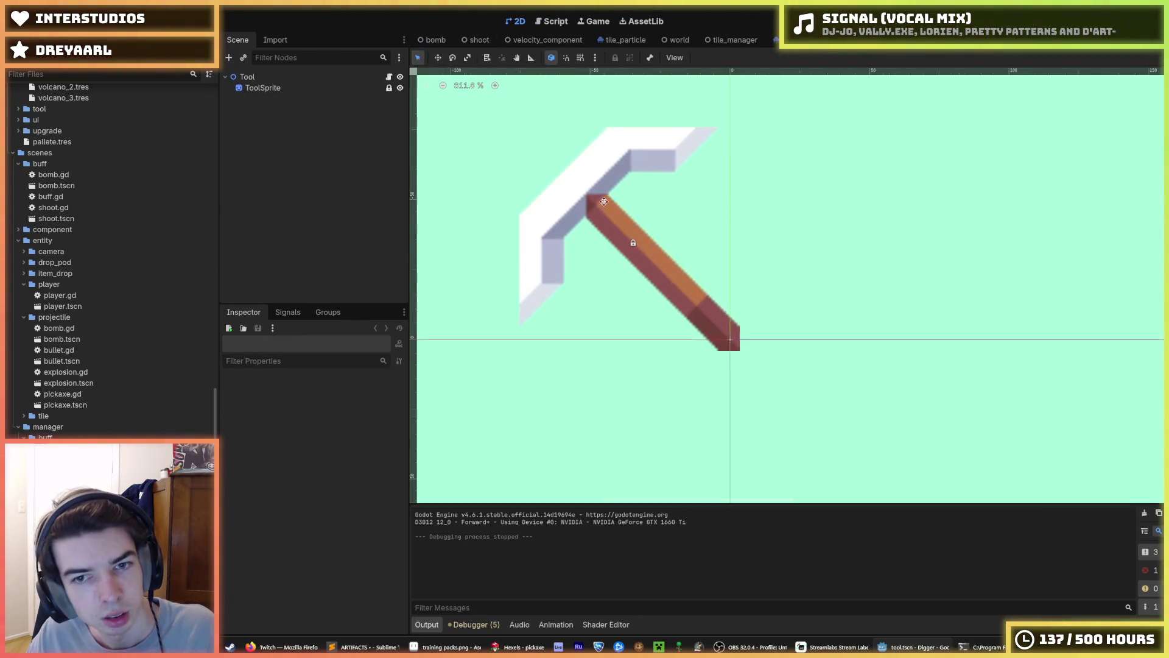
left_click(263, 88)
right_click(271, 89)
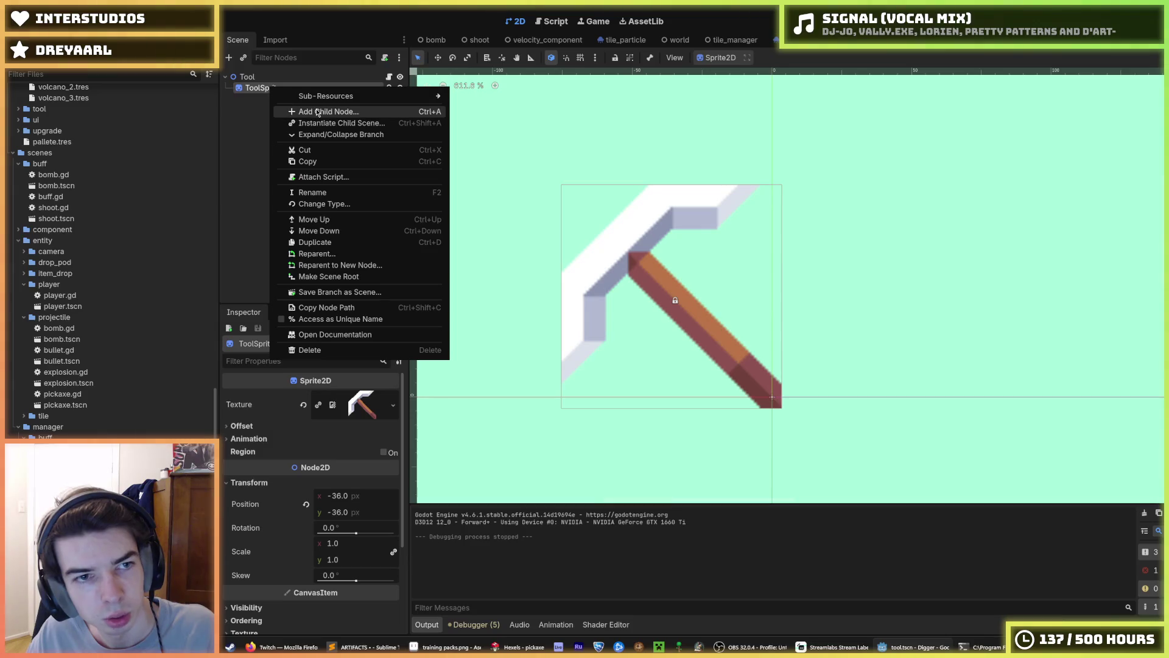
left_click(317, 112)
- Create a Node2D and move it directly under the Tool root
type("node2d")
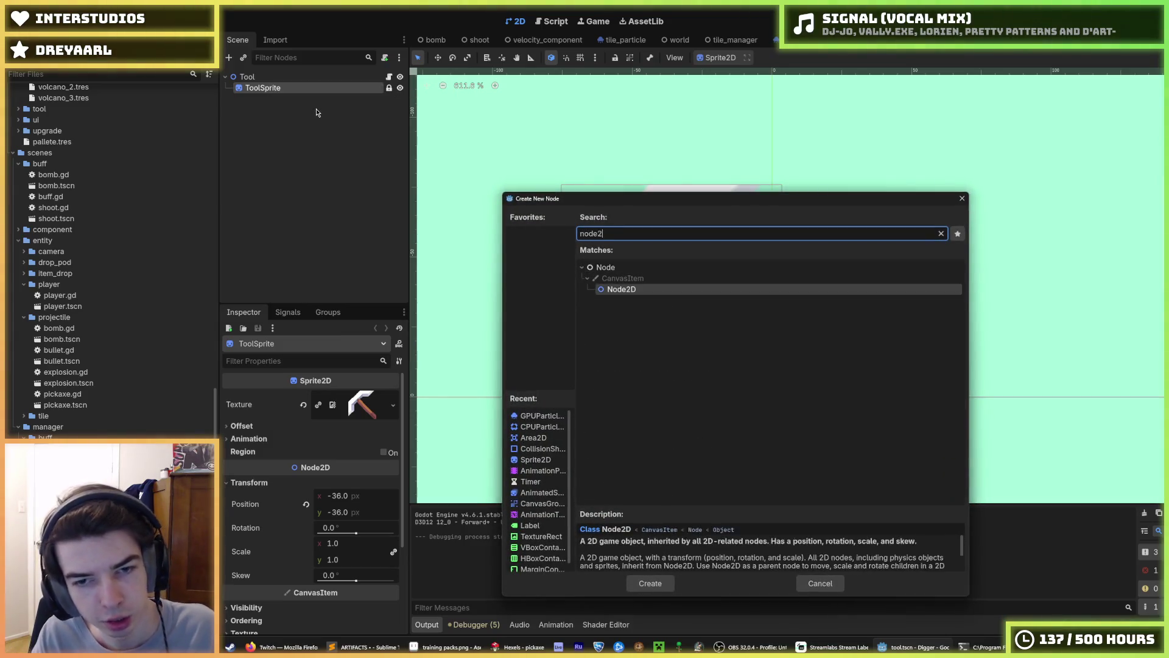
key("Return")
left_click_drag(285, 102, 274, 85)
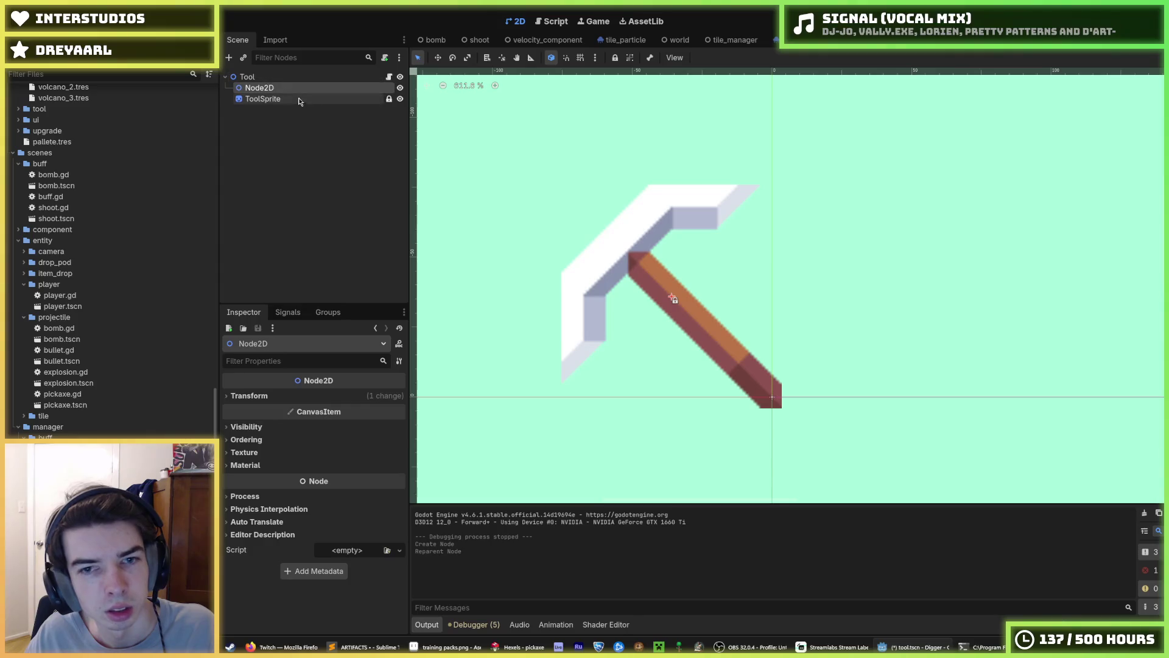
left_click(693, 231)
left_click(317, 88)
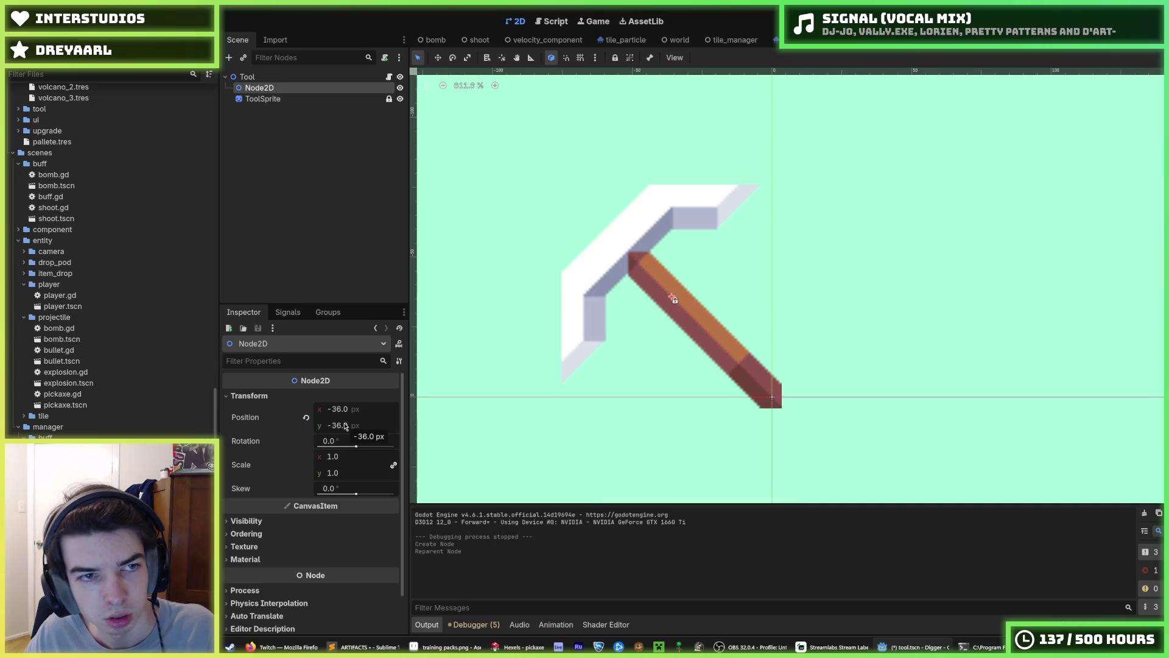
- Drag the Node2D toward the pickaxe head, comparing Tool and ToolSprite positions
left_click_drag(354, 427, 316, 428)
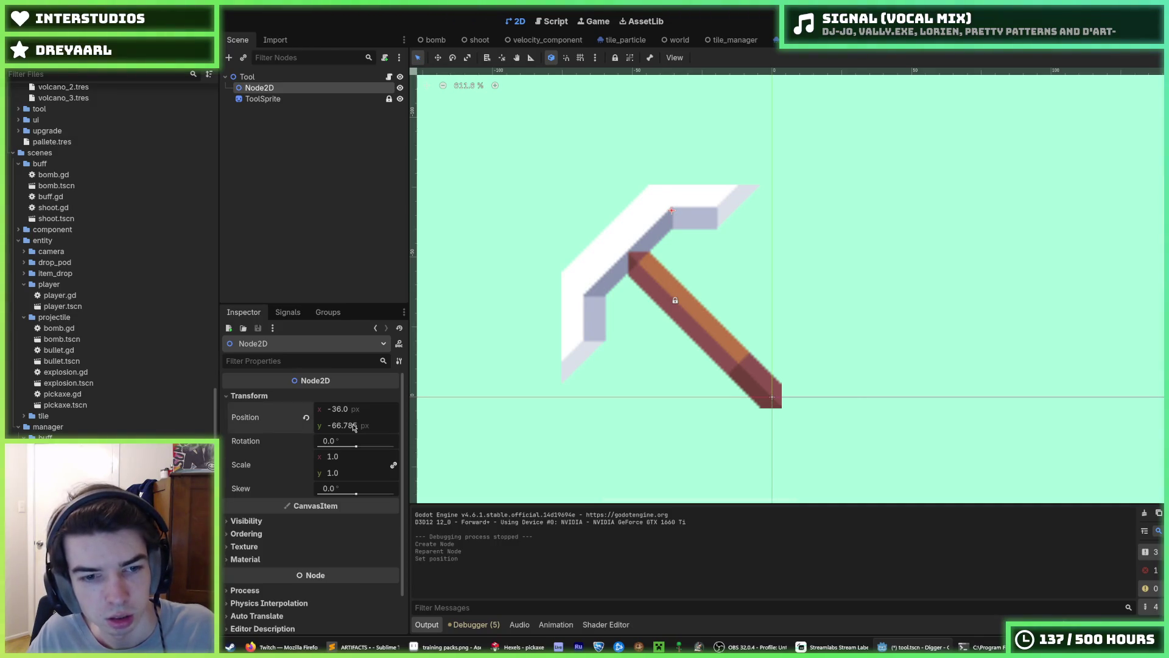
left_click(295, 78)
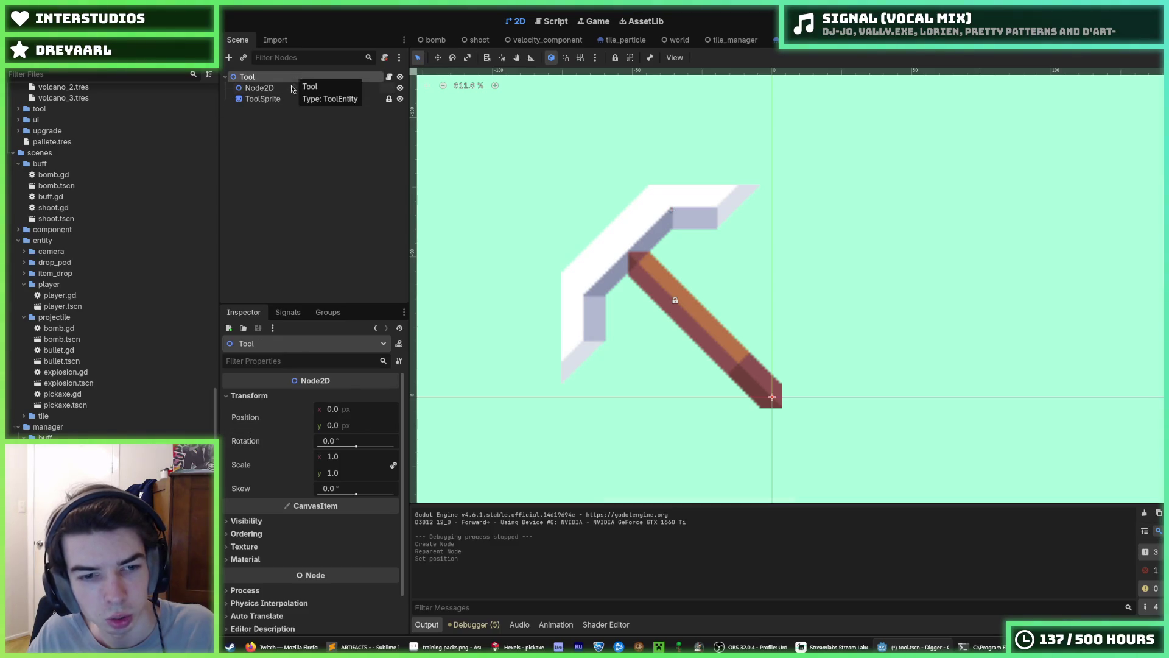
left_click(271, 99)
left_click(274, 88)
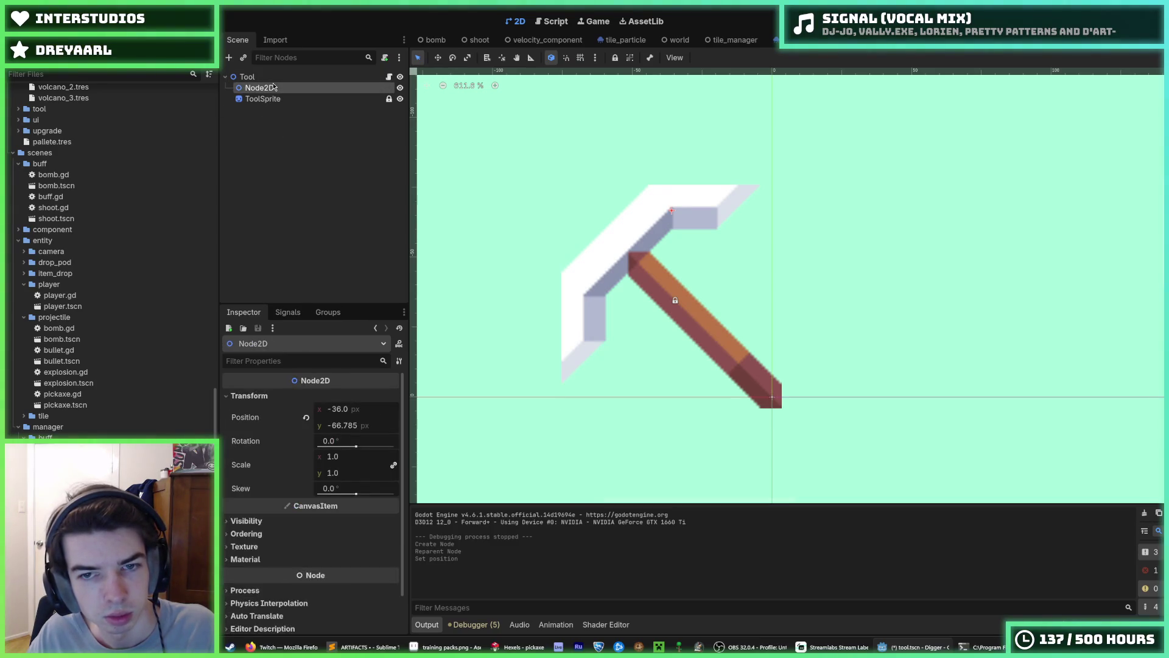
mouse_move(358, 426)
left_mouse_down()
mouse_move(344, 426)
mouse_move(348, 409)
left_mouse_up()
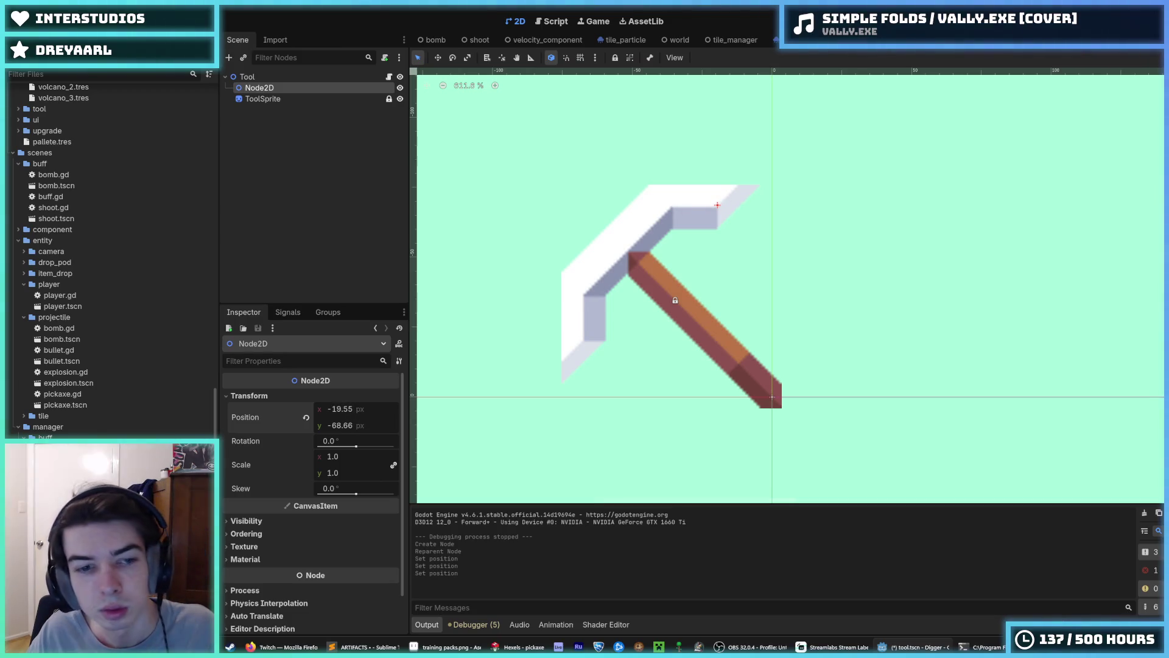
- Set the Node2D position to (-20, -68) and save the tool scene
left_click(354, 411)
type("-20")
key("Tab")
type("-7")
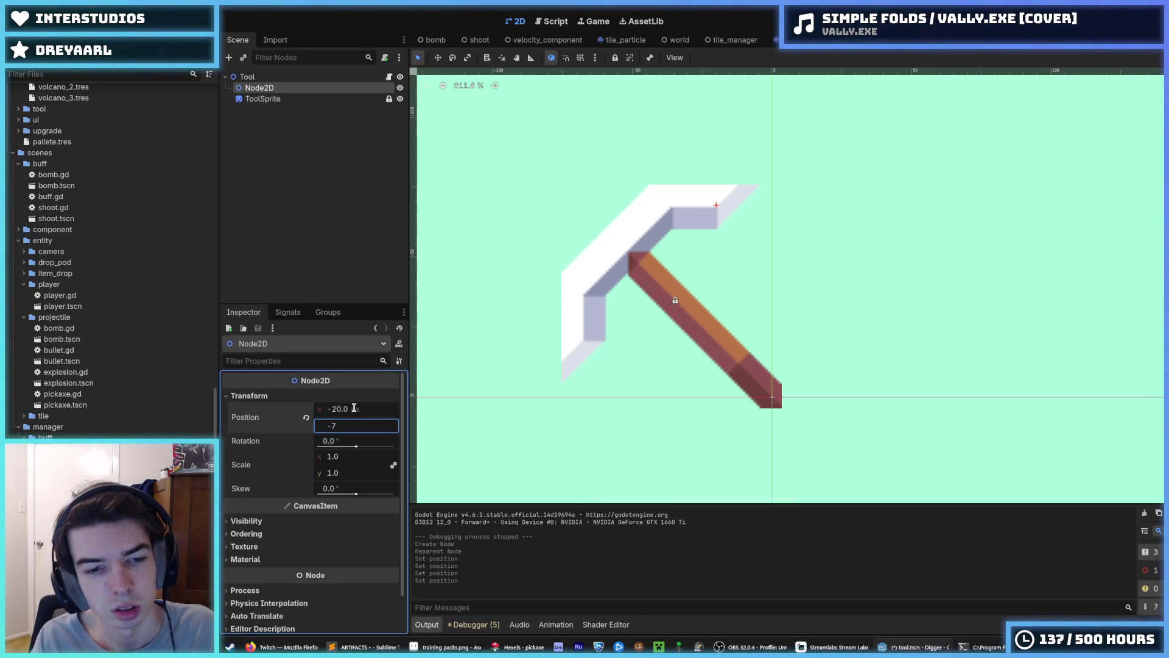
type("0")
key("Return")
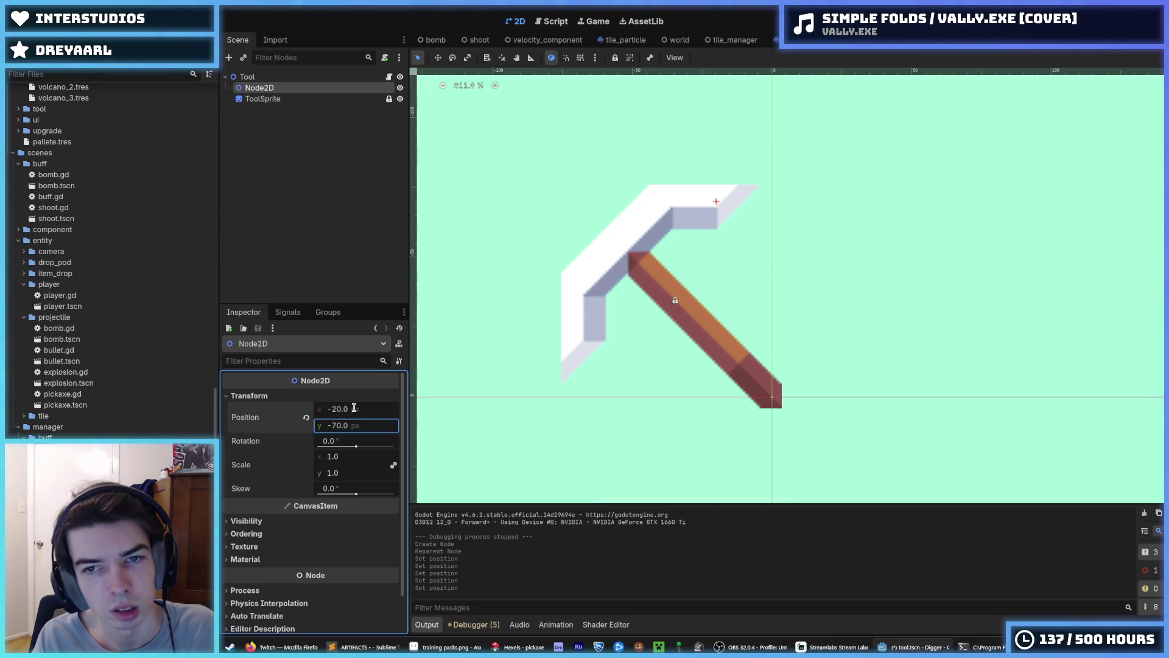
left_click(340, 430)
type("-60")
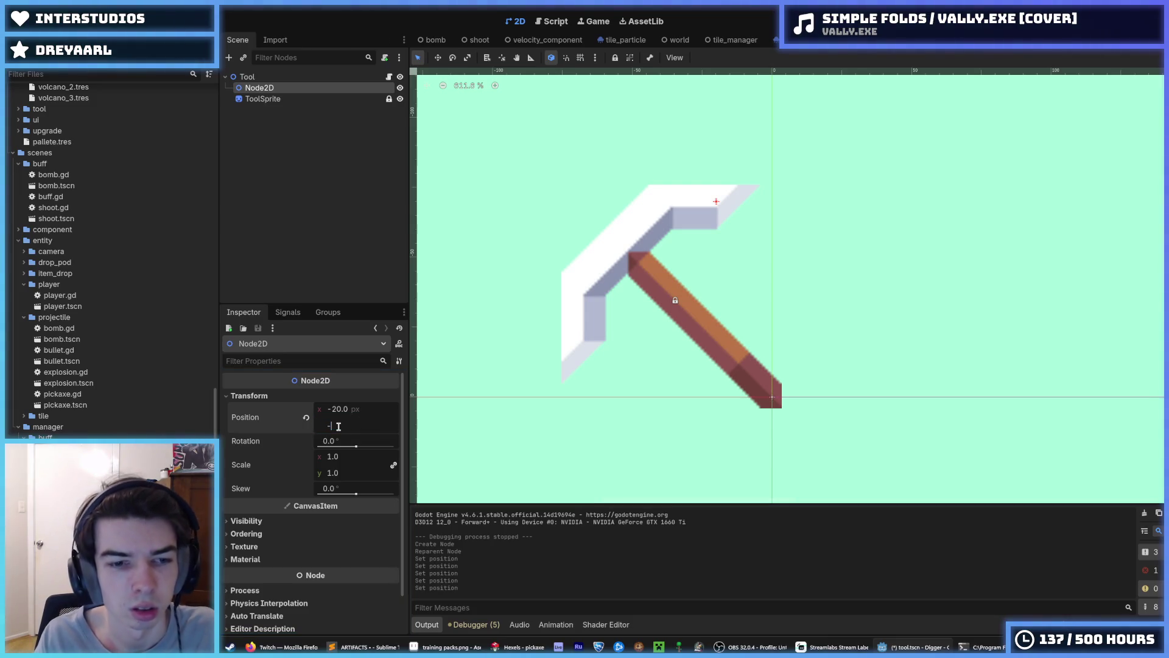
key("Return")
left_click(338, 426)
type("-68")
key("Return")
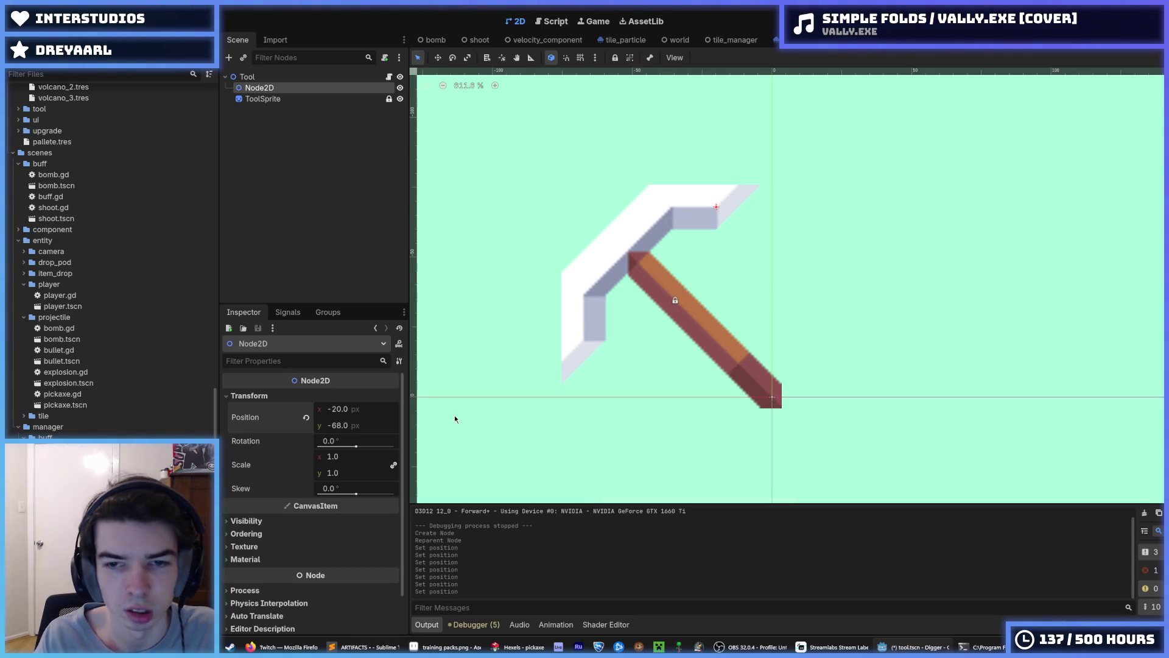
scroll(711, 193, "up", 2)
scroll(641, 220, "down", 5)
key("ctrl+s")
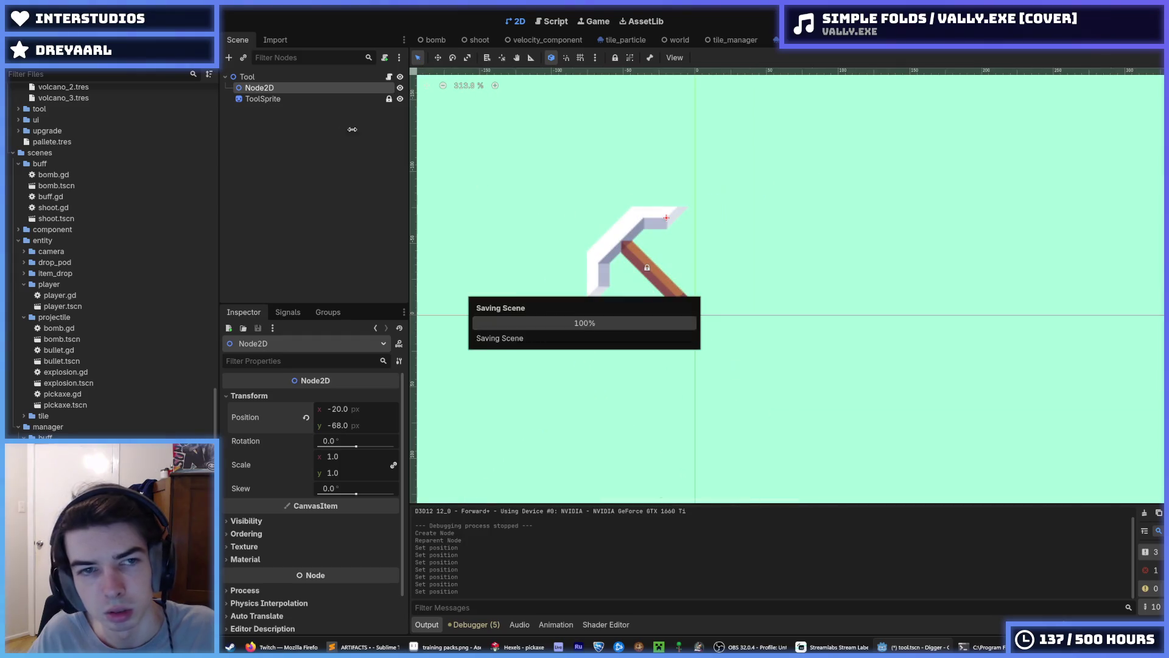
- Rename the node to Point, save the scene, and open tool.gd
double_click(331, 88)
type("Point")
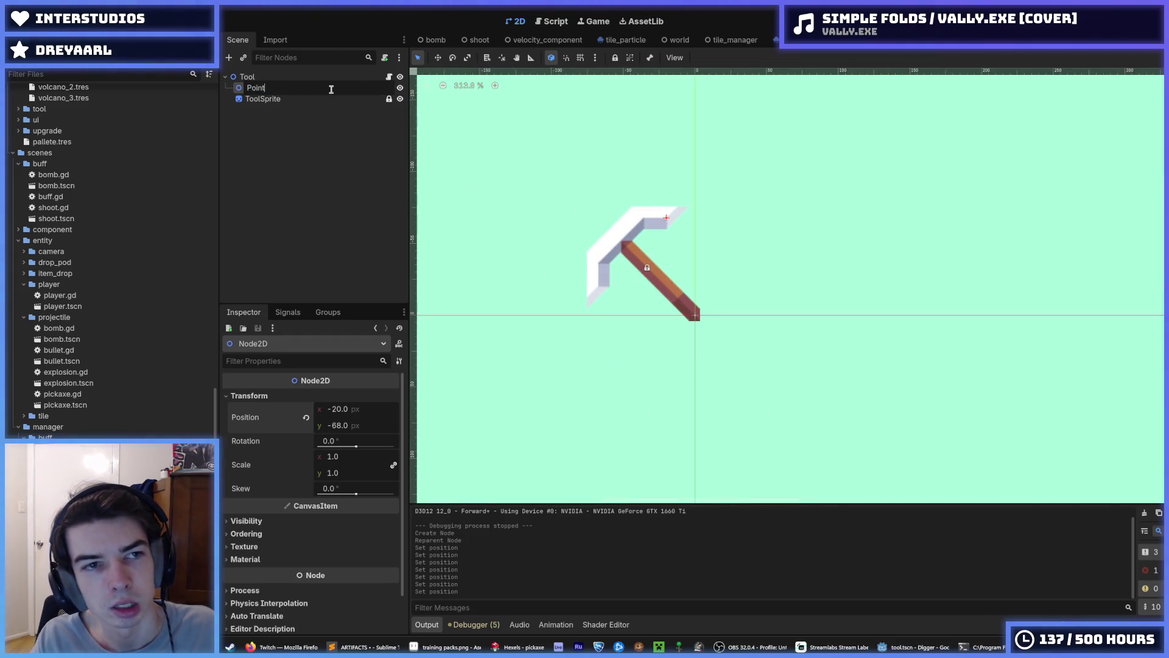
key("Return")
key("ctrl+s")
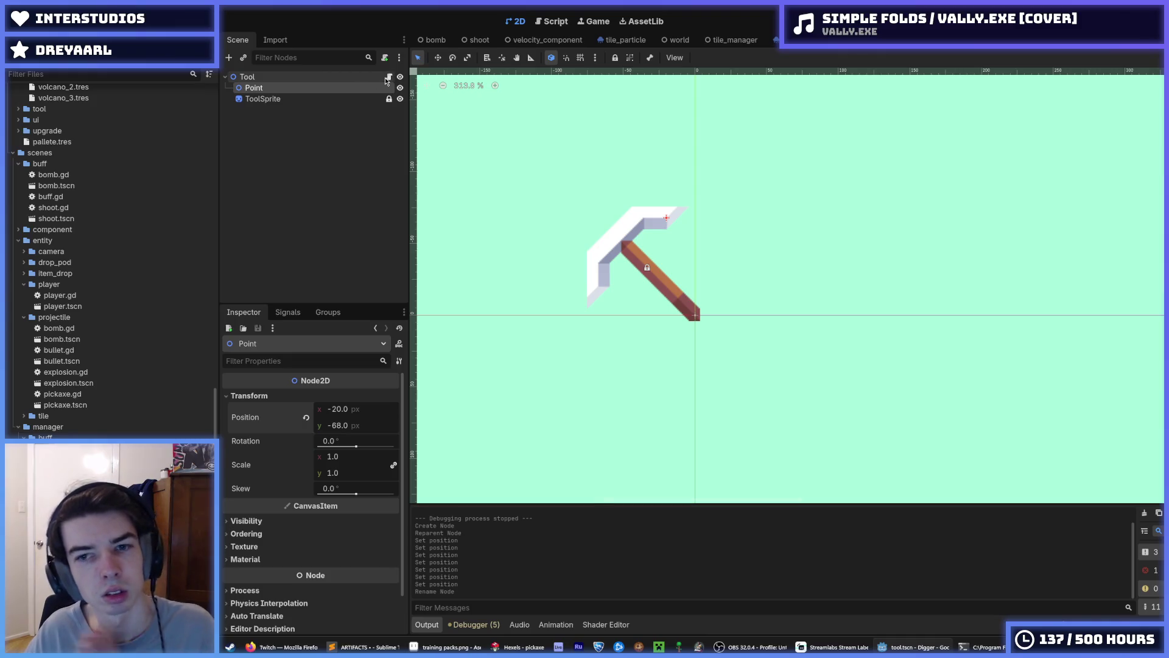
left_click(389, 77)
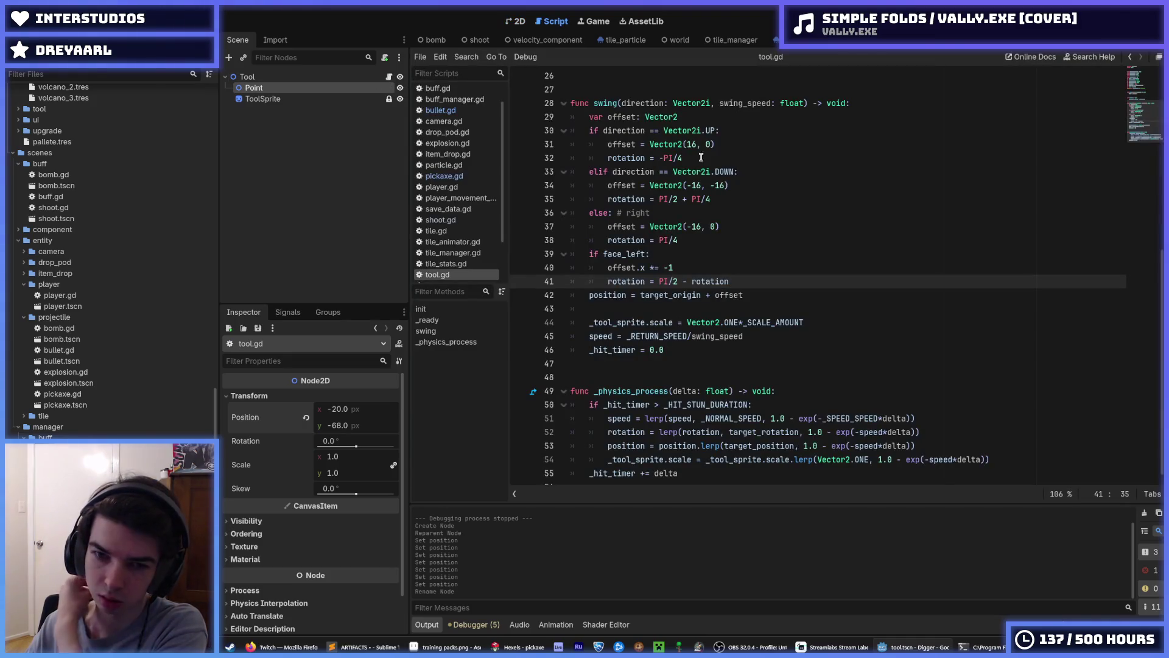
scroll(846, 209, "down", 1)
scroll(825, 231, "up", 2)
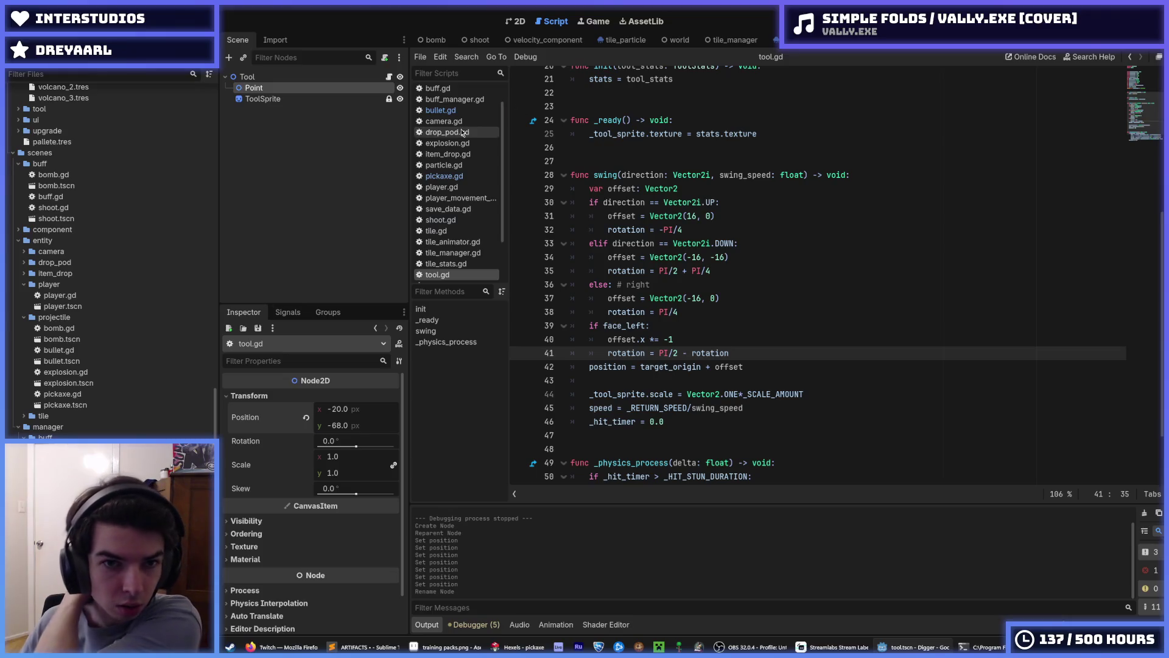
scroll(749, 279, "up", 7)
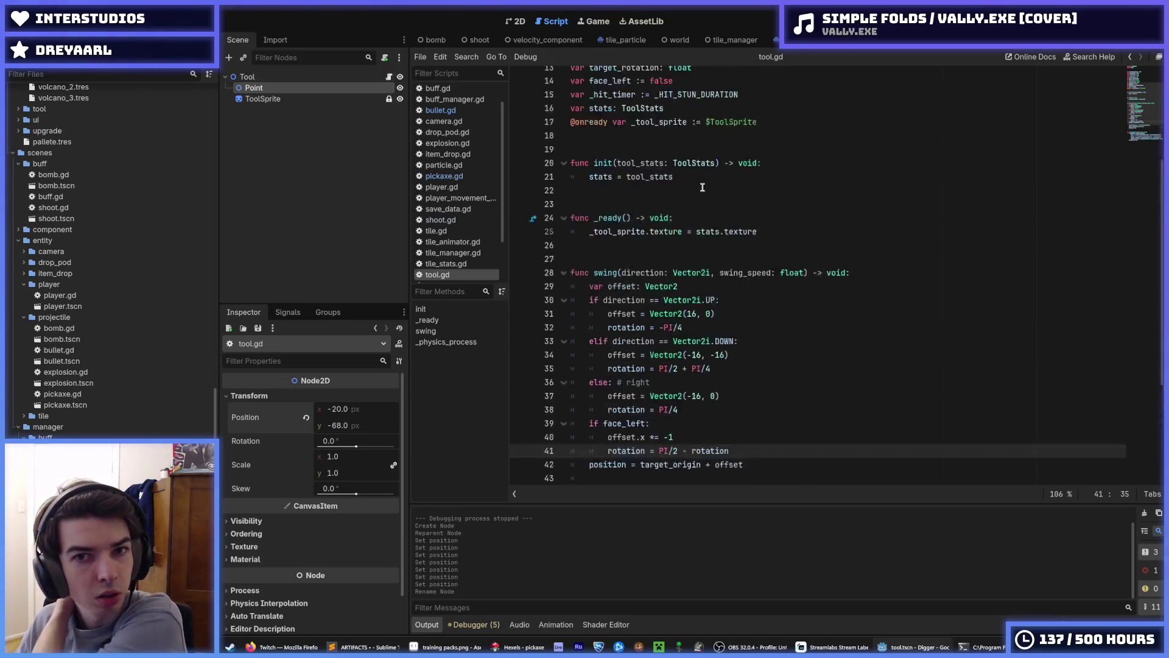
left_click(749, 279)
left_click(752, 268)
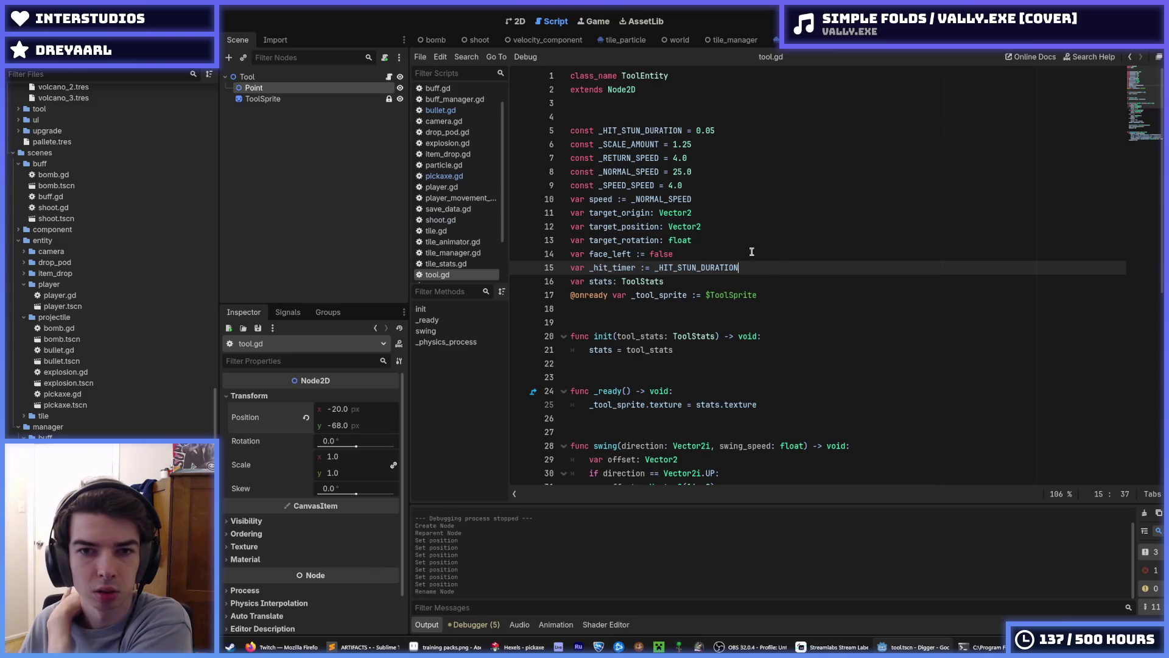
left_click(751, 275)
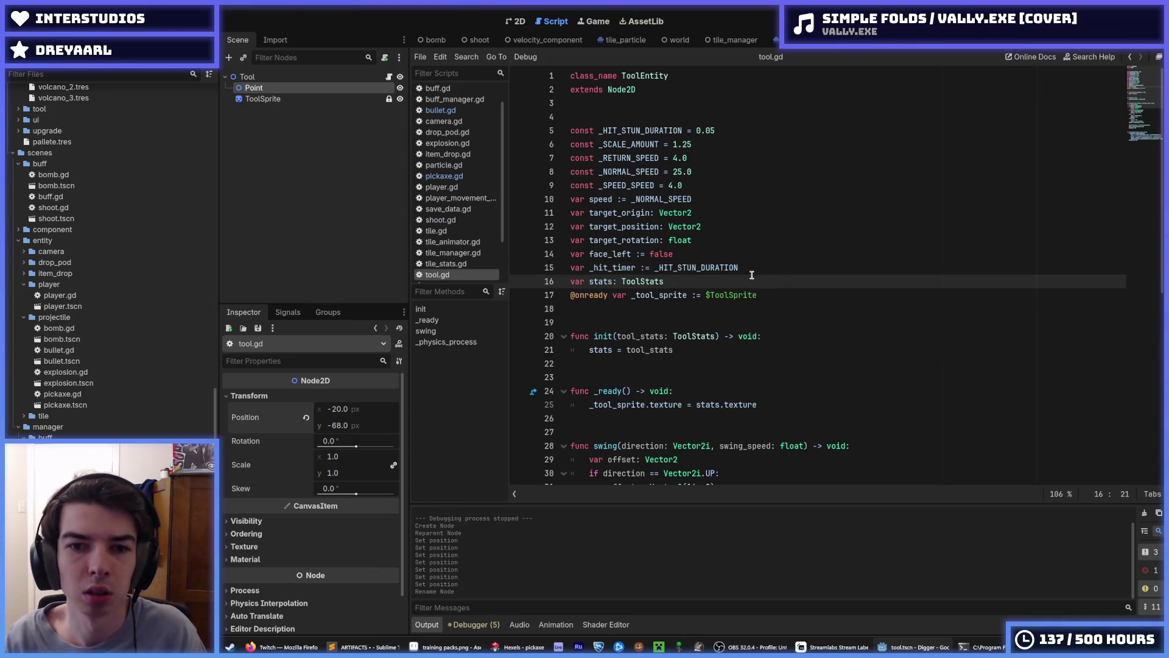
key("Return")
type("var")
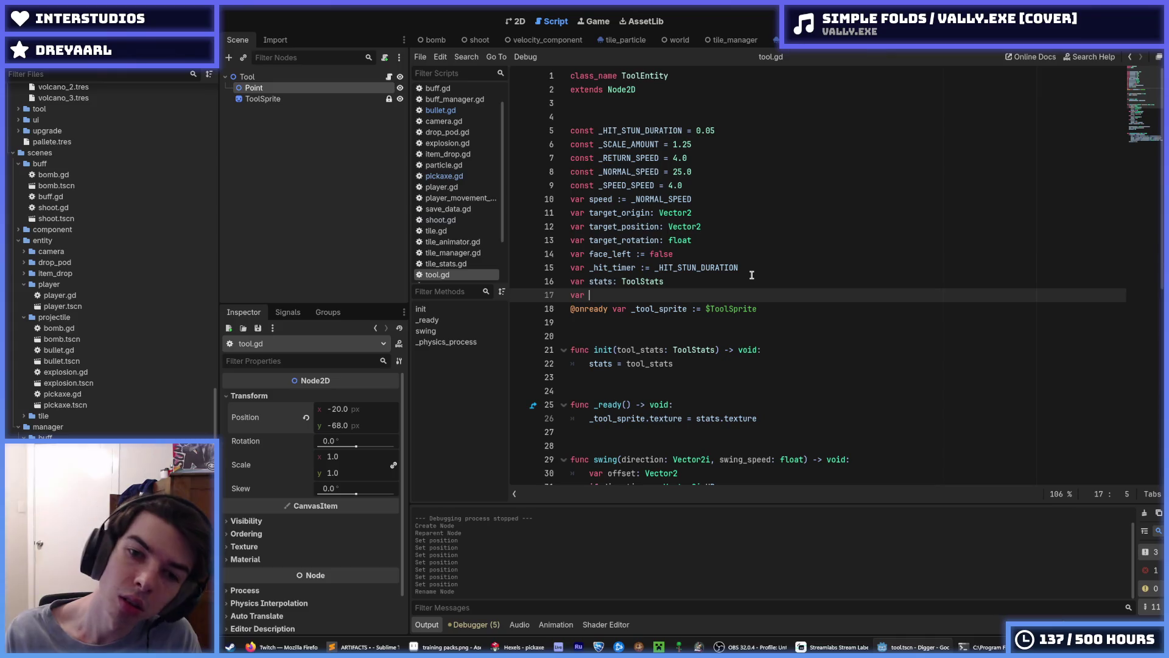
key("BackSpace")
key("BackSpace")
key("BackSpace")
type("@onready var p")
type("oint")
key("Left")
key("Left")
type("_")
key("End")
type("$")
key("Return")
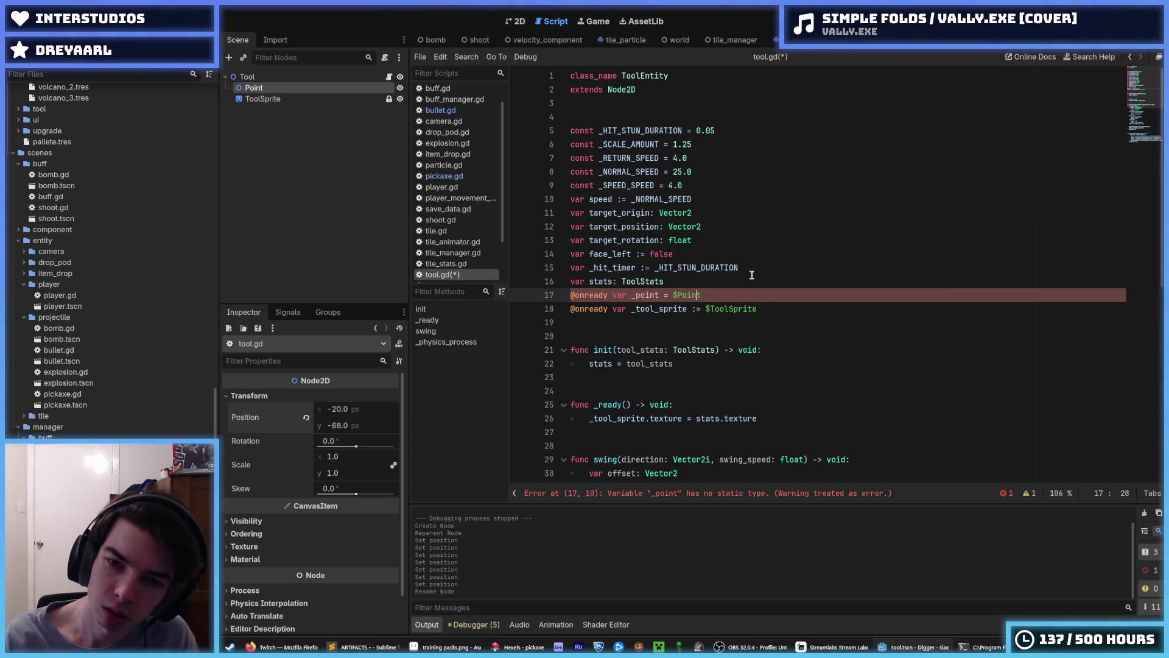
- Type _point as Node2D and _tool_sprite as Sprite2D, then save tool.gd
key("BackSpace")
type(": Node2")
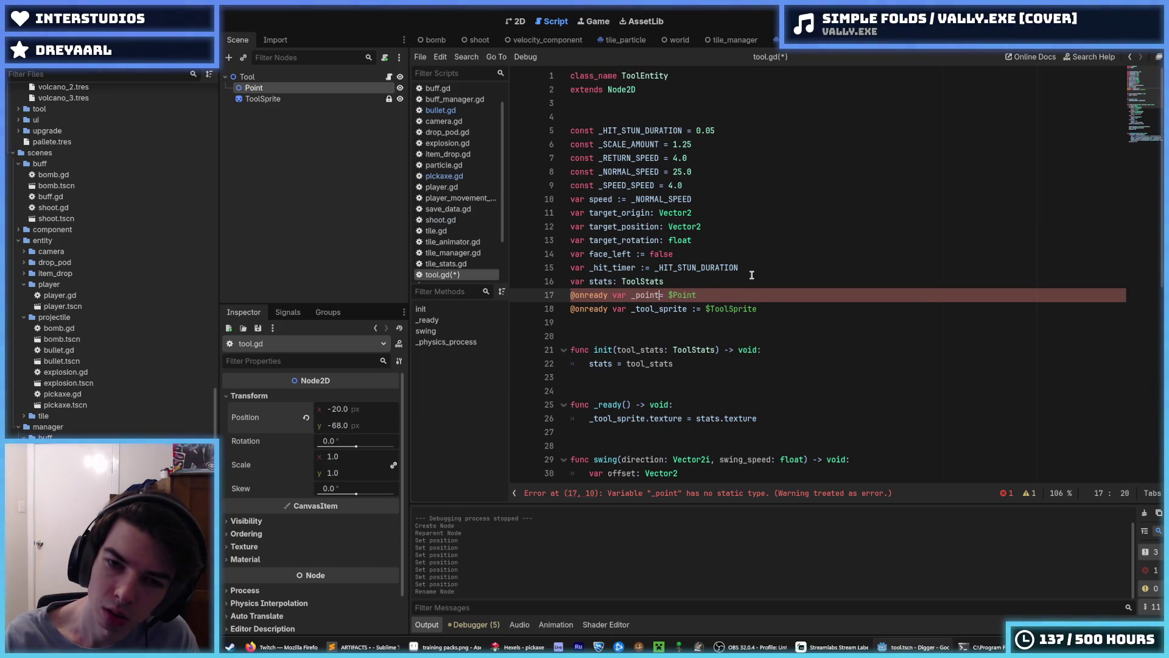
type("D")
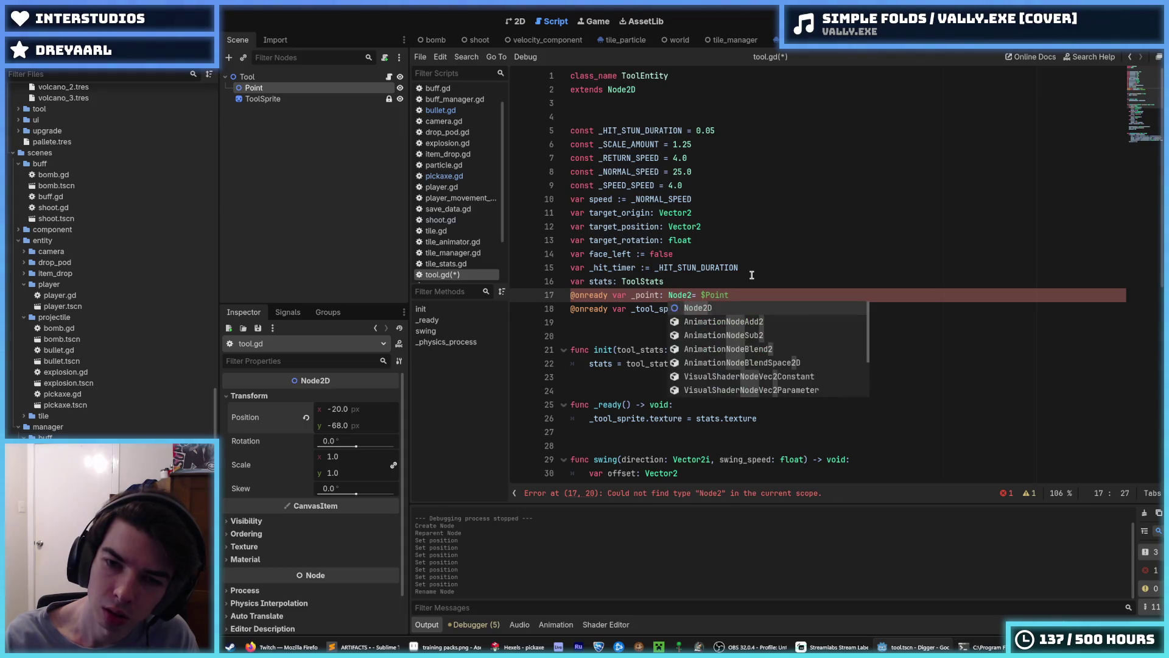
key("Down")
key("BackSpace")
key("BackSpace")
type(": = $ToolSprite")
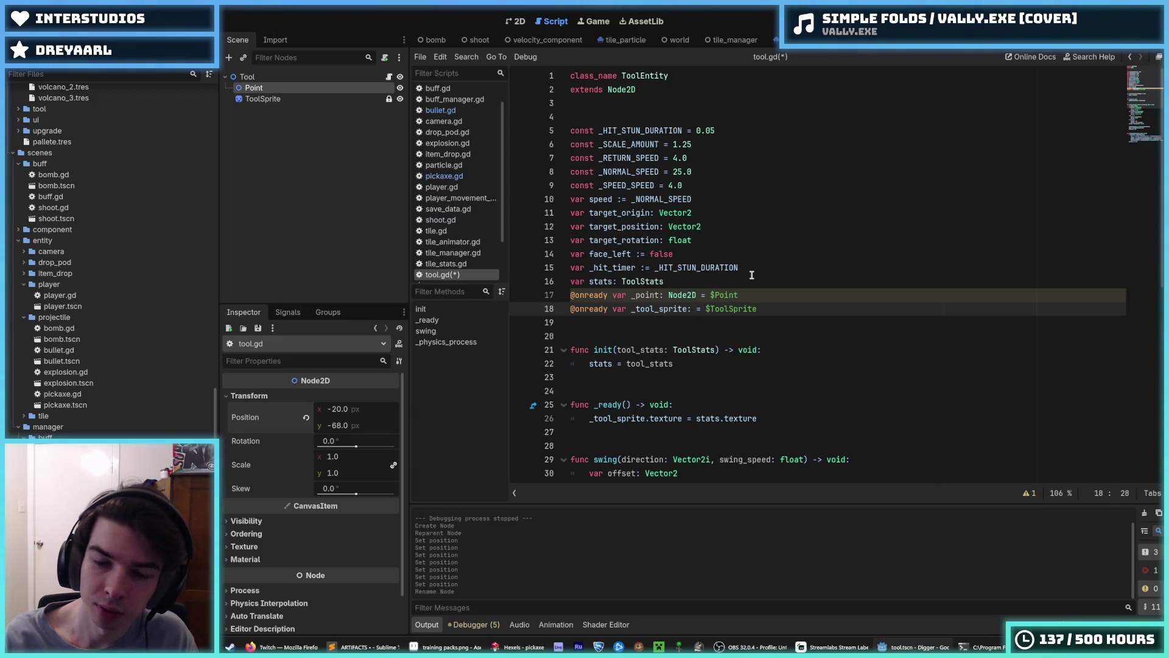
type("2")
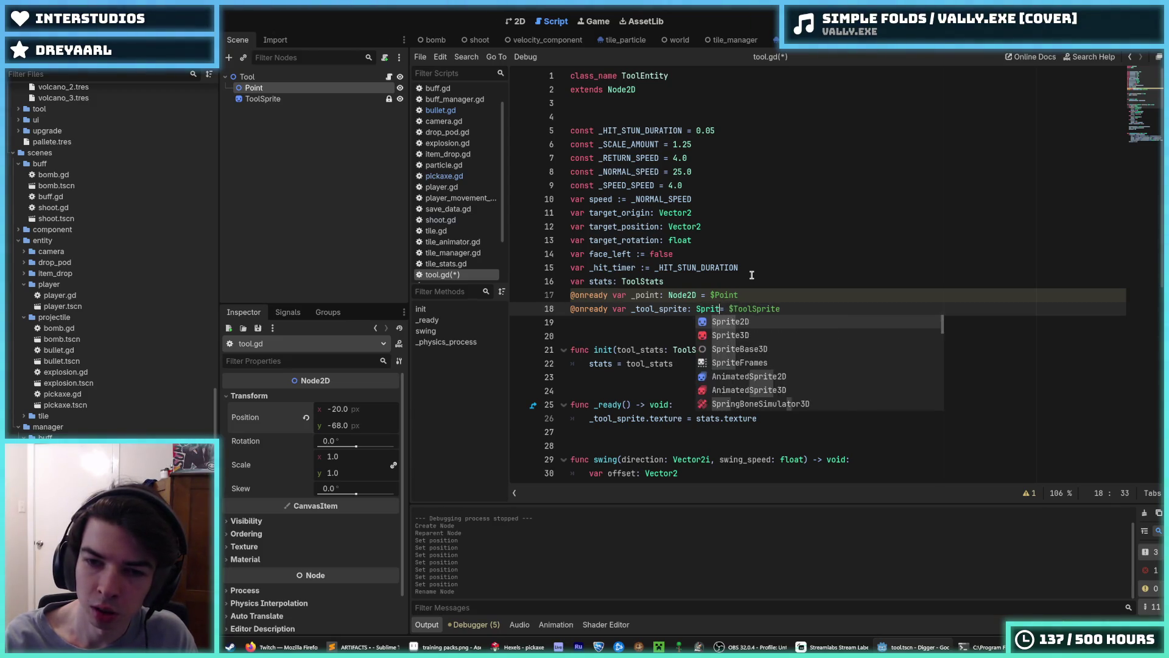
type("D")
key("ctrl+s")
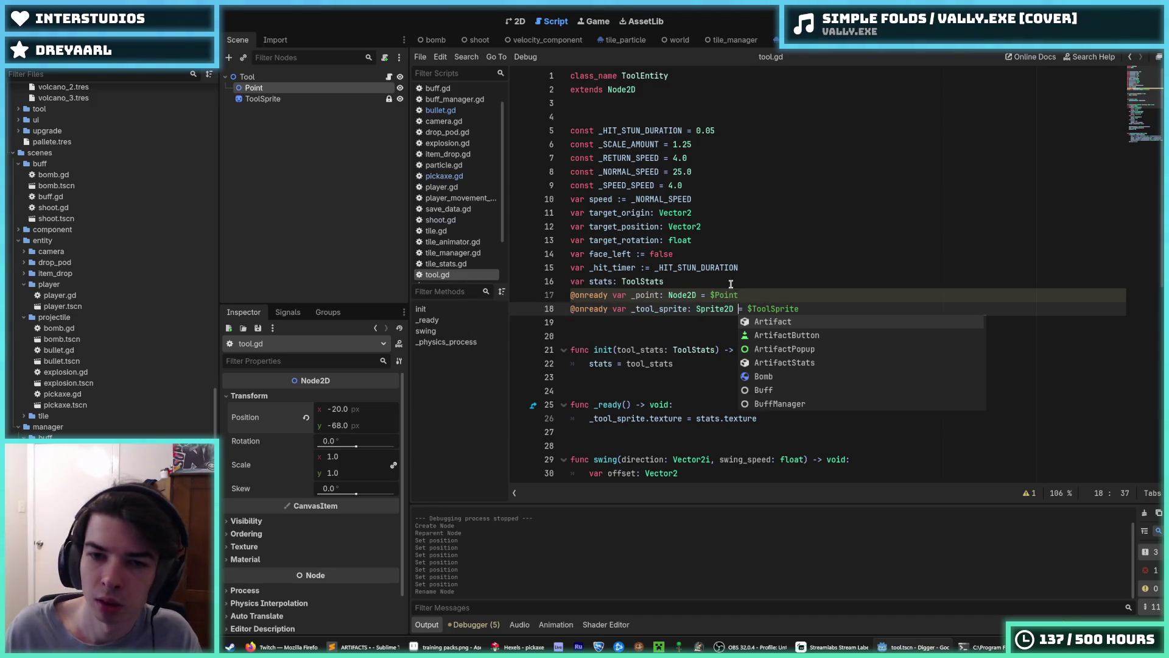
- Select the _point declaration on line 17 and return to tool_manager.gd
left_click(640, 297)
double_click(640, 298)
scroll(533, 189, "down", 9)
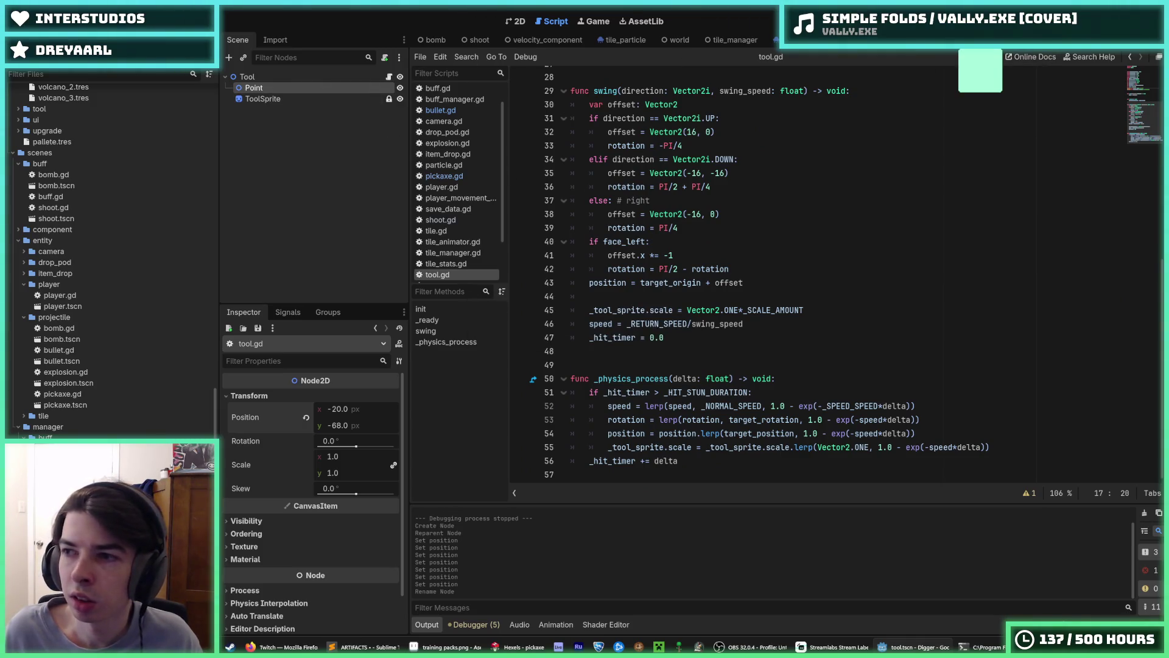
left_click(972, 39)
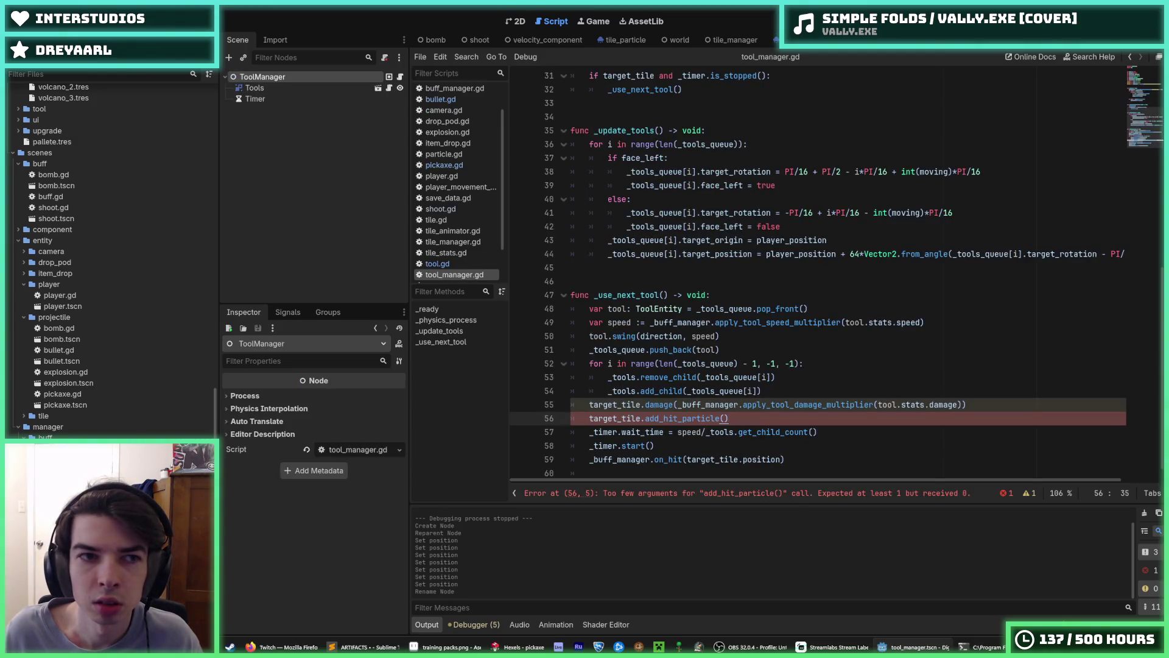
- Pass tool._point.position into add_hit_particle, save tool_manager.gd, and run the game
scroll(717, 271, "down", 1)
type("target")
key("BackSpace")
key("BackSpace")
key("BackSpace")
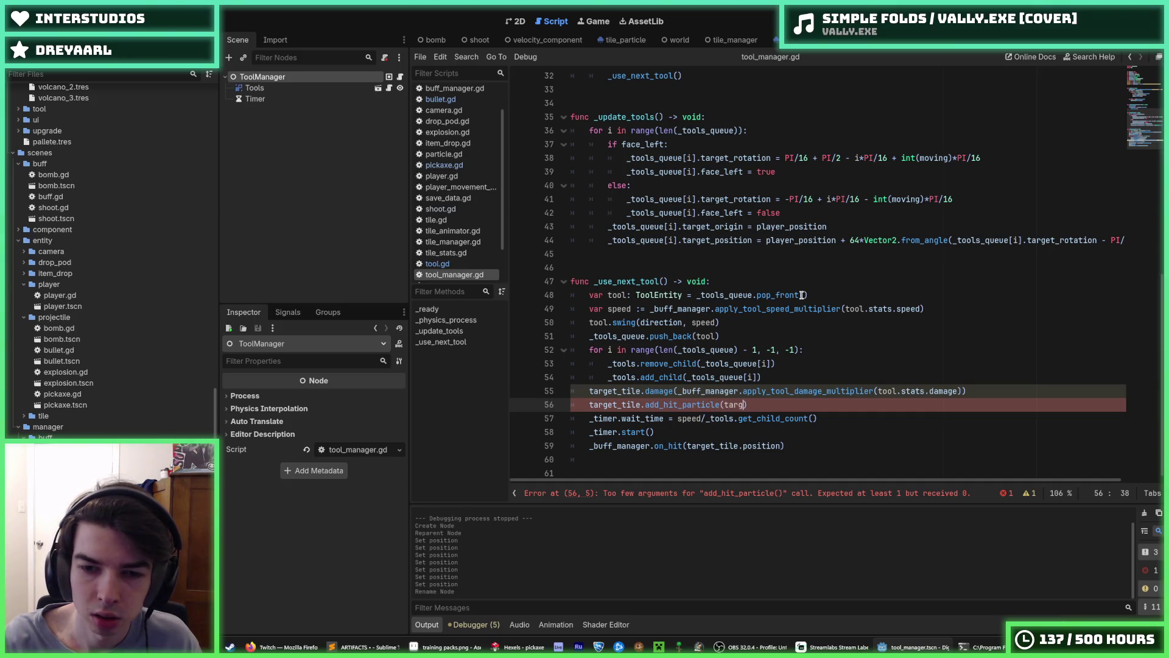
type("tool.")
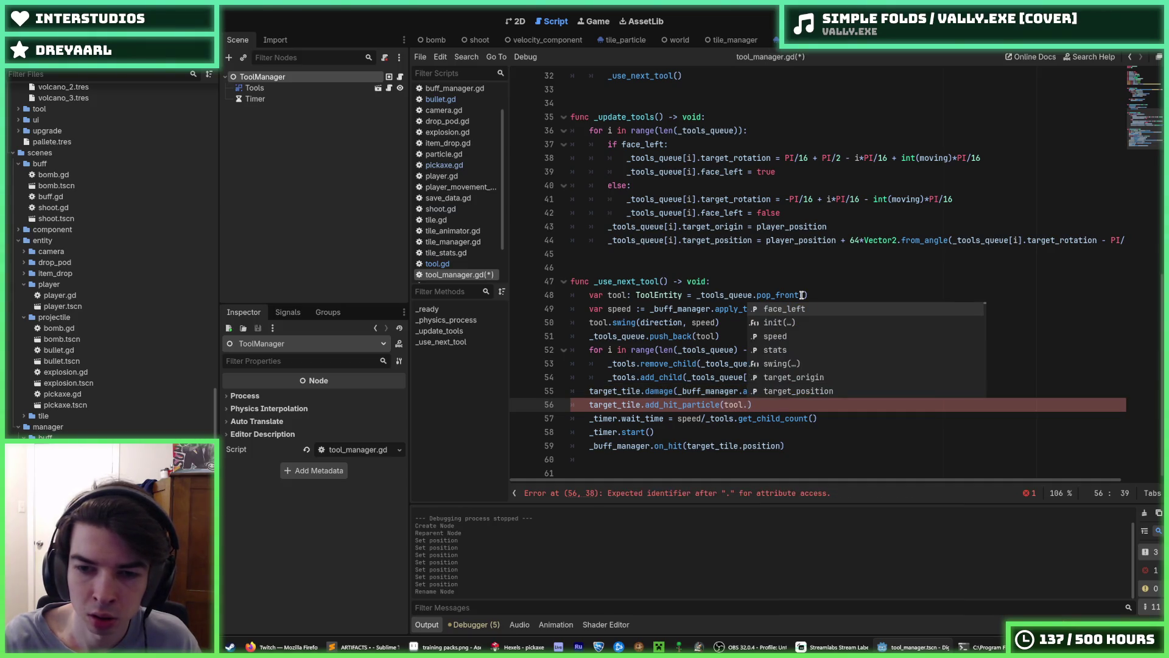
type("point.")
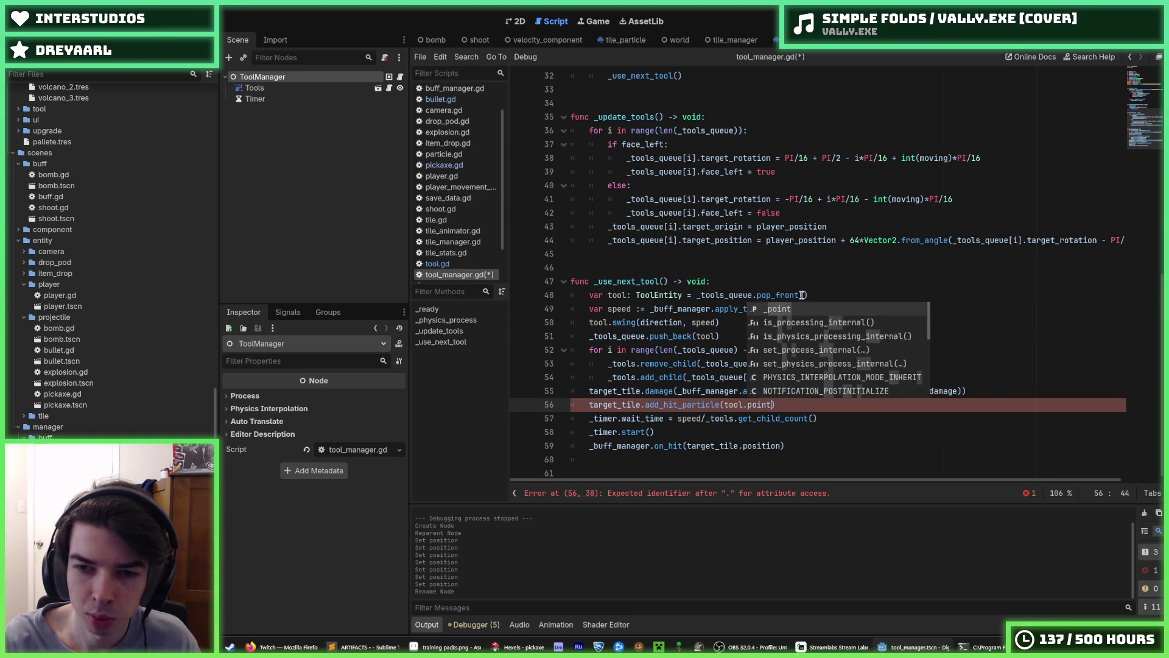
key("Left")
key("Left")
key("Left")
type("_")
key("Right")
key("Right")
key("Right")
type("position")
key("ctrl+s")
left_click(768, 326)
key("F5")
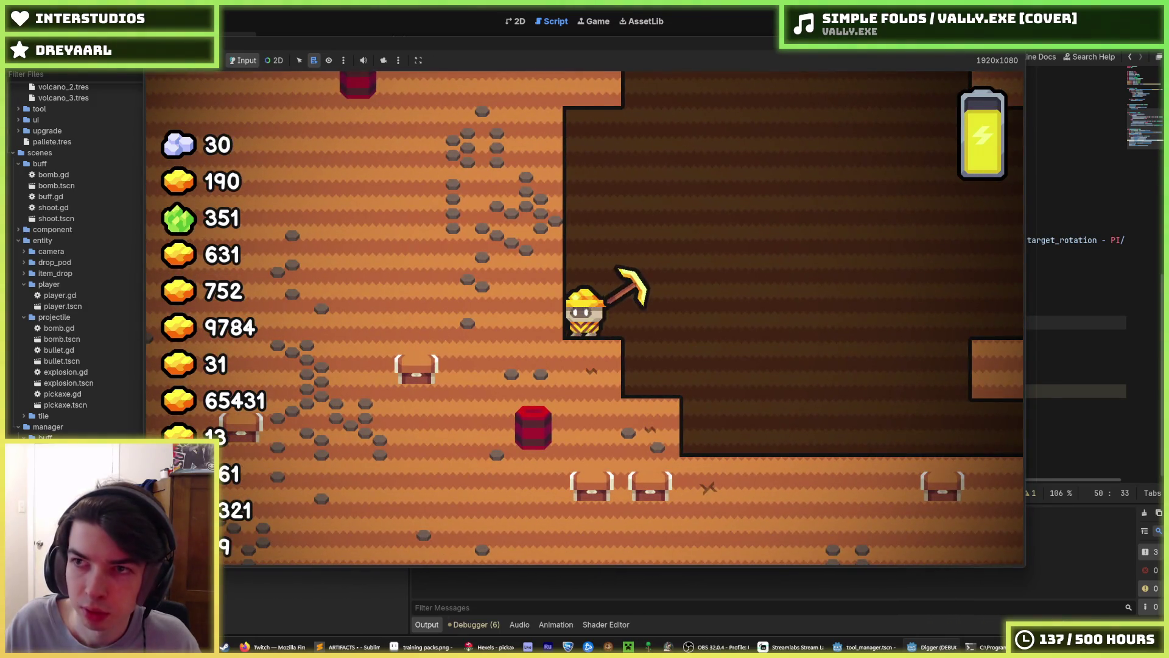
- Change the line 56 particle spawn to .global_position and rerun the game
key("F8")
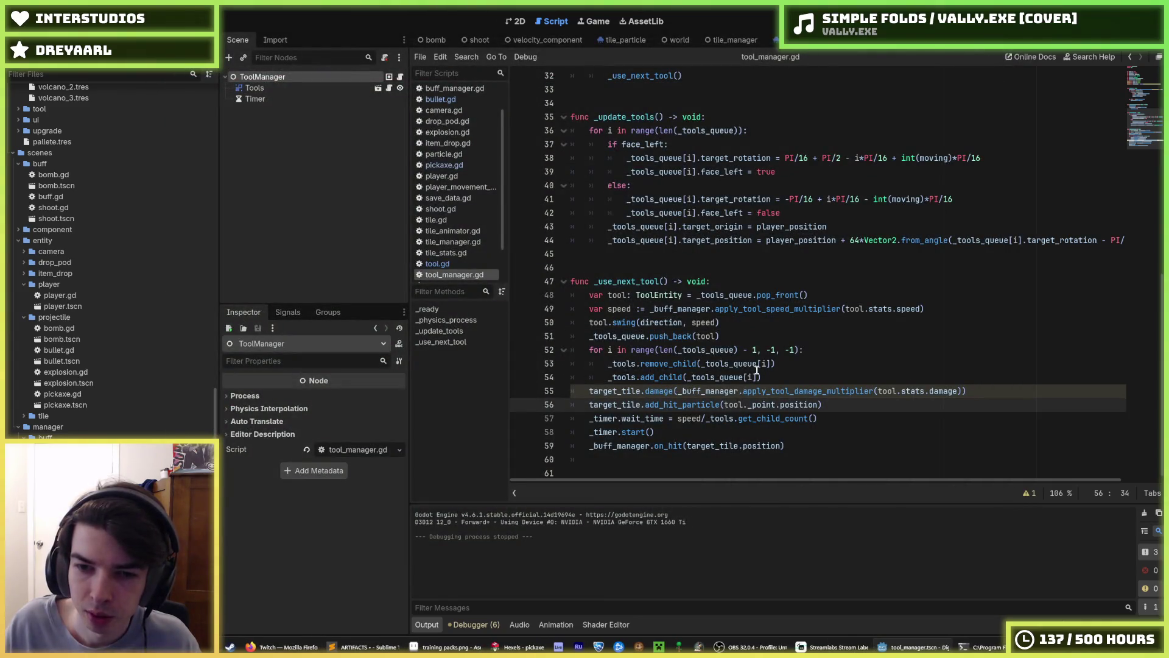
key("Right")
key("Right")
key("Right")
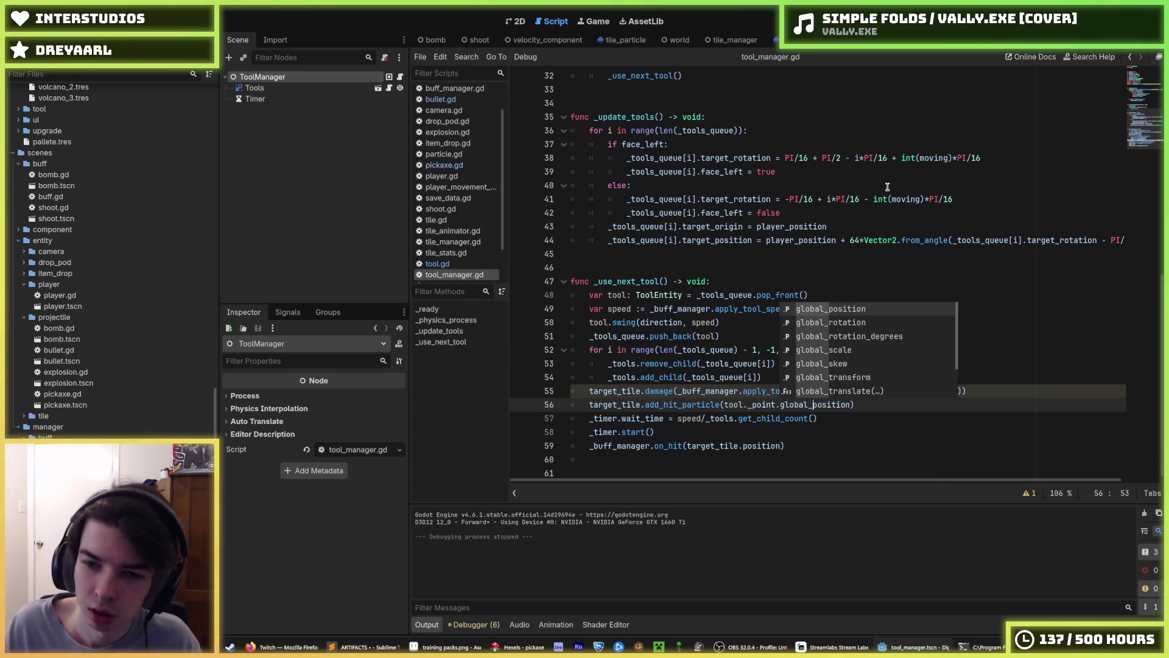
left_click(1035, 21)
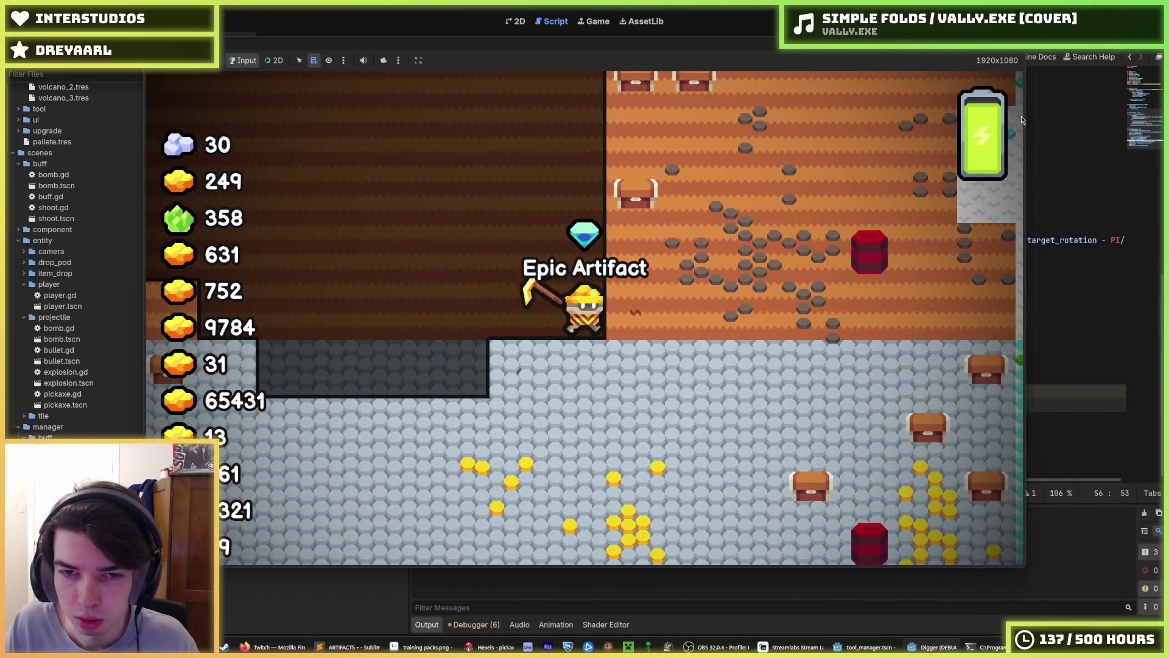
- Playtest mining in all directions, then stop the game and move Point directly under Tool
key("a")
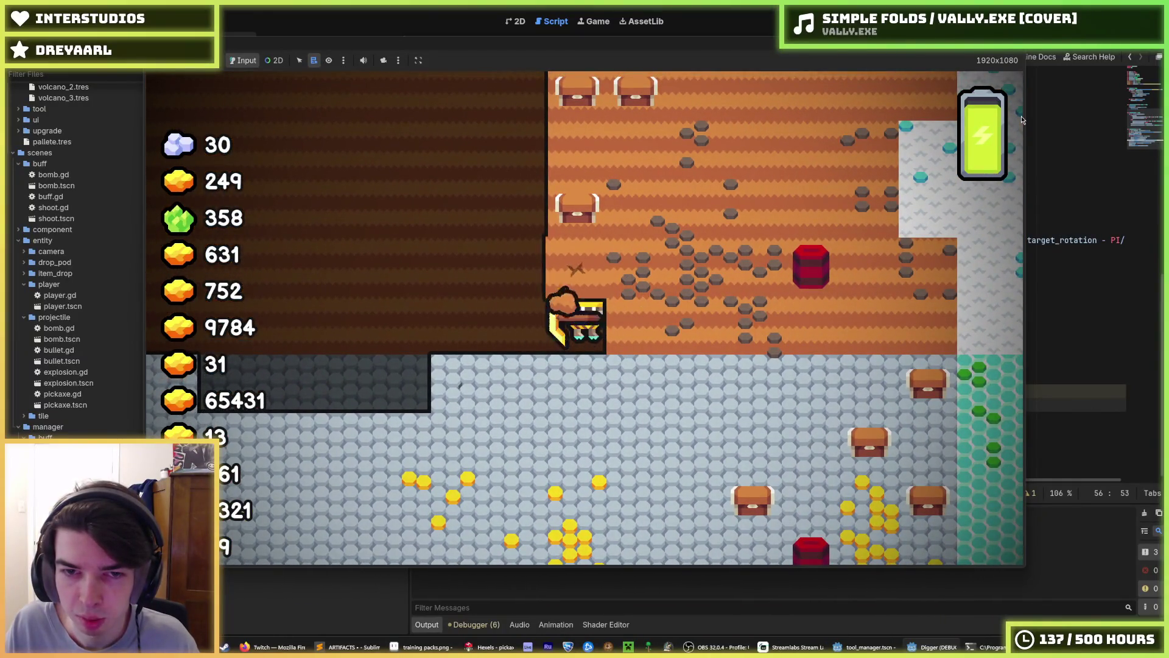
key("w")
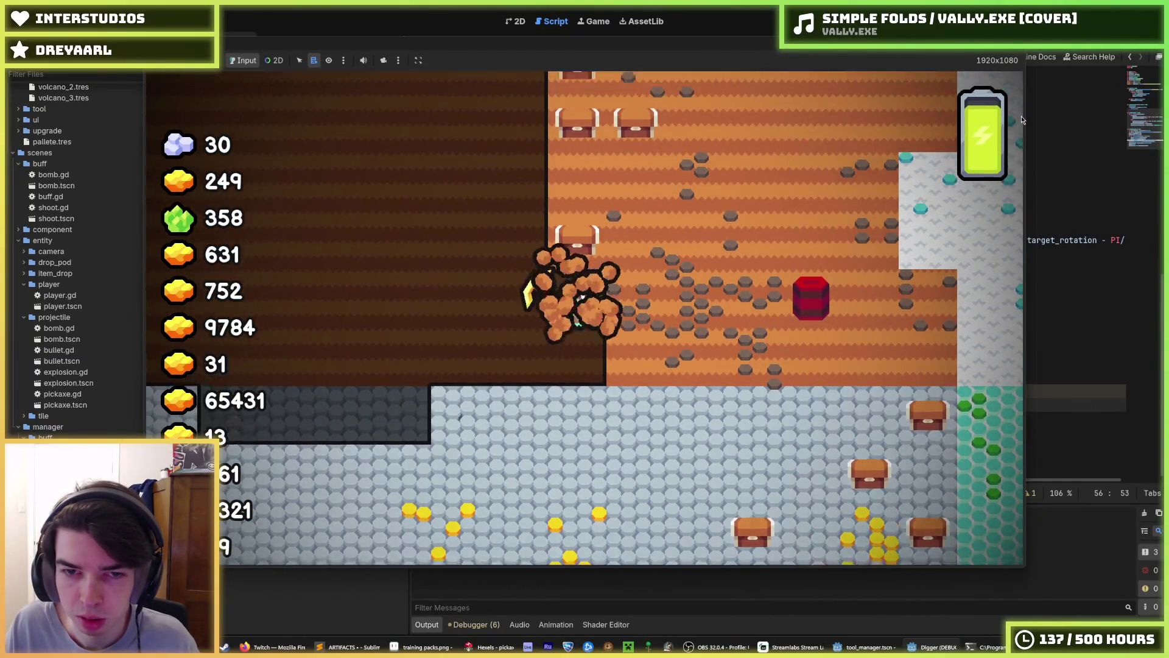
key("w")
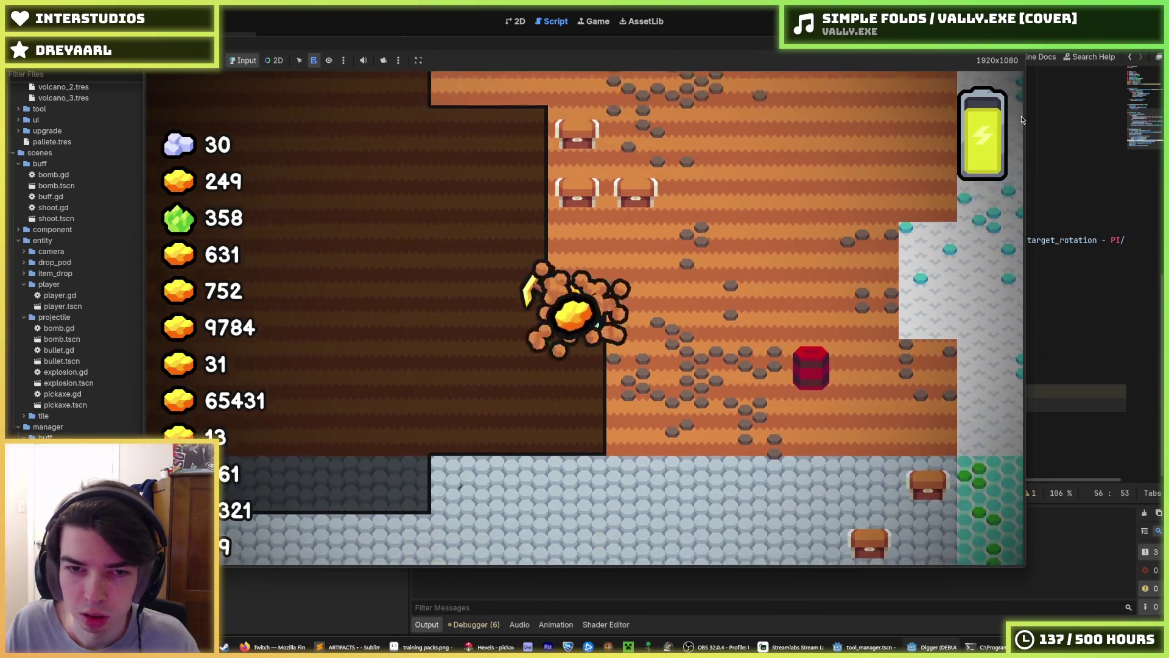
key("s")
key("w")
key("s")
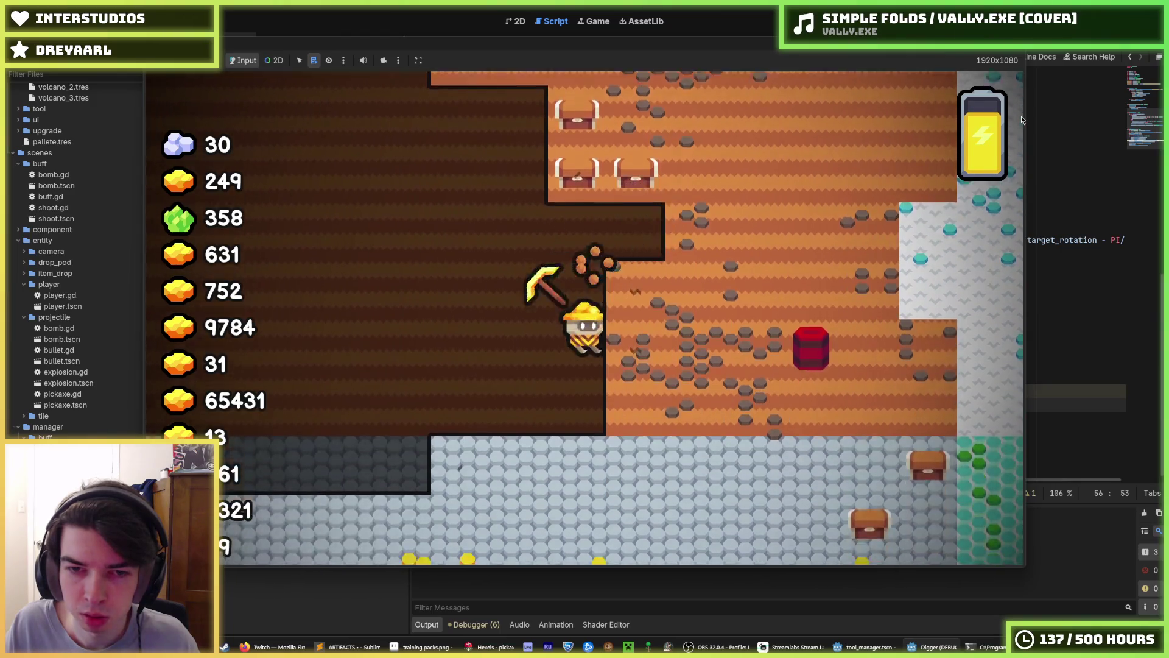
key("a")
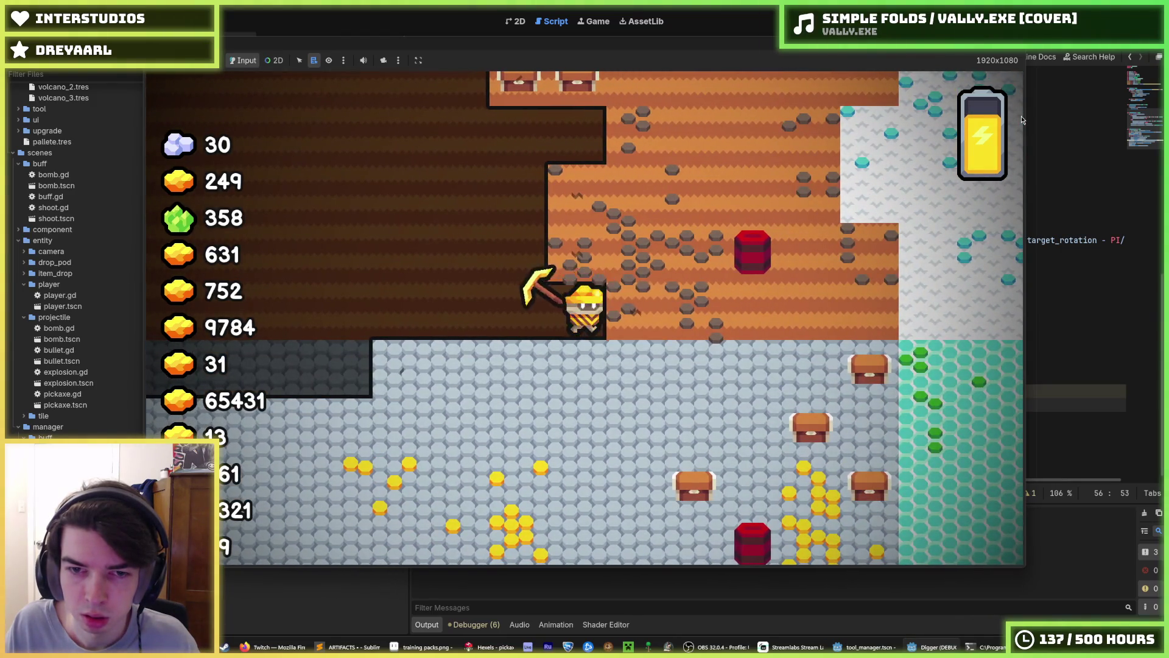
key("d")
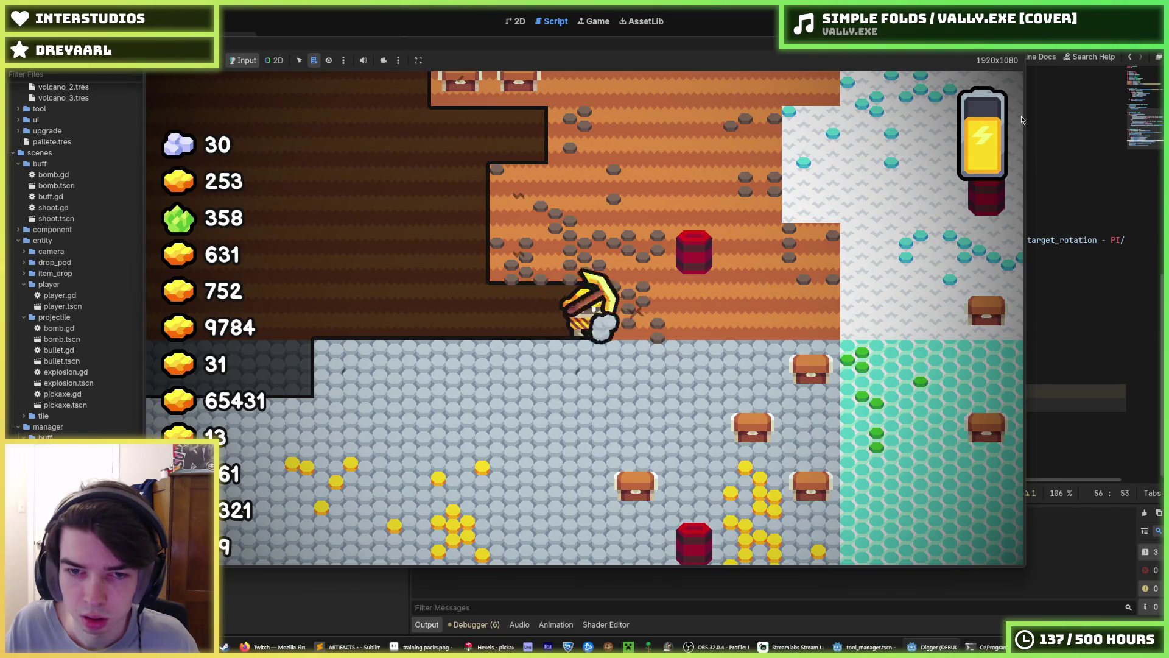
key("a")
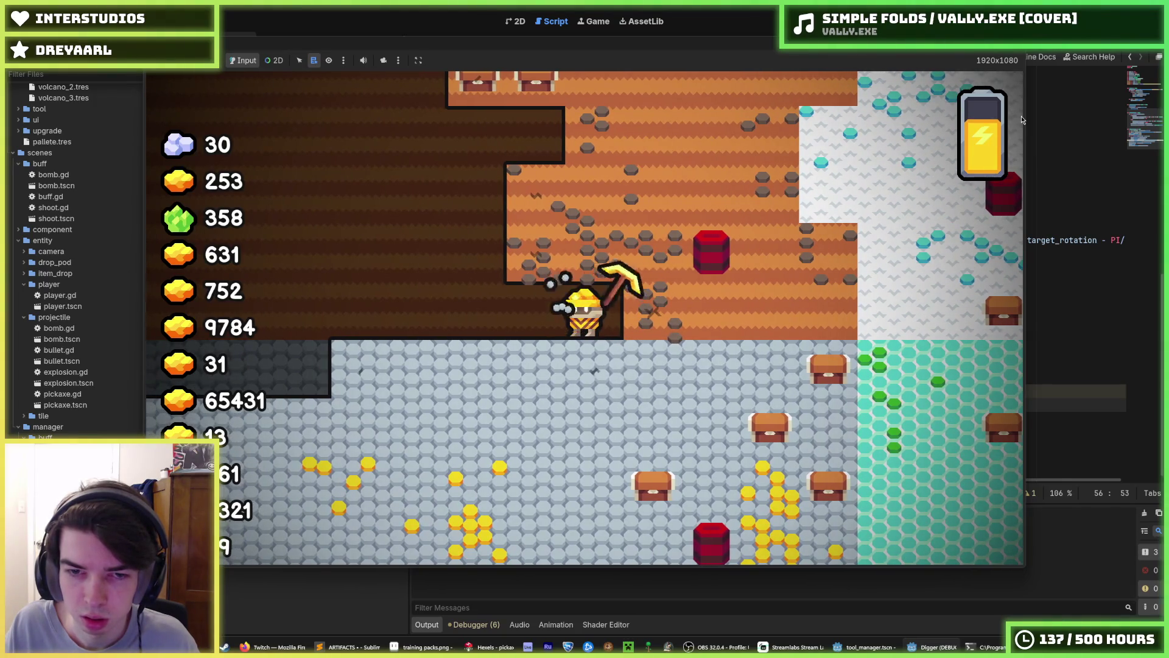
key("a")
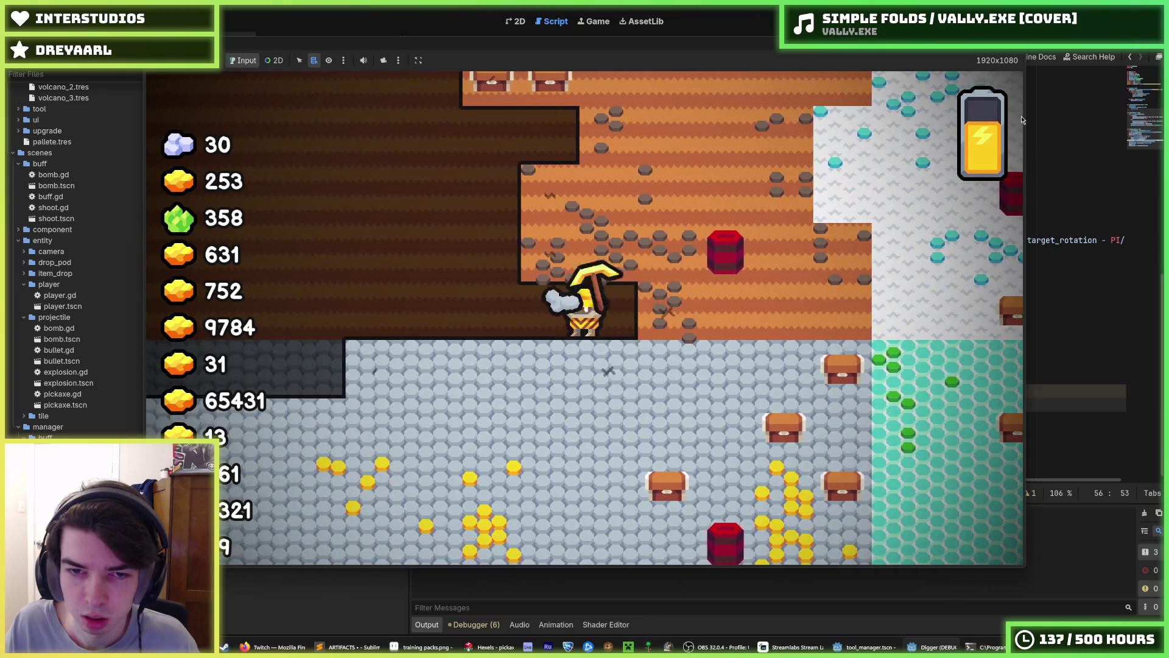
key("d")
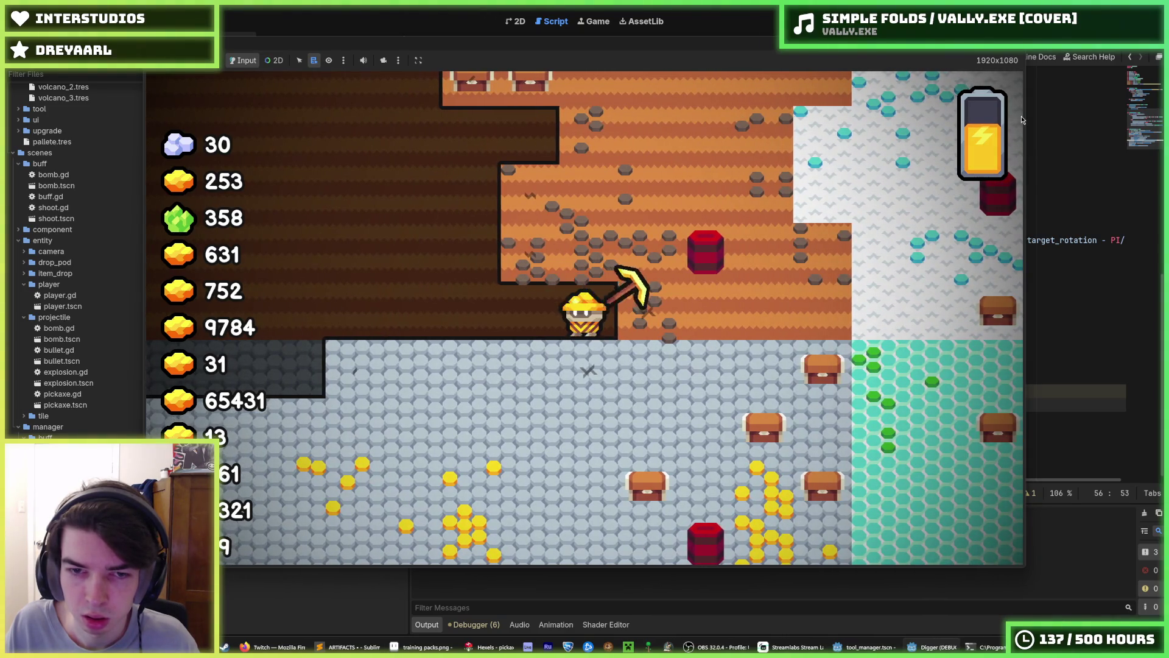
key("s")
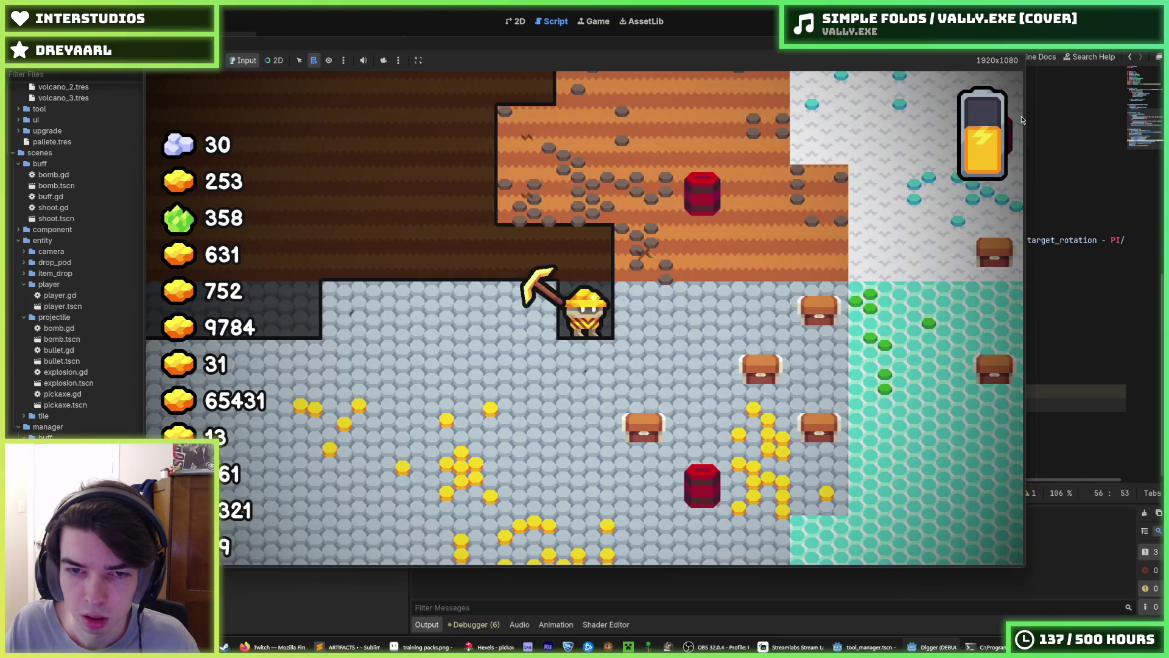
key("w")
key("w")
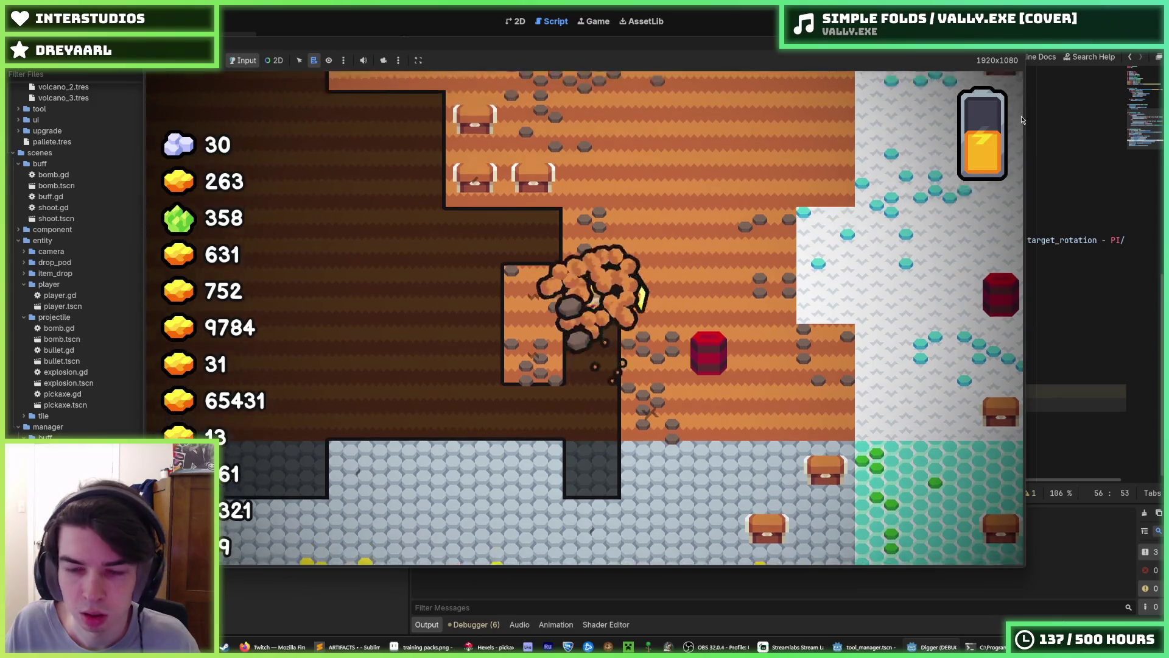
key("w")
key("a")
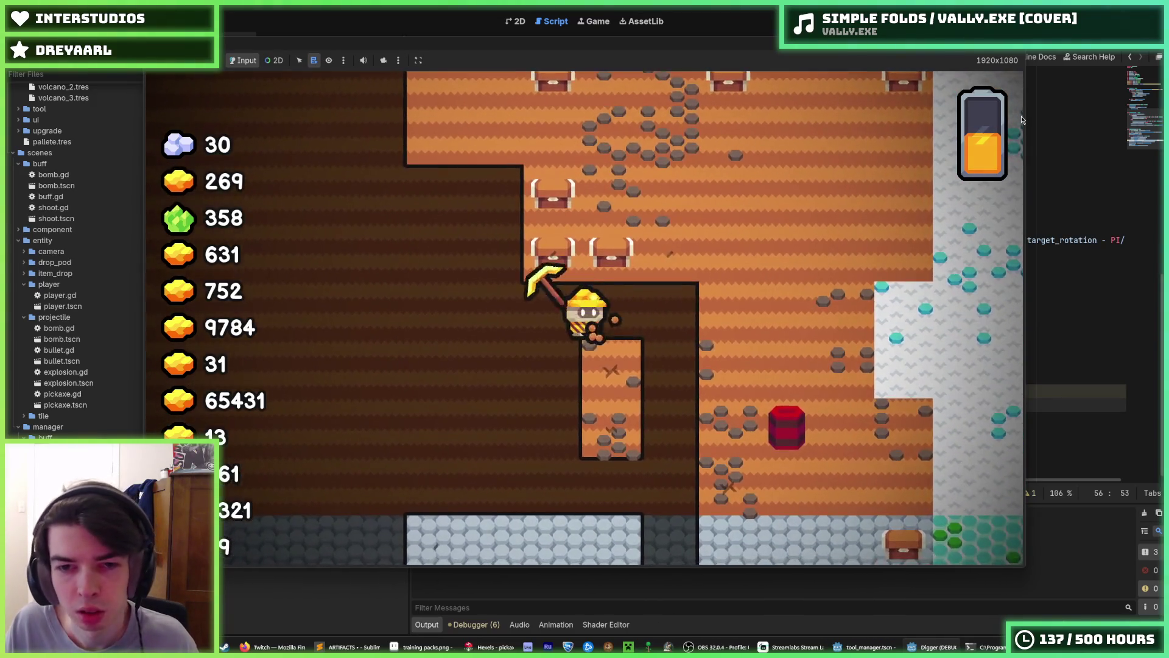
key("d")
key("d")
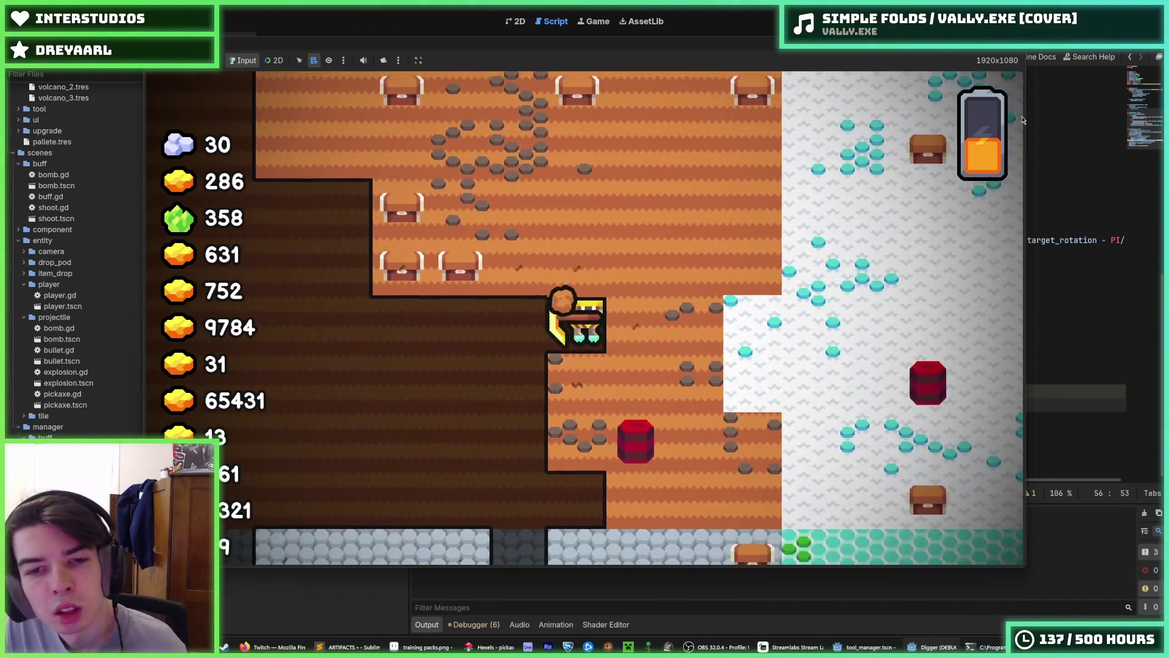
key("w")
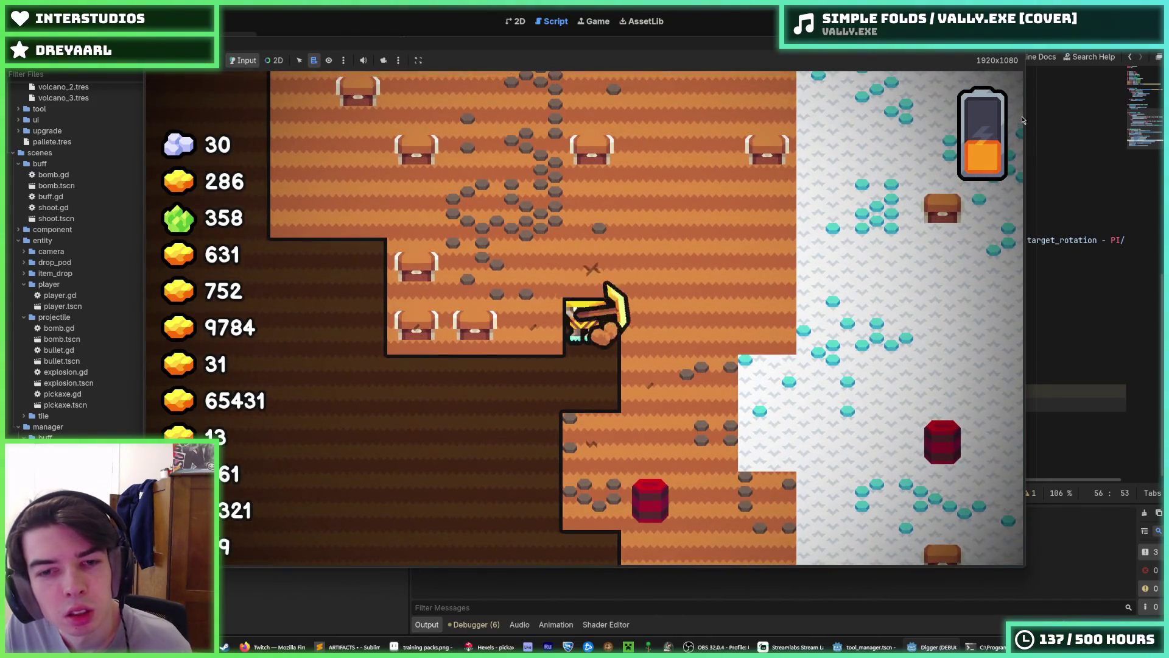
key("w")
key("F8")
mouse_move(286, 102)
left_mouse_down()
mouse_move(275, 91)
mouse_move(283, 85)
left_mouse_up()
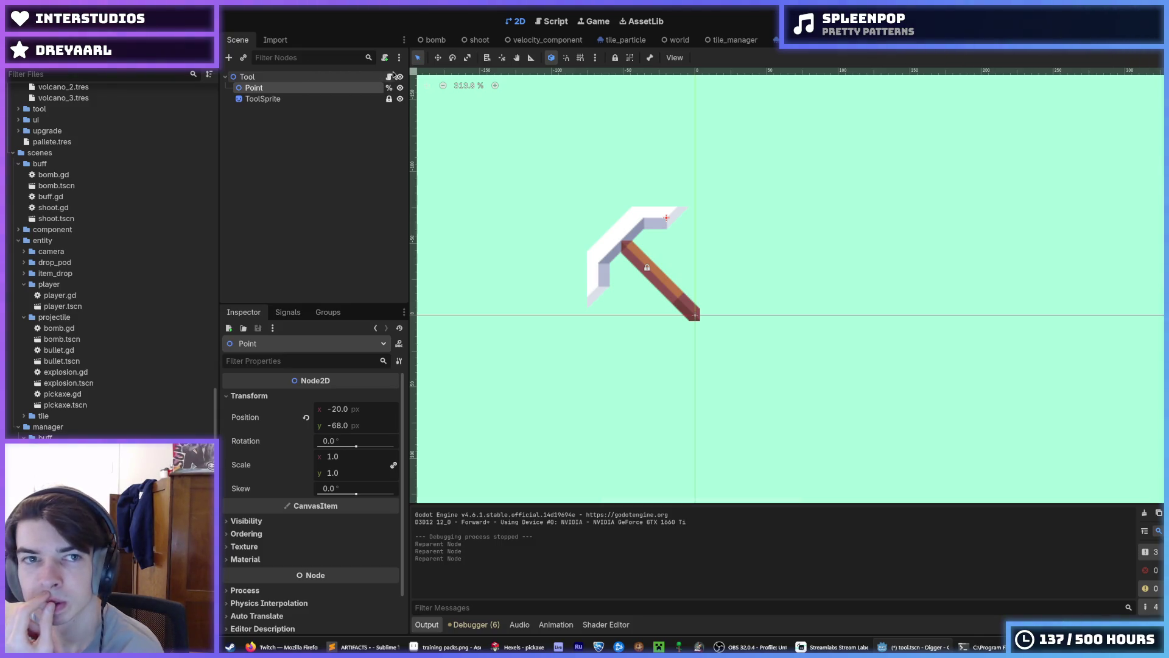
left_click(390, 77)
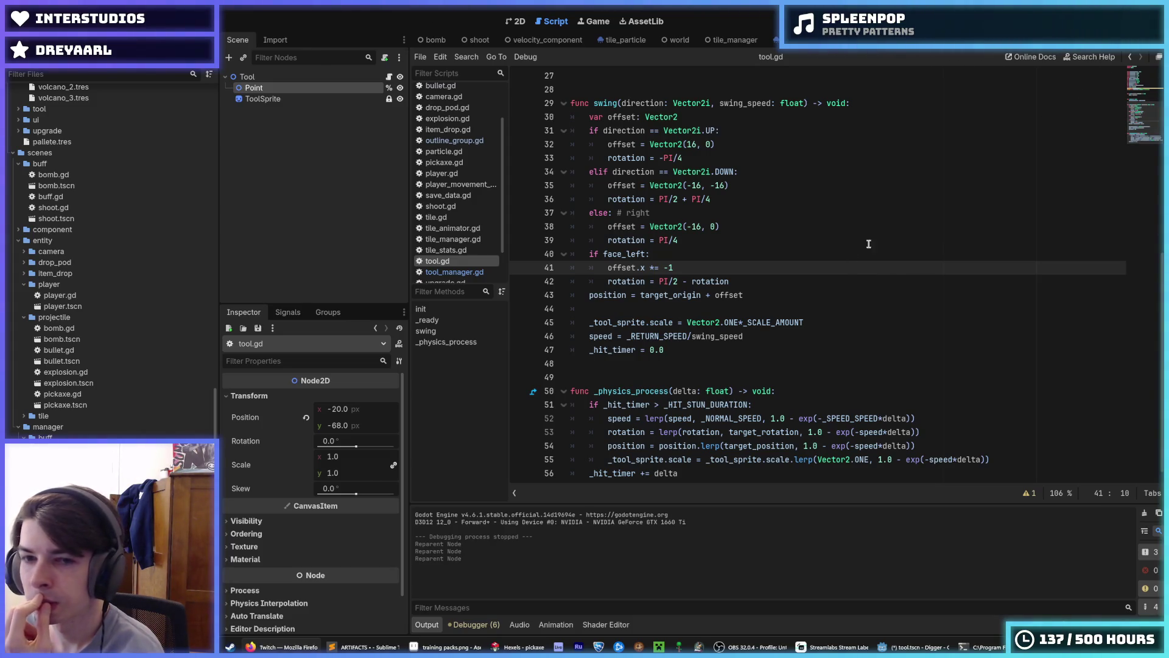
left_click(802, 326)
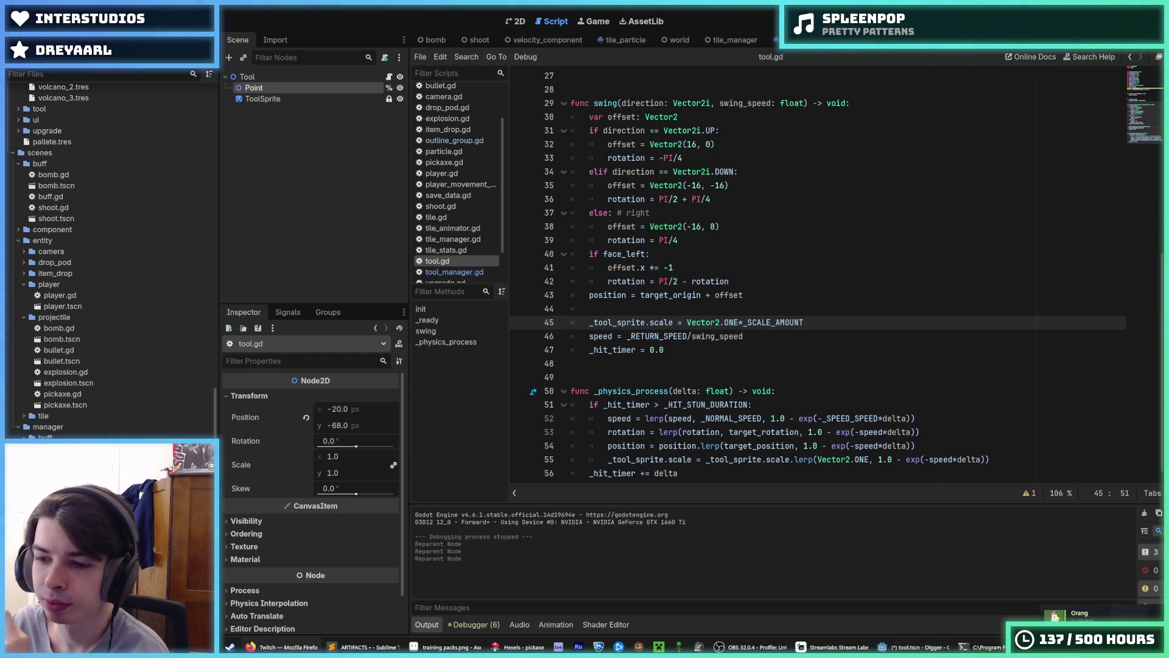
left_click(755, 227)
left_click(293, 101)
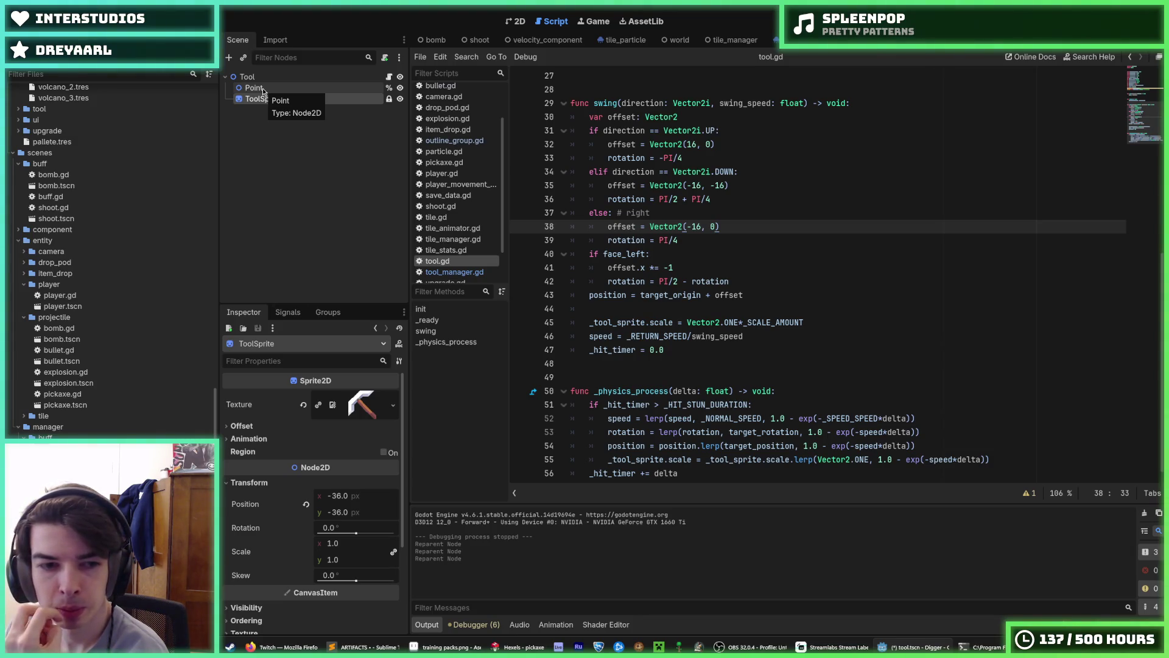
key("Up")
key("Up")
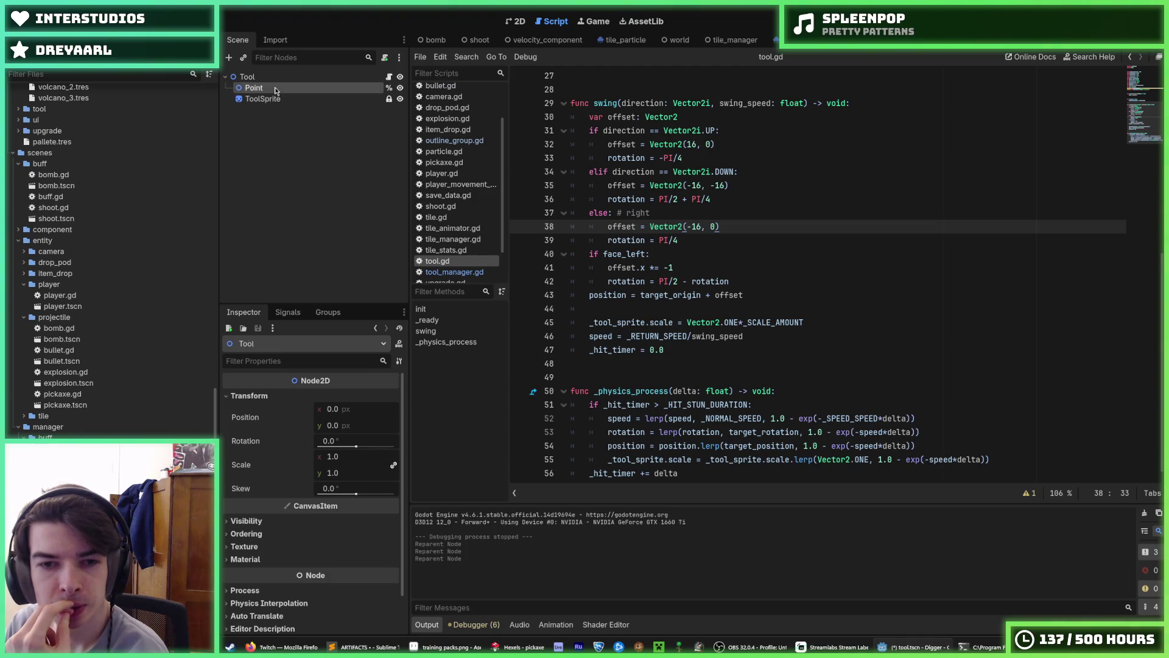
left_click(277, 92)
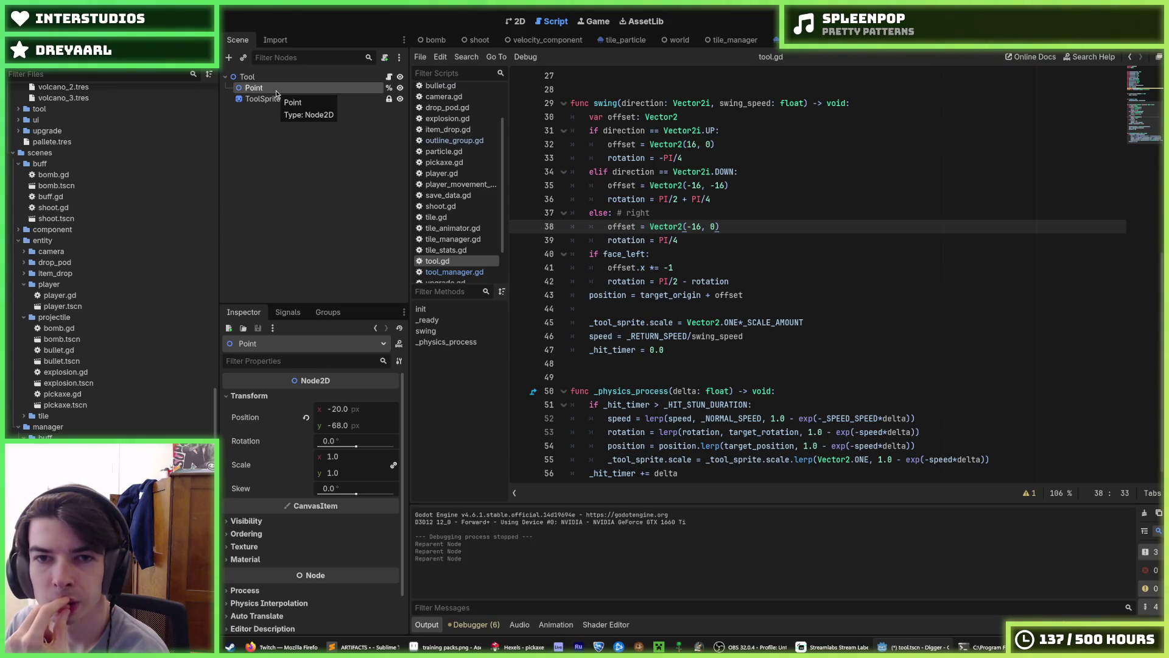
key("Down")
key("Up")
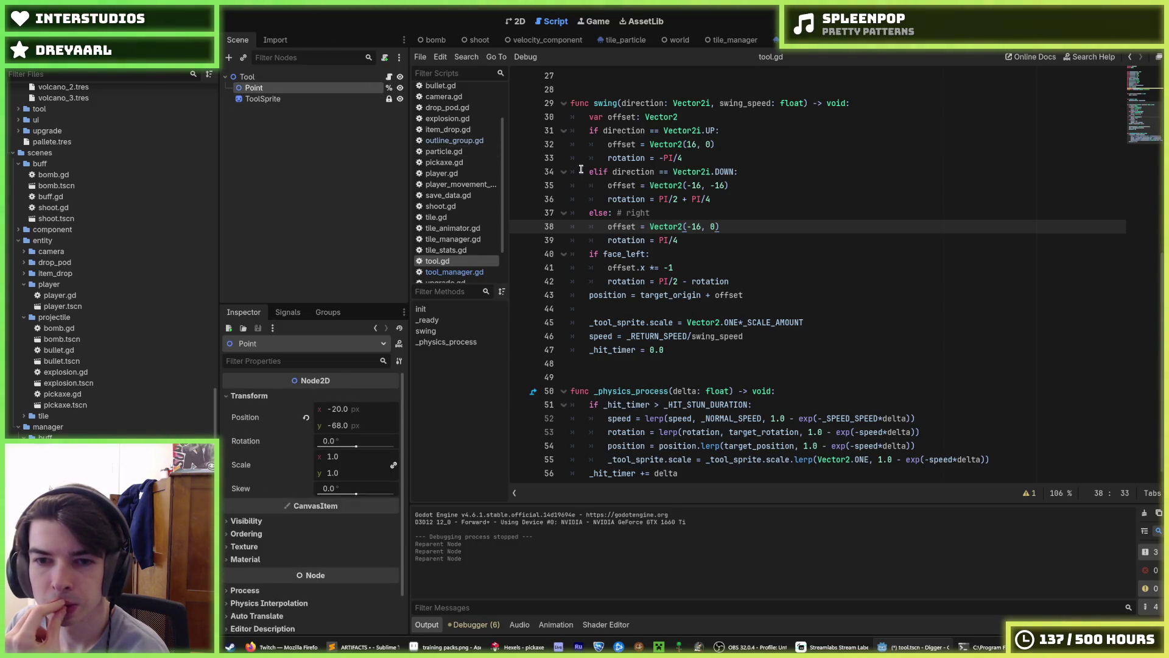
scroll(691, 230, "up", 7)
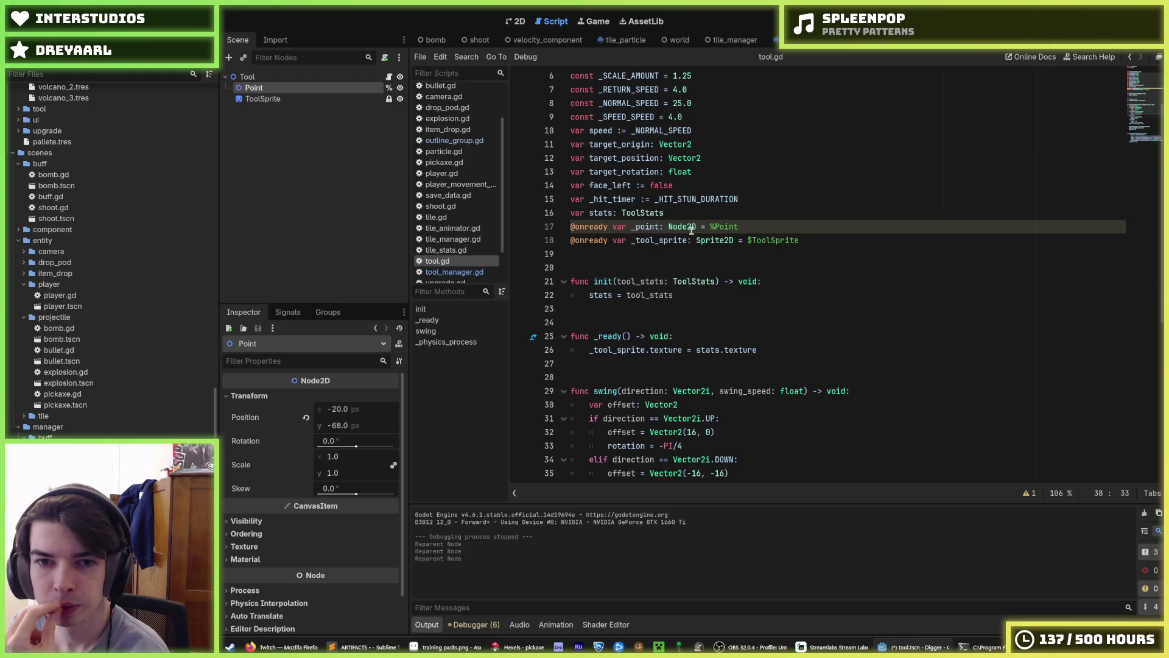
double_click(641, 229)
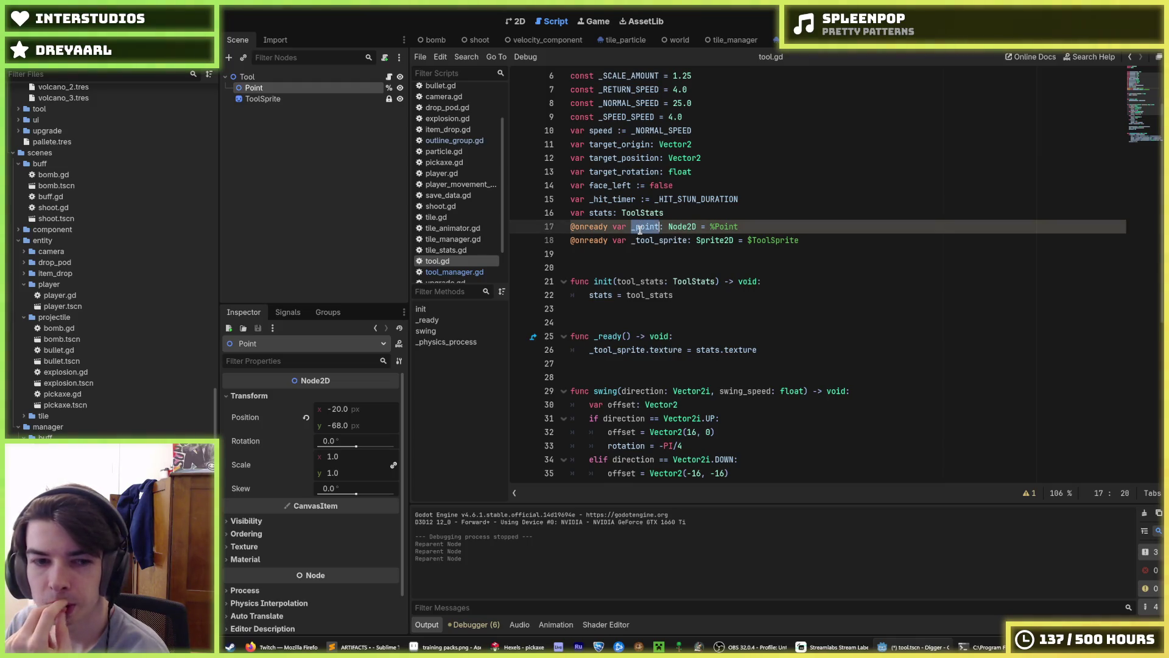
left_click(640, 229)
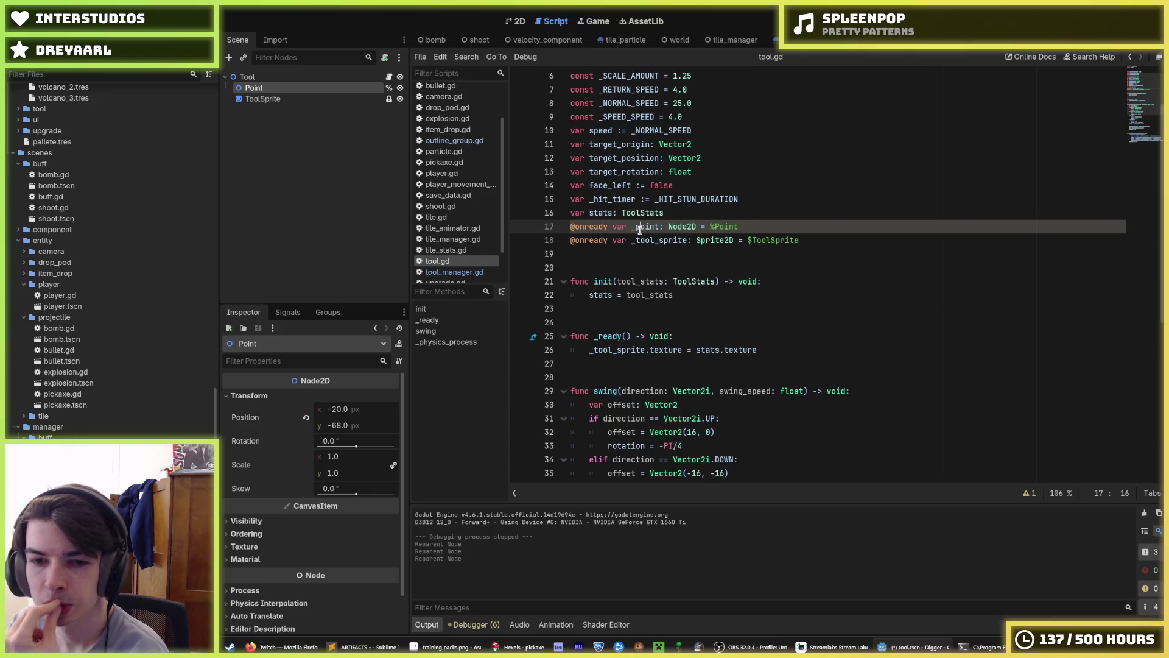
scroll(652, 293, "down", 5)
double_click(627, 308)
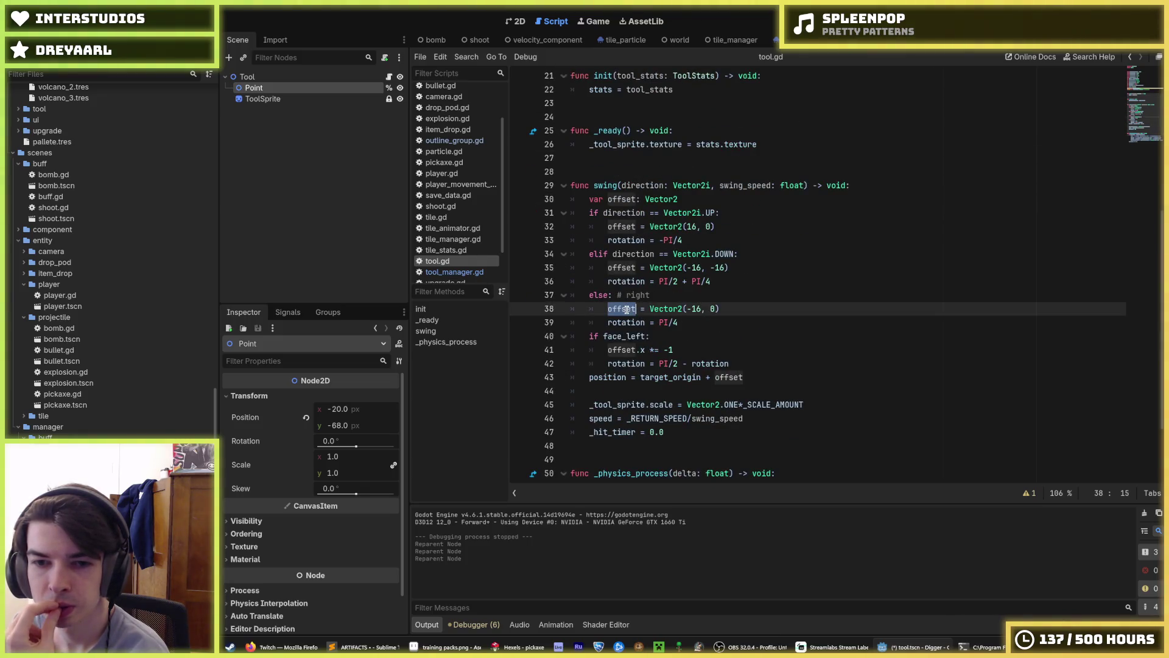
left_click(757, 368)
triple_click(755, 378)
double_click(749, 377)
triple_click(749, 377)
double_click(749, 377)
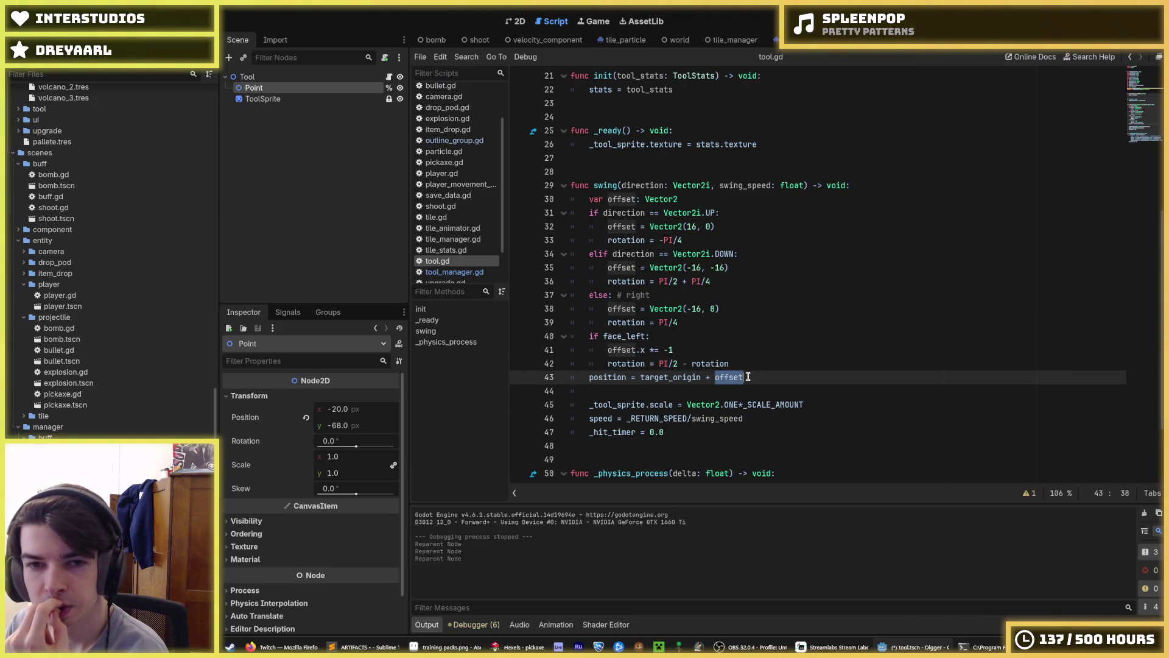
left_click(748, 377)
double_click(748, 377)
triple_click(748, 377)
double_click(730, 377)
double_click(611, 379)
triple_click(727, 378)
double_click(728, 377)
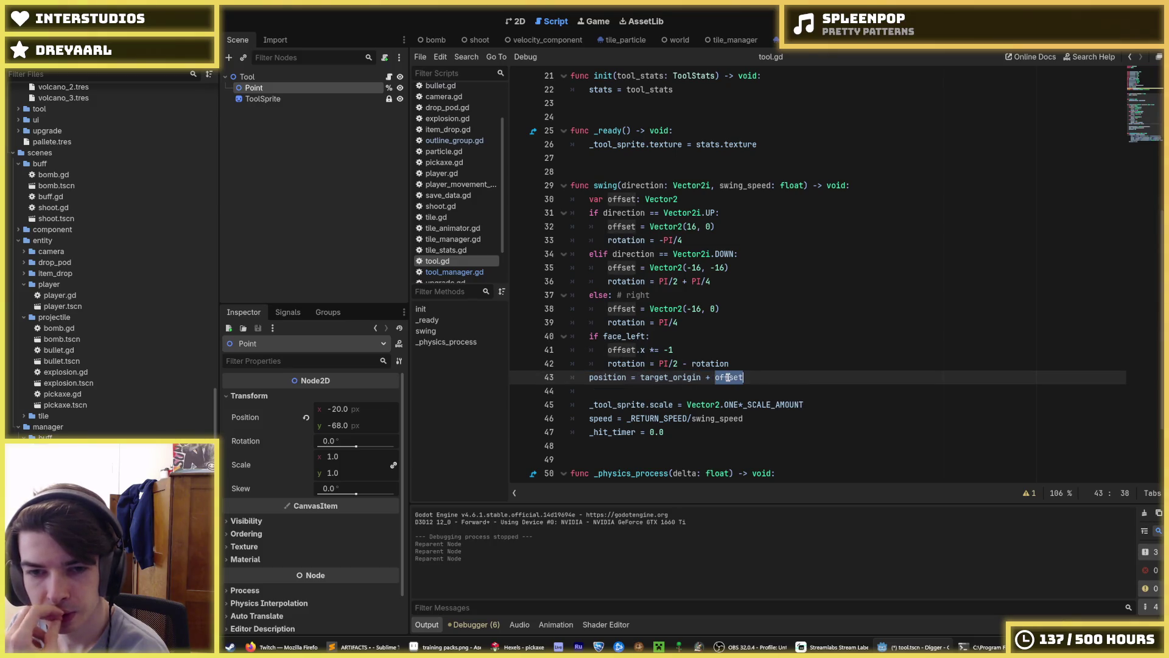
double_click(637, 364)
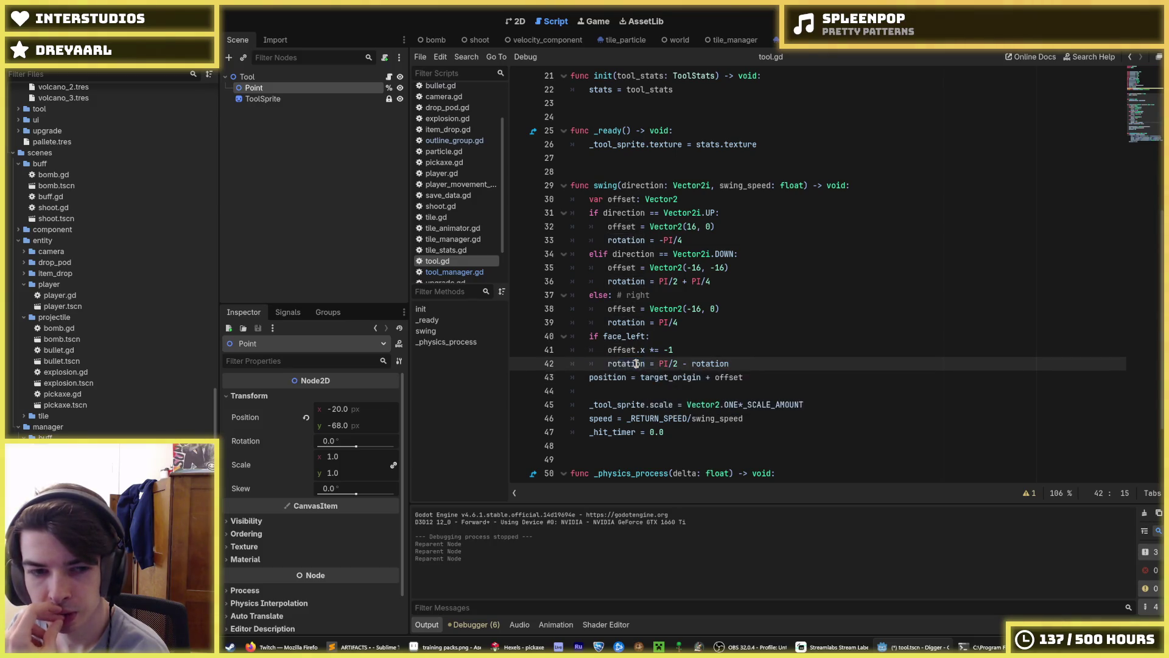
triple_click(637, 364)
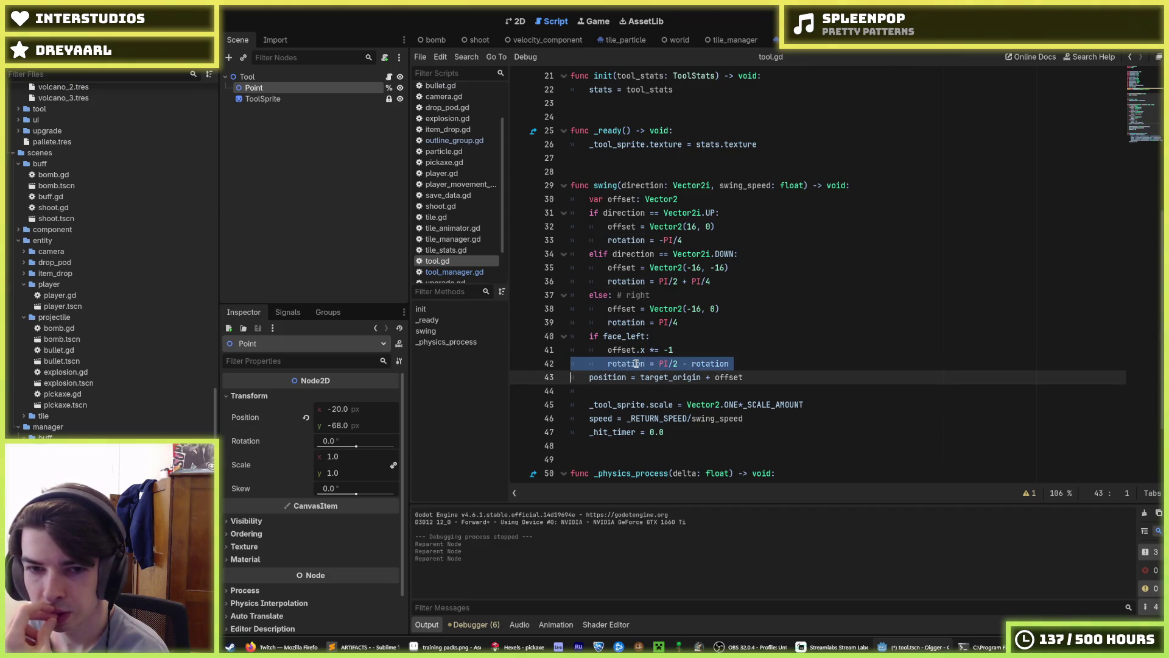
double_click(632, 363)
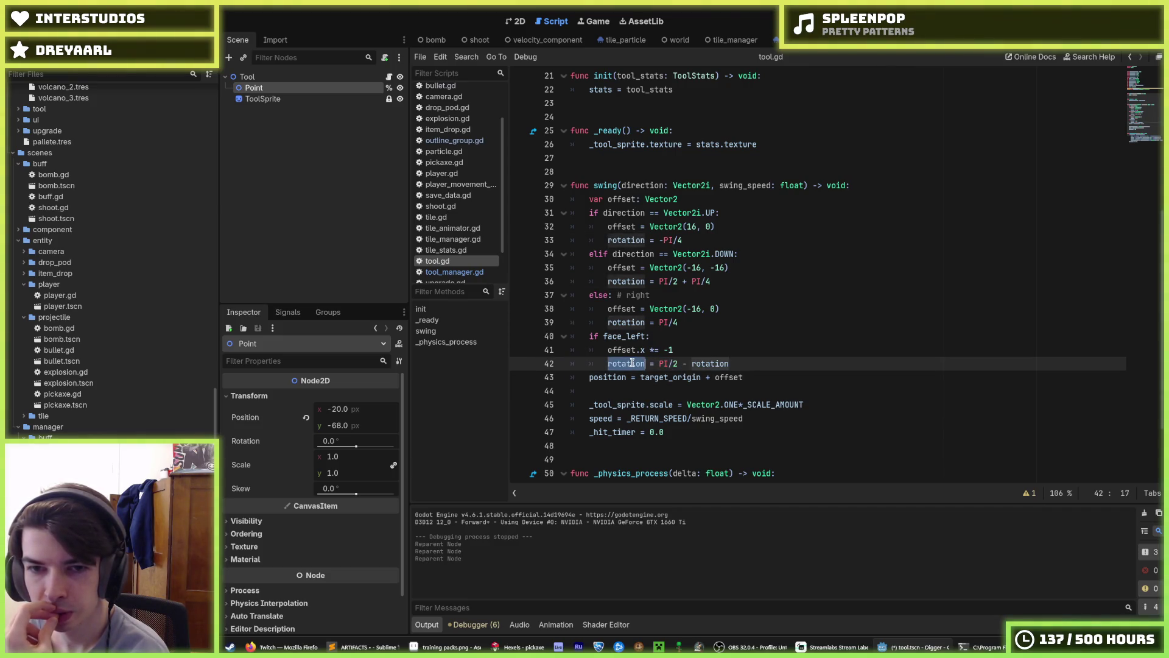
scroll(700, 347, "down", 2)
left_click(773, 328)
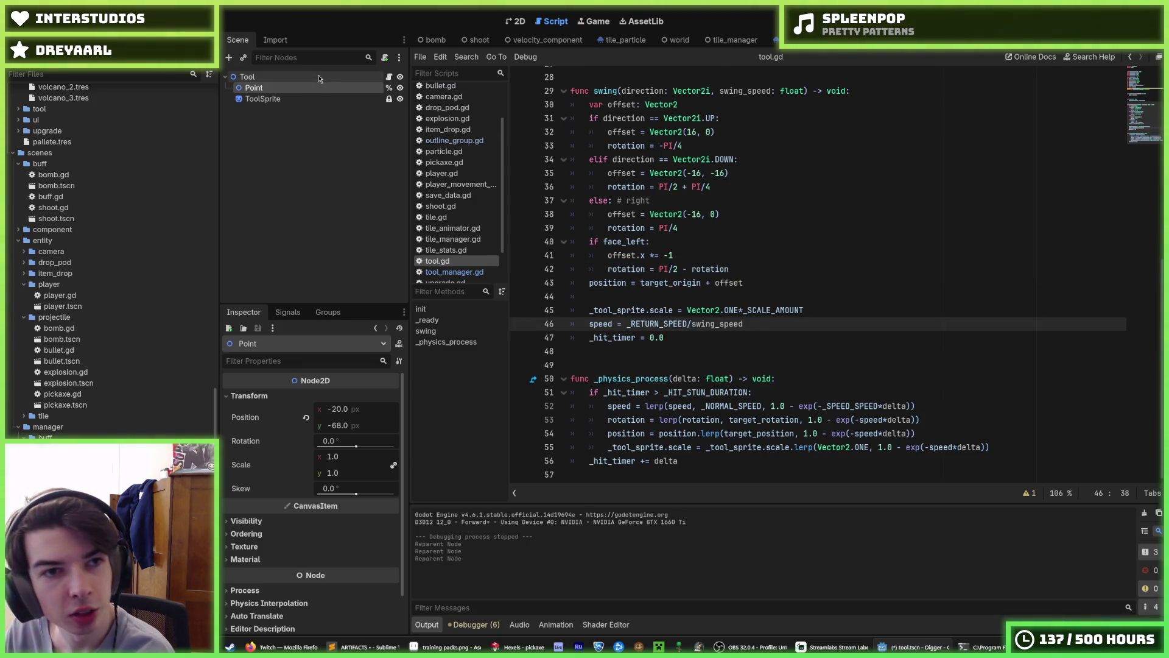
left_click(327, 100)
left_click(308, 87)
left_click(295, 78)
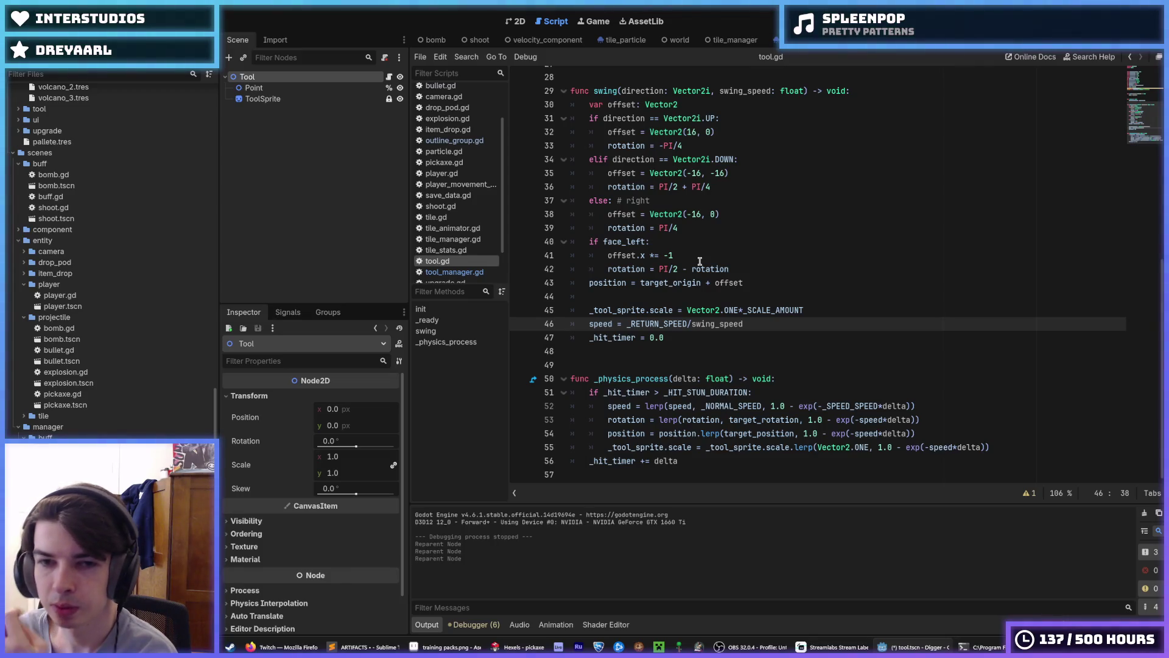
- In the 2D view, select the Point marker on the pickaxe and duplicate it
left_click(527, 23)
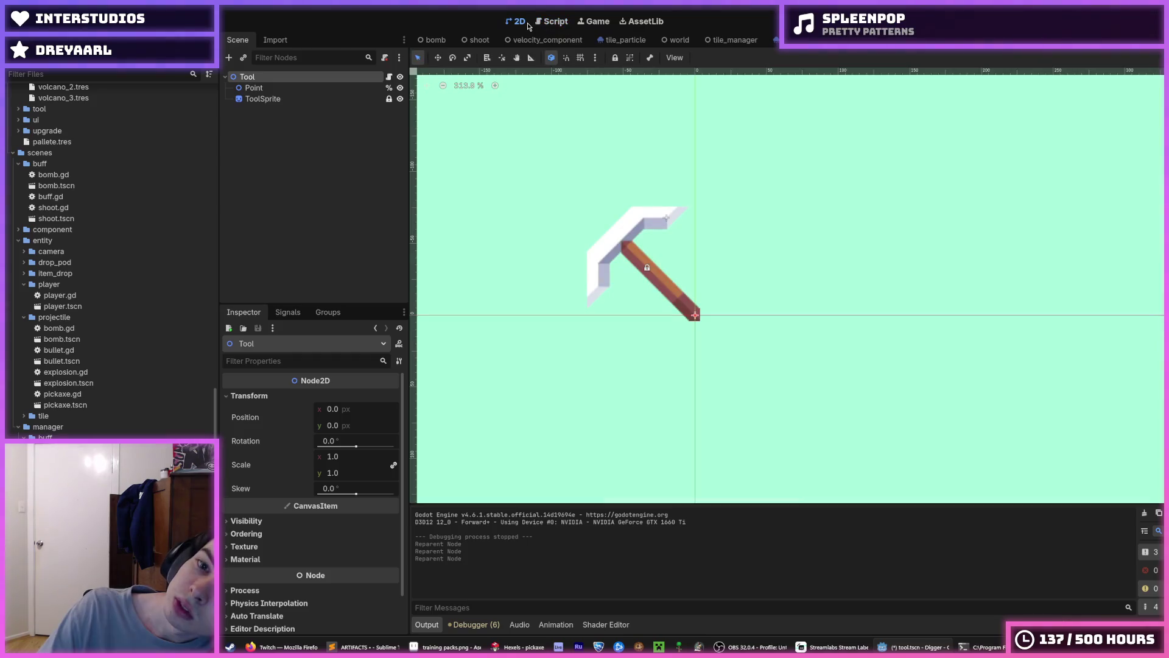
left_click(669, 219)
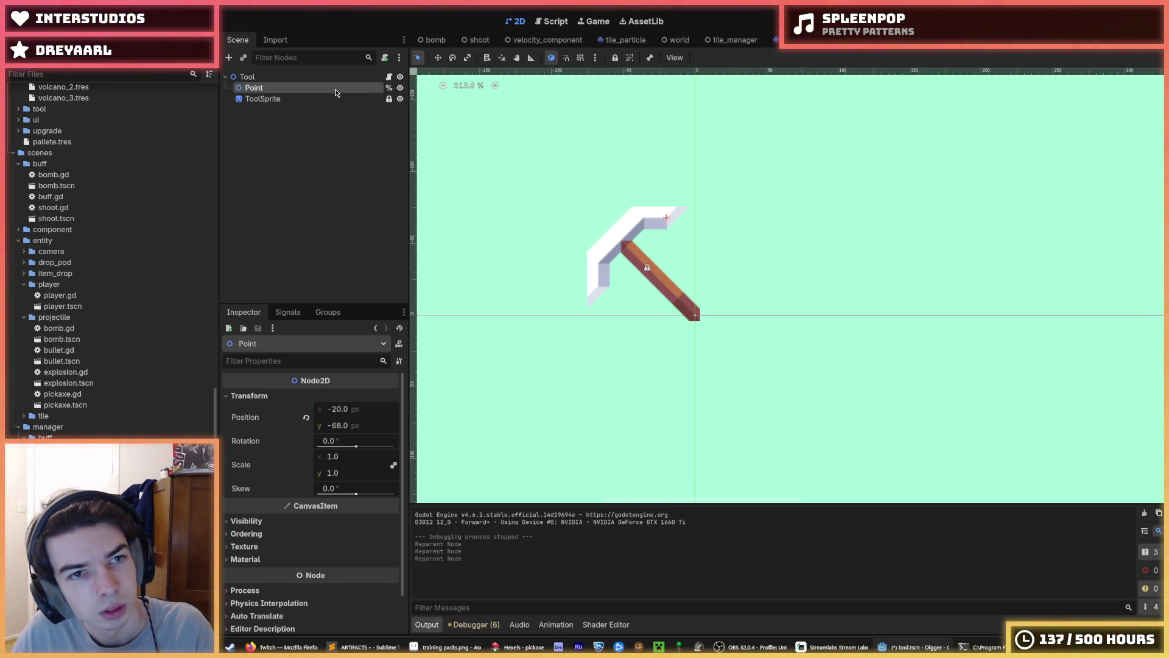
key("ctrl+d")
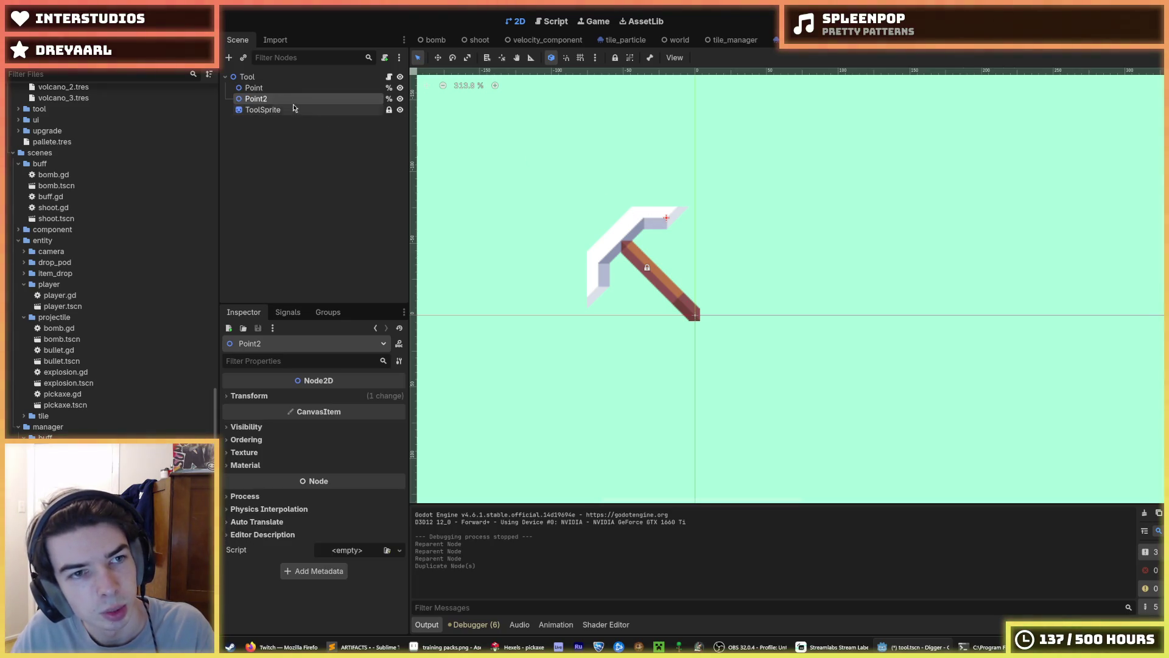
- Rename the original Point node to Point1
left_click(270, 88)
double_click(313, 86)
key("End")
type("1")
key("Return")
key("Down")
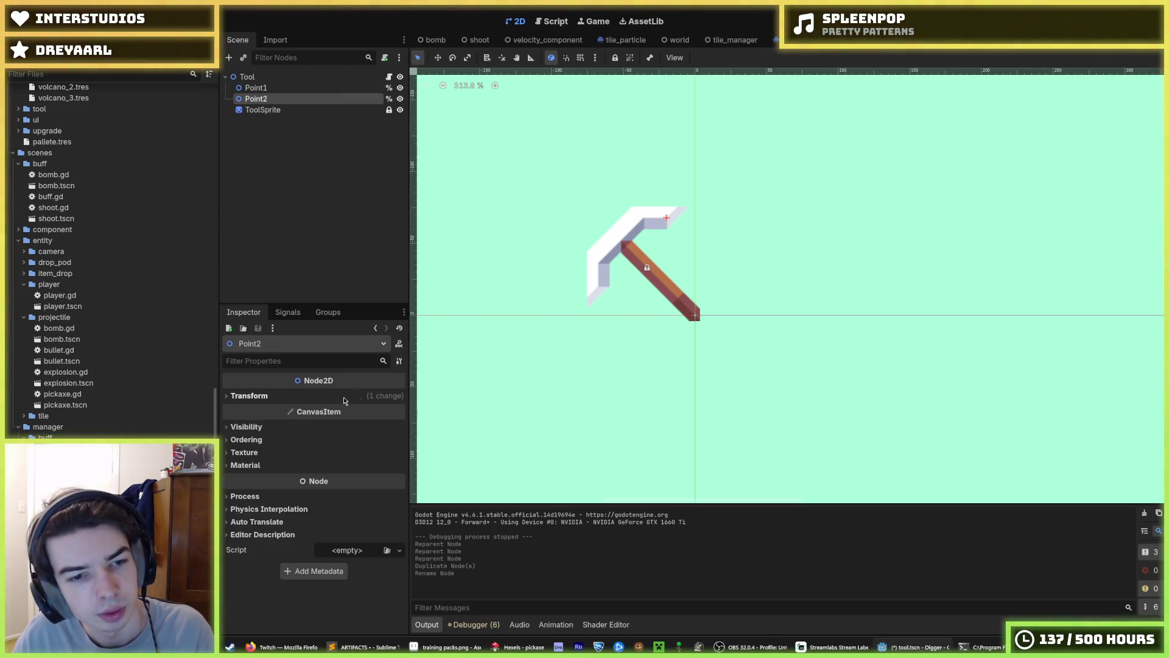
- Drag Point2 to the pickaxe head's lower-left tip at (-68, -20) and compare both points
left_click(249, 396)
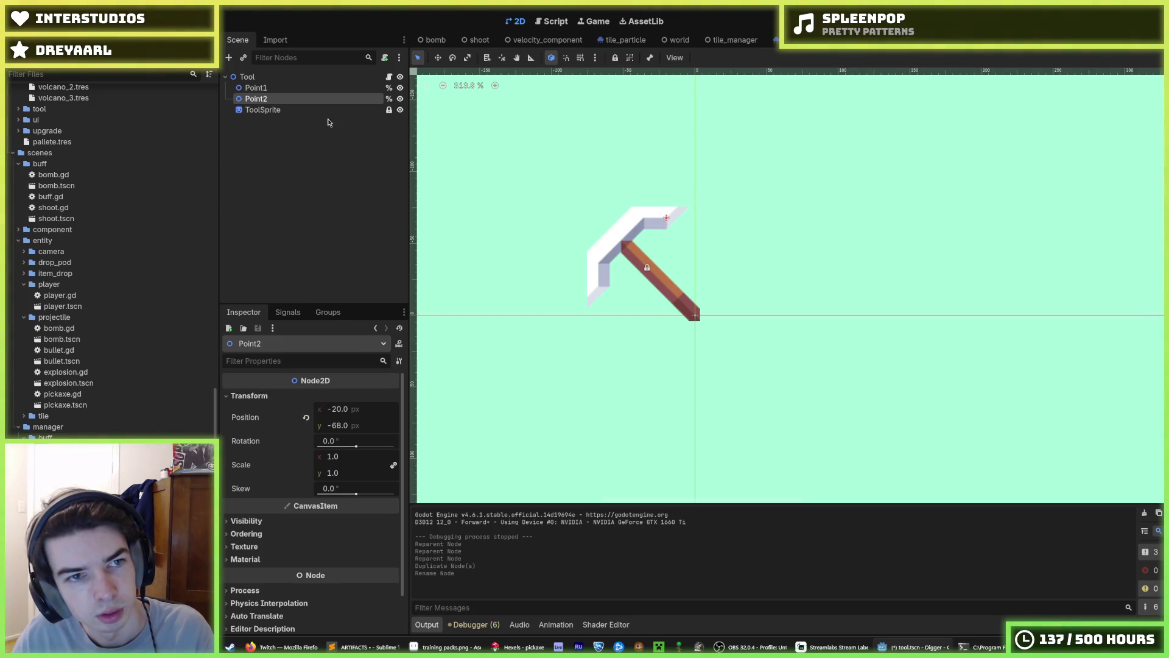
left_click_drag(666, 224, 598, 293)
scroll(591, 326, "up", 7)
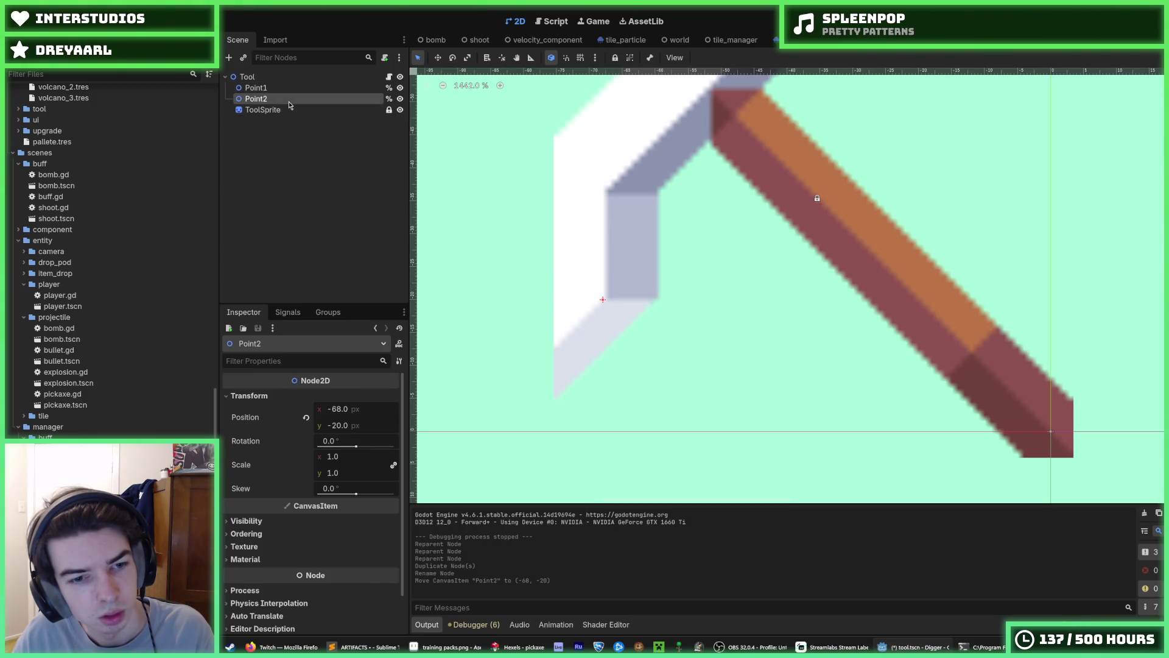
scroll(672, 217, "down", 3)
scroll(672, 218, "down", 2)
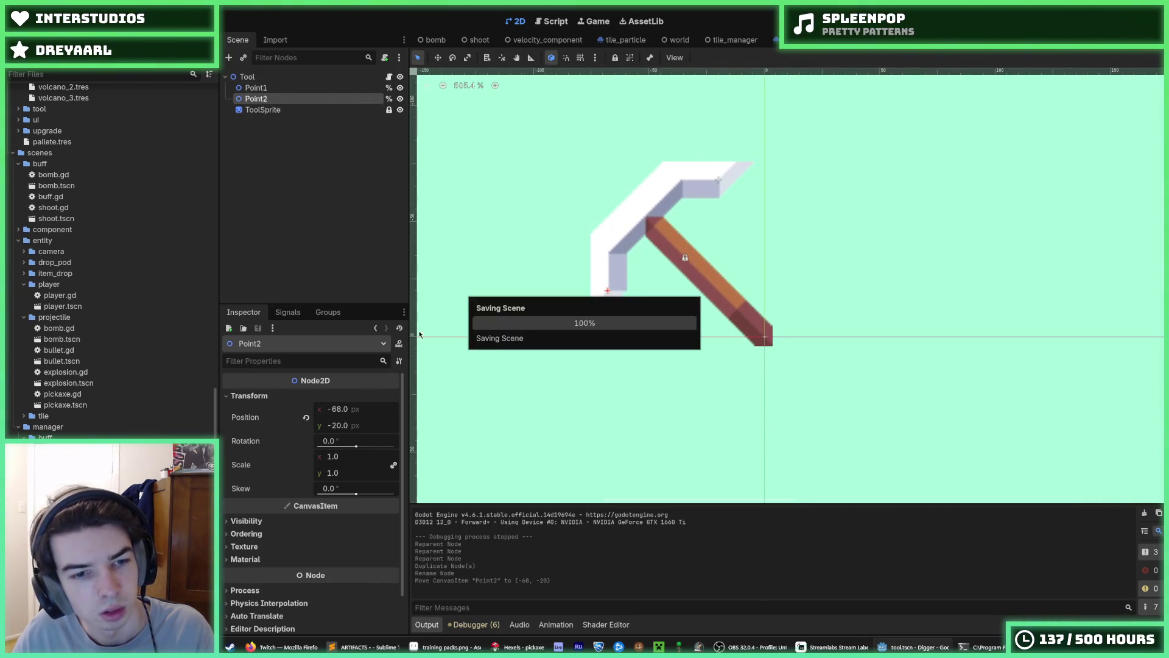
left_click(287, 92)
left_click(290, 100)
left_click(289, 93)
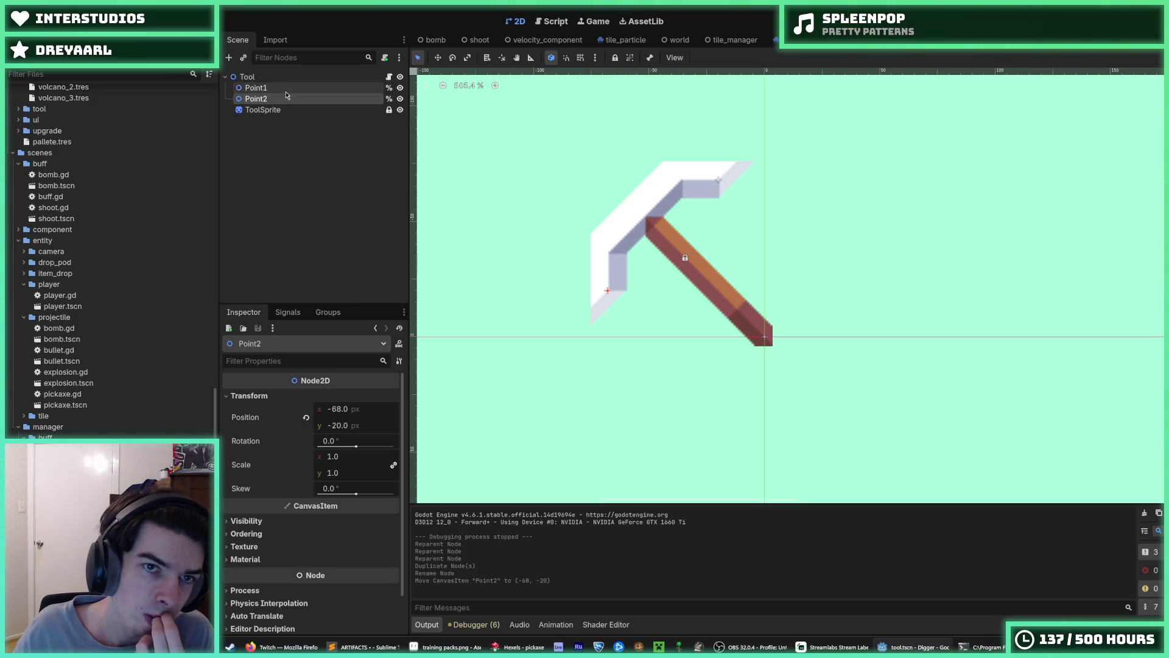
left_click(390, 78)
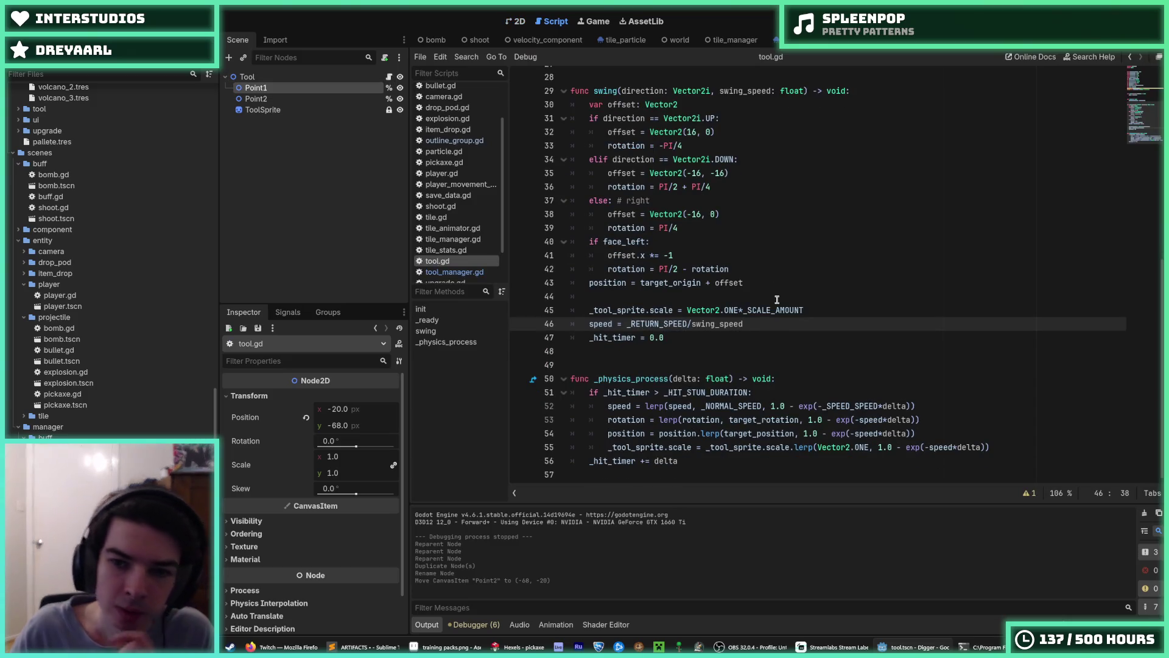
- Add a get_point() -> Vector2 function after swing returning point_1.global_position
left_click(815, 308)
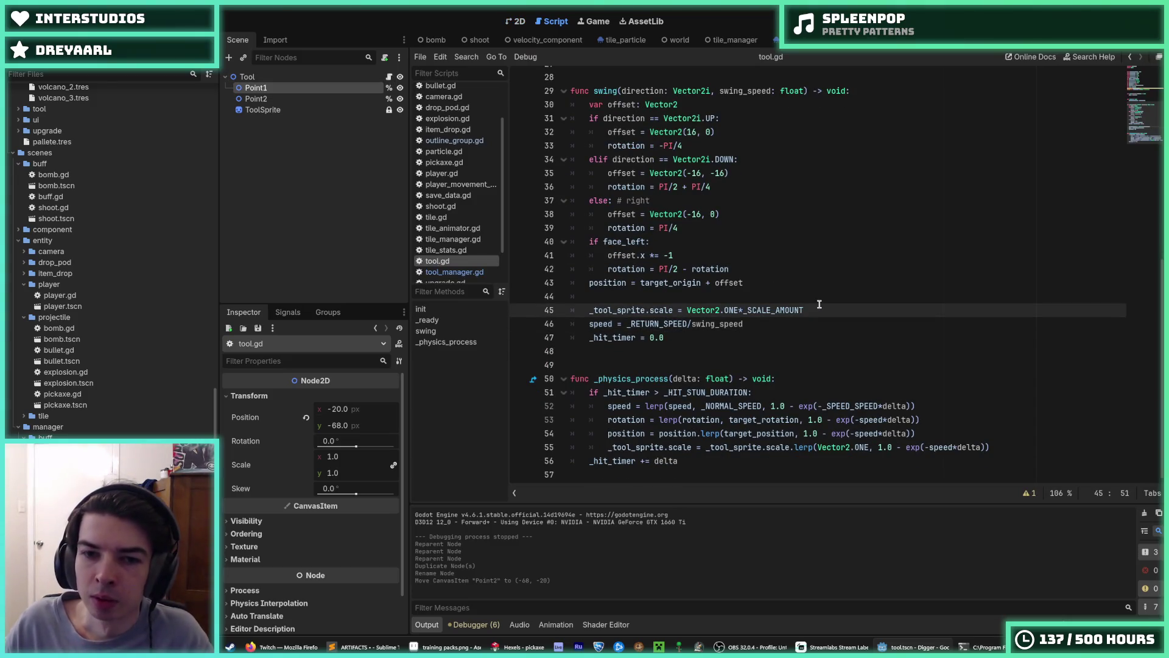
left_click(742, 338)
scroll(733, 333, "up", 3)
scroll(733, 333, "down", 3)
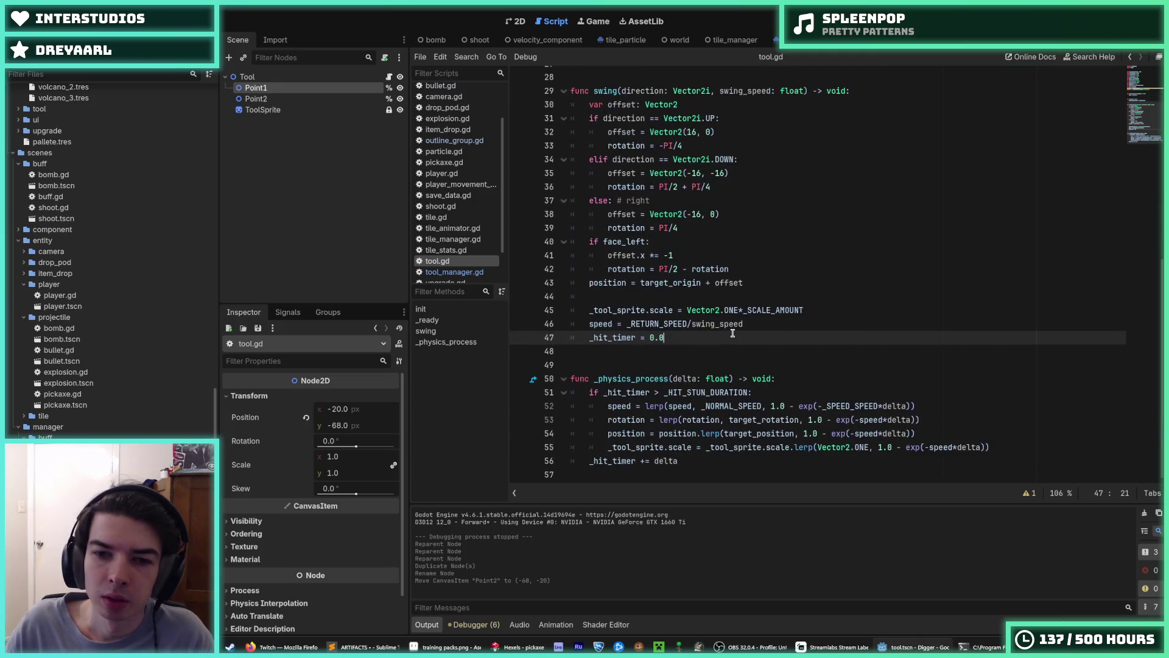
scroll(732, 333, "up", 2)
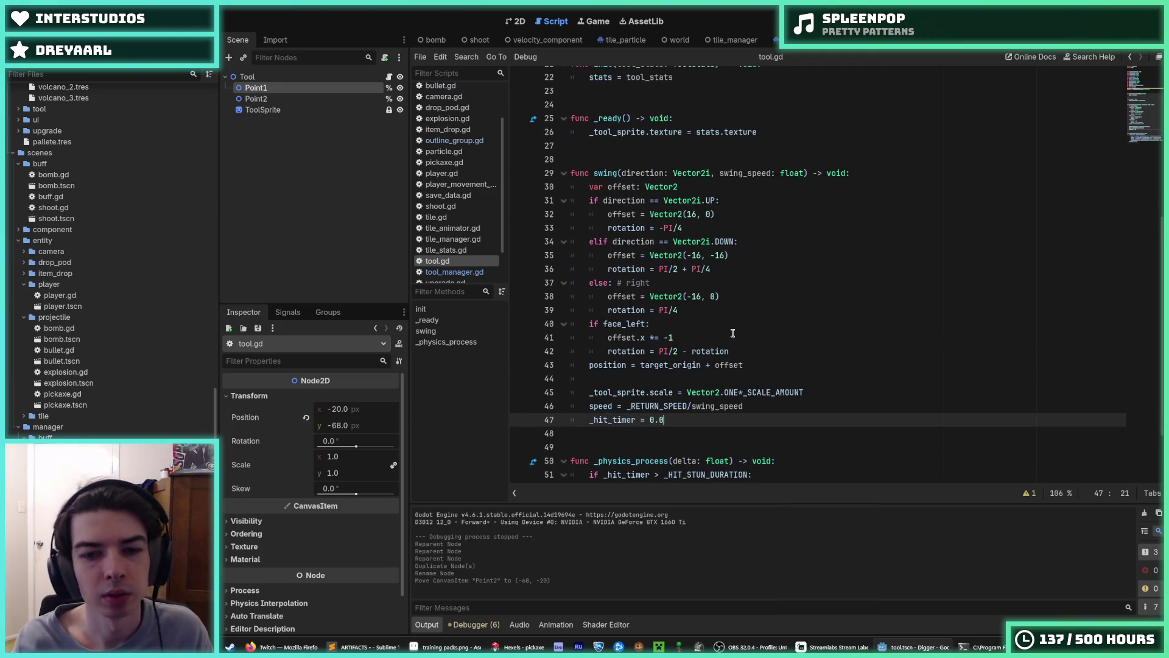
key("Return")
key("Return")
key("Return")
type("func get")
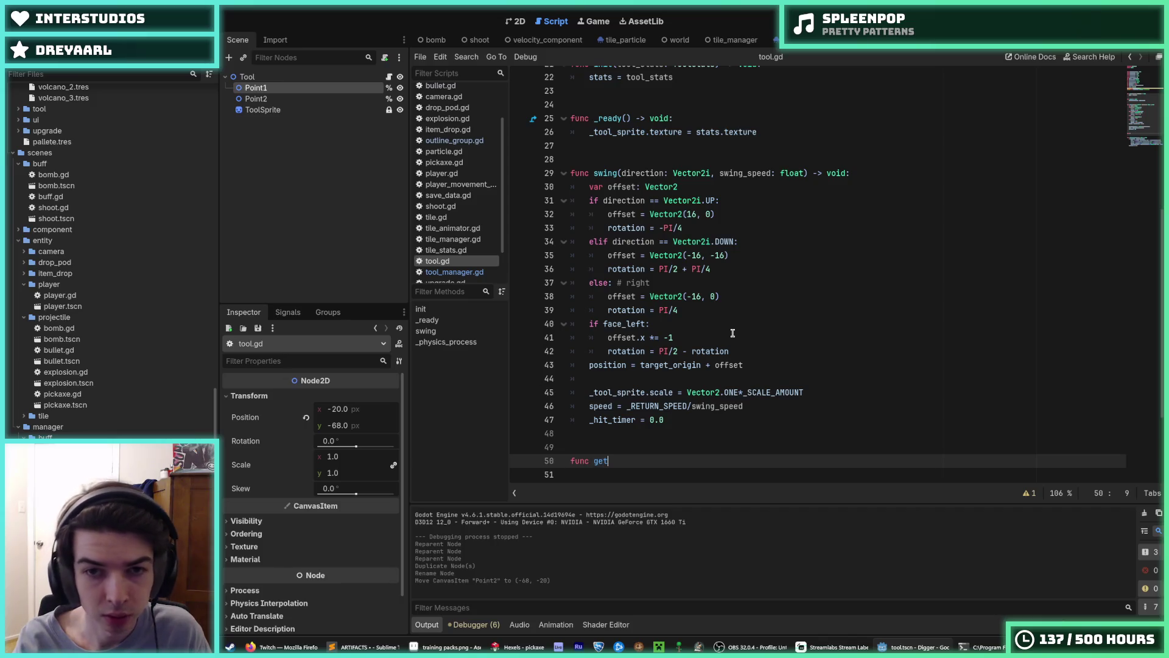
type("_point() -")
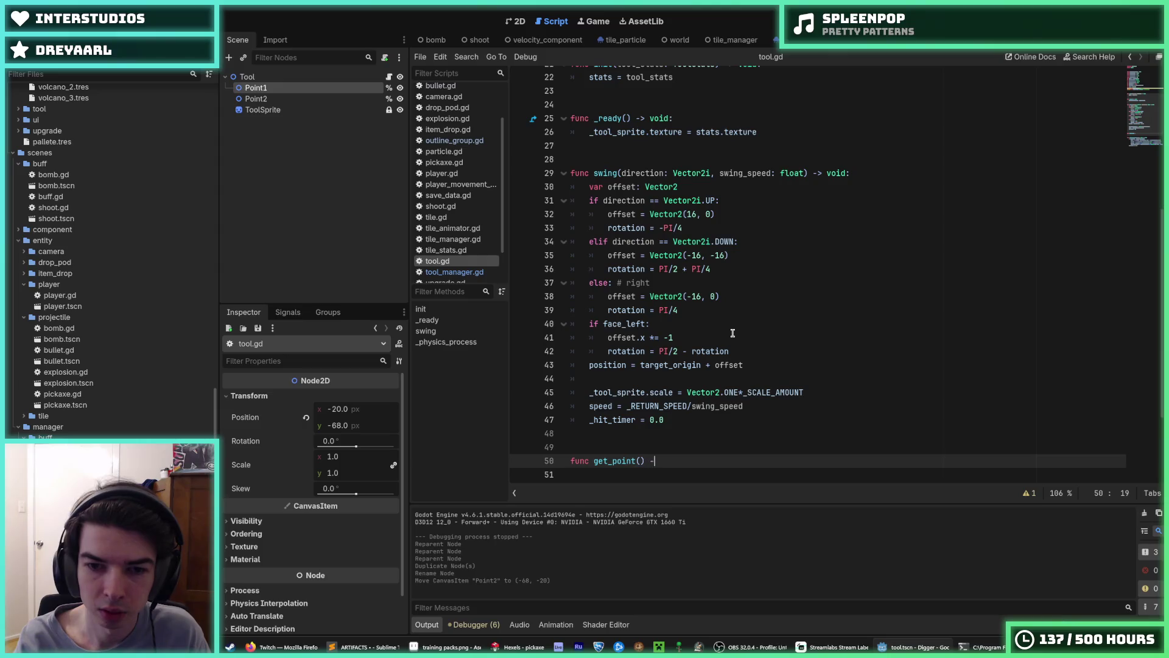
key("BackSpace")
key("BackSpace")
key("BackSpace")
type("ctor2:")
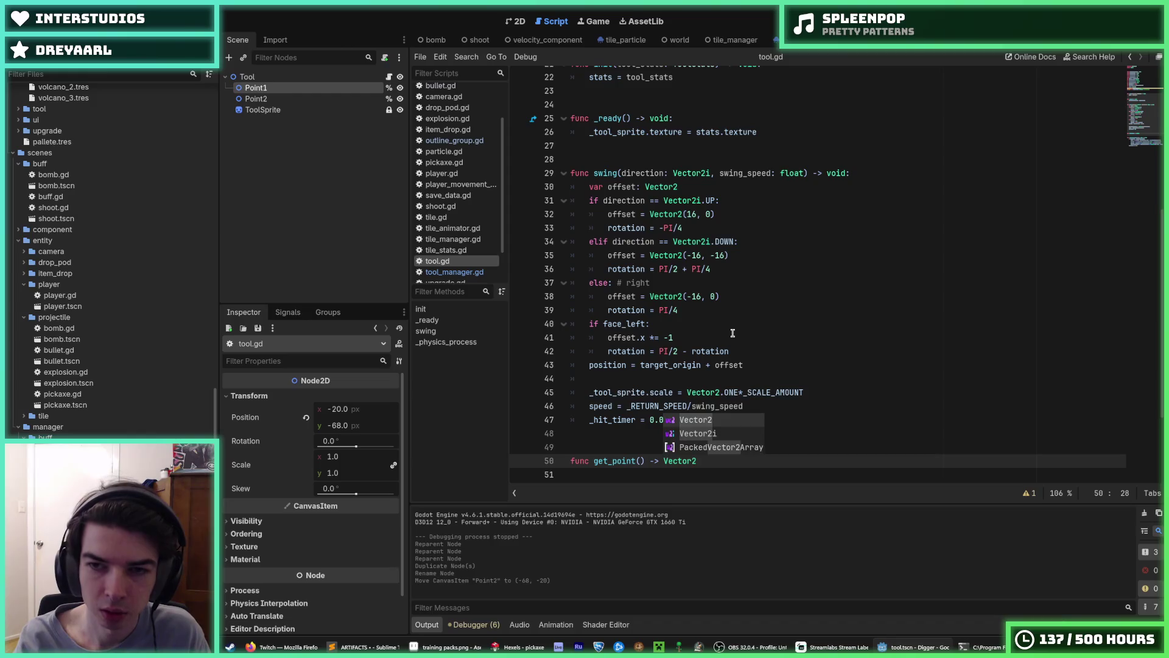
key("Return")
type("return point")
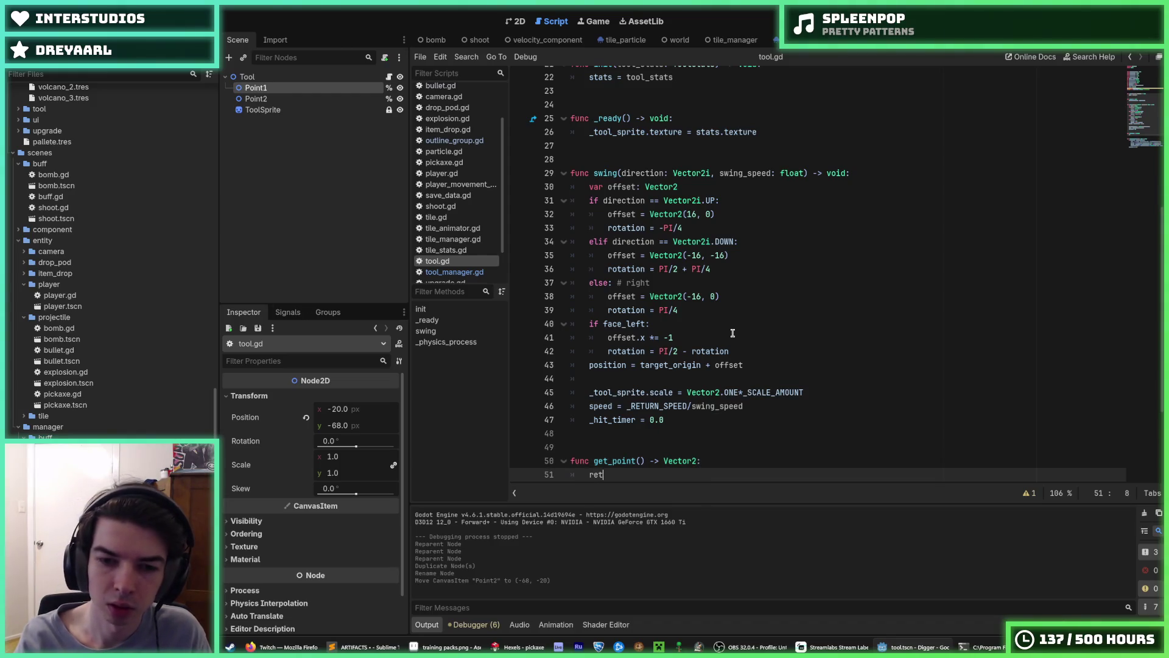
type("_1.position")
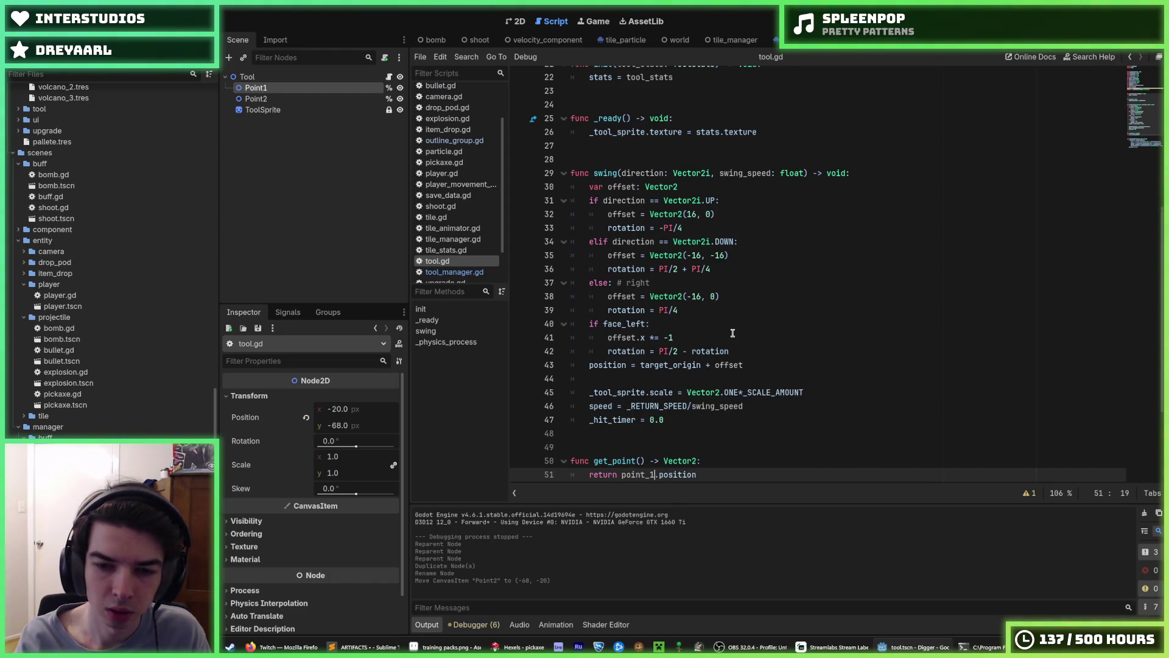
key("Right")
type("global_")
- Review where direction and face_left are used in tool.gd
scroll(704, 349, "down", 3)
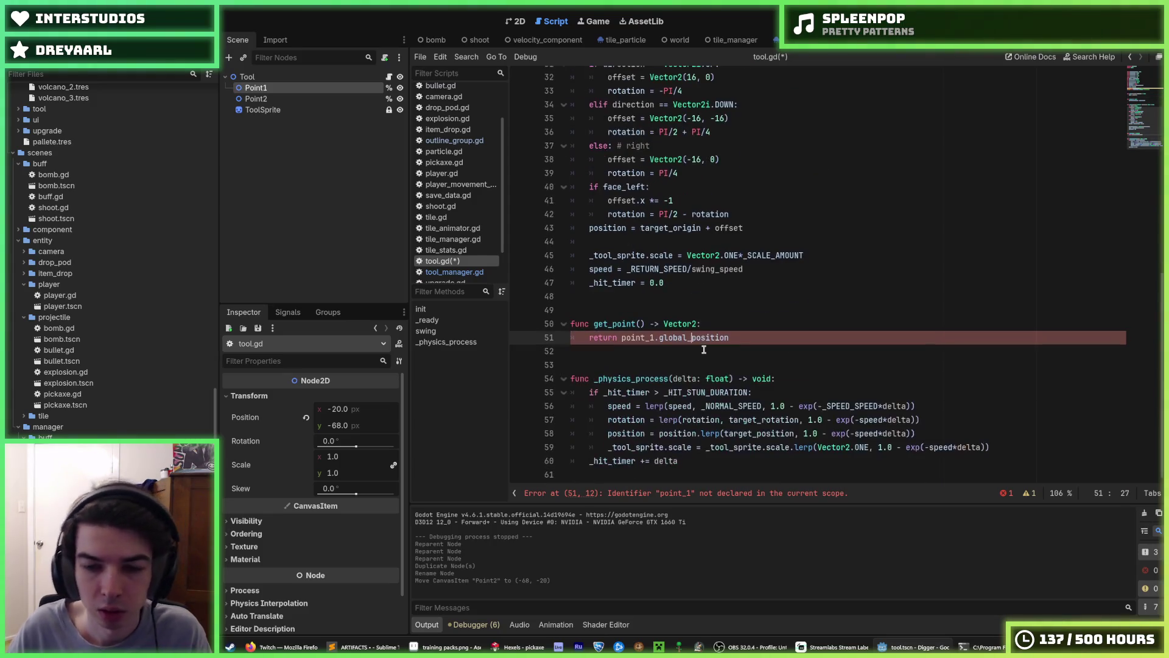
key("Up")
scroll(749, 329, "up", 2)
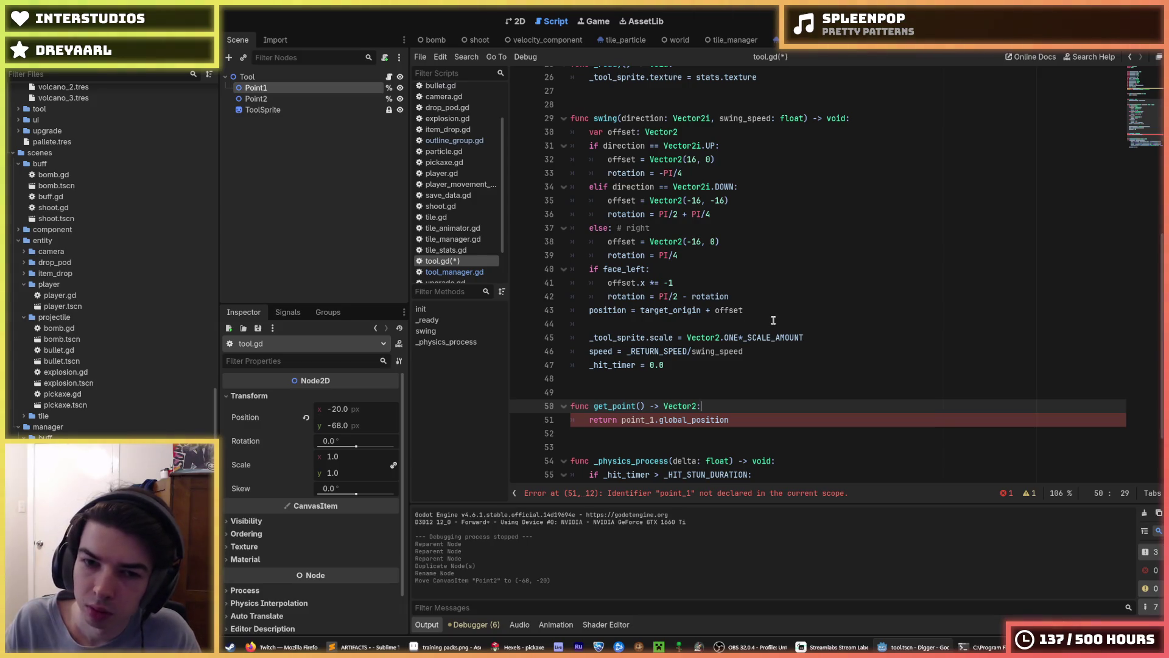
scroll(774, 320, "up", 4)
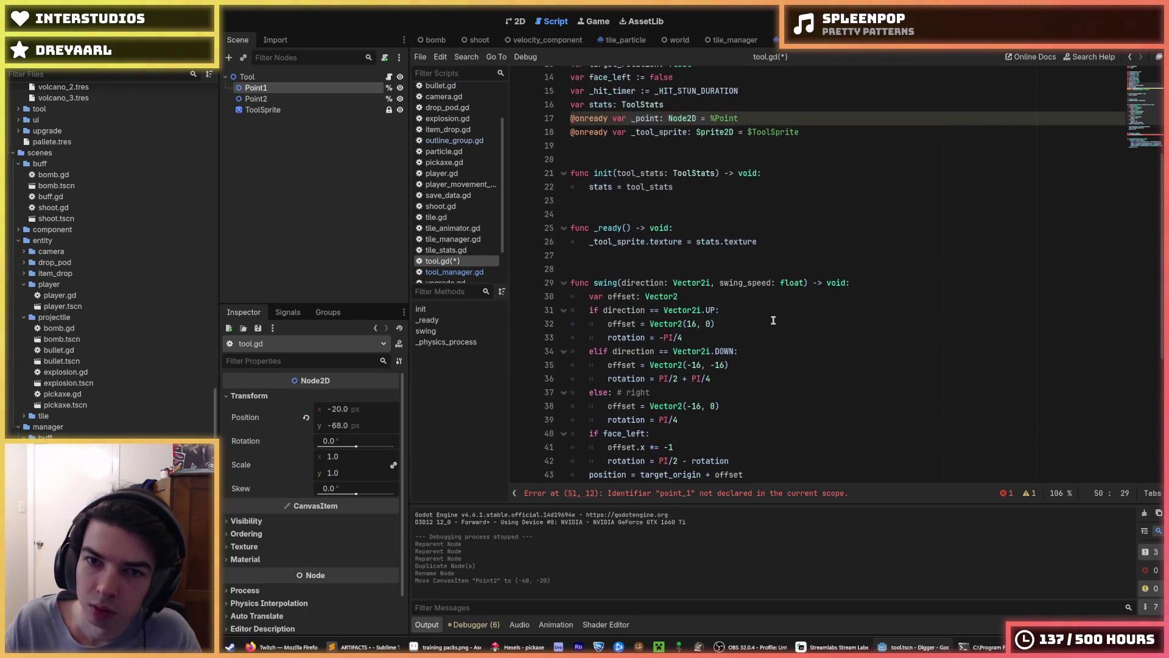
scroll(761, 311, "up", 2)
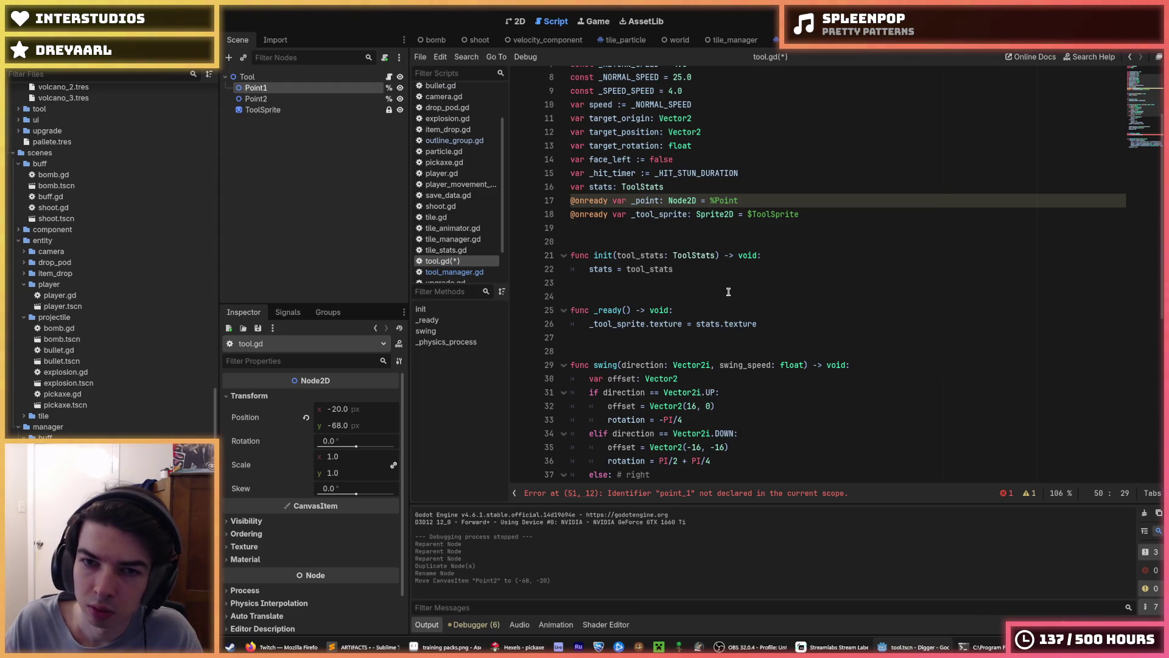
scroll(675, 222, "down", 8)
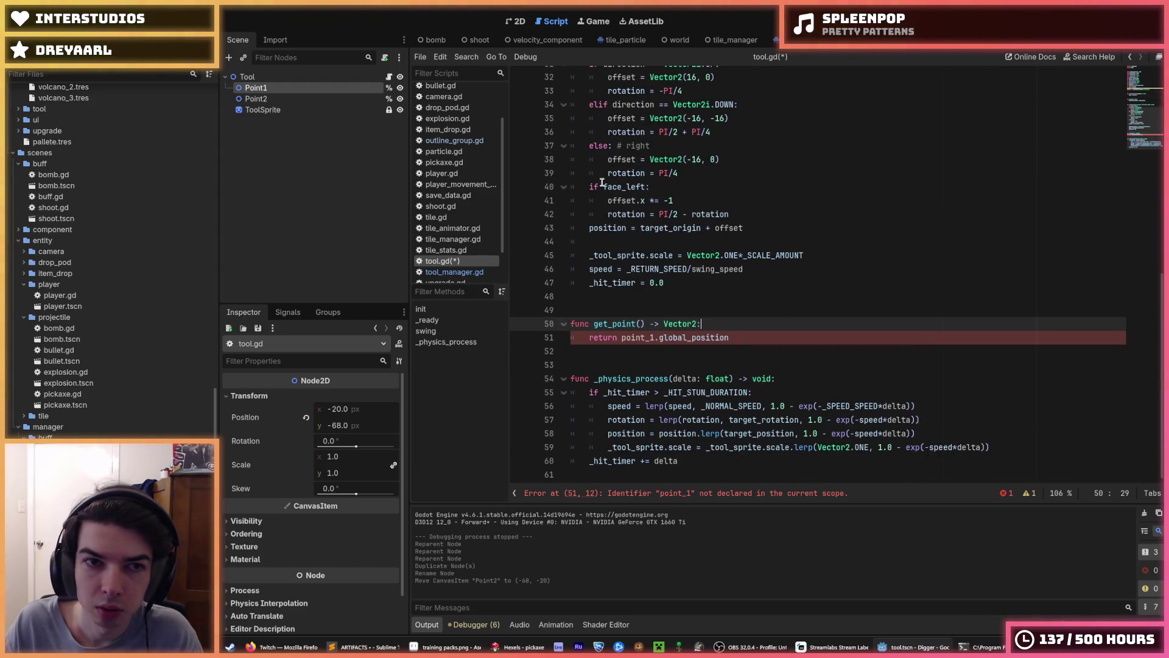
mouse_move(693, 254)
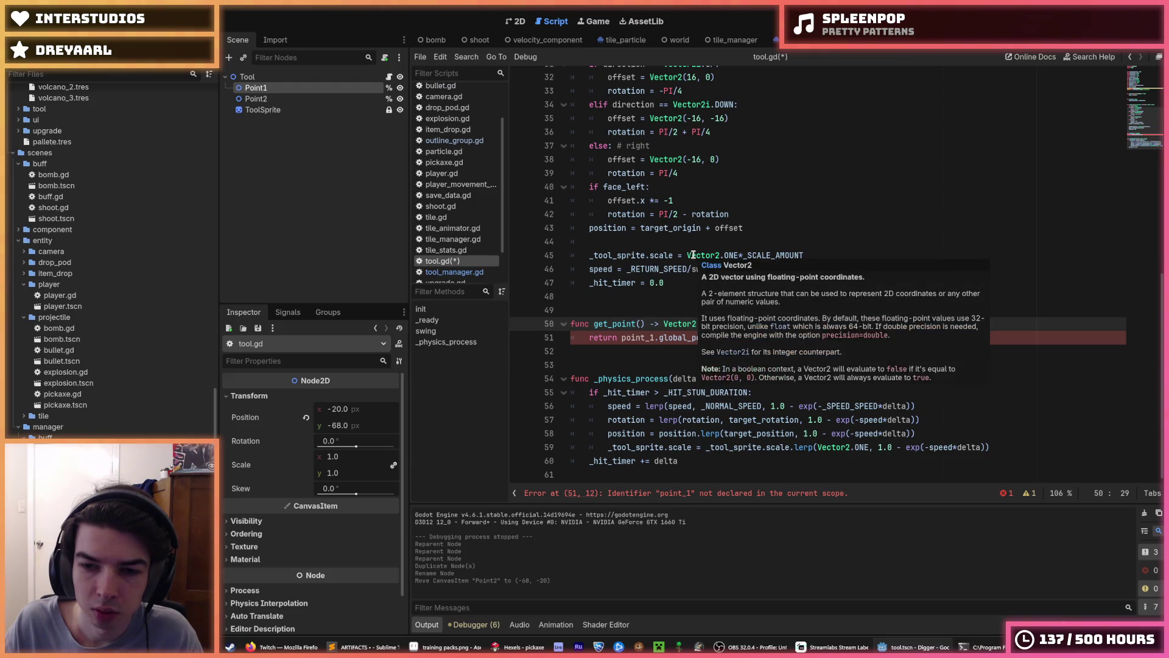
left_click(692, 214)
scroll(691, 214, "up", 4)
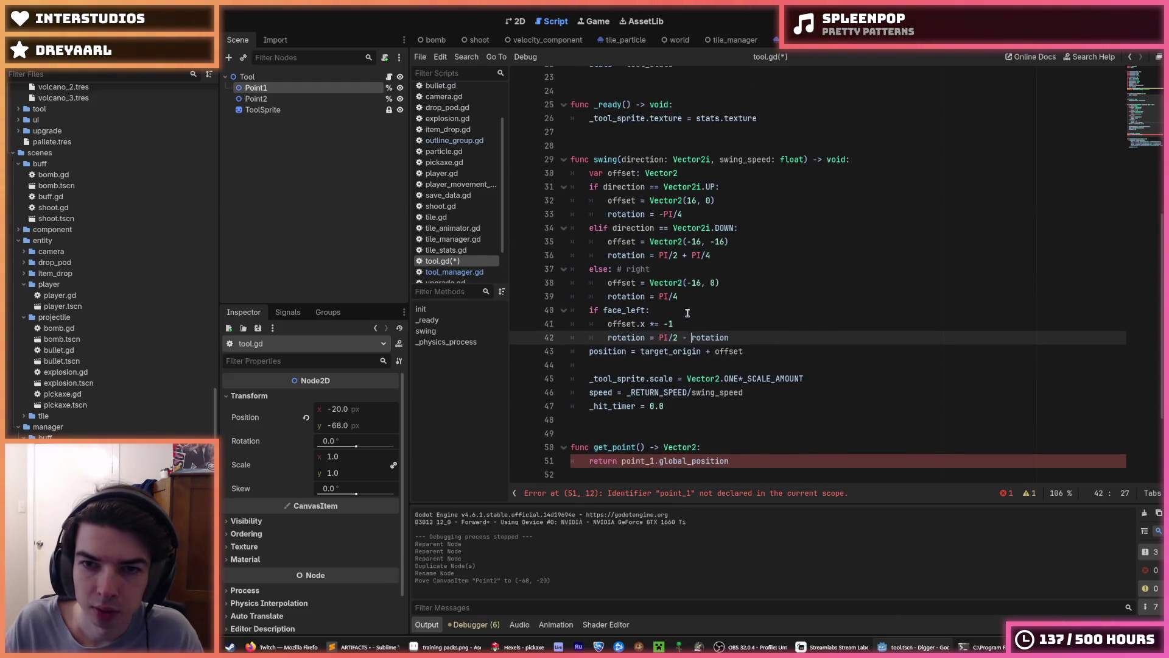
scroll(658, 248, "up", 1)
double_click(651, 242)
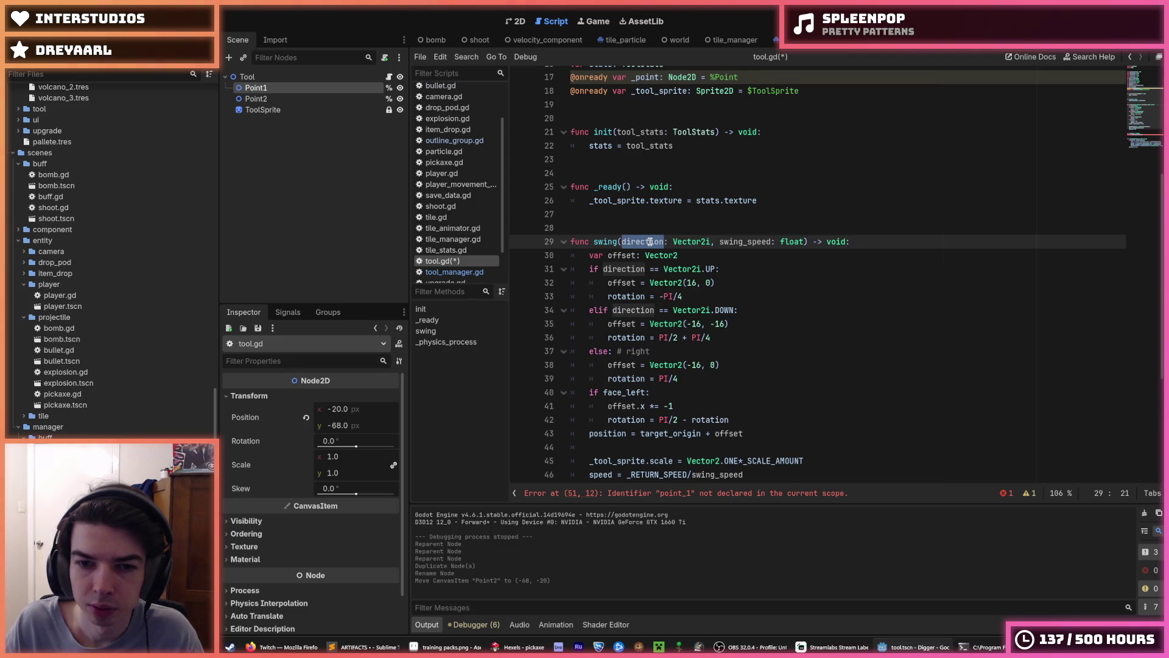
scroll(650, 242, "down", 1)
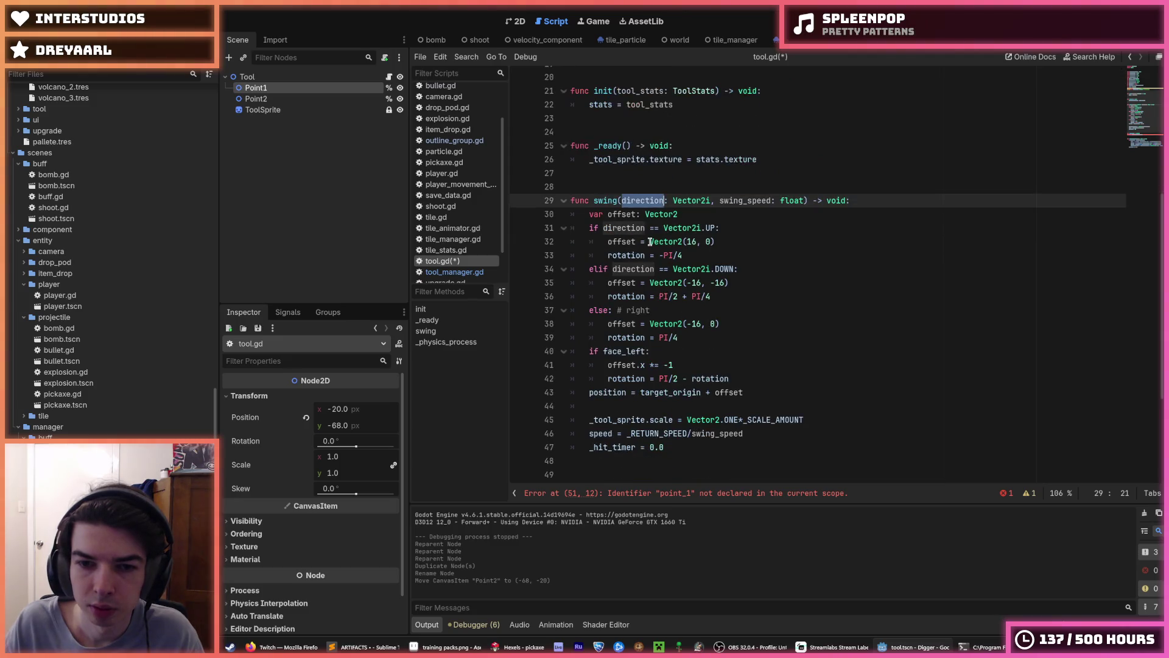
double_click(627, 351)
scroll(627, 351, "down", 4)
- Add an 'if face_left:' check in get_point that returns point_2.global_position
left_click(724, 328)
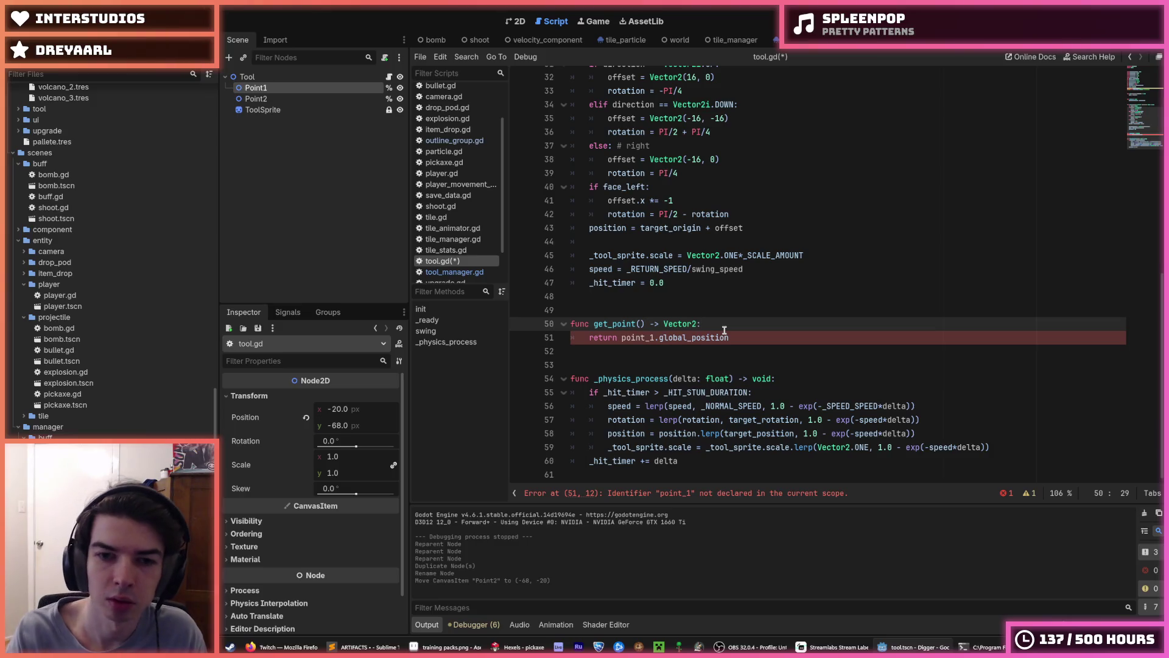
key("Return")
type("if face_left:")
key("Down")
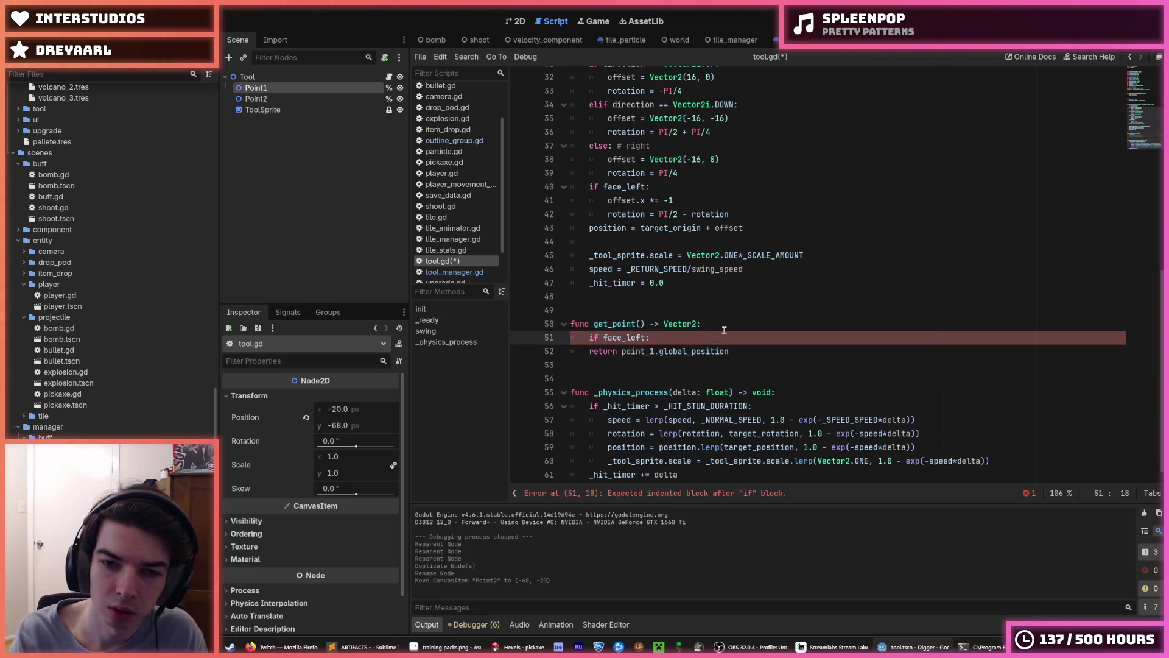
key("Home")
key("Tab")
key("Up")
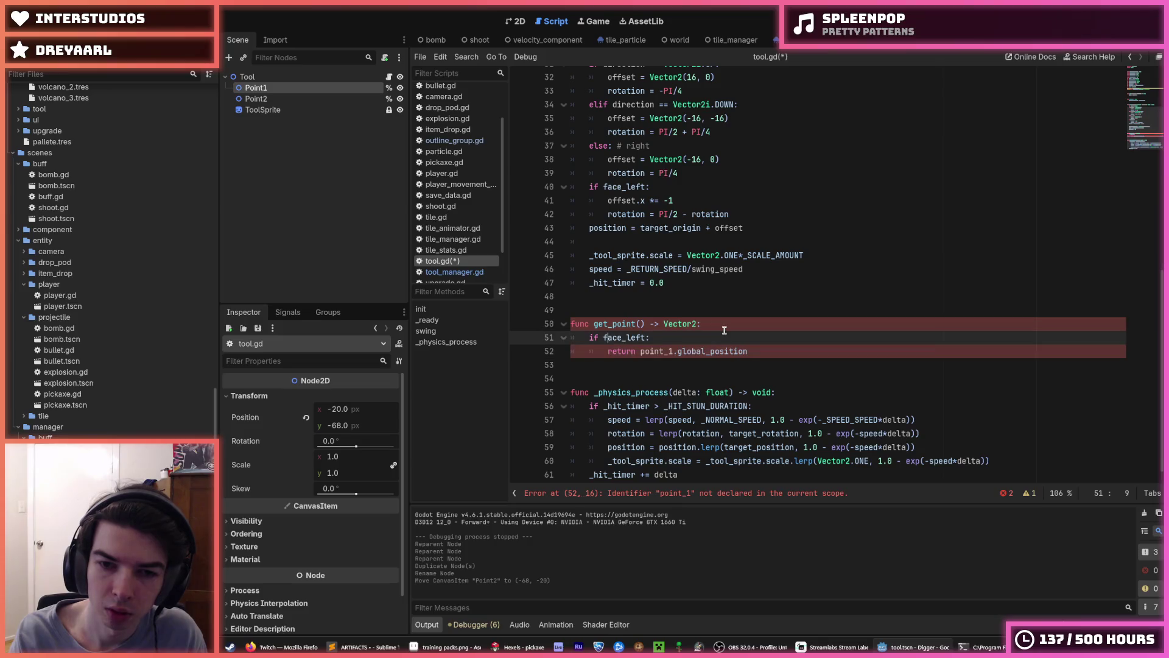
key("Down")
key("Right")
key("Delete")
type("2")
- Add an else branch returning point_1.global_position and save the script
key("End")
key("Return")
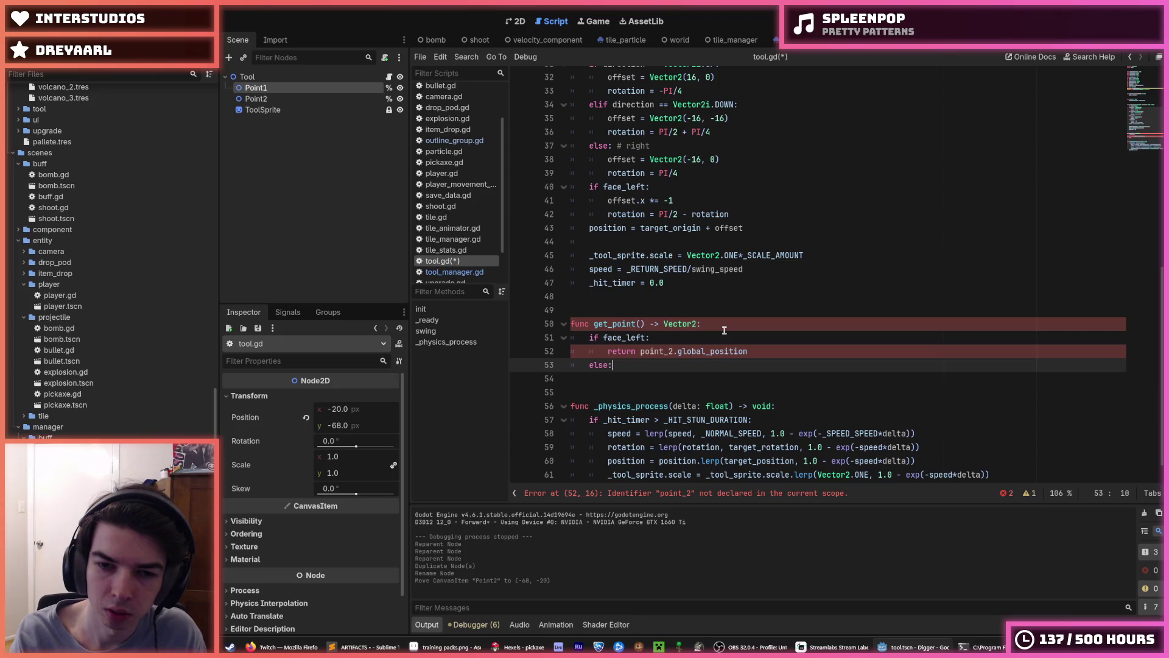
key("Return")
type("return point_2.global_position")
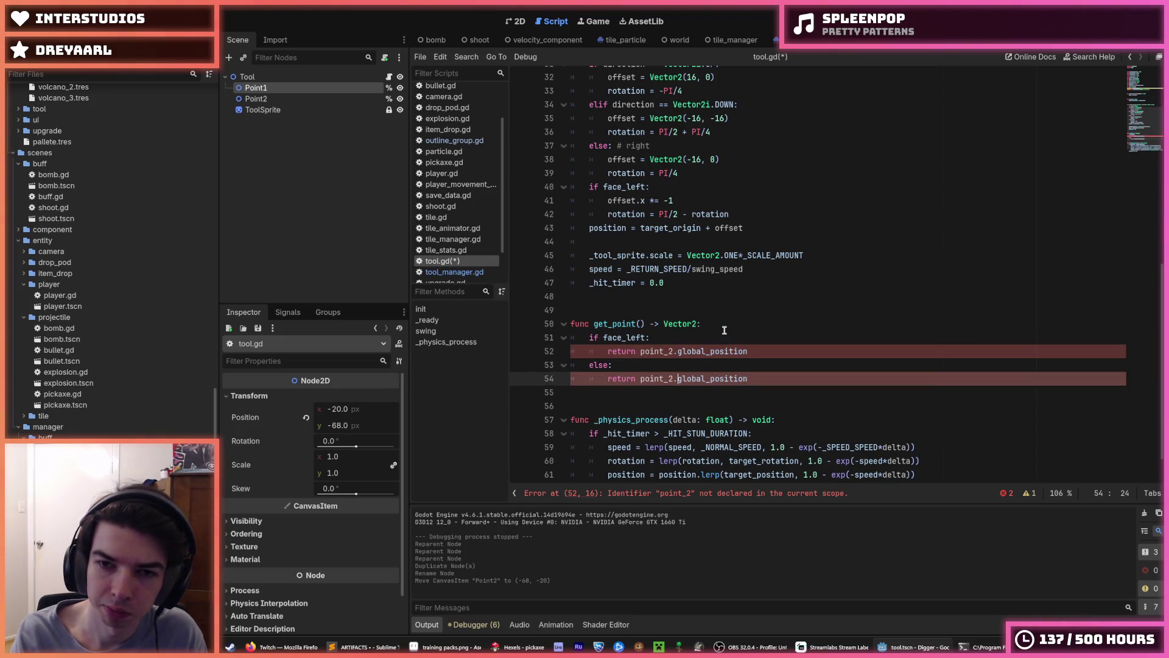
key("BackSpace")
type("1")
key("ctrl+s")
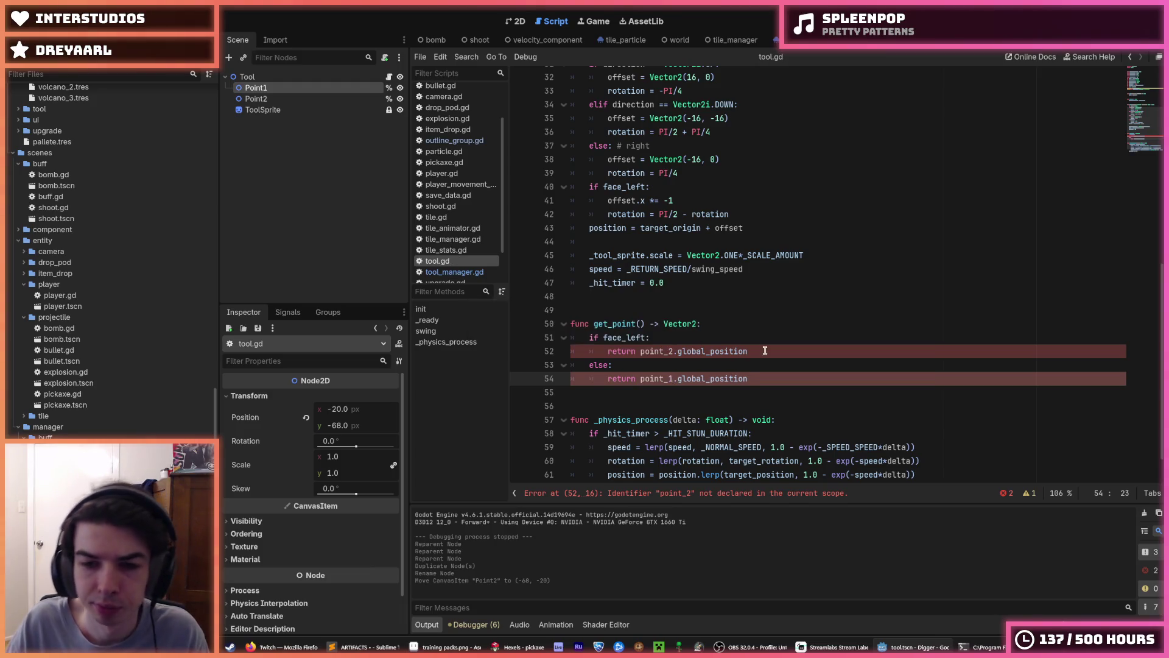
- Duplicate the _point declaration line
left_click(756, 350)
left_click(755, 376)
scroll(738, 326, "up", 10)
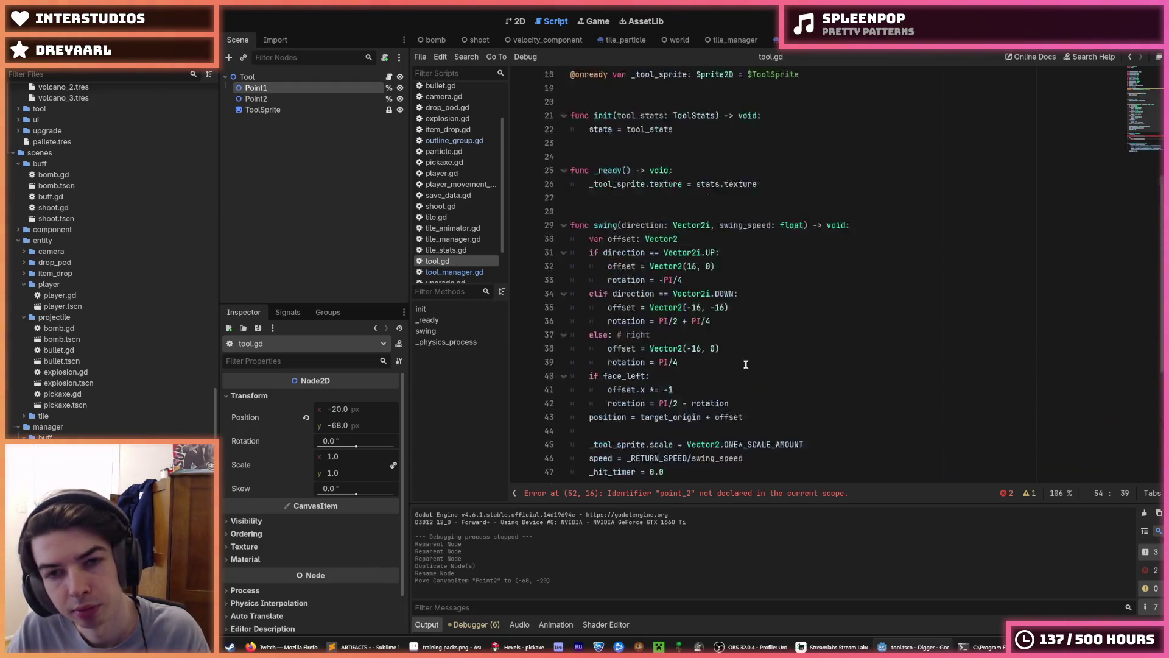
key("ctrl+shift+d")
- Rename the declarations to _point_1 = %Point1 and _point_2 = %Point2, then save
left_click(662, 294)
type("_1")
key("Down")
key("Left")
key("Left")
type("_2")
key("End")
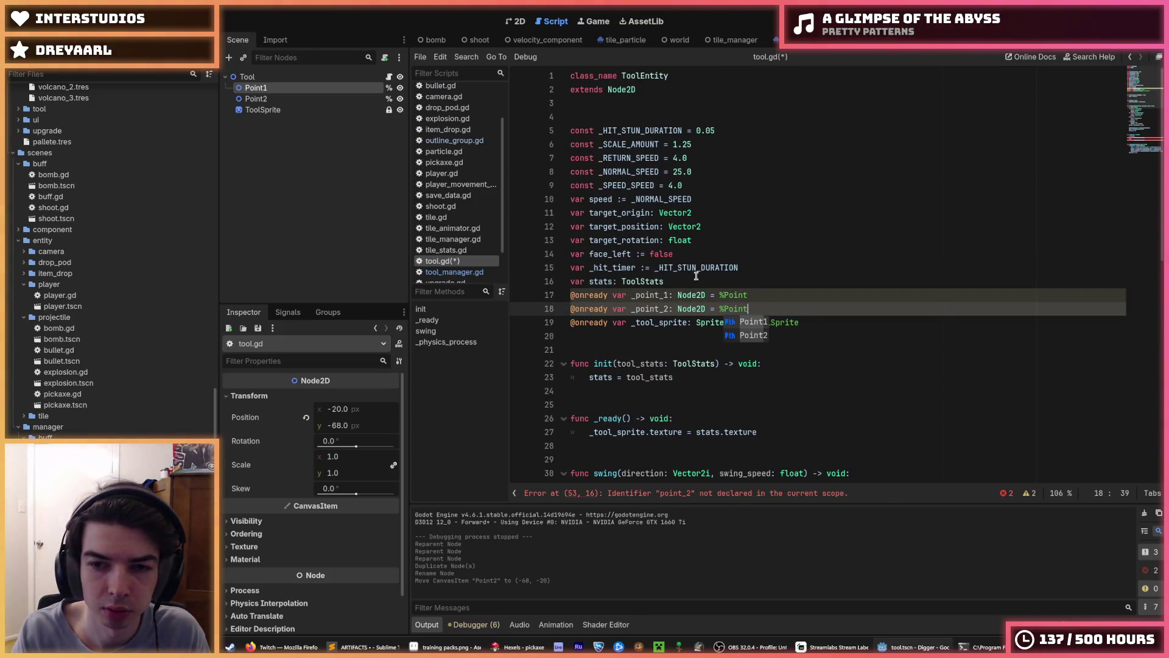
type("2")
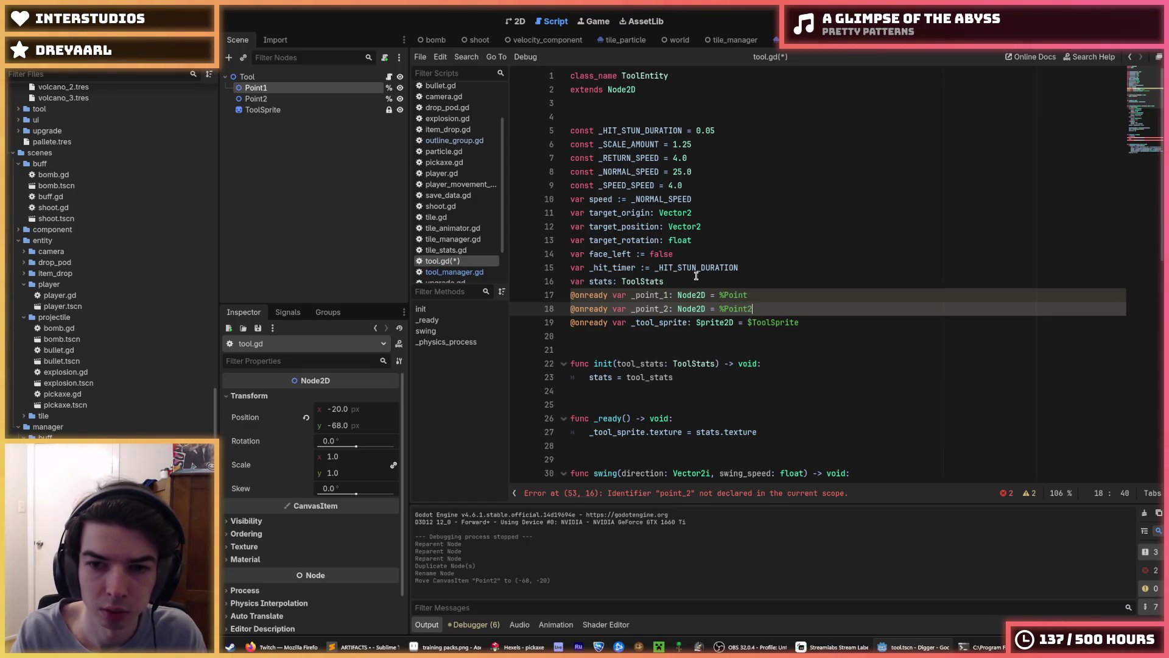
key("Up")
type("1")
key("ctrl+s")
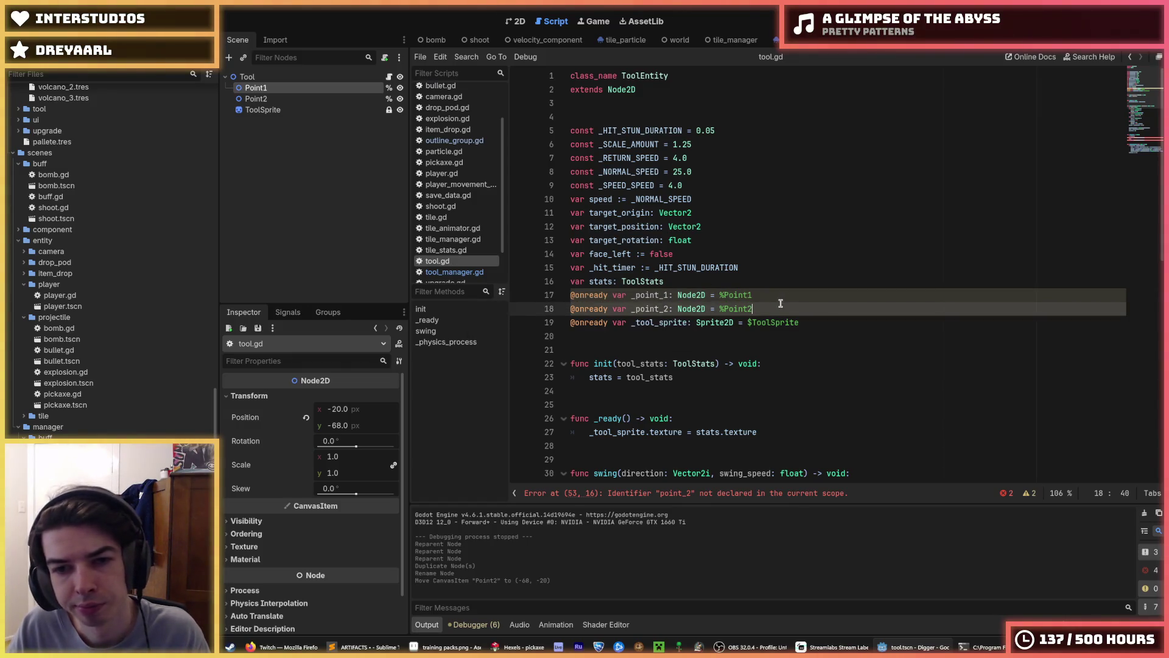
- Prefix the get_point returns with underscores to use _point_2 and _point_1, then save
scroll(768, 304, "down", 10)
left_click(751, 298)
left_click(611, 280)
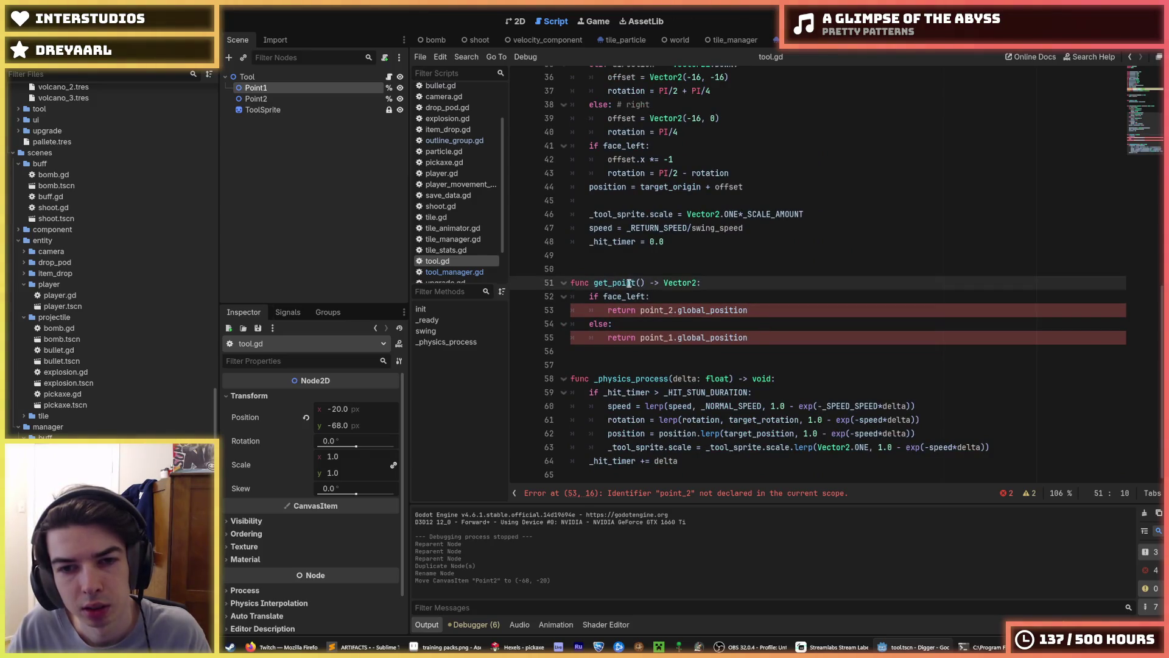
left_click_drag(644, 283, 595, 282)
scroll(642, 281, "up", 3)
scroll(663, 308, "down", 3)
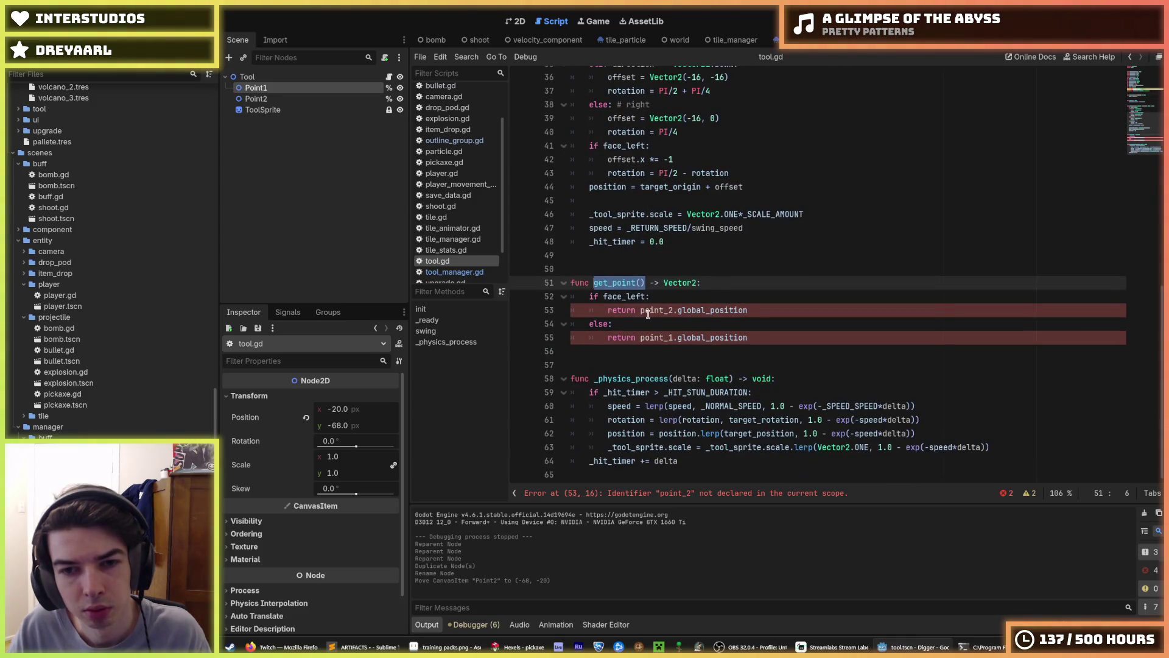
left_click(636, 310)
type("_")
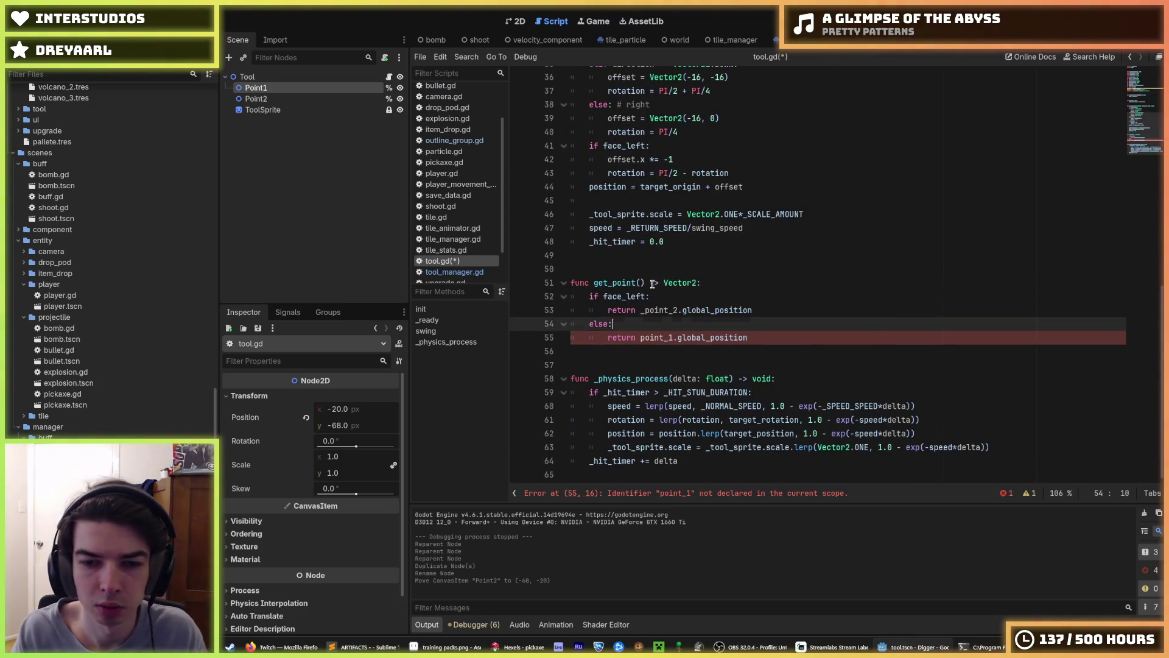
key("Down")
key("Down")
key("Left")
type("_")
key("ctrl+s")
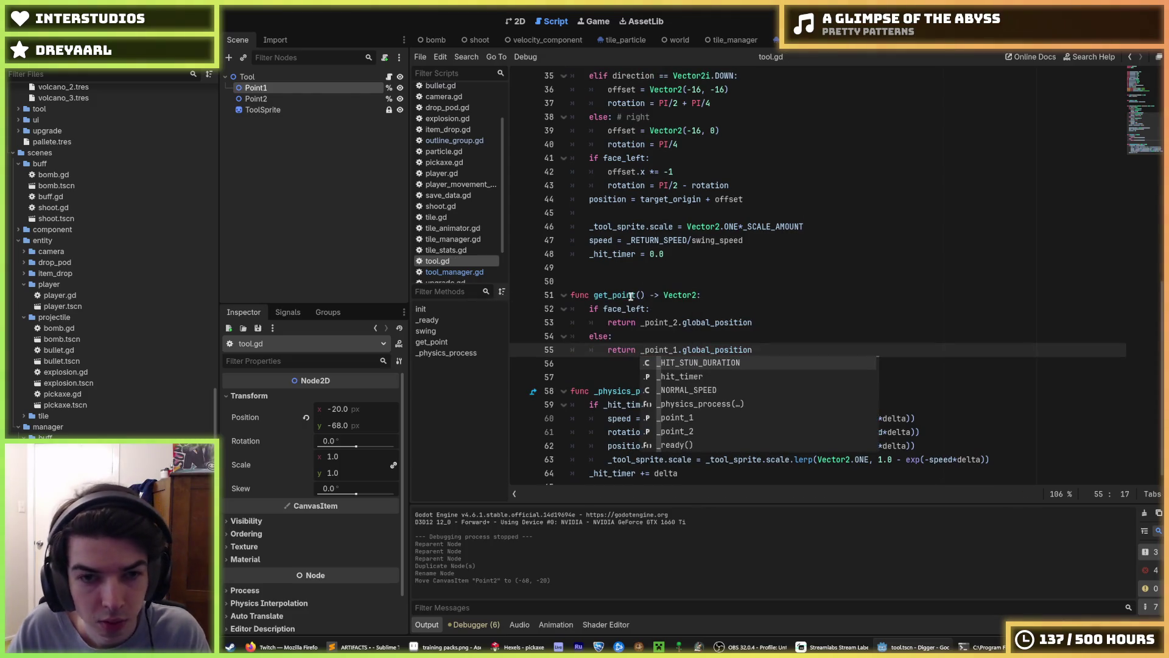
left_click(626, 268)
left_click(454, 271)
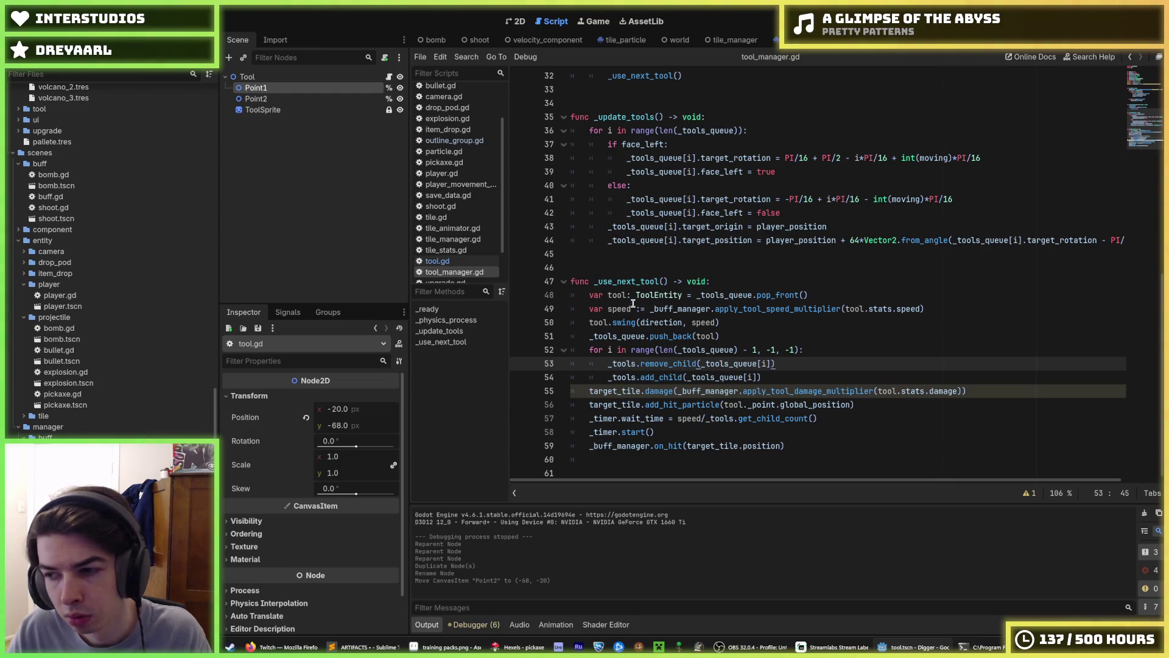
- Inspect the remove_child, add_child and damage calls in tool_manager.gd
double_click(773, 390)
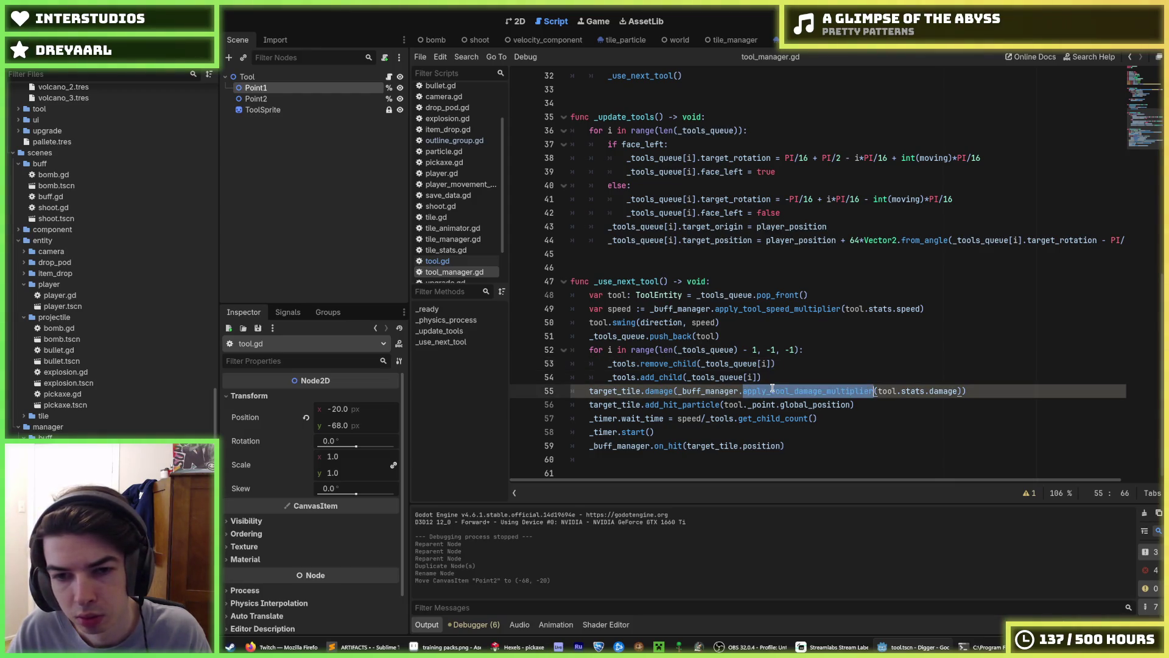
left_click(718, 359)
double_click(662, 359)
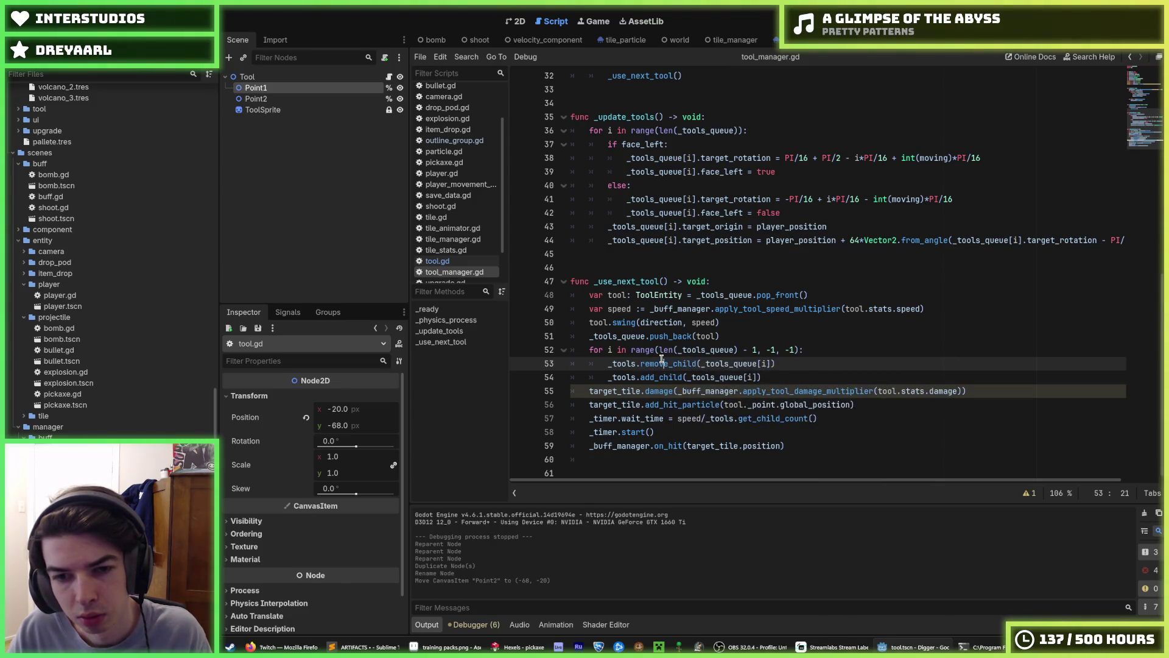
double_click(658, 377)
double_click(660, 391)
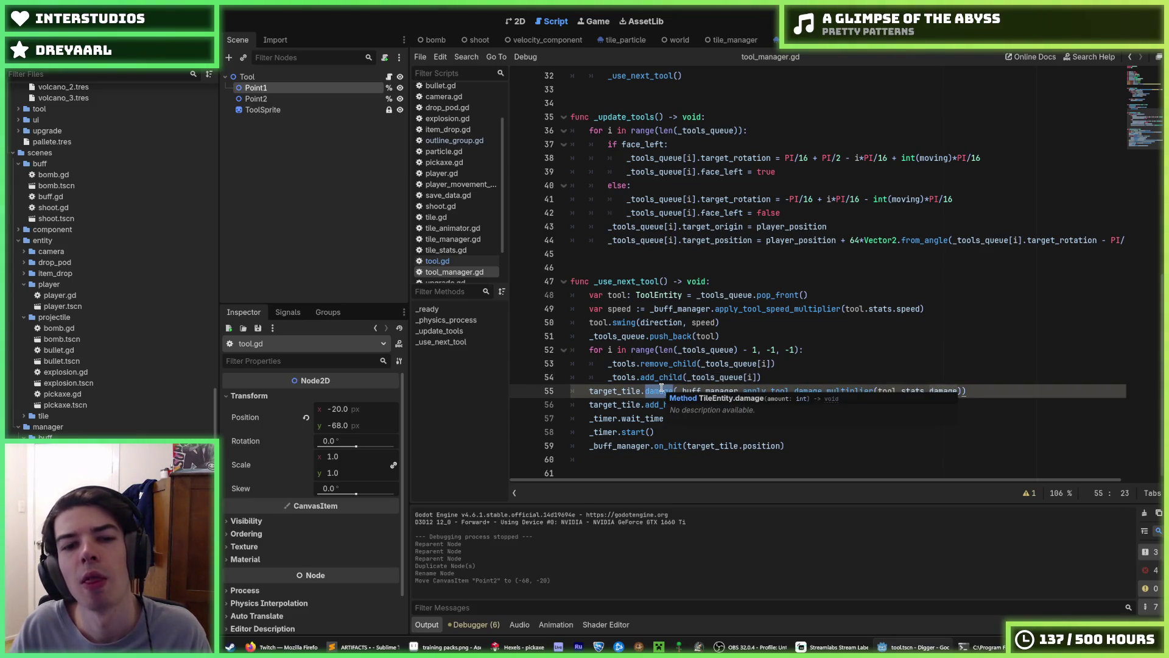
- Replace the hit particle's position argument with get_point() and run the game
left_click(645, 404)
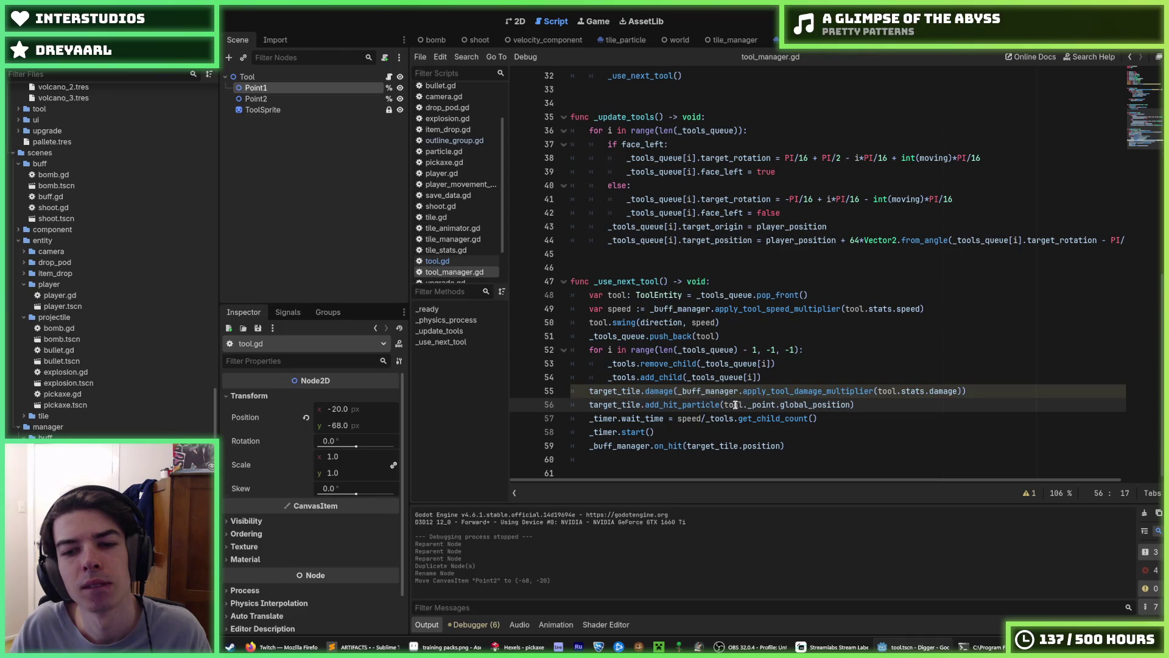
left_click_drag(748, 404, 853, 404)
type("get_point()")
key("F5")
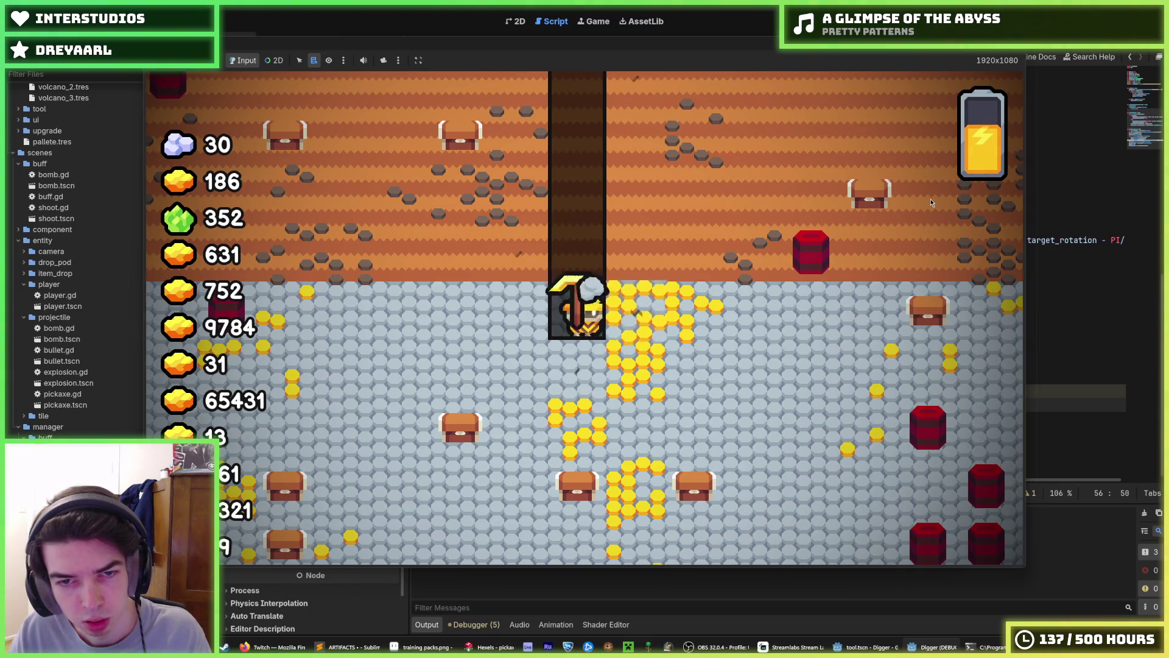
- Stop the Digger game after testing the mining
key("F8")
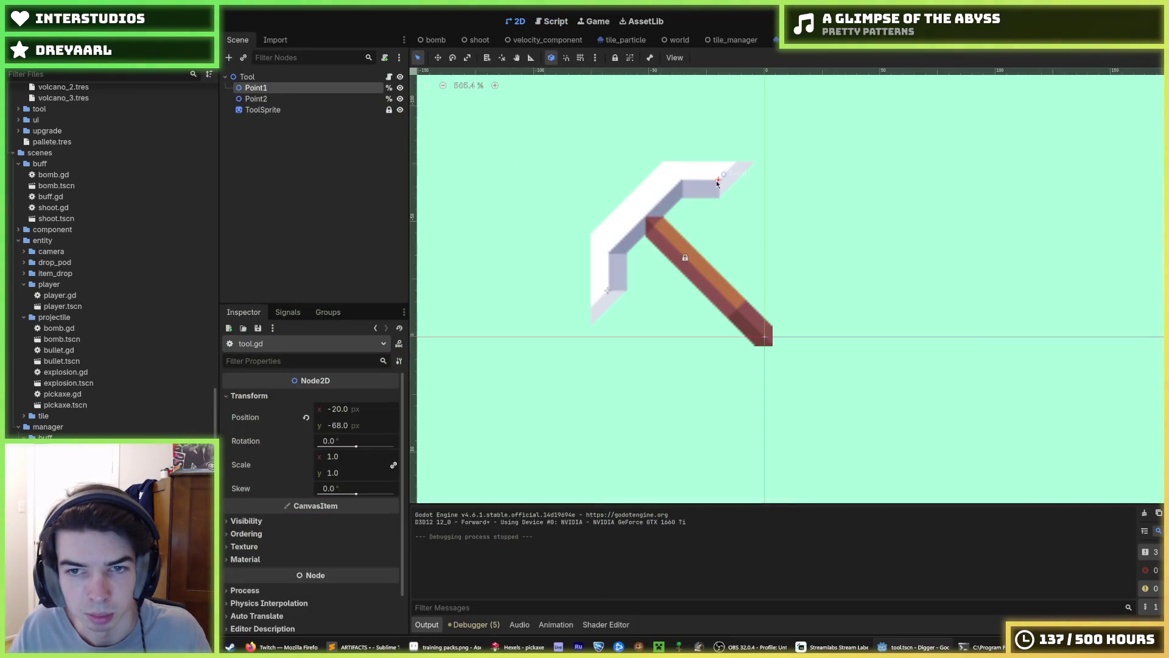
- Set Point1's position to (-12, -68) and save the tool scene
left_click_drag(345, 414, 347, 415)
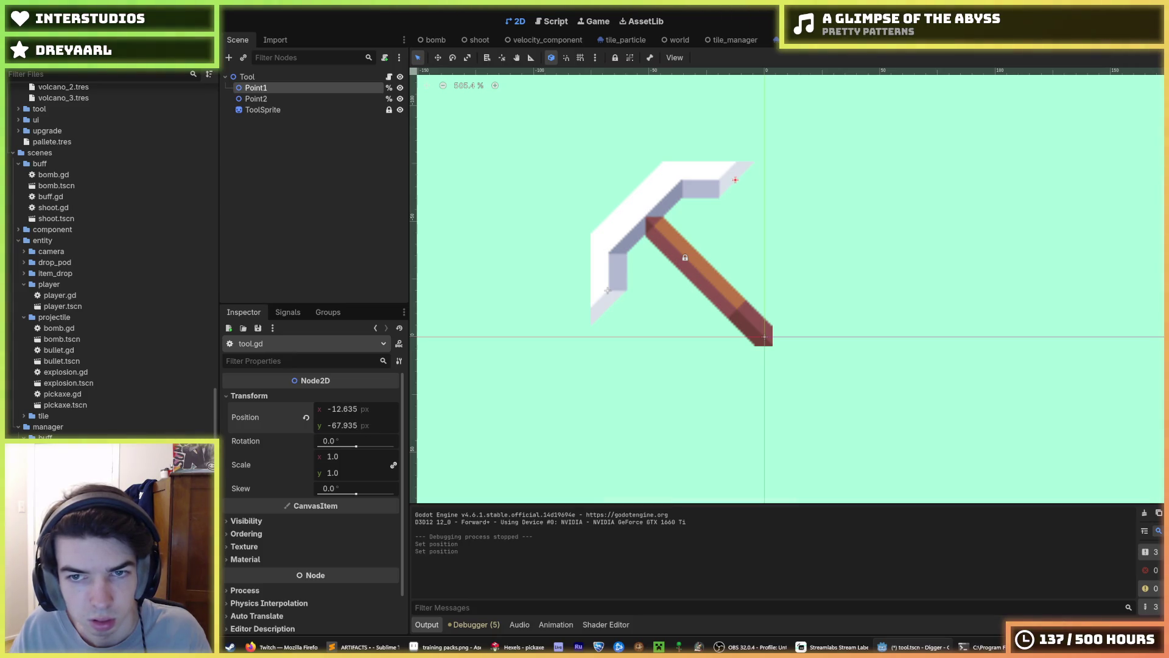
left_click(358, 410)
key("Tab")
type("8")
key("Return")
key("ctrl+s")
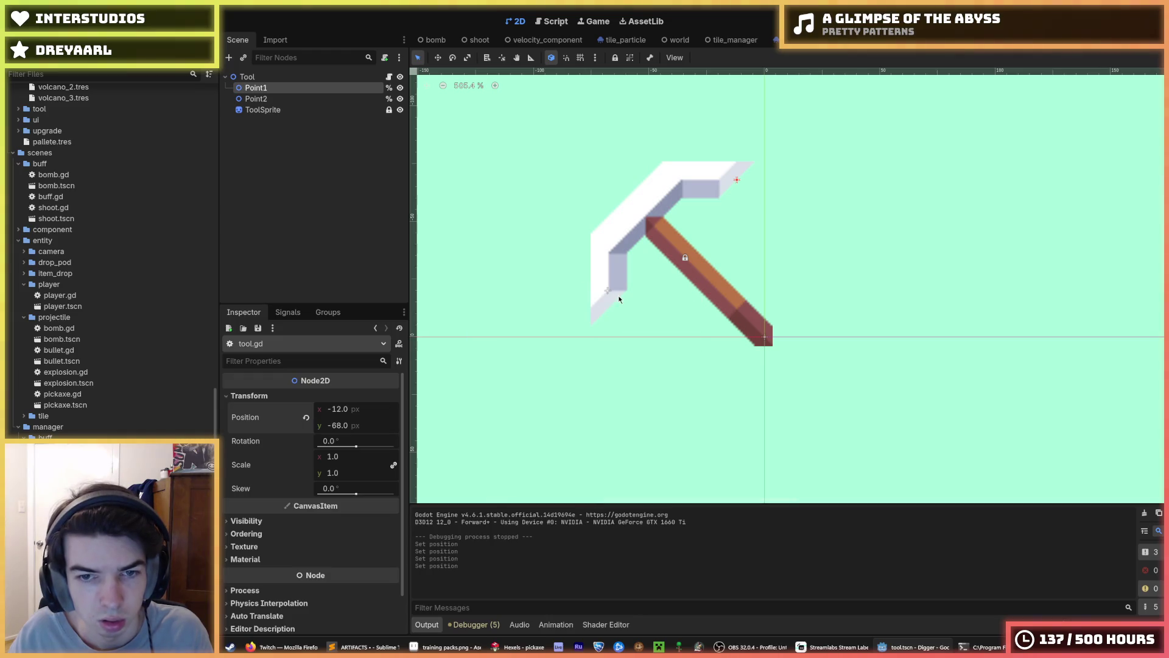
- Move Point2 to (-68, -12), save the scene, and run the game
left_click(610, 292)
left_click_drag(346, 420, 364, 420)
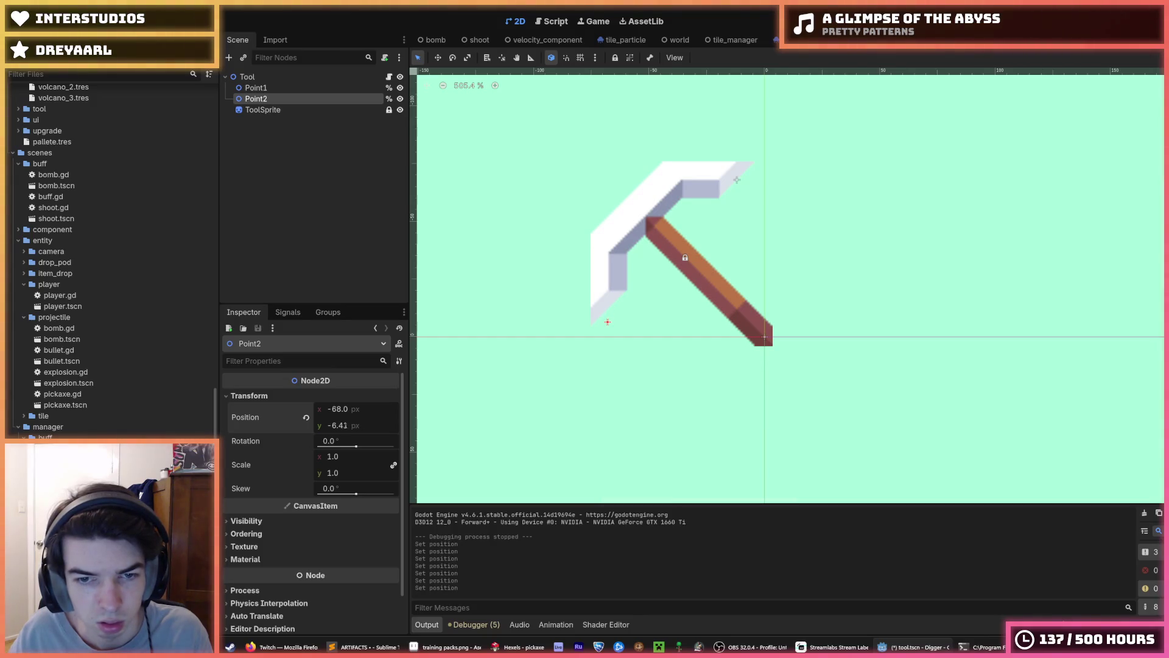
left_click(352, 425)
type("-12")
key("Return")
key("ctrl+s")
key("F5")
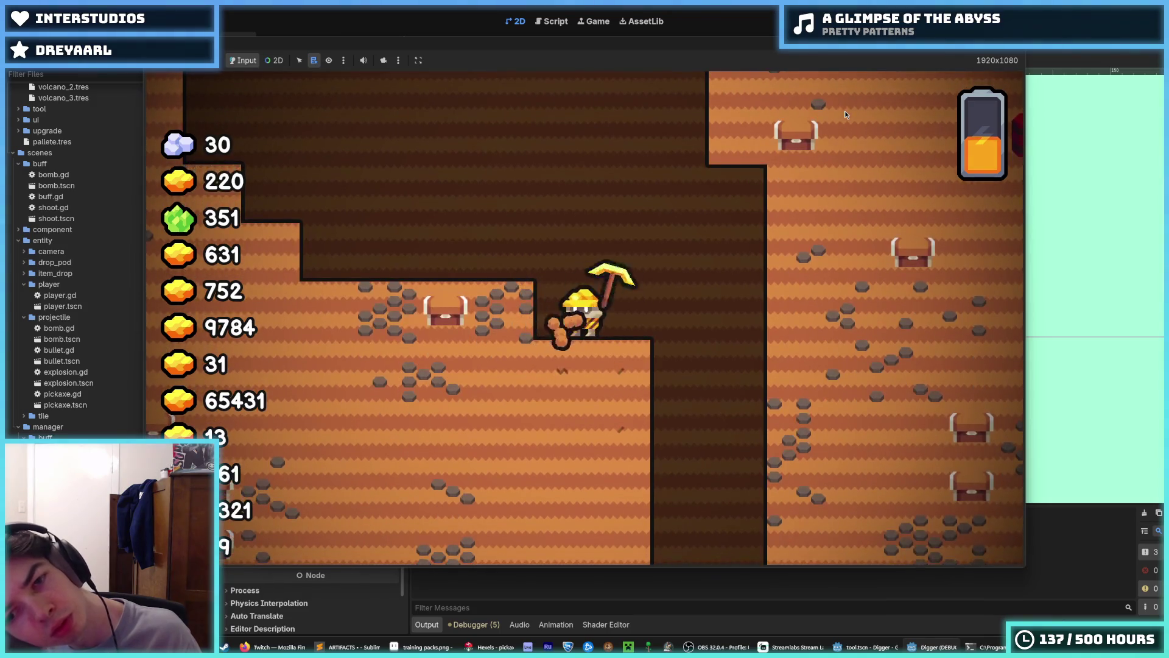
- Stop the Digger game after checking the pickaxe hits
key("F8")
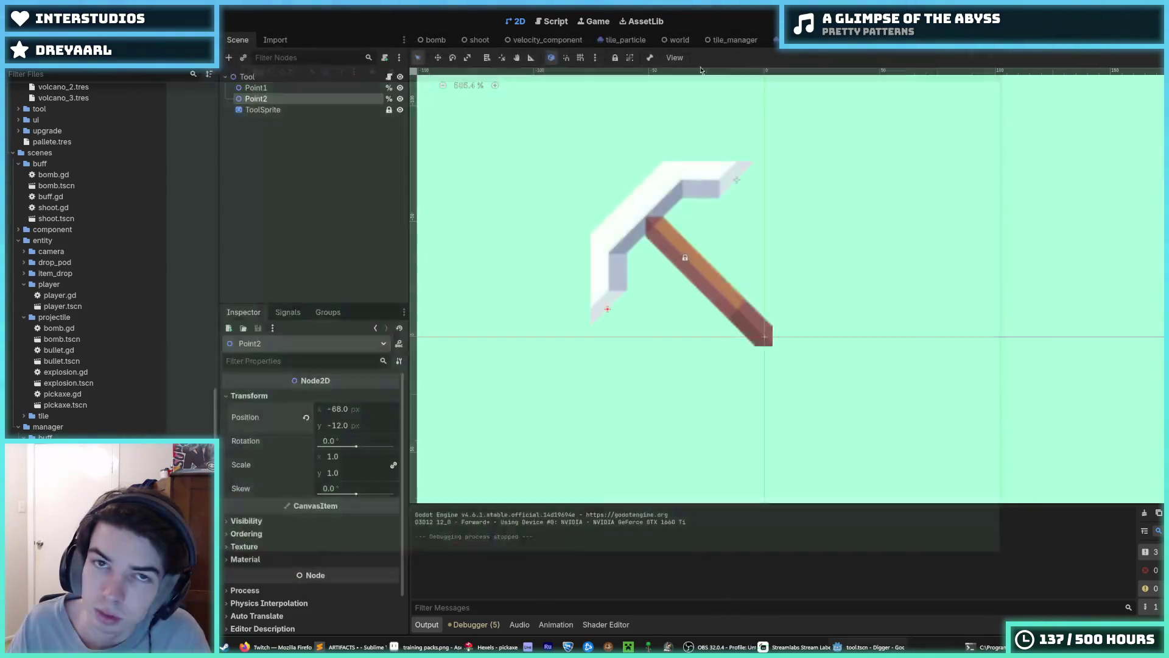
- Delete the 'if not destroyed: return' early exit from tile.gd's add_particle and relaunch the game
key("ctrl+s")
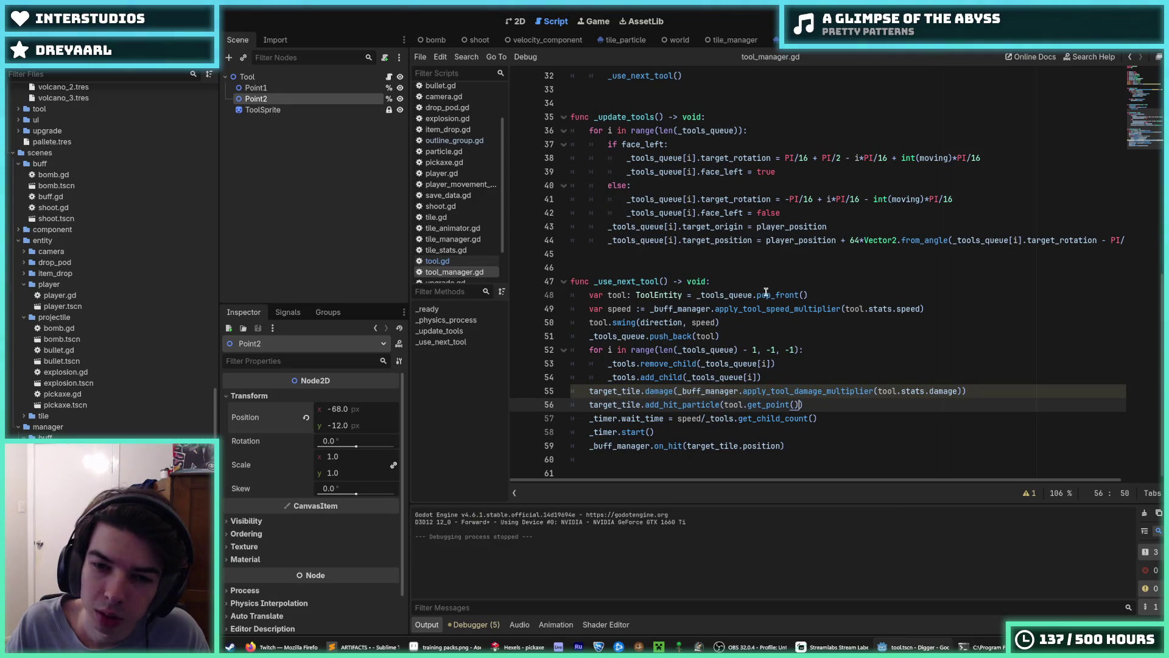
scroll(769, 290, "up", 6)
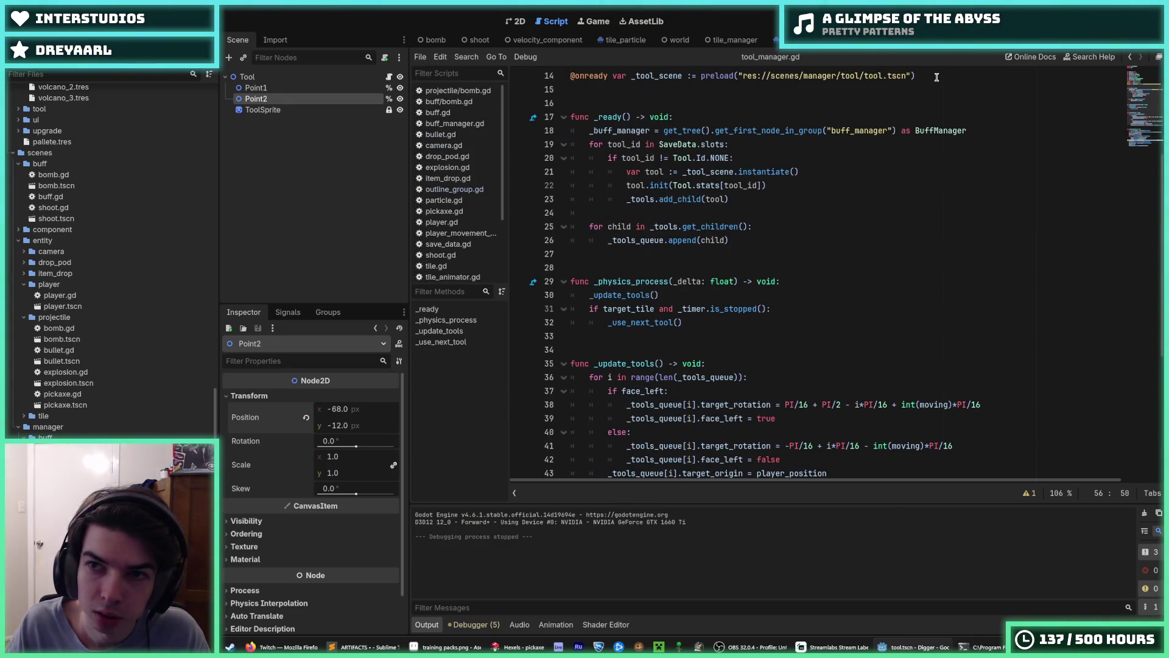
scroll(447, 185, "down", 3)
left_click(447, 176)
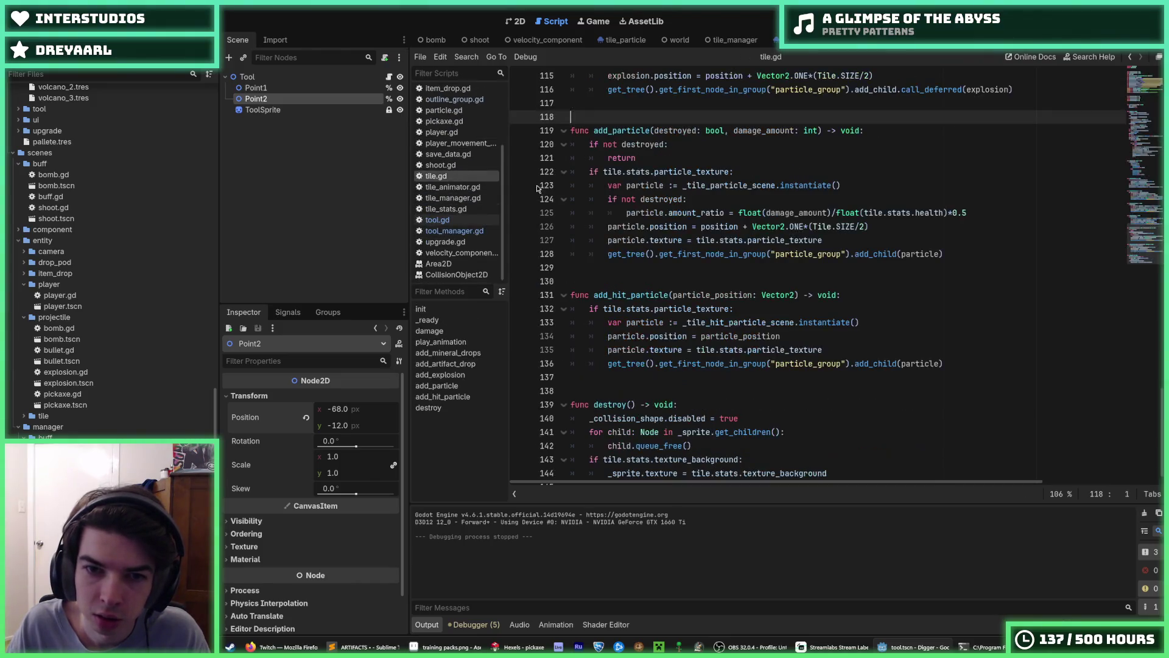
left_click_drag(662, 161, 548, 145)
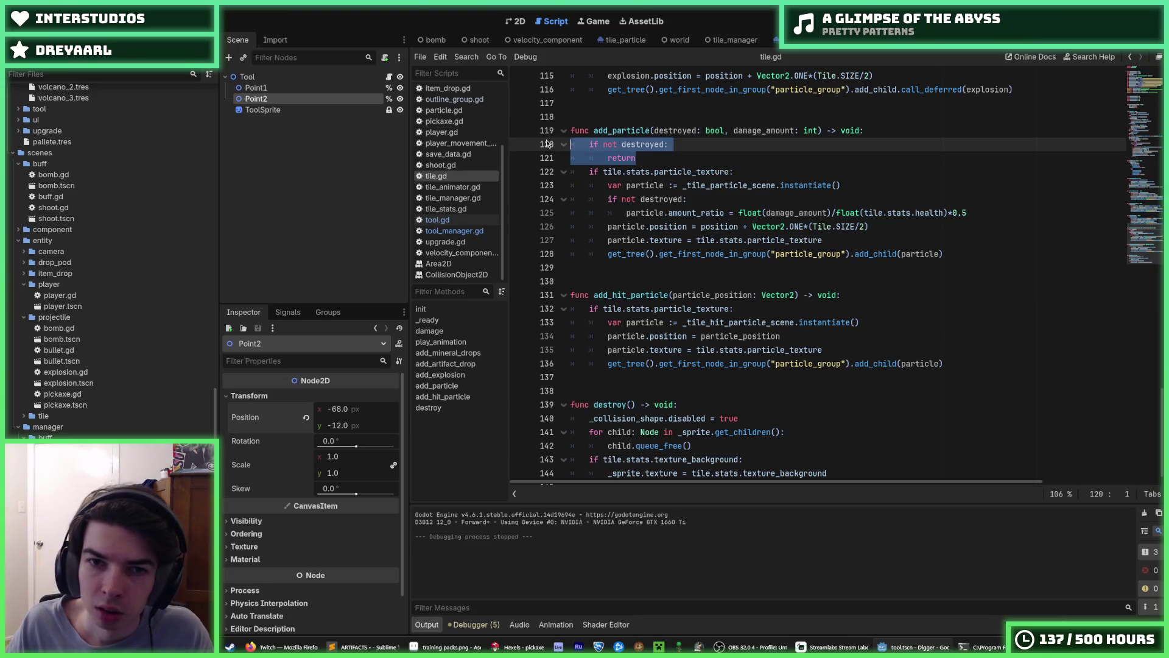
key("BackSpace")
key("BackSpace")
key("ctrl+s")
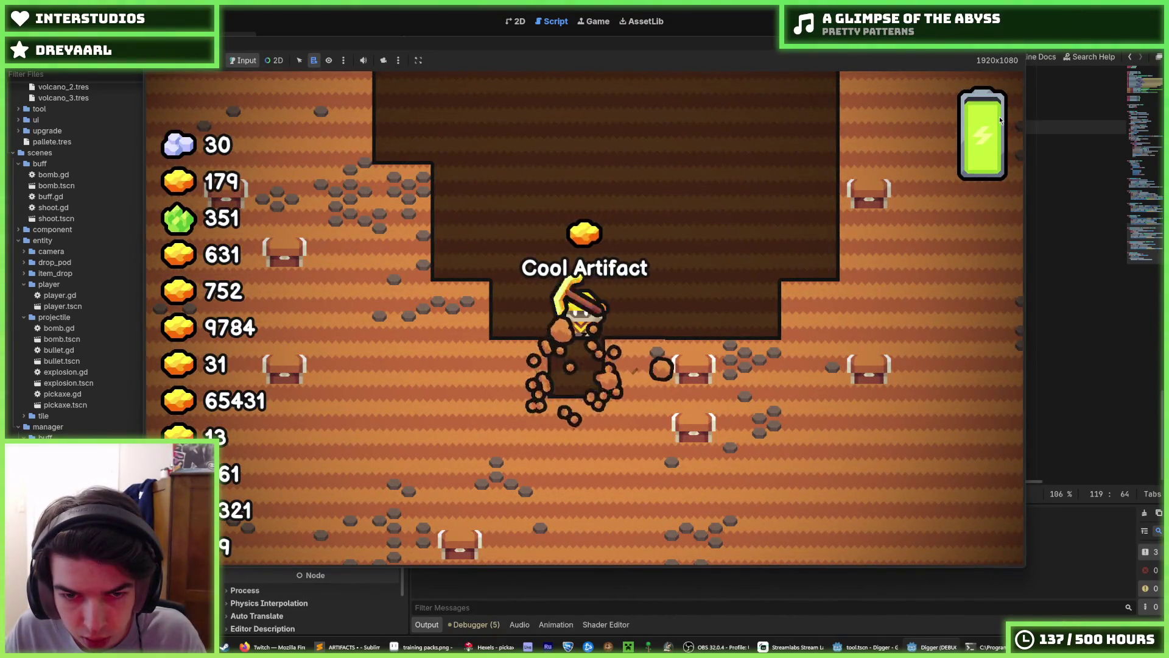
- Dig the miner down through the dirt, then tunnel right, watching particles burst on each hit
key("s")
key("a")
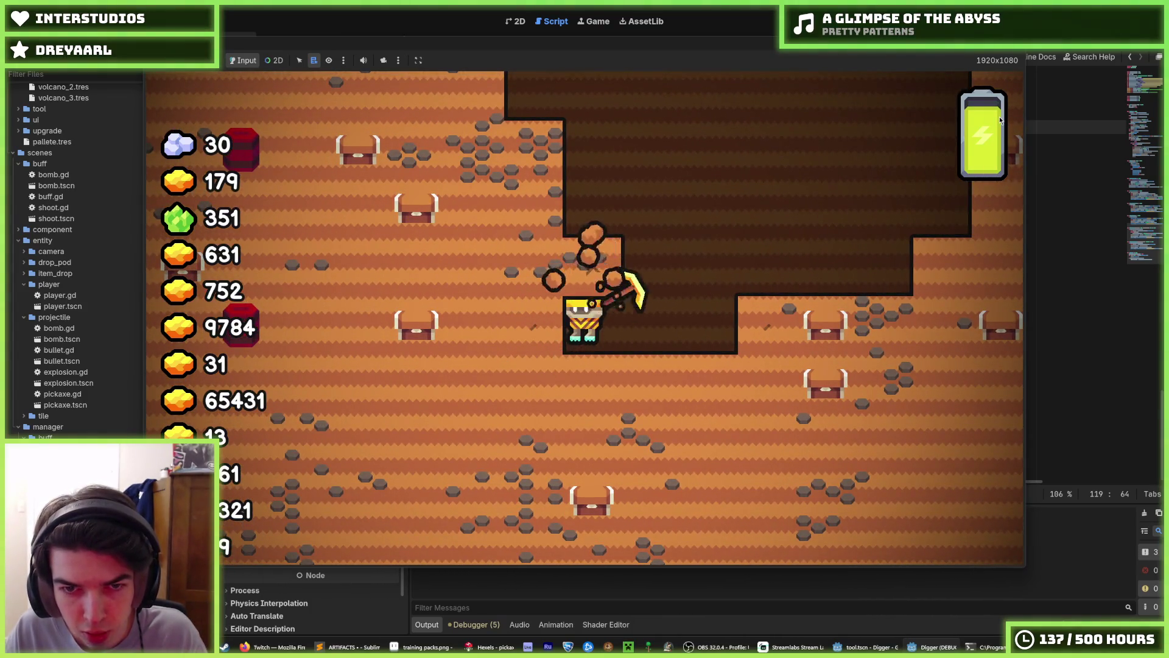
key("s")
key("s")
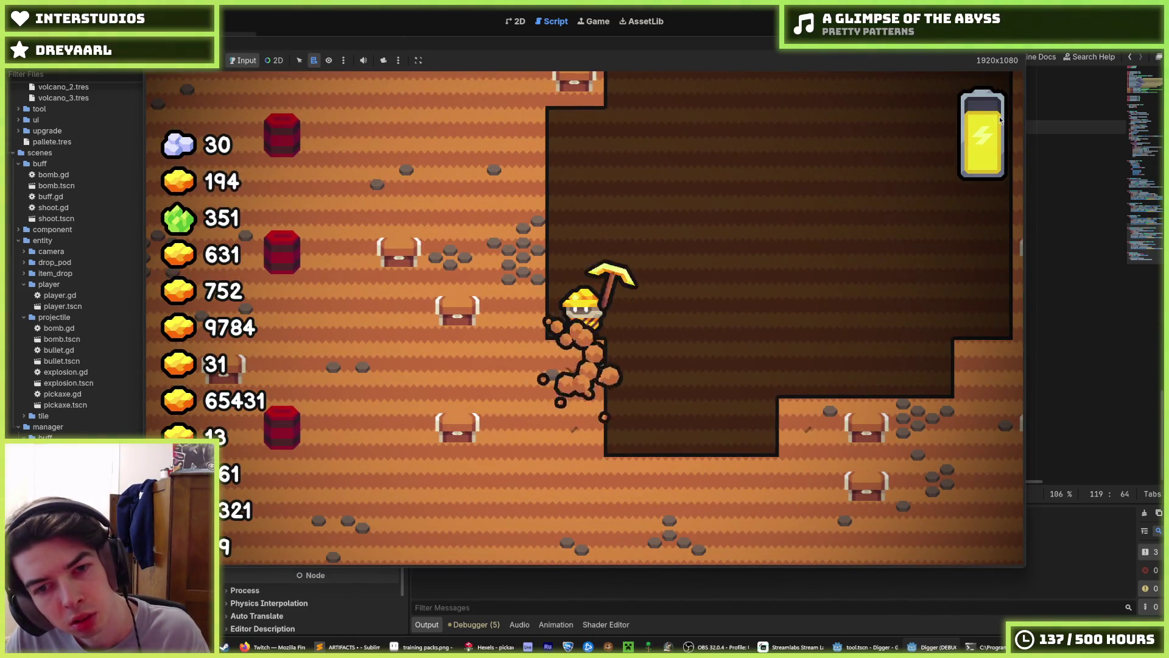
key("s")
key("s")
key("s")
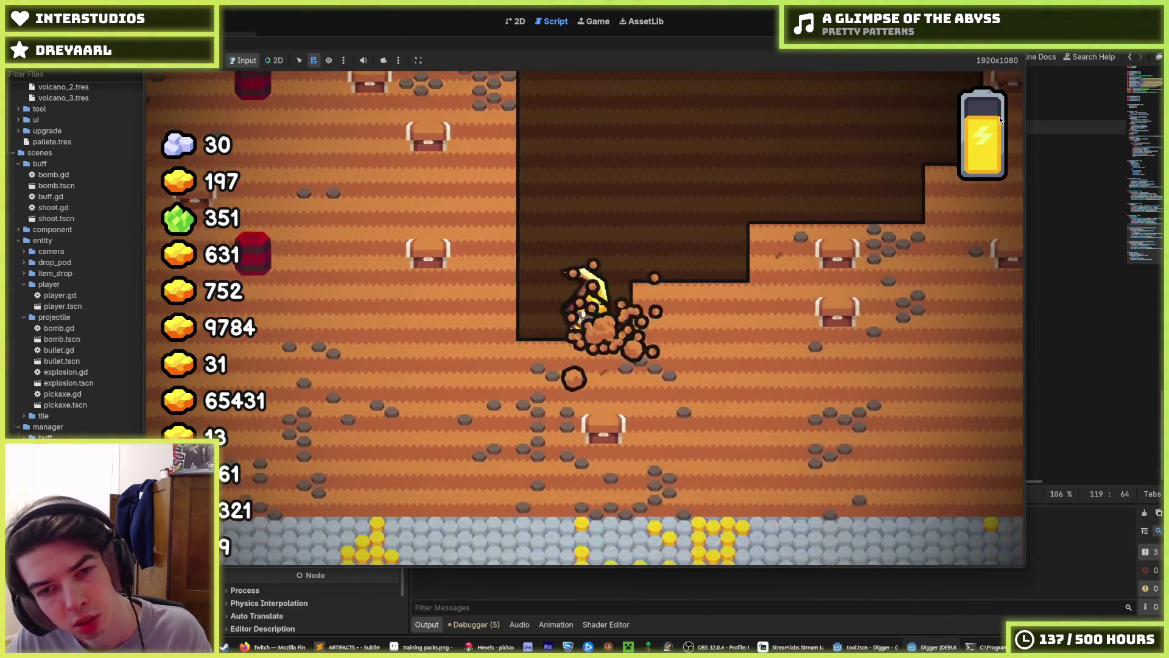
key("s")
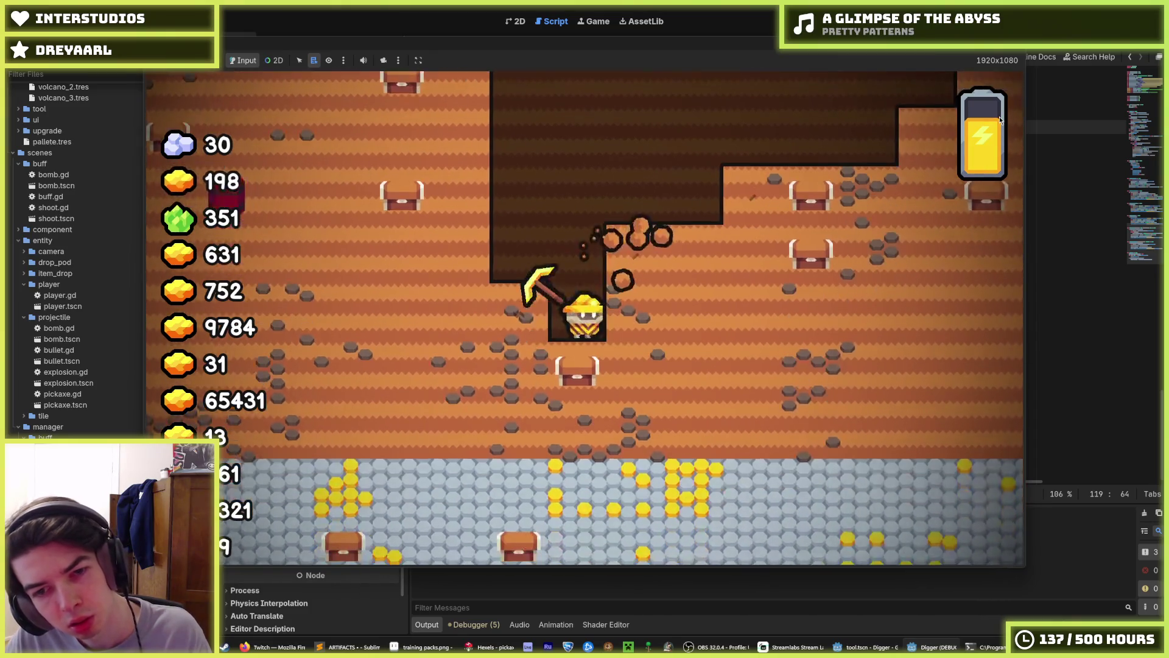
key("d")
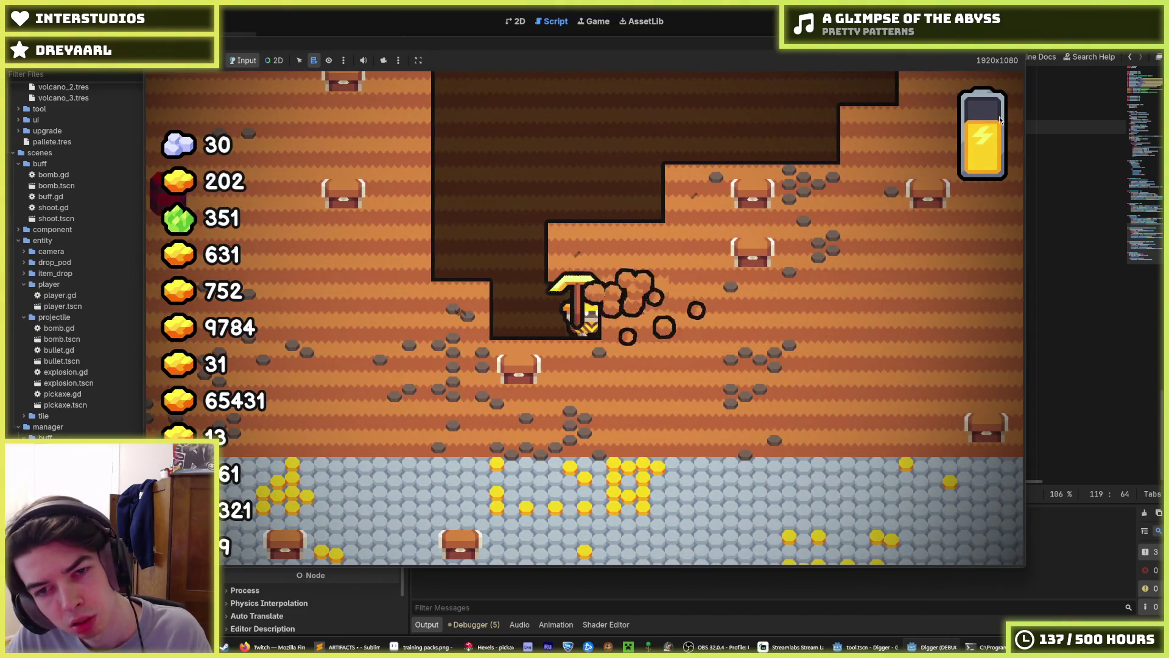
key("d")
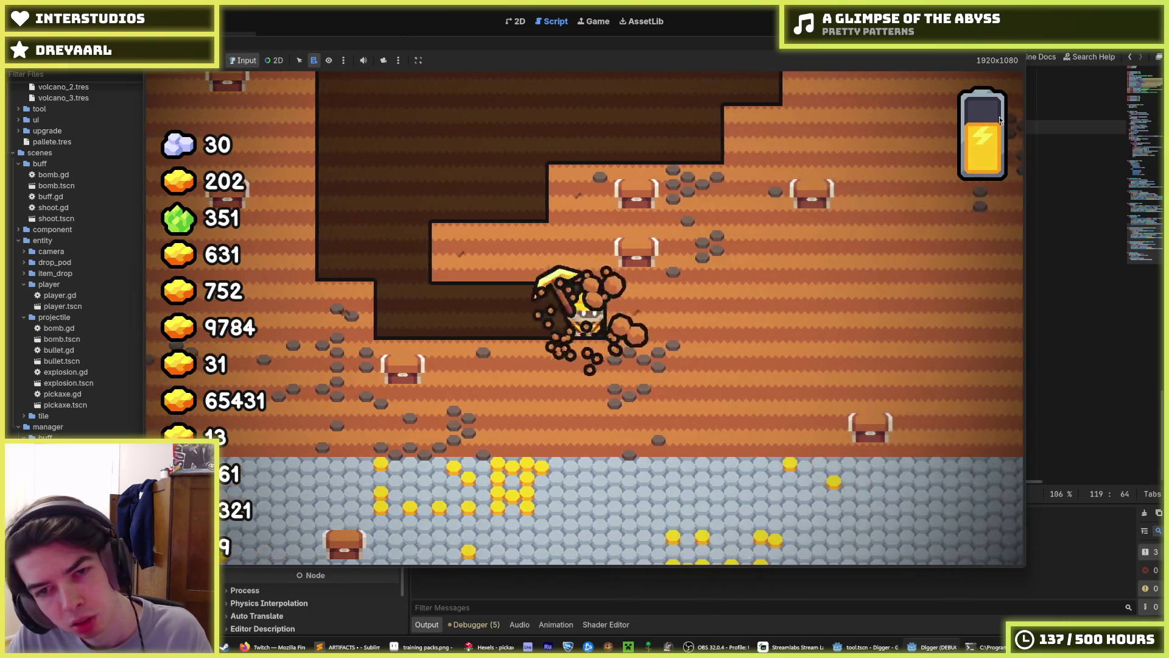
key("d")
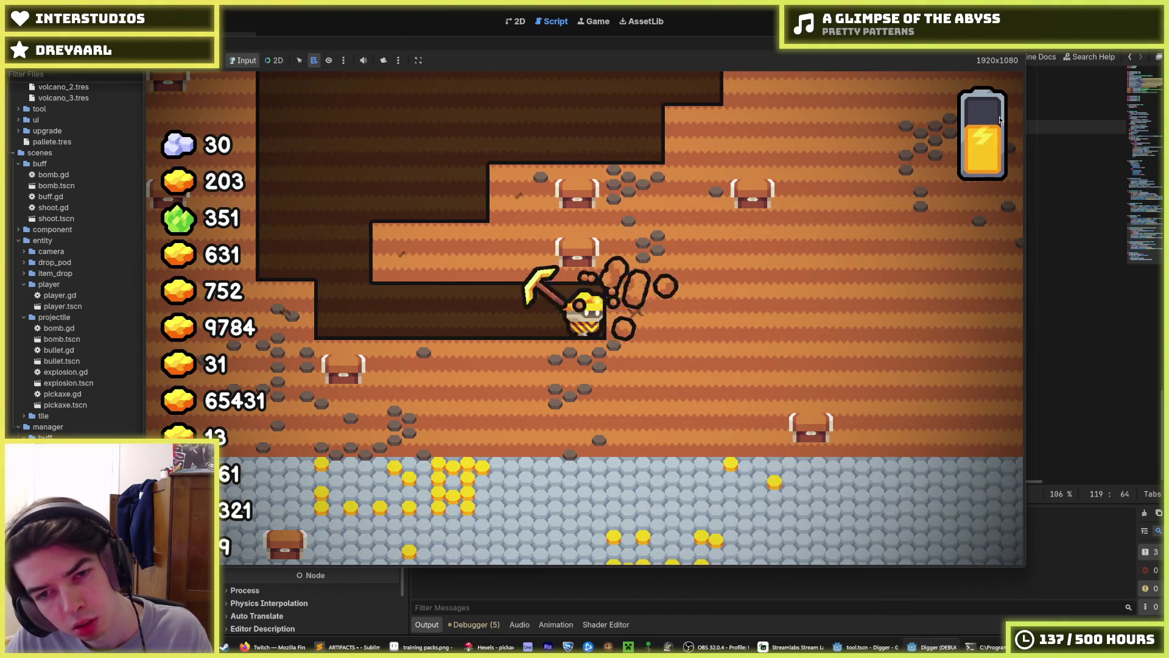
key("d")
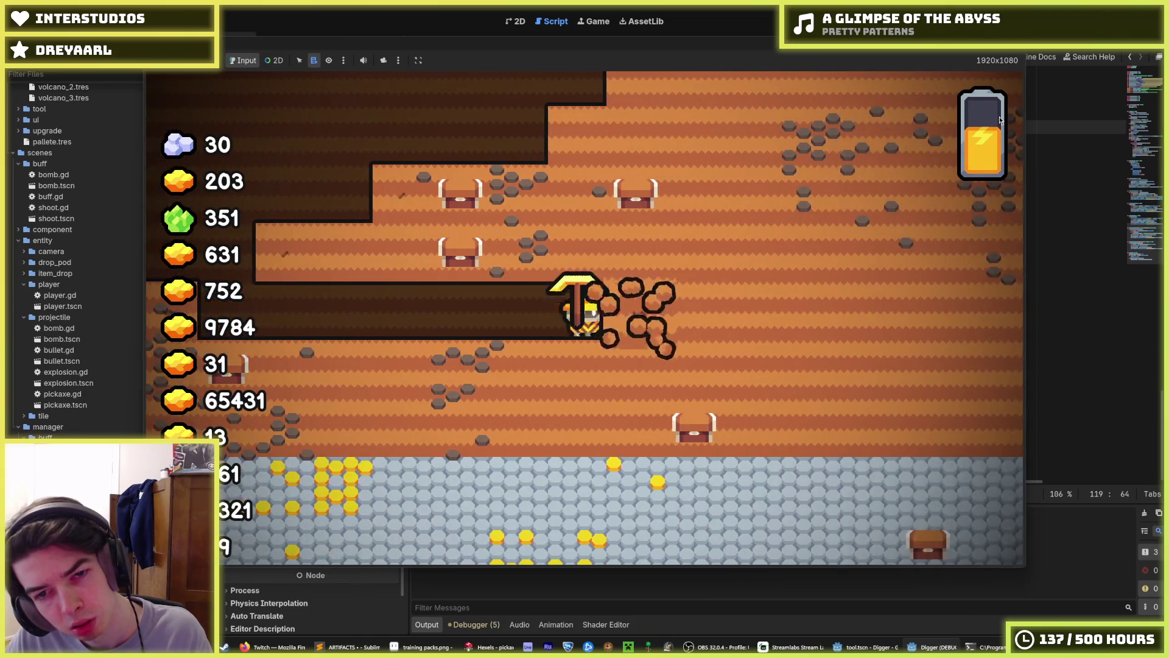
- Climb back above the grass, dig down toward the gold-studded stone layer, then stop the game
key("s")
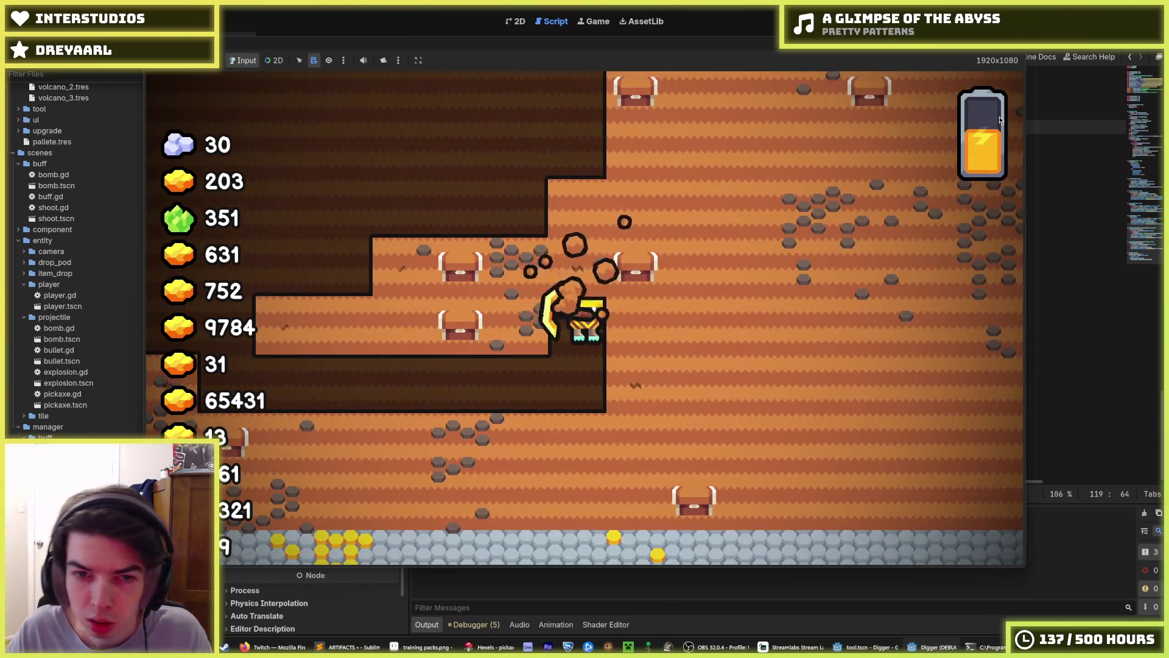
key("w")
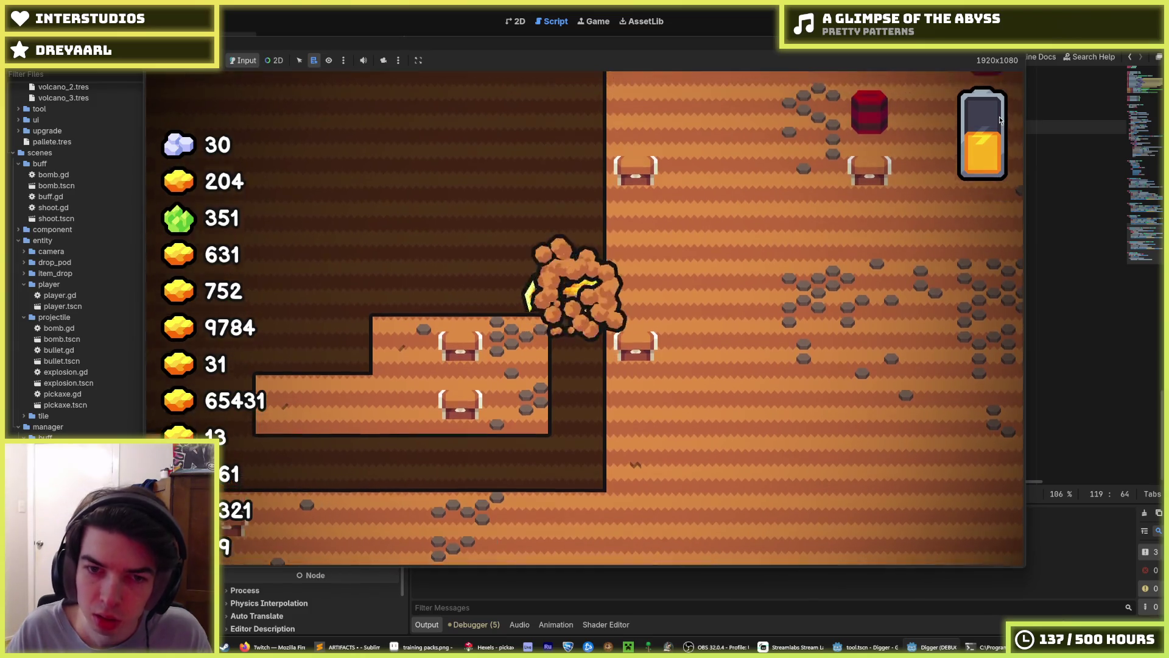
key("w")
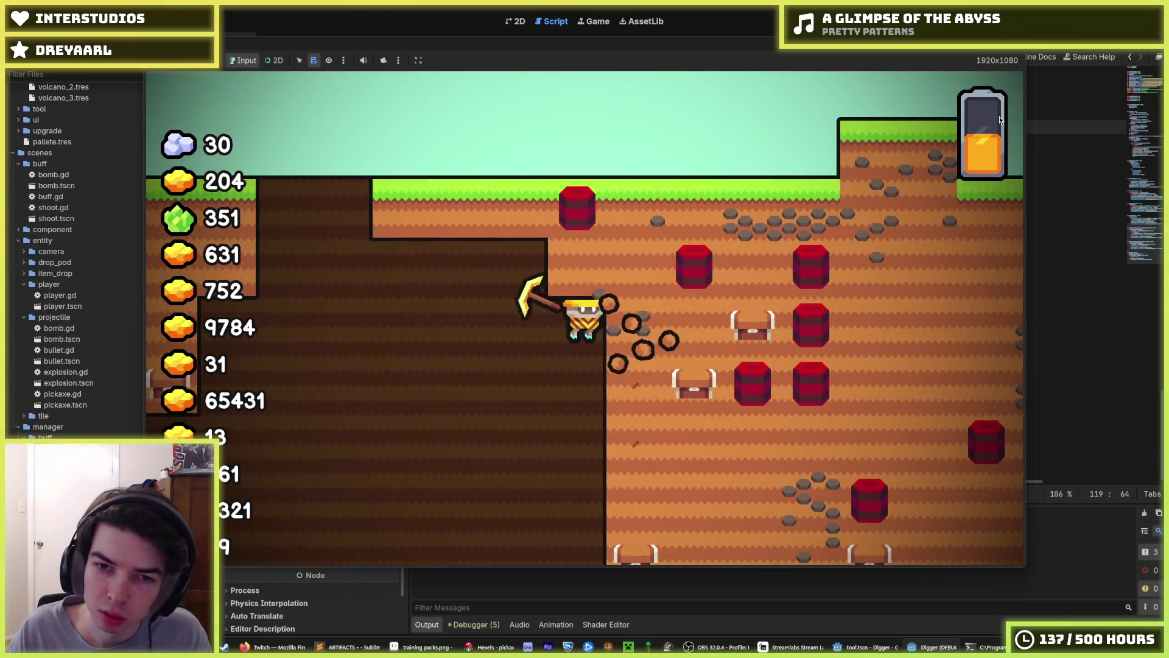
key("w")
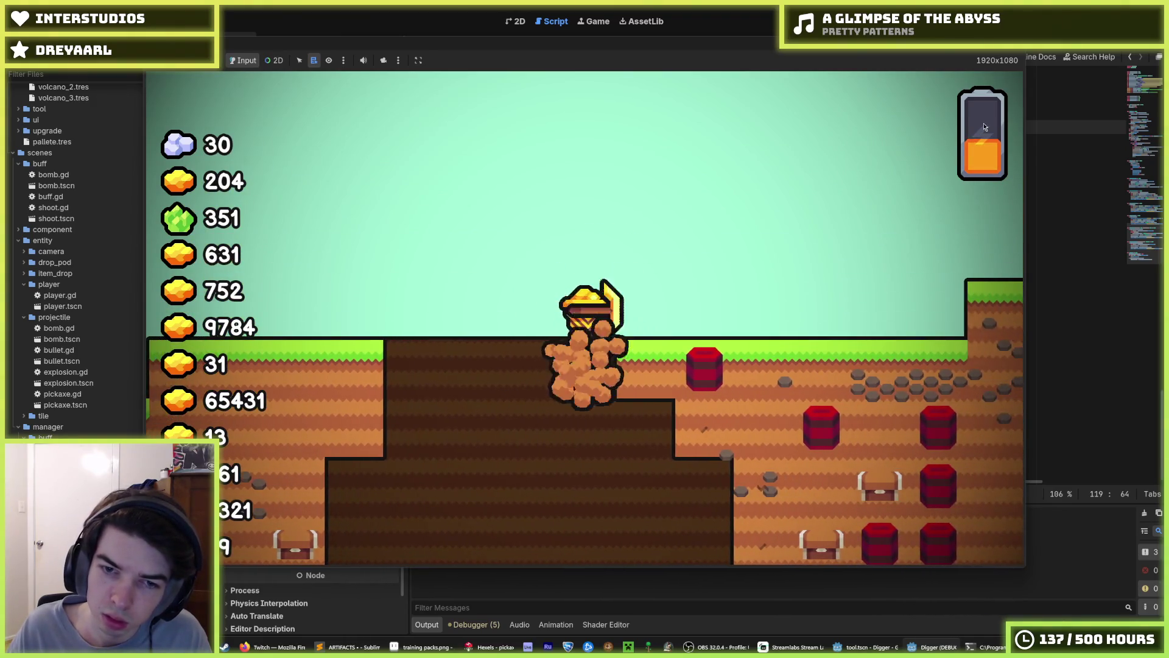
key("s")
key("s")
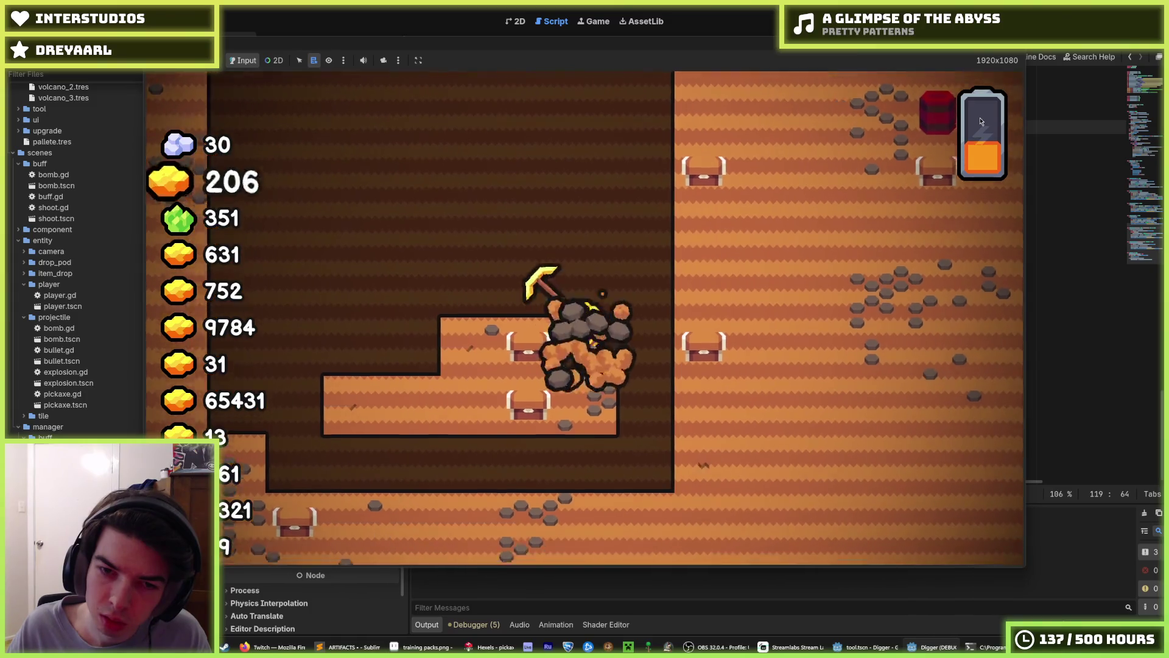
key("s")
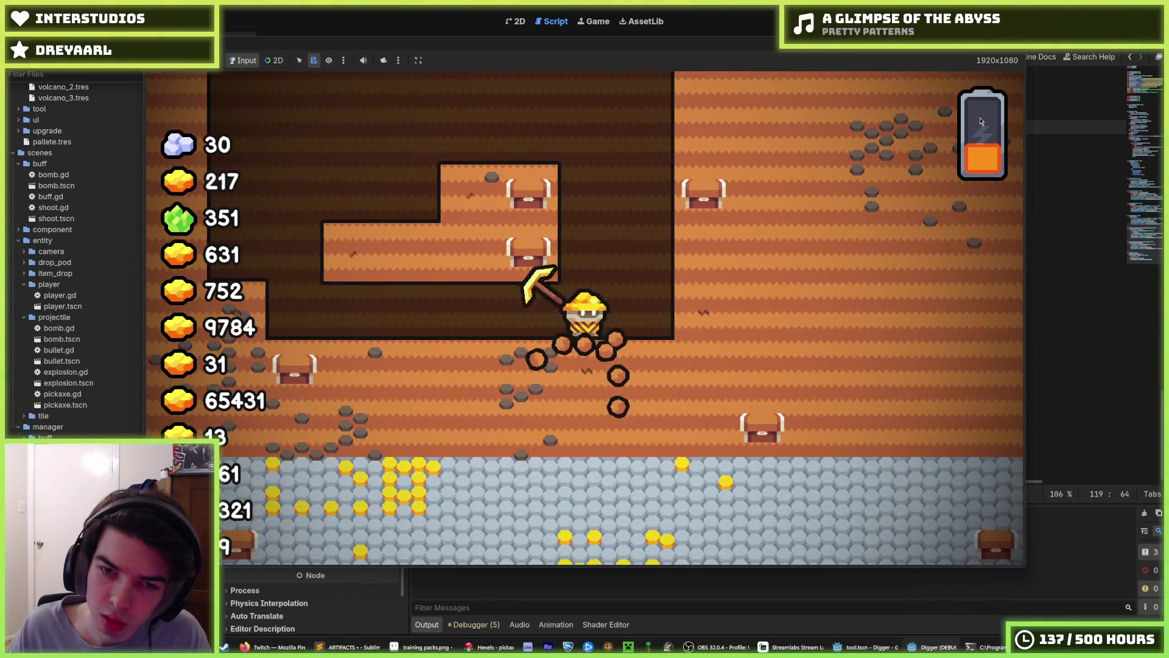
key("s")
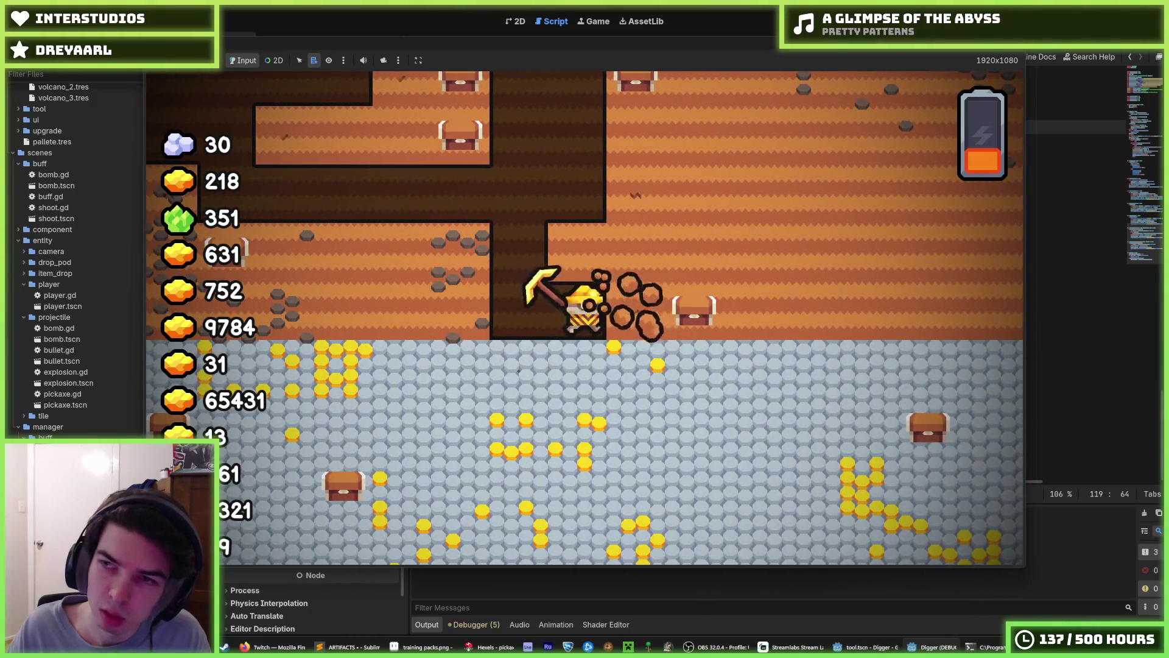
key("F8")
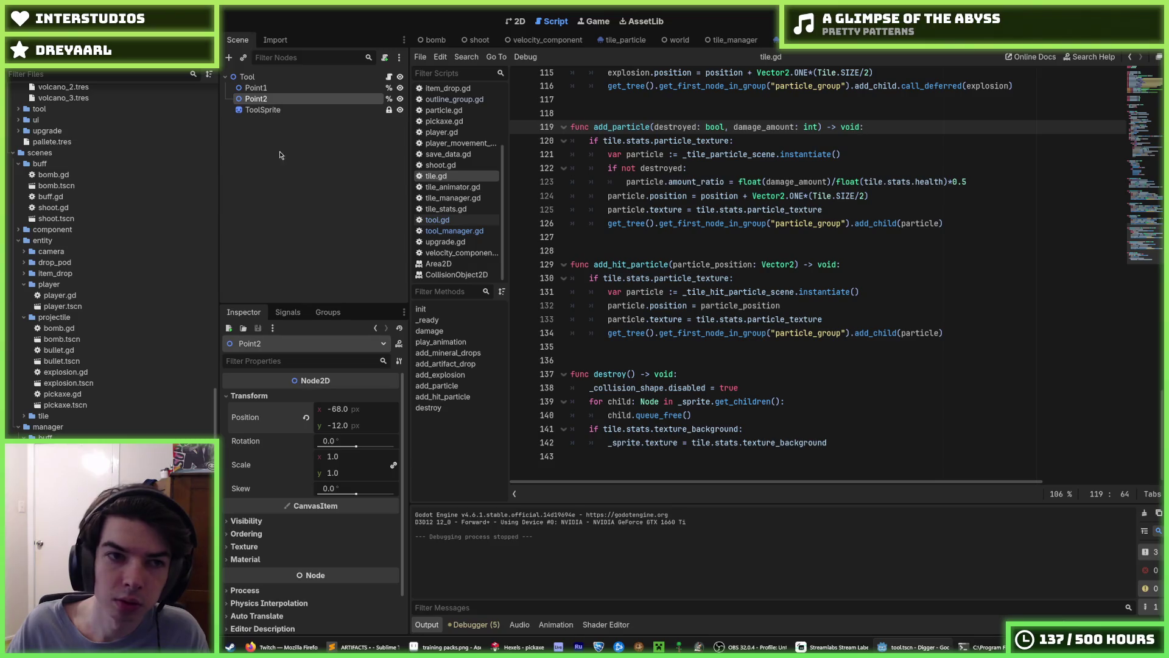
- Open the pickaxe.gd script and the Pickaxe projectile scene from FileSystem
double_click(93, 399)
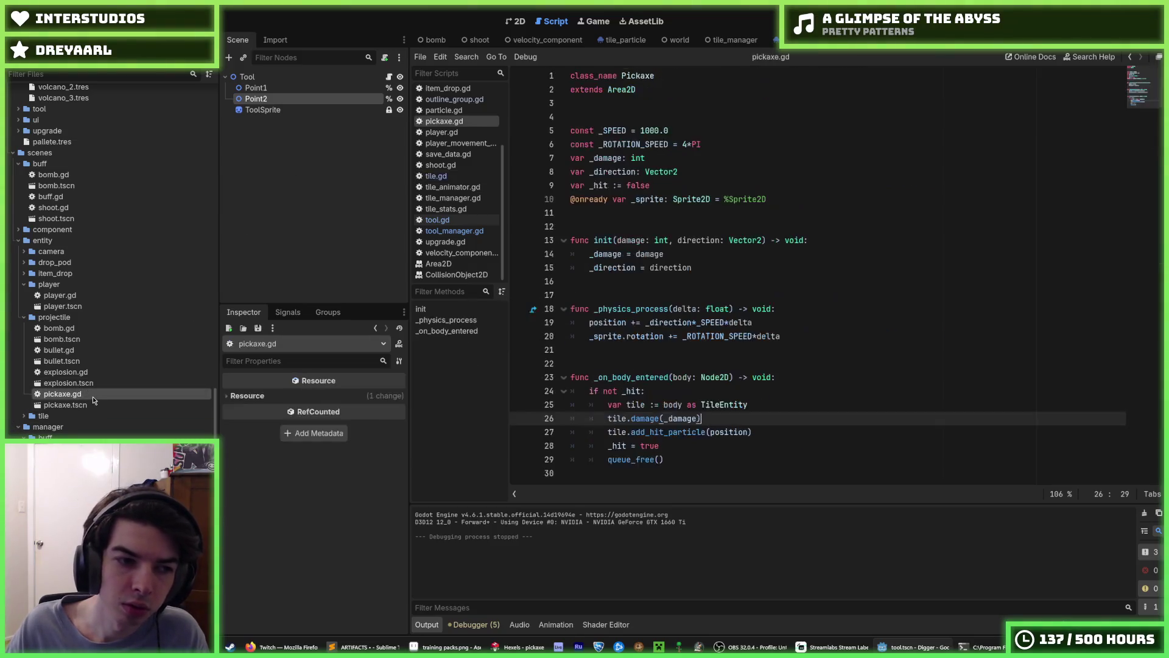
double_click(94, 404)
scroll(97, 393, "up", 10)
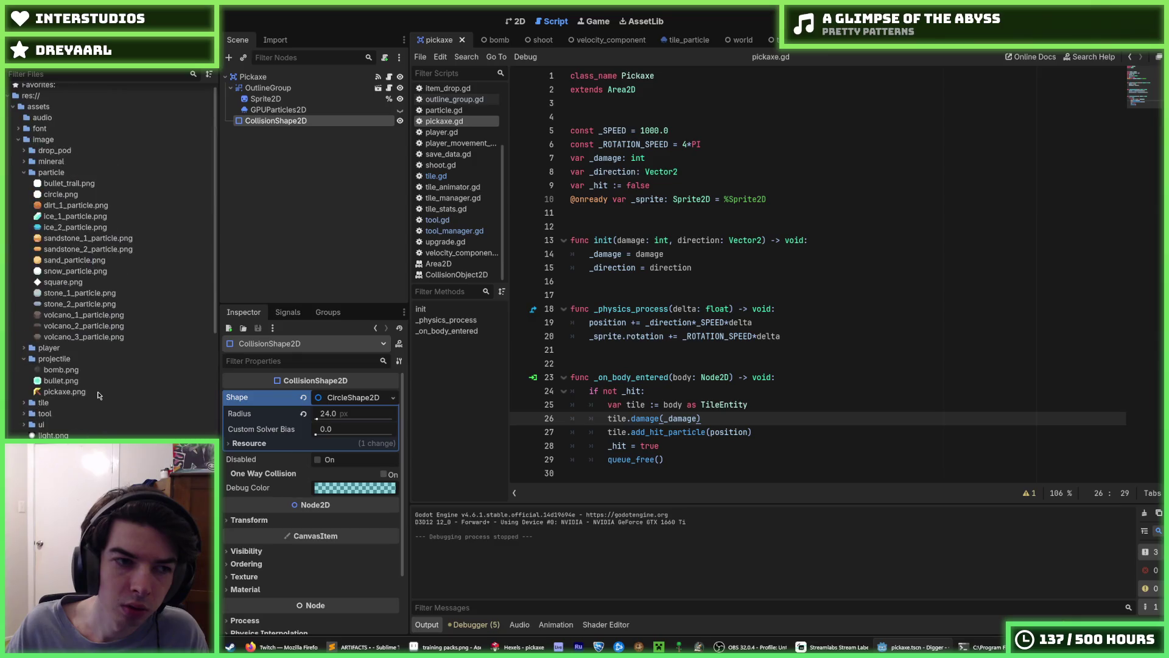
scroll(97, 394, "down", 6)
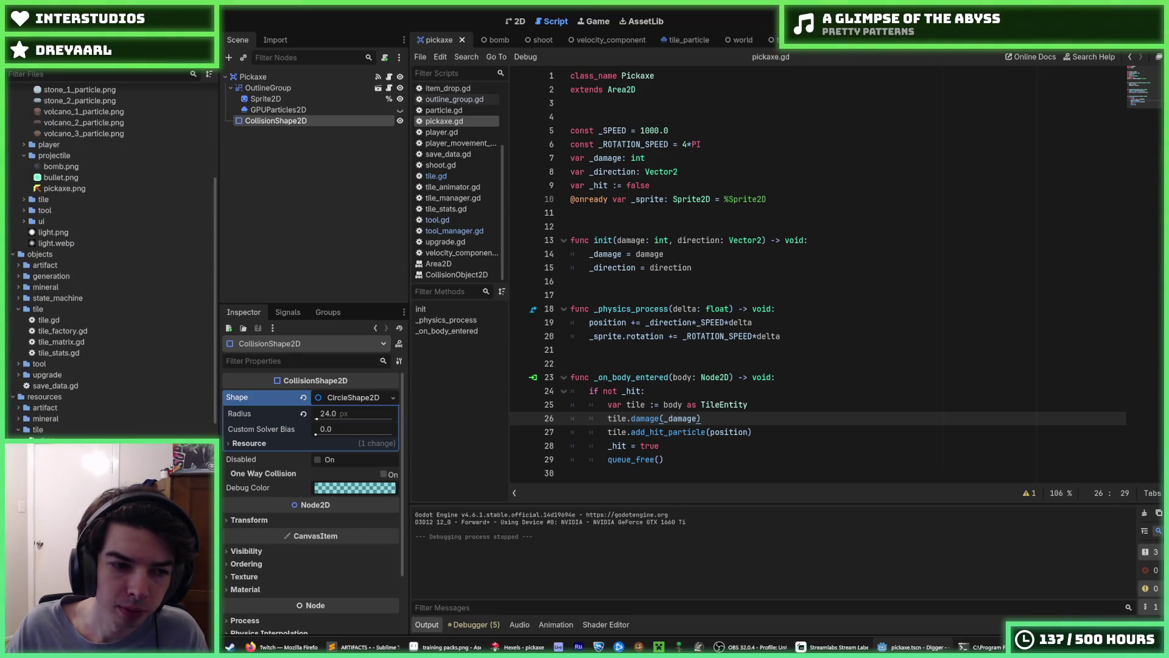
scroll(116, 262, "down", 12)
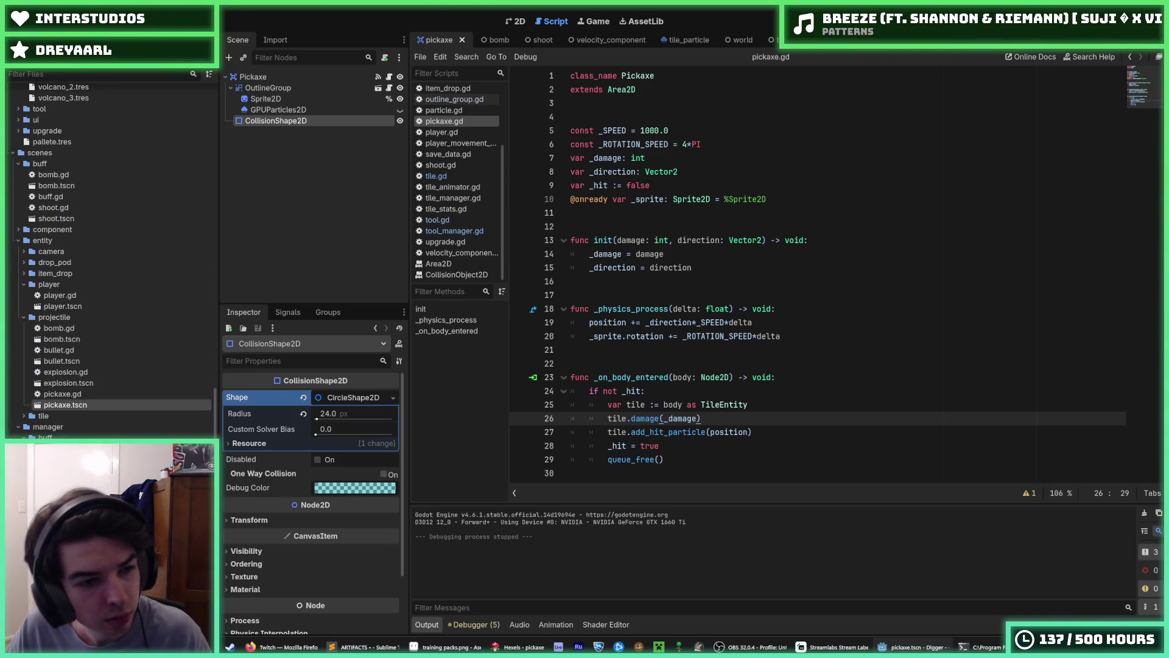
scroll(82, 436, "up", 8)
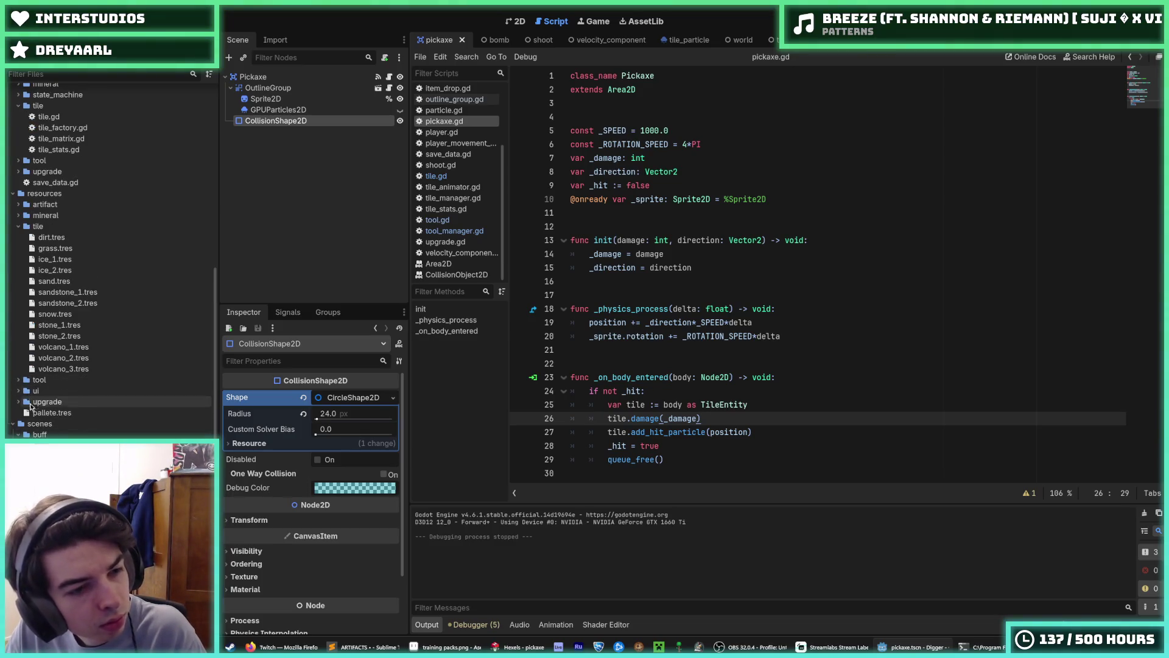
- Expand resources/tool and show gold_pickaxe.tres stats (Gold Pickaxe, speed 0.3) in the Inspector
left_click(19, 380)
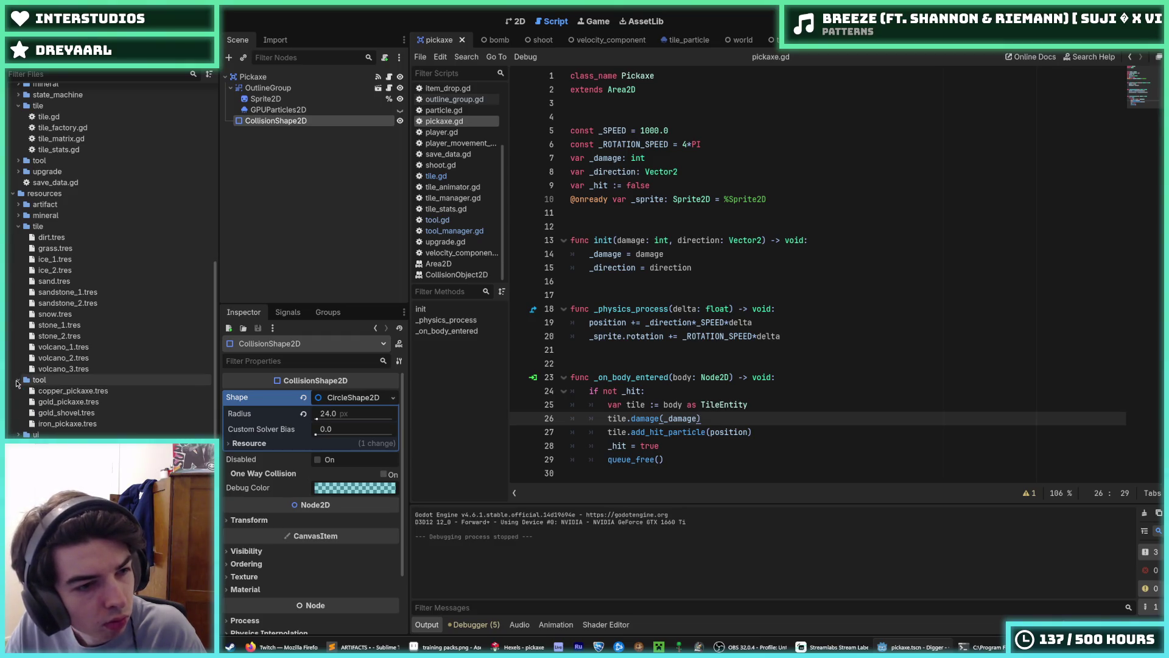
left_click(69, 402)
left_click(350, 575)
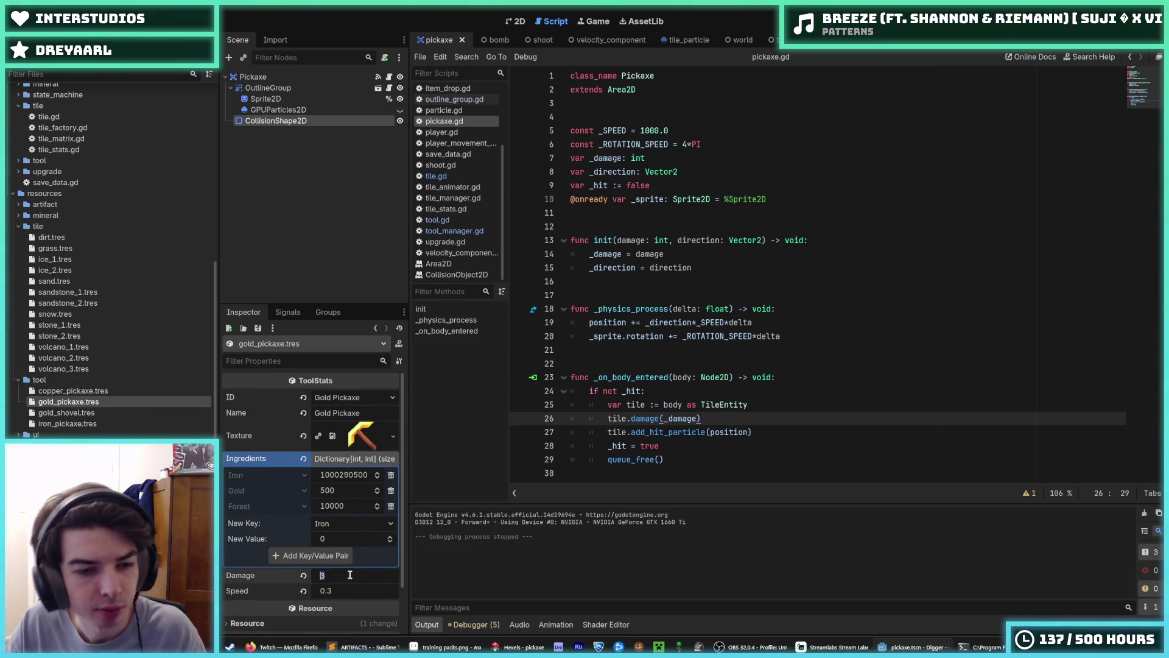
- Save the gold pickaxe with damage 1 and launch the Digger game
key("F5")
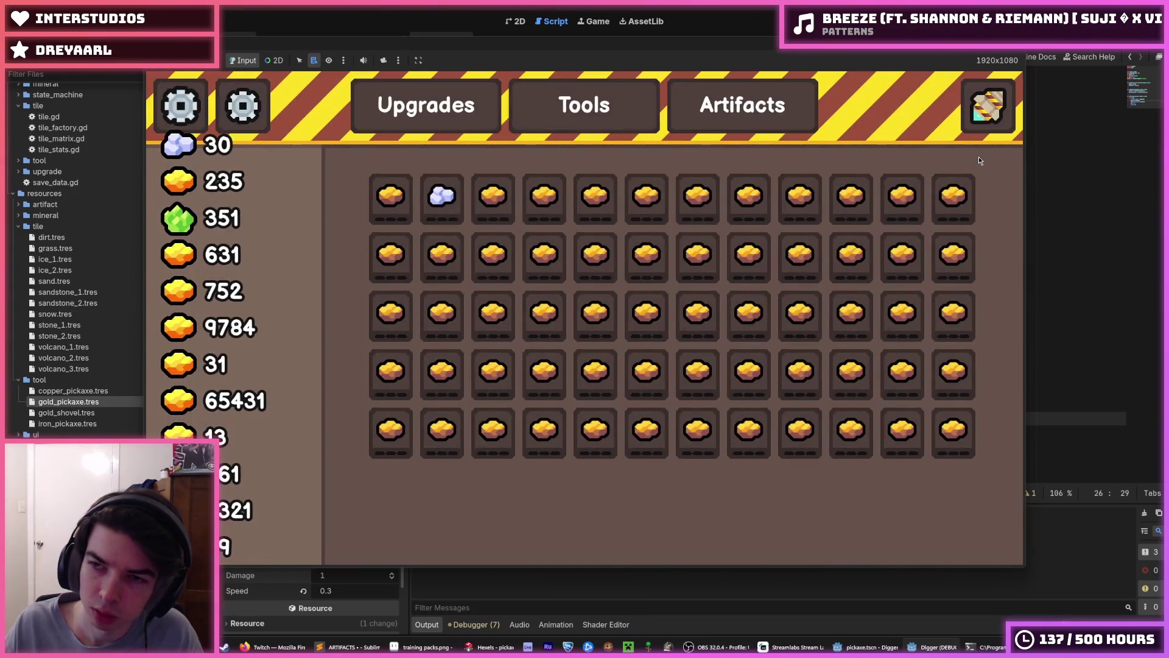
- Close the shop, play a mining run with the weaker gold pickaxe, then stop the game
left_click(988, 107)
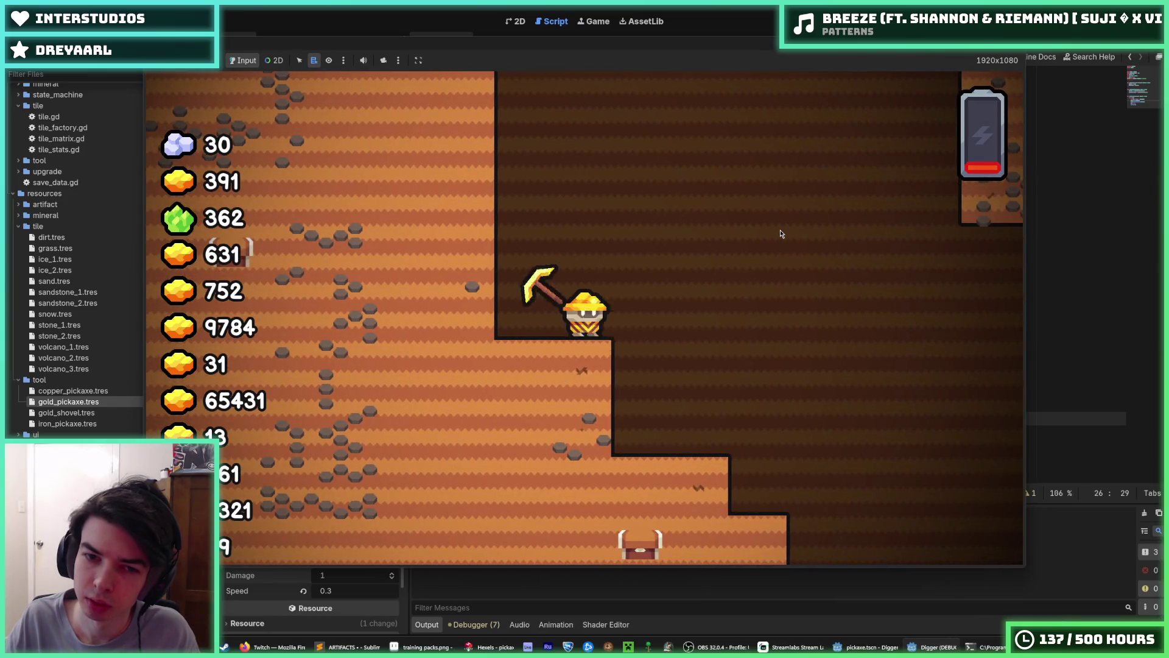
key("F8")
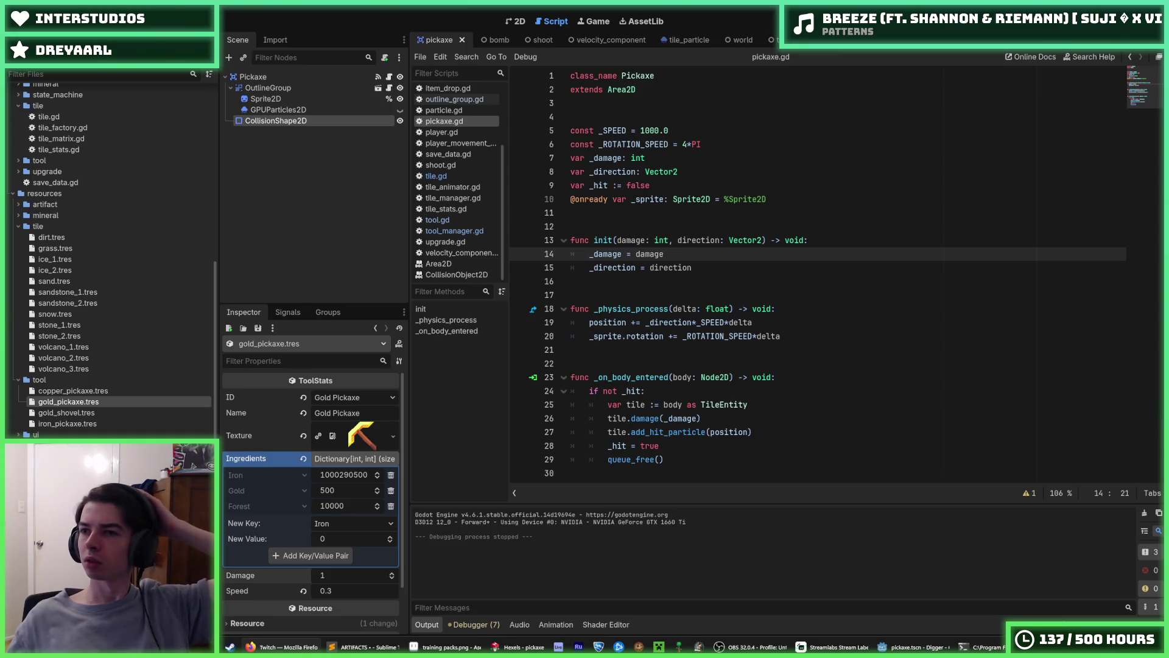
- Check pickaxe.gd's _damage line, flip through the bomb, shoot and bullet scripts, then bring up tile_particle
left_click(928, 156)
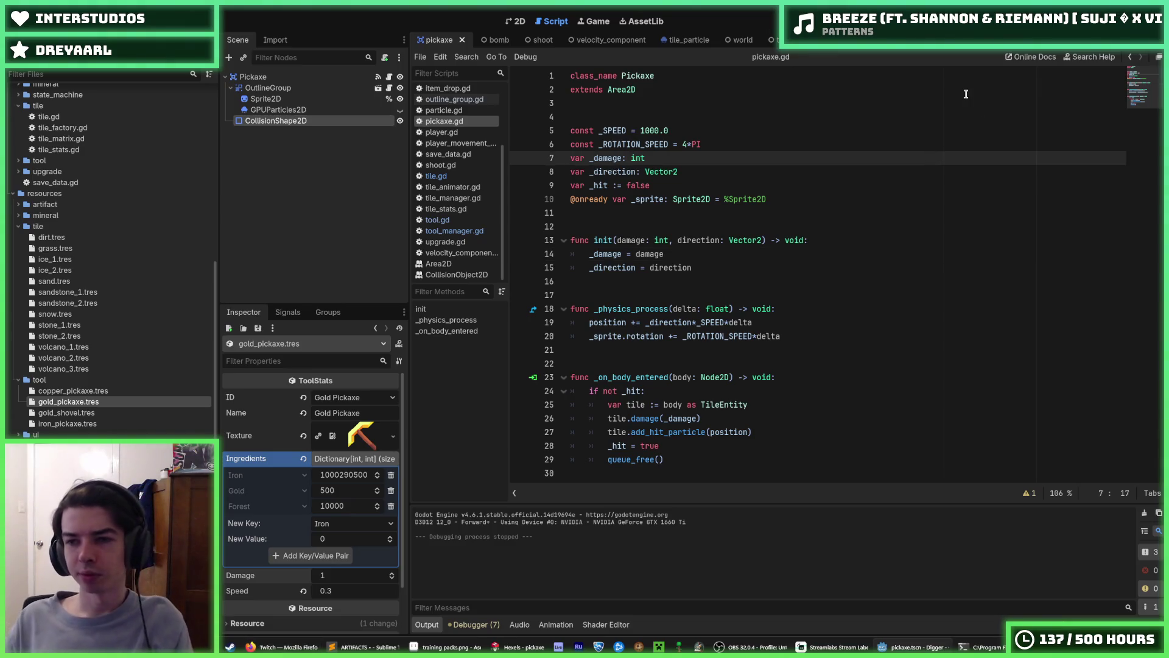
left_click(496, 39)
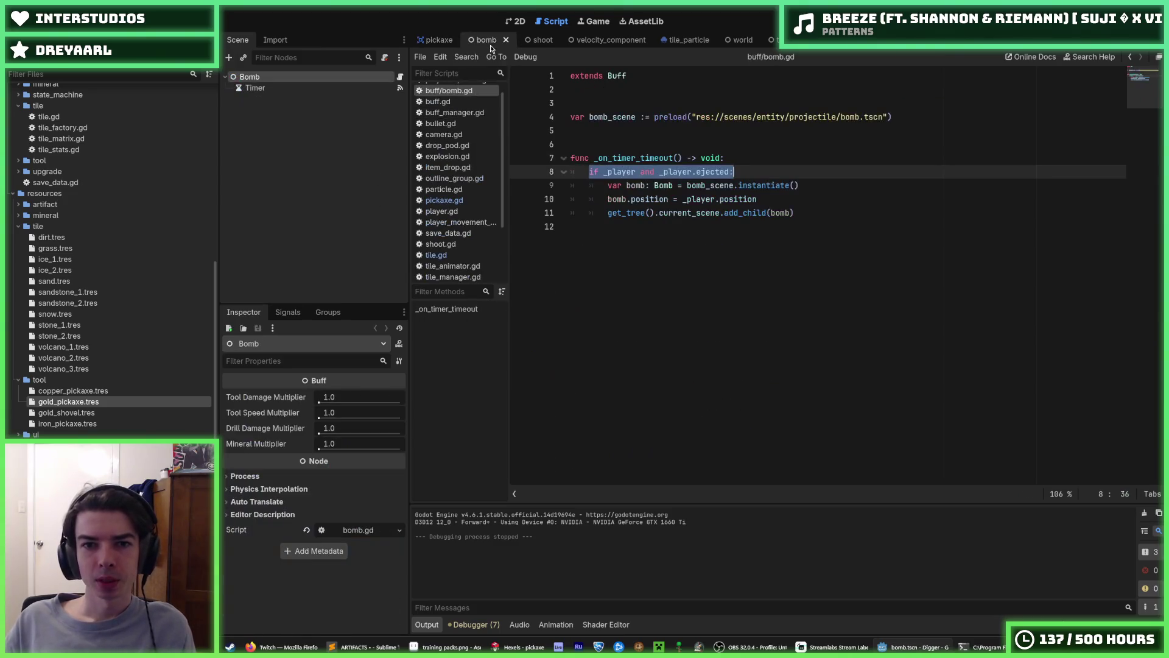
left_click(528, 40)
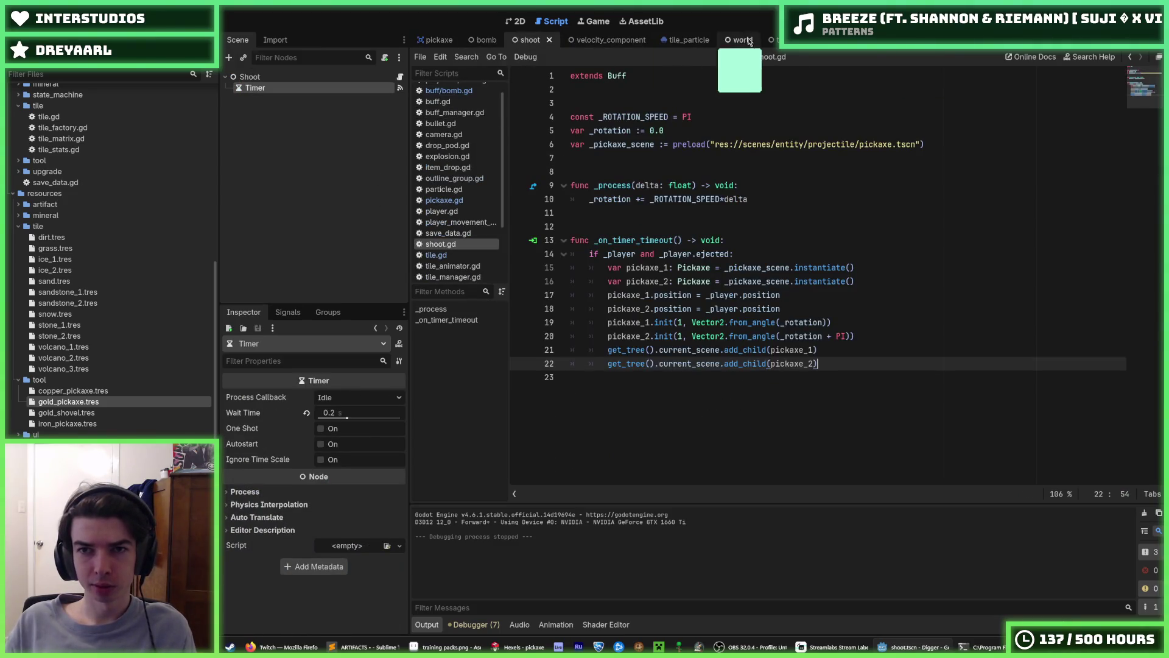
key("ctrl+Tab")
key("ctrl+Tab")
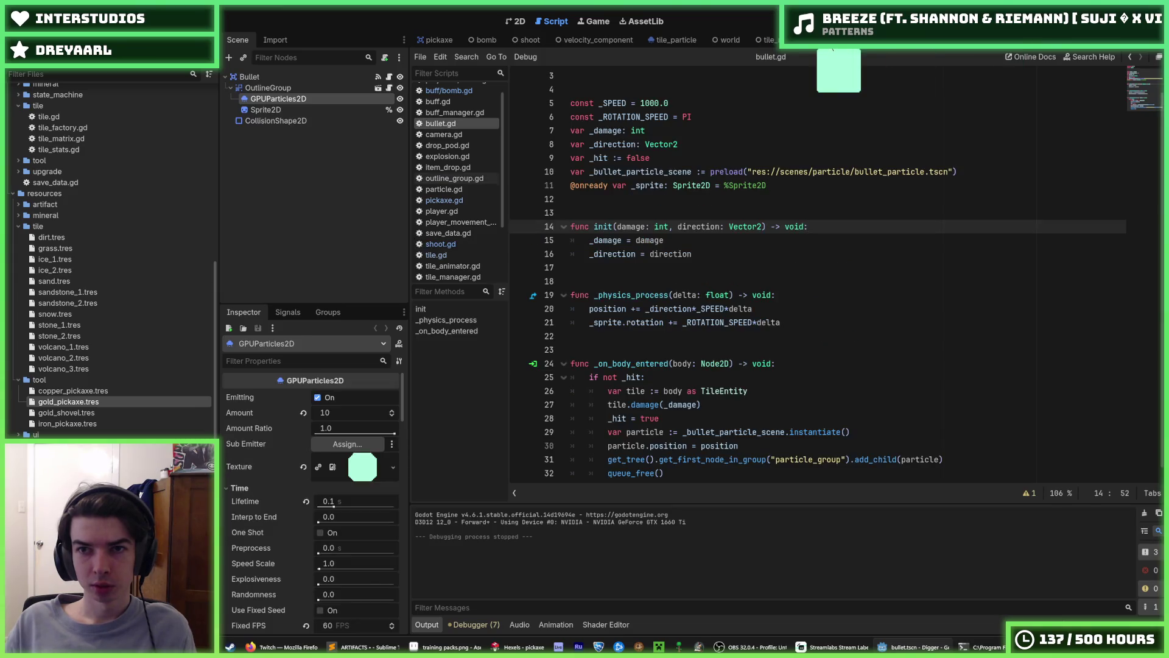
left_click(444, 42)
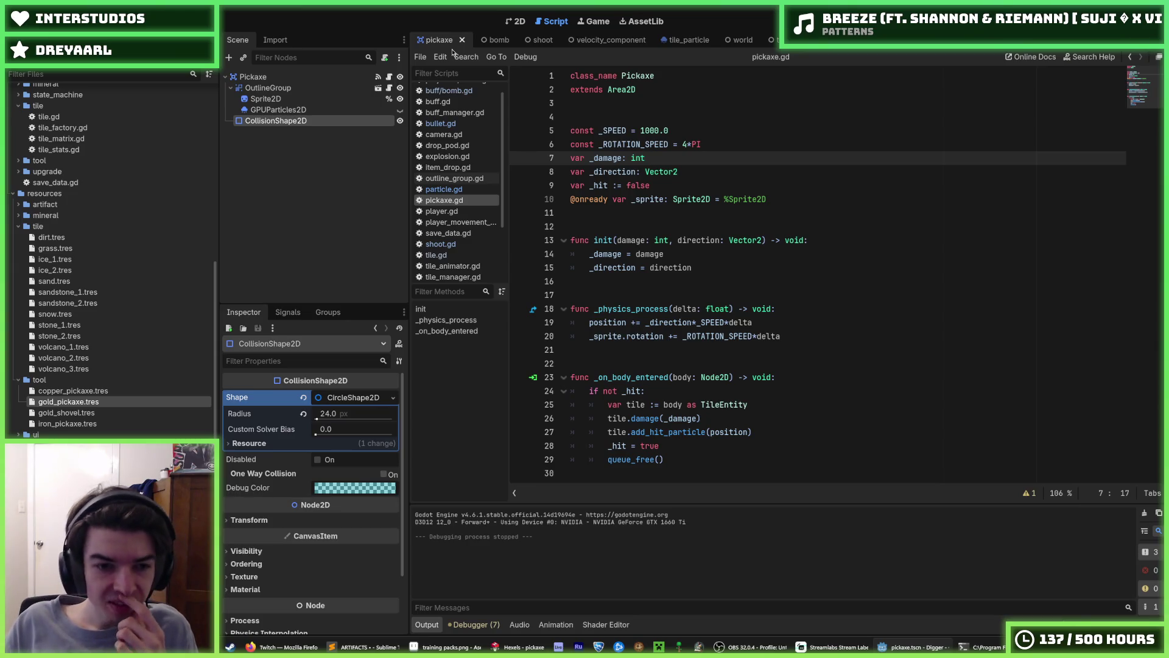
left_click(497, 40)
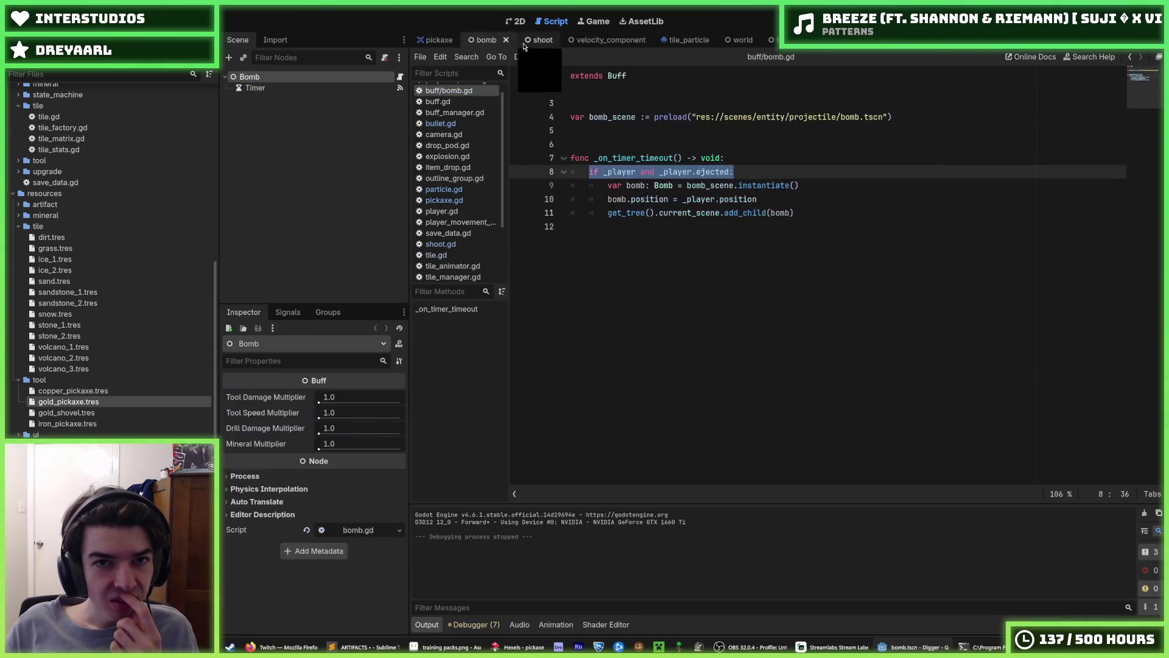
left_click(533, 40)
left_click(484, 41)
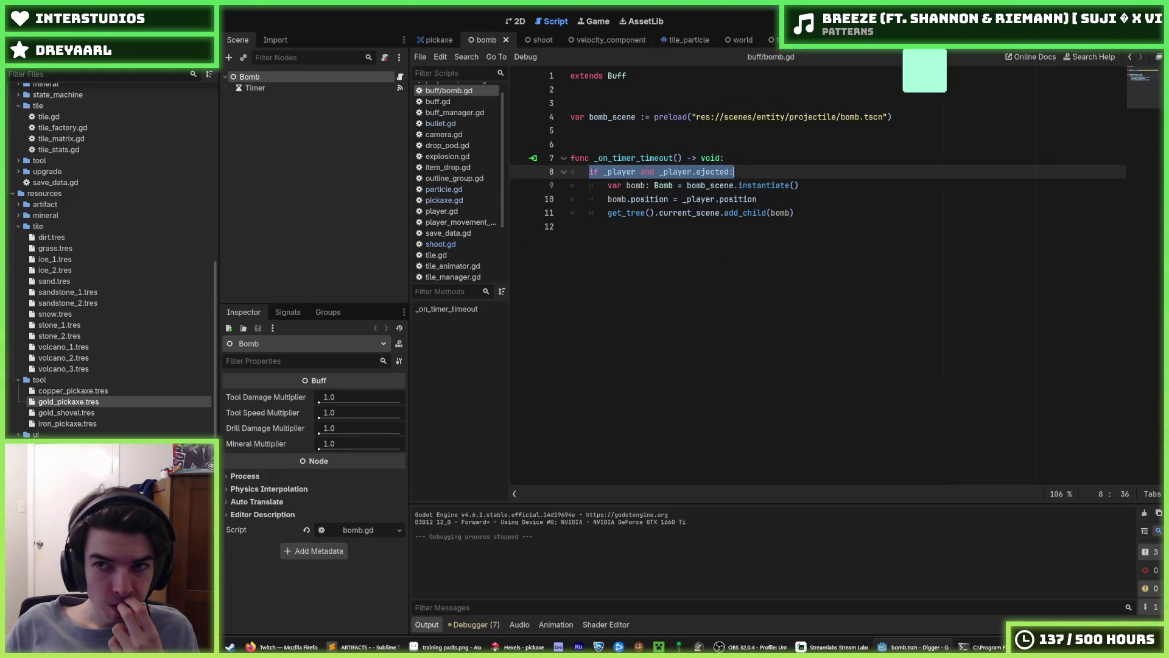
left_click(686, 41)
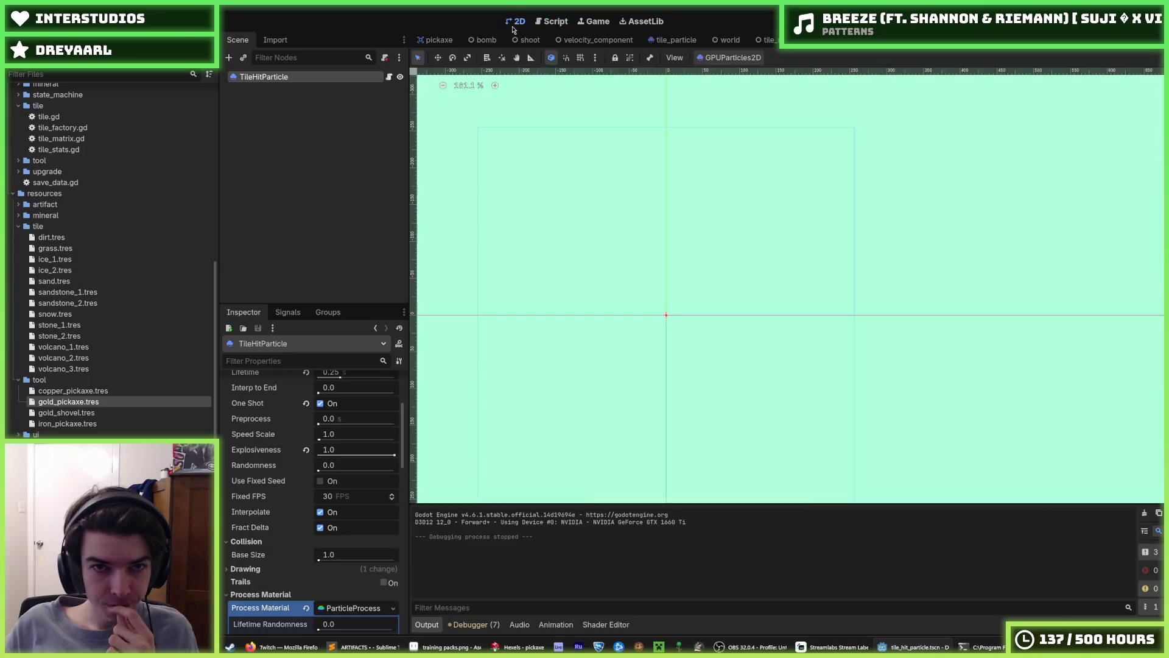
- Set the TileHitParticle lifetime to 0.3 and save the scene
scroll(308, 503, "up", 5)
left_click(338, 492)
left_click(339, 488)
left_click(338, 501)
key("ctrl+s")
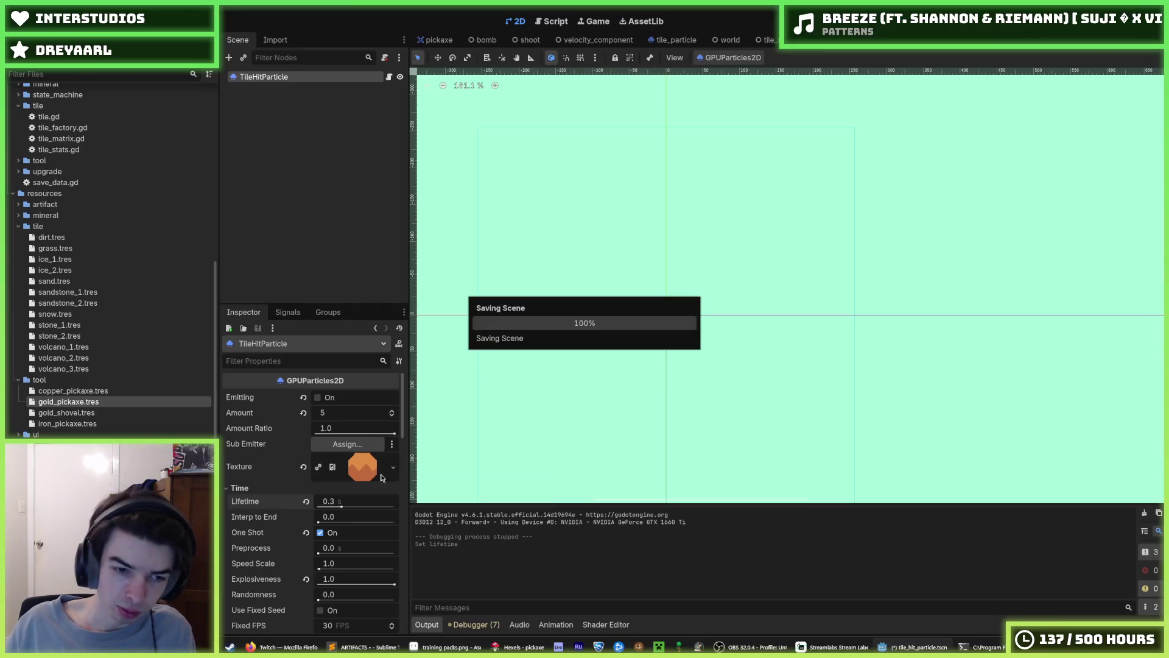
- Browse the Accelerations and Display sections of the particle Inspector to find the scale settings
scroll(299, 509, "down", 10)
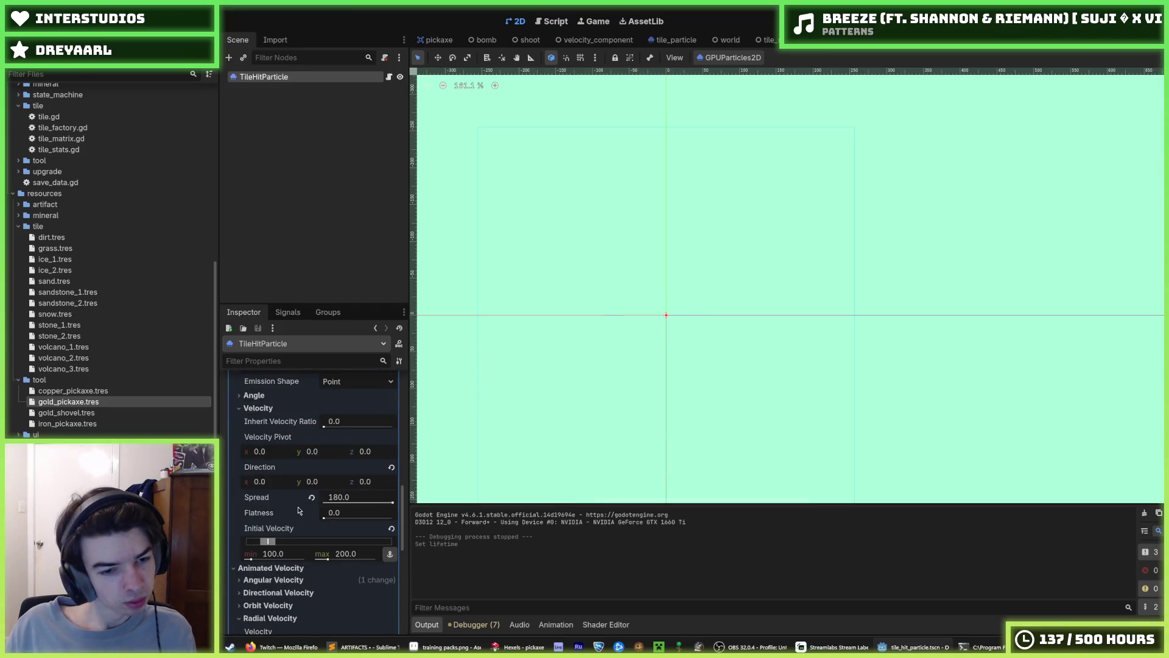
scroll(279, 551, "down", 1)
scroll(292, 539, "down", 4)
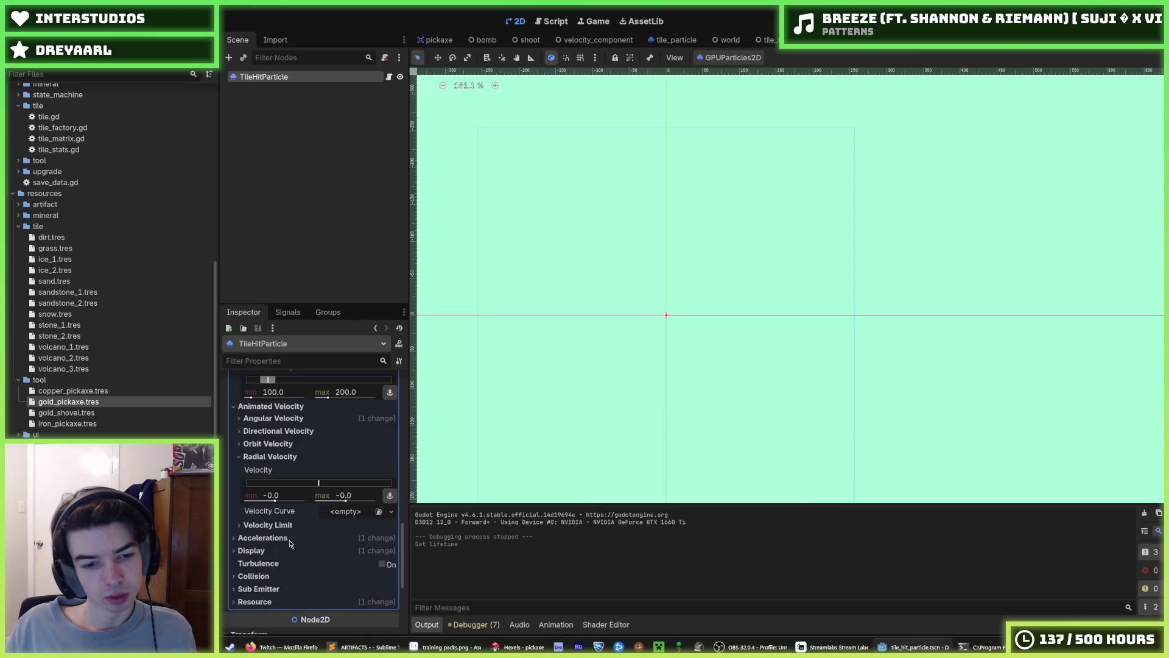
left_click(294, 538)
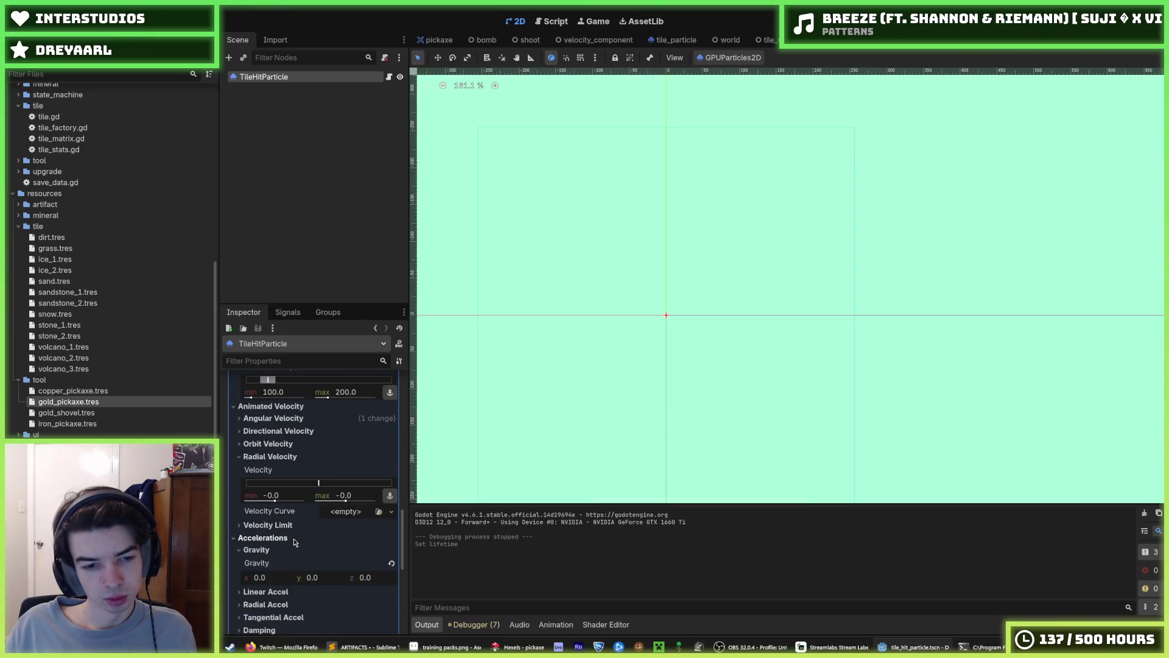
left_click(294, 538)
left_click(295, 550)
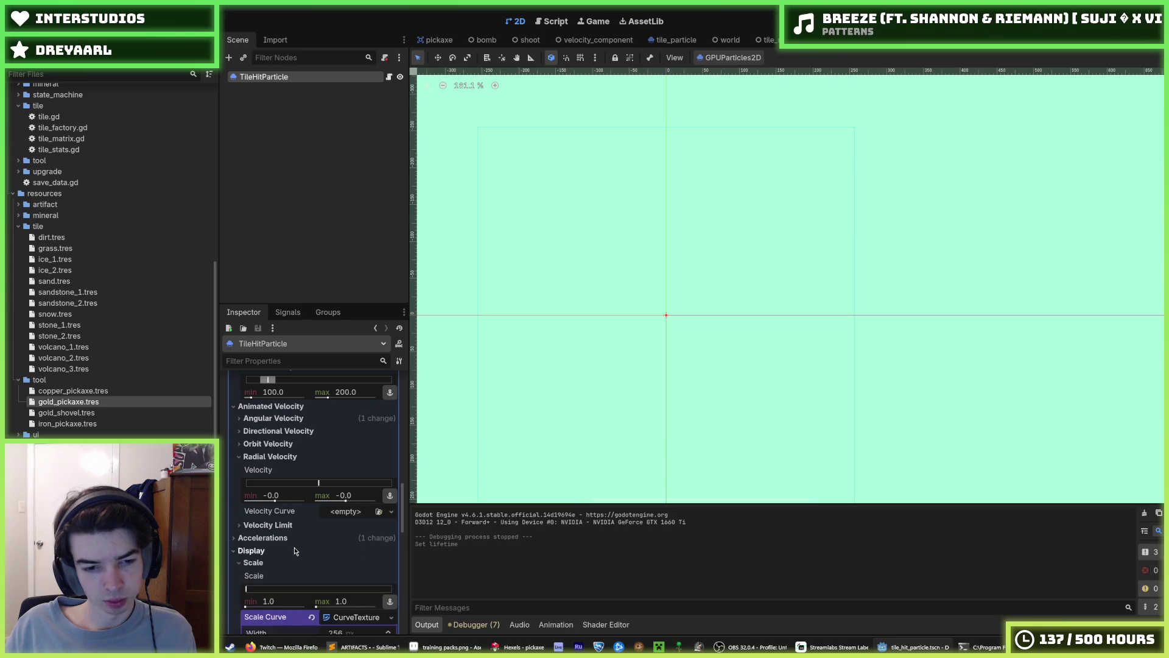
scroll(294, 548, "down", 10)
scroll(306, 534, "up", 5)
left_click(265, 402)
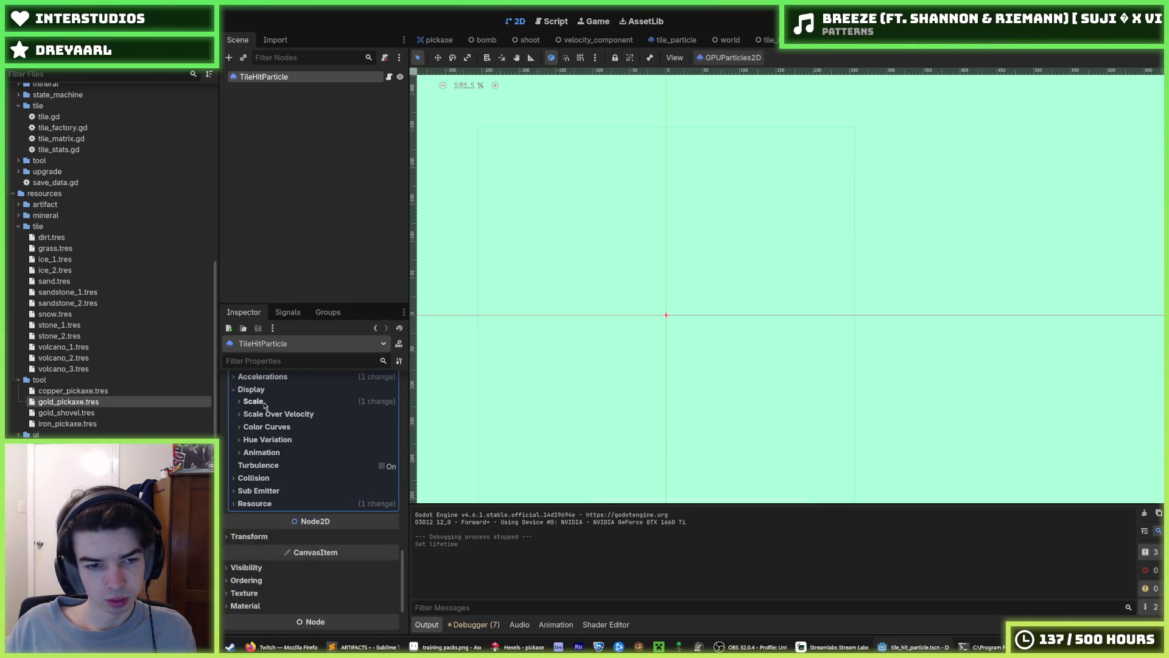
scroll(280, 436, "up", 3)
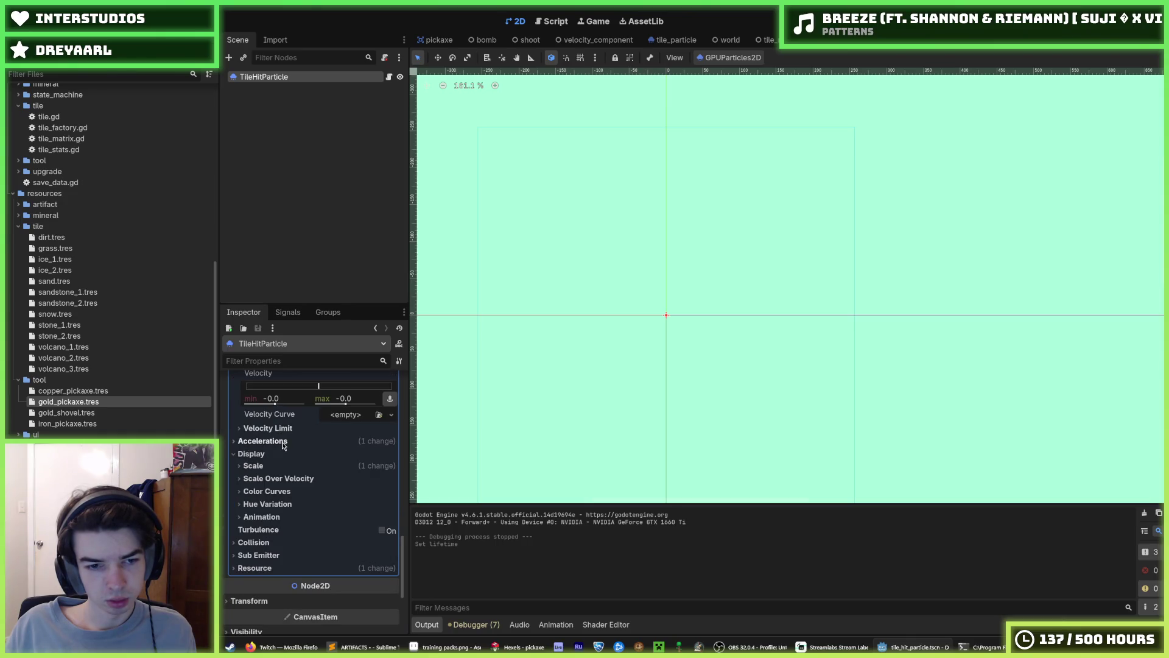
left_click(283, 446)
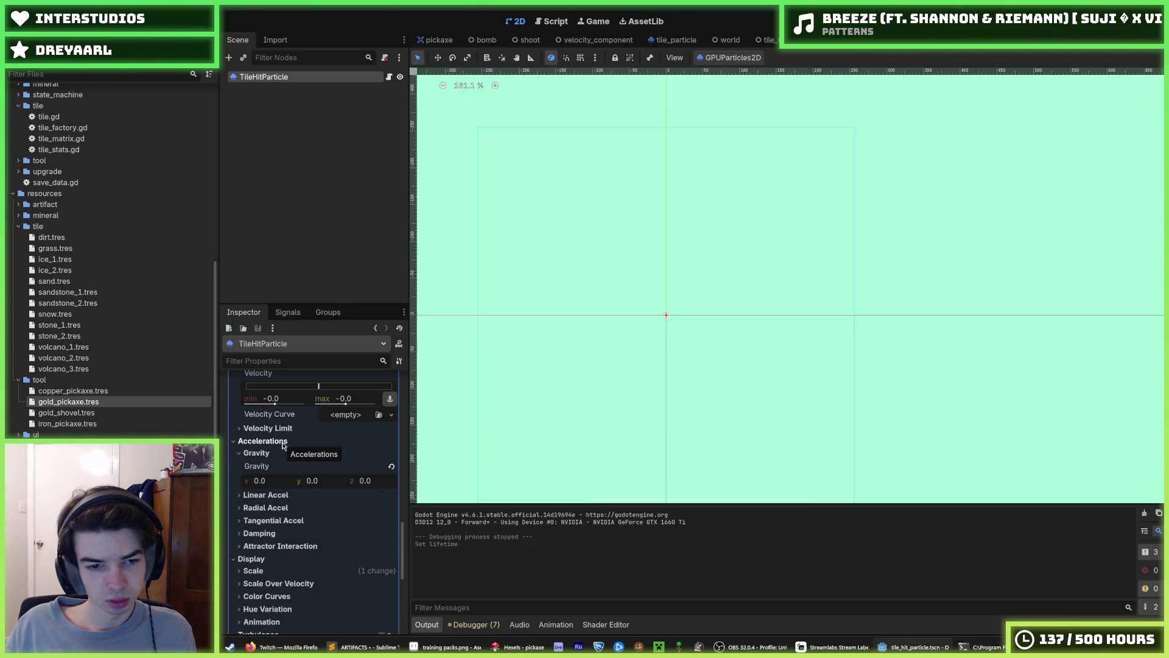
left_click(284, 445)
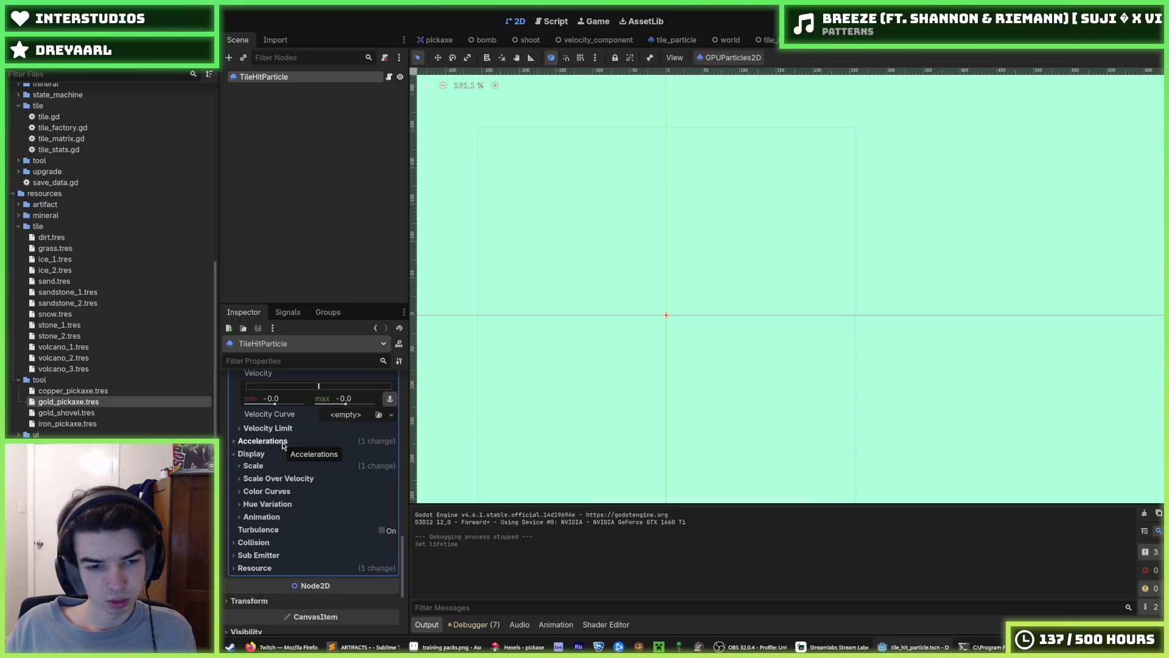
- Drag the Scale Curve's start tangent upward so particles stay large before shrinking late
left_click(286, 467)
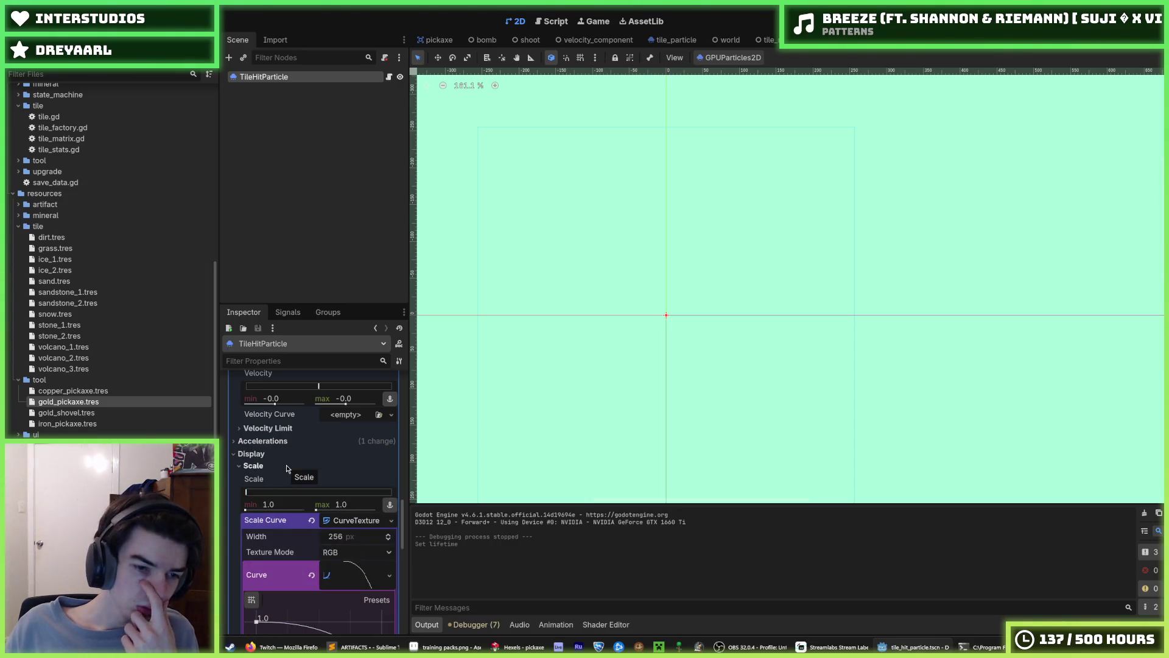
scroll(287, 466, "down", 2)
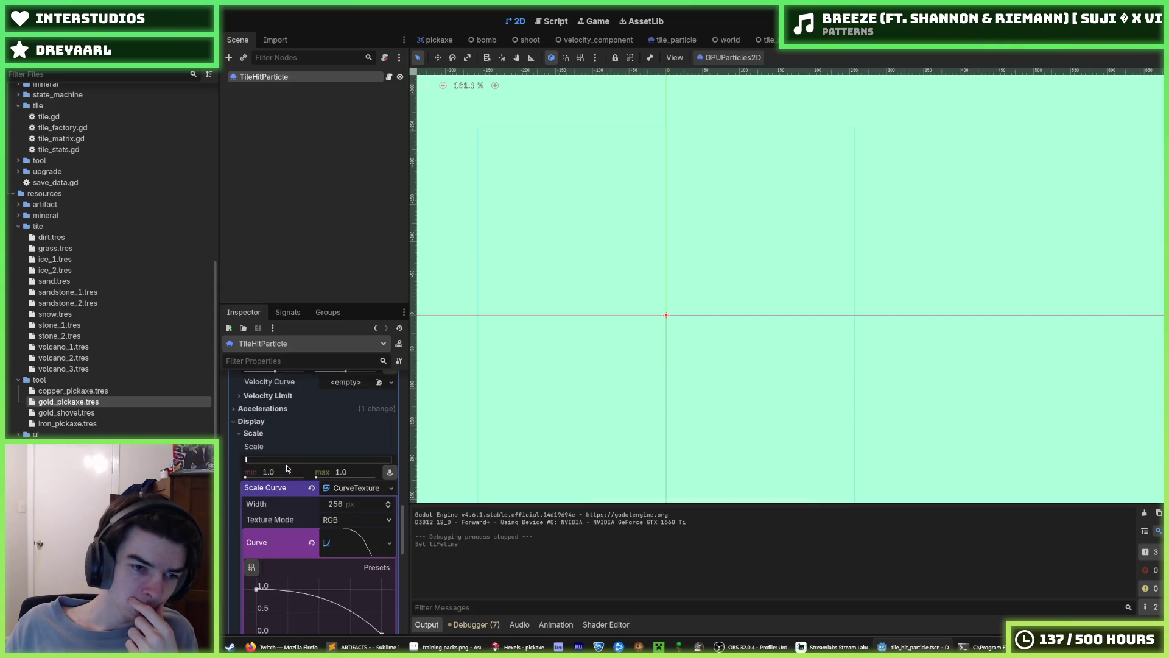
left_click(254, 433)
left_click(253, 433)
scroll(318, 487, "down", 3)
left_click(256, 492)
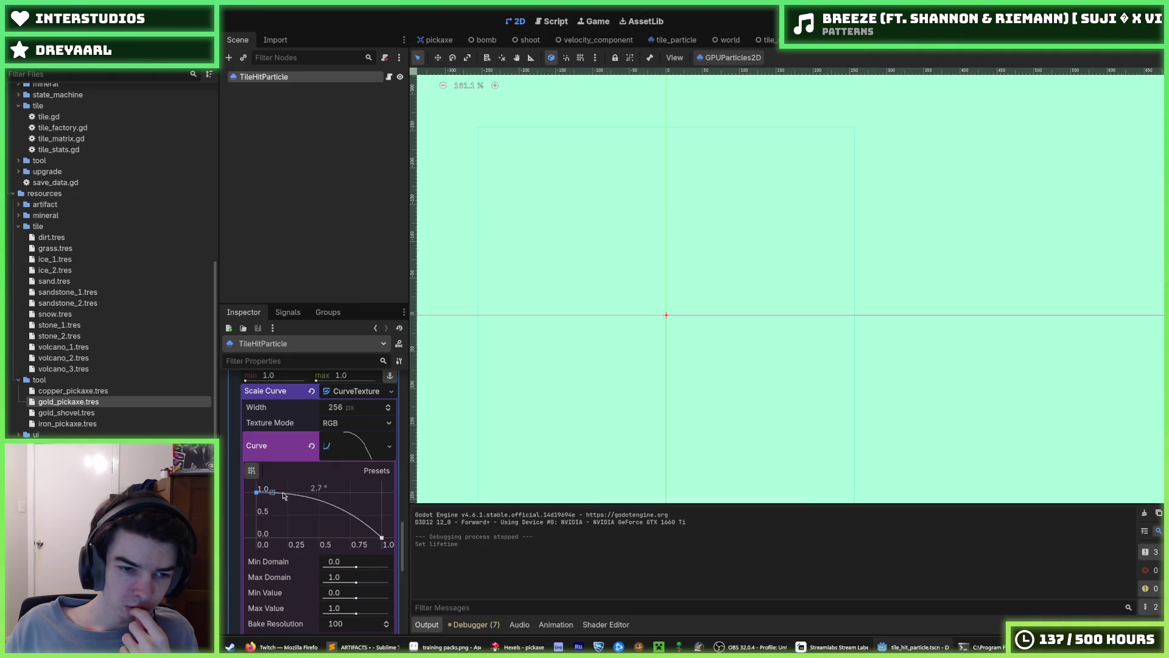
left_click_drag(273, 492, 289, 496)
left_click_drag(371, 525, 374, 528)
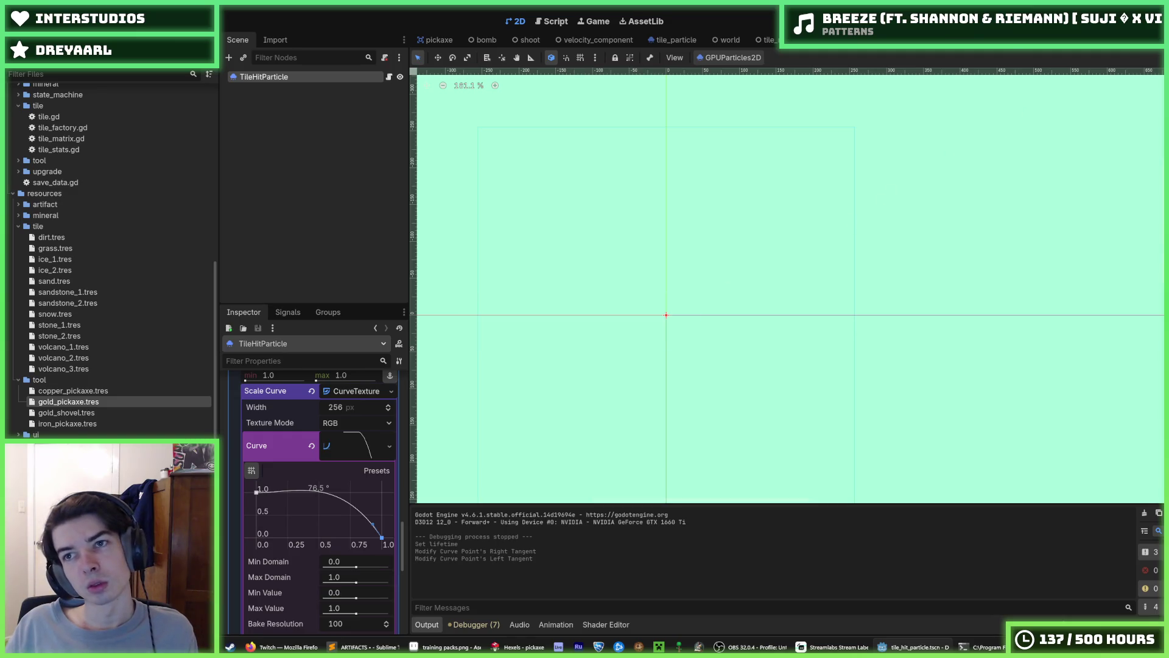
- Run the game, close the upgrade menu, test the reshaped hit particles, then stop it
key("F6")
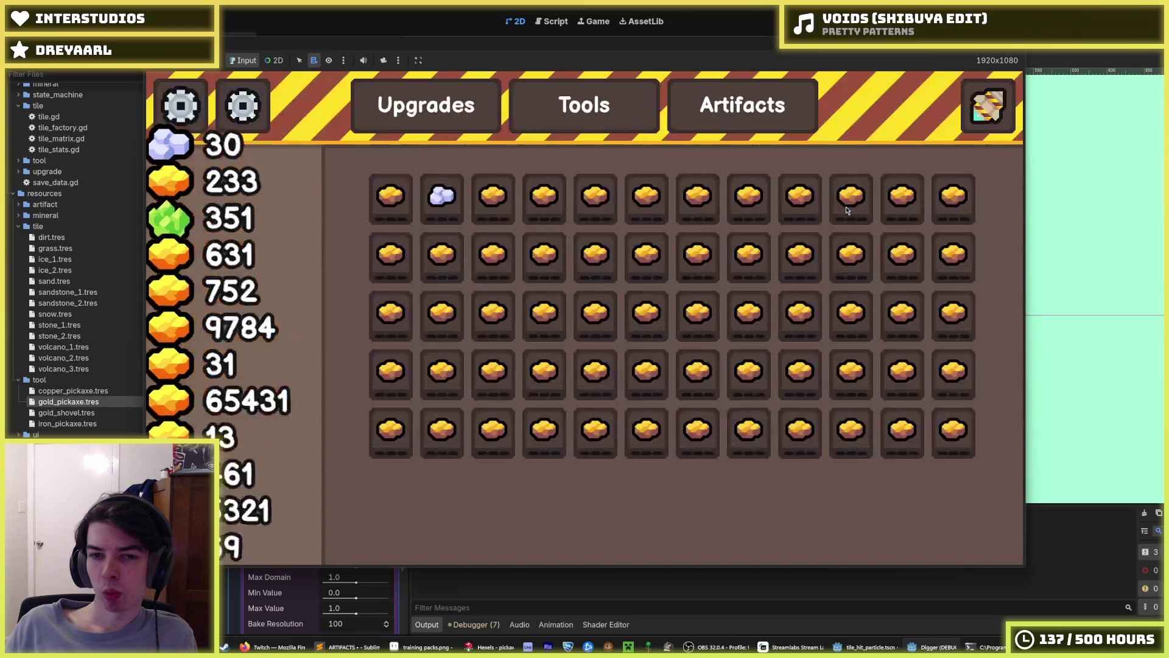
left_click(984, 133)
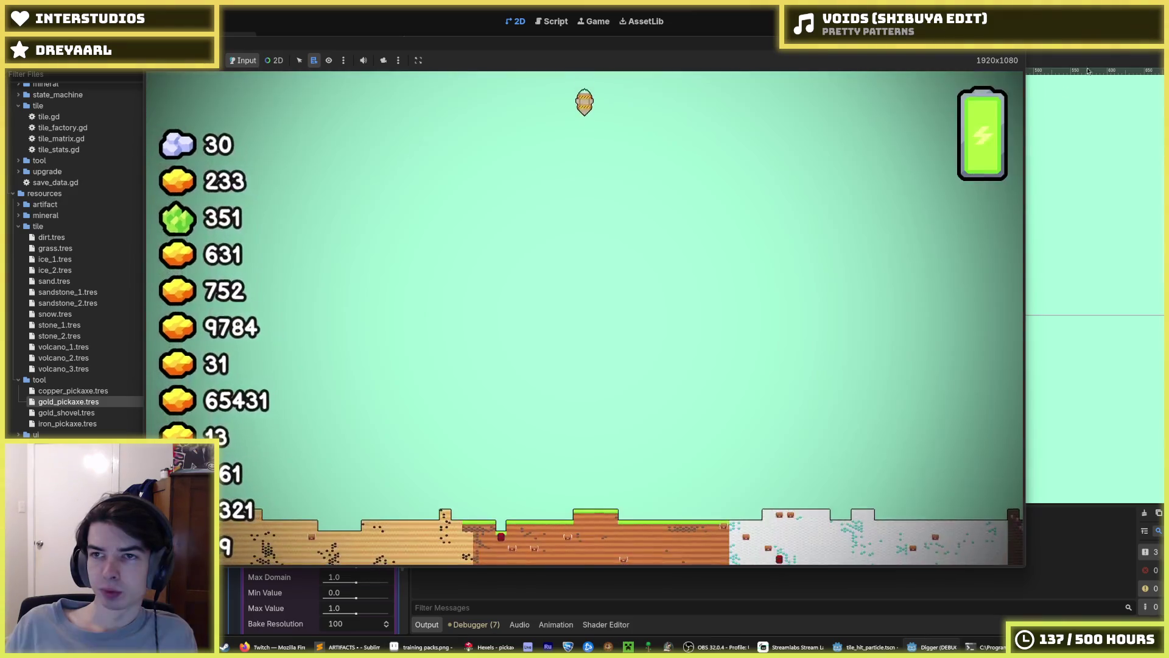
key("F8")
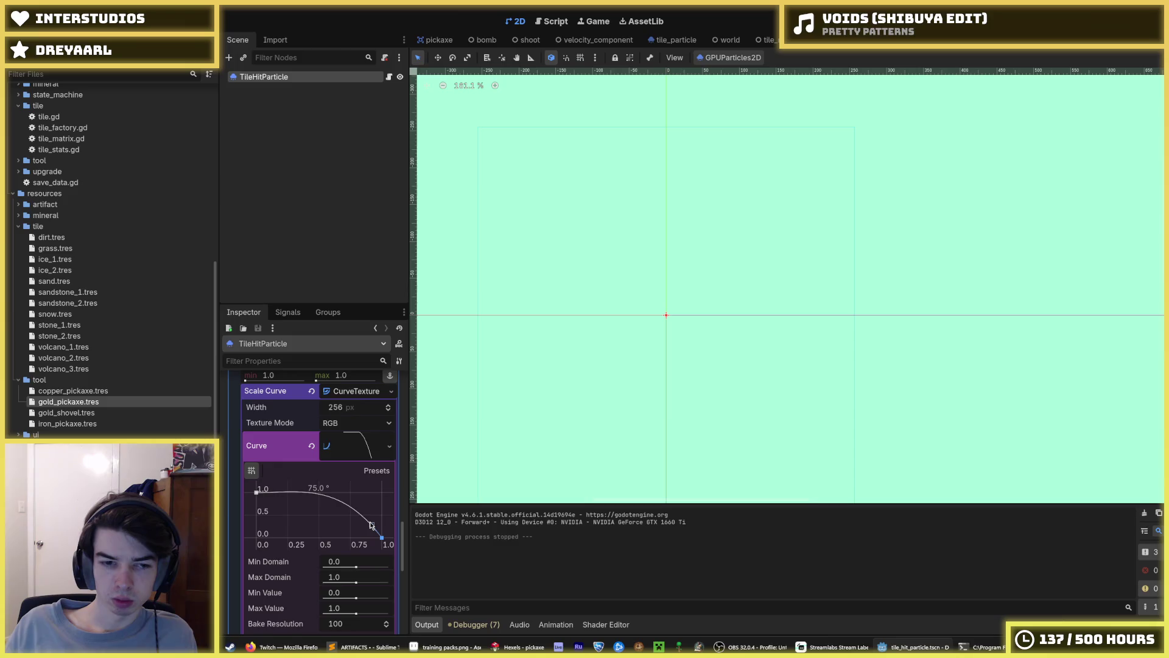
- Save the particle scene, run a quick test of the game, then stop it
key("ctrl+s")
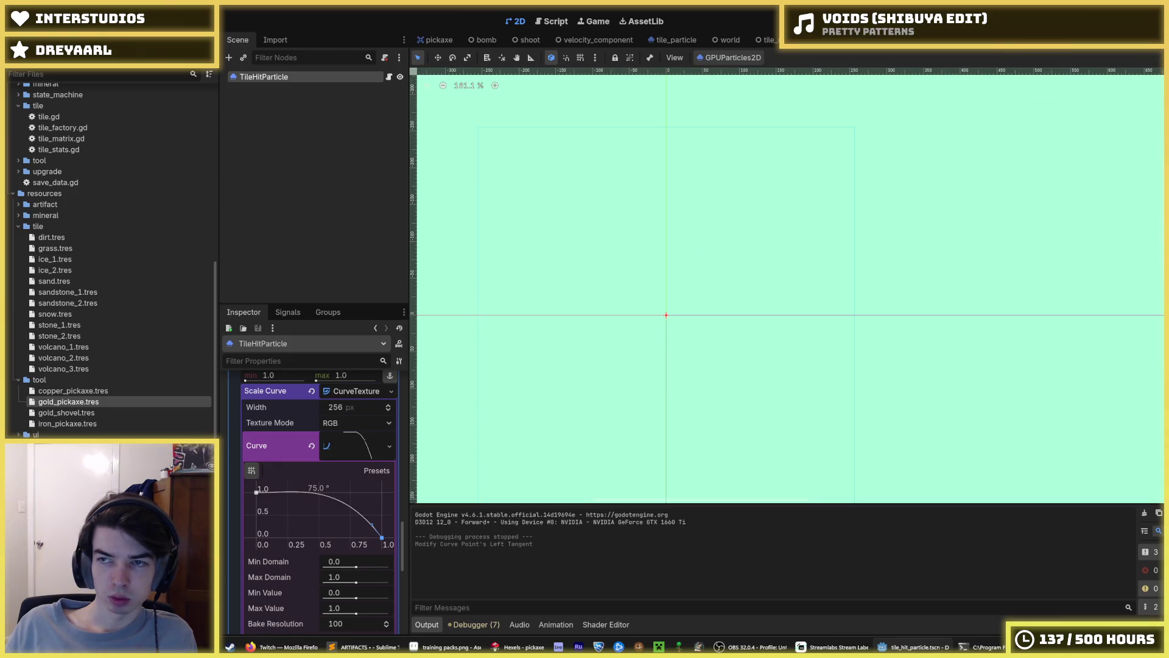
key("F5")
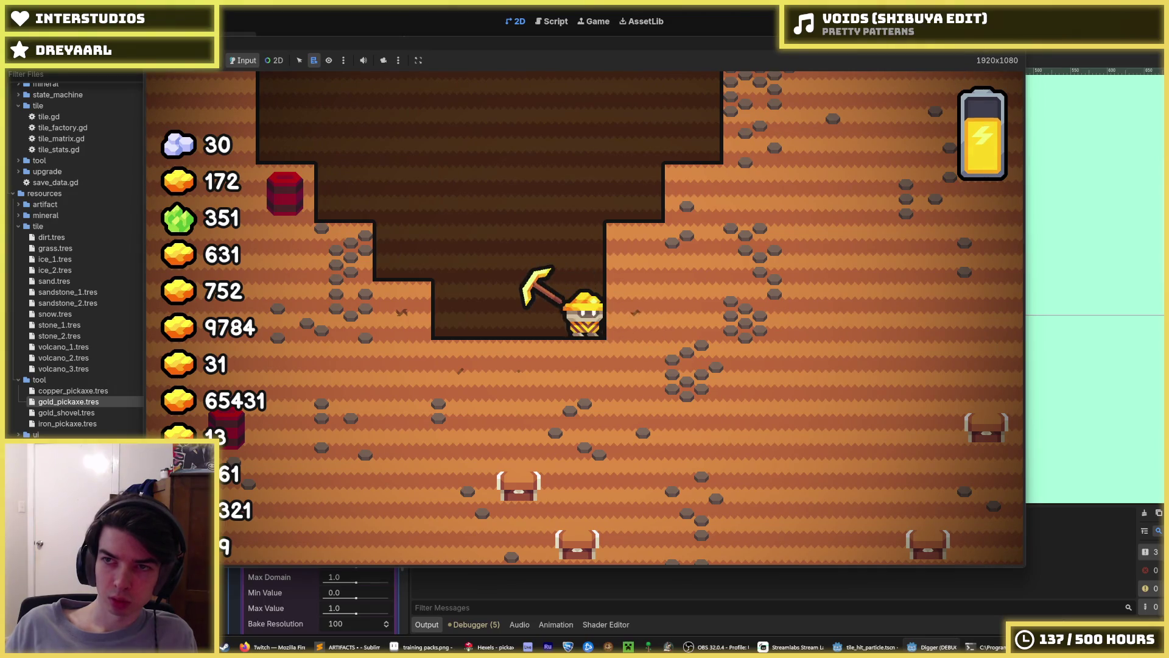
key("F8")
- Set the tile hit particles' Initial Velocity minimum to 150 (range 150–300) and save
scroll(301, 510, "up", 10)
scroll(301, 510, "up", 8)
scroll(328, 519, "down", 7)
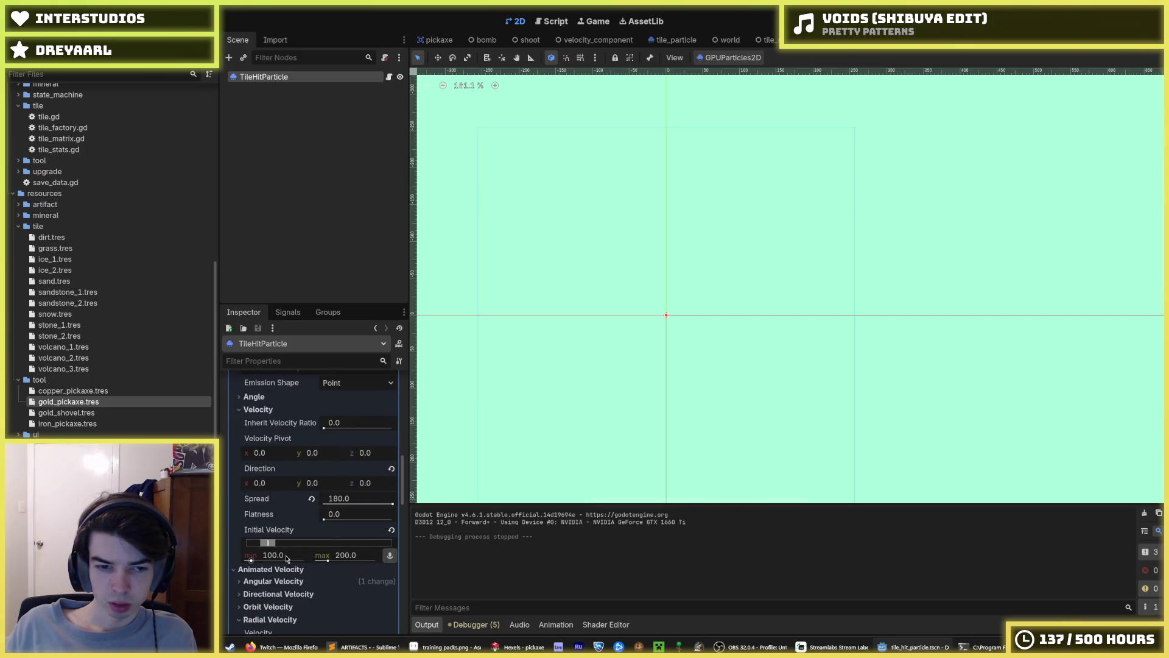
scroll(287, 548, "up", 8)
scroll(276, 418, "down", 8)
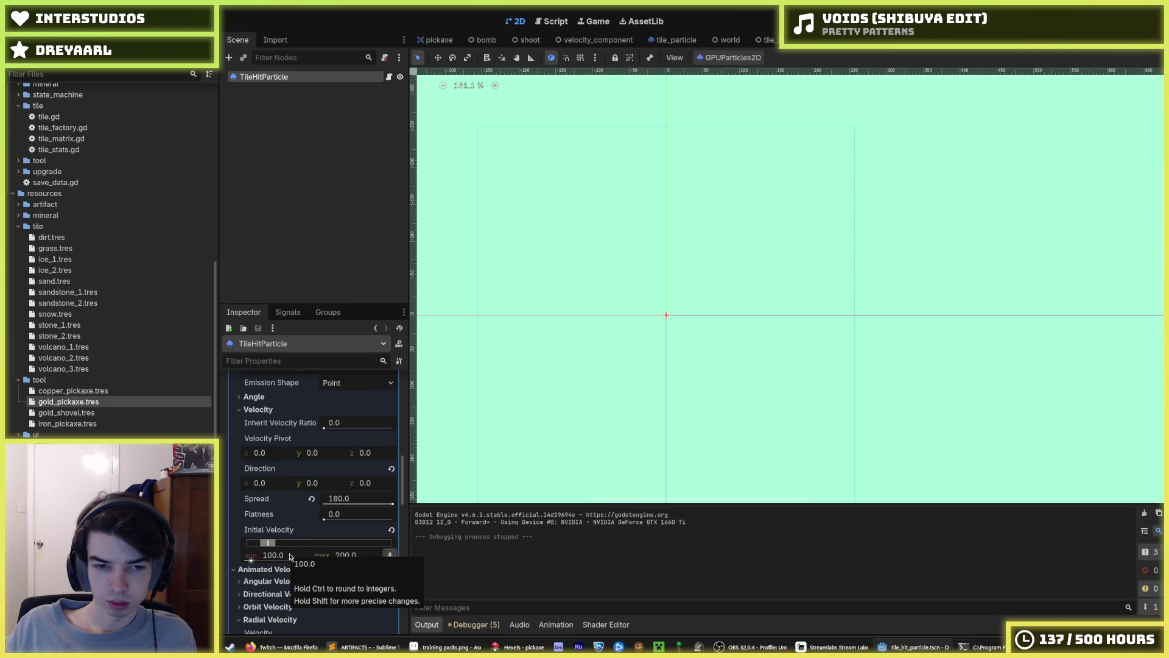
scroll(298, 559, "up", 3)
scroll(298, 552, "down", 8)
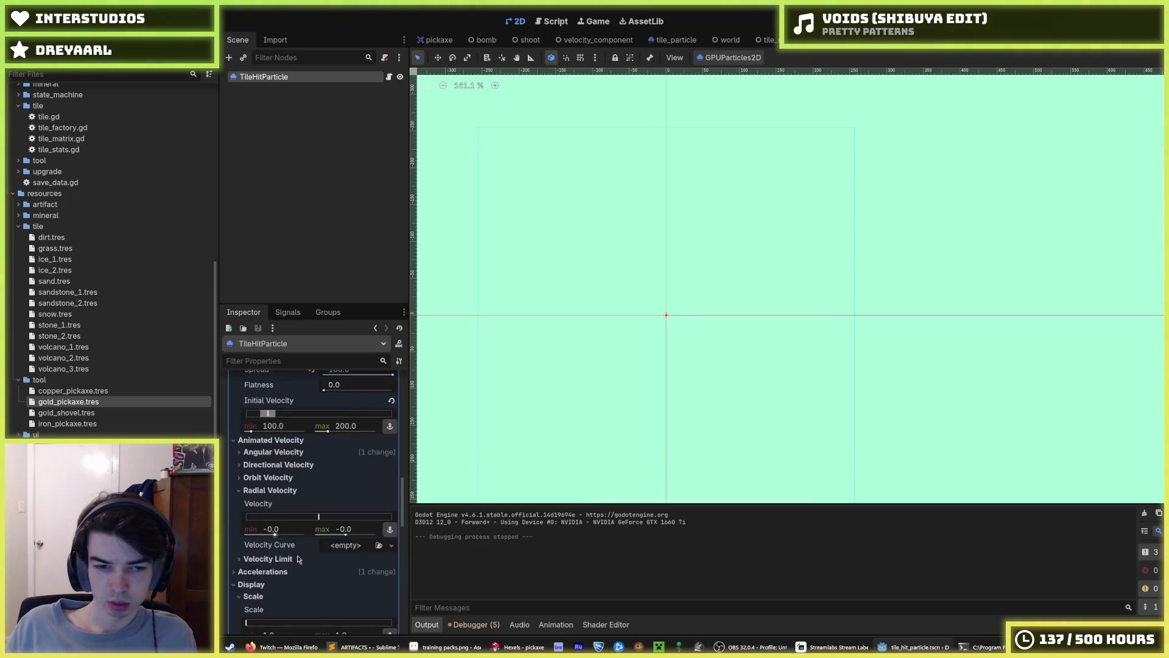
scroll(299, 543, "up", 5)
left_click(268, 522)
type("15")
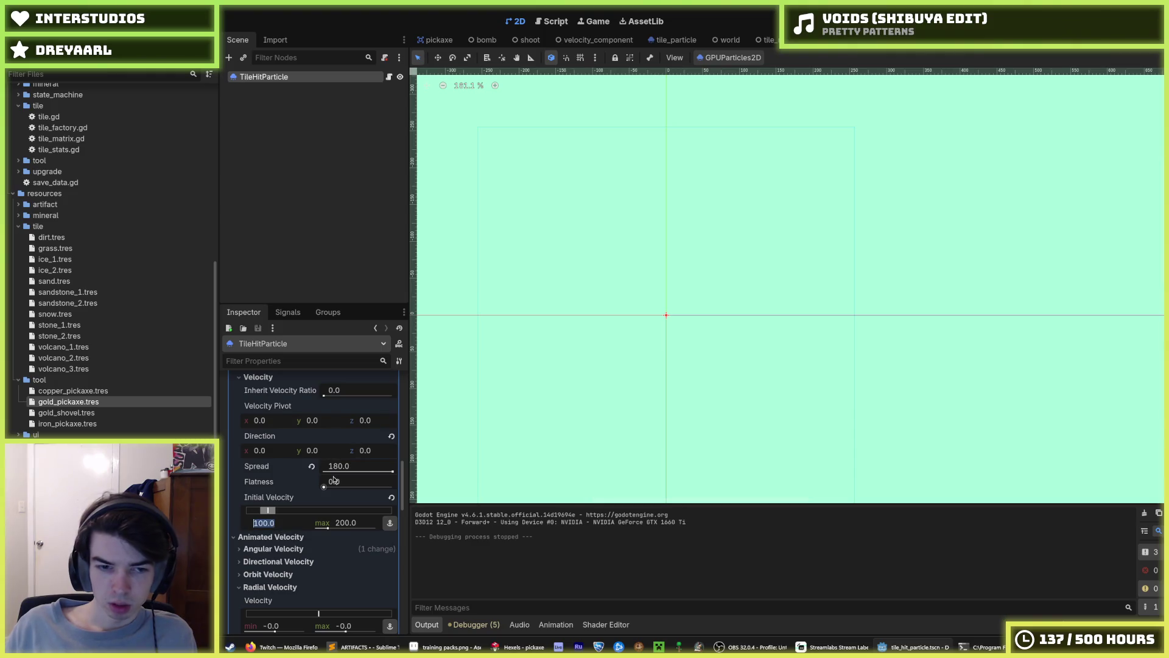
type("0")
key("Tab")
key("ctrl+s")
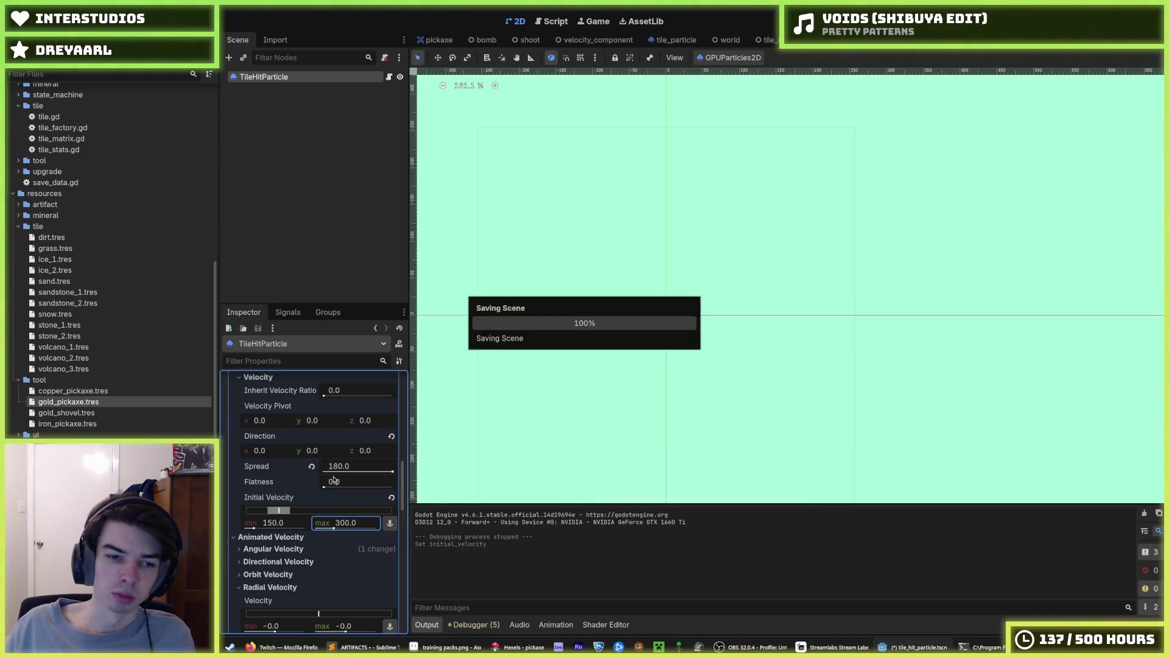
- Edit the particle Lifetime (now 0.25) and run the game to test the particles
scroll(335, 456, "up", 10)
left_click(331, 469)
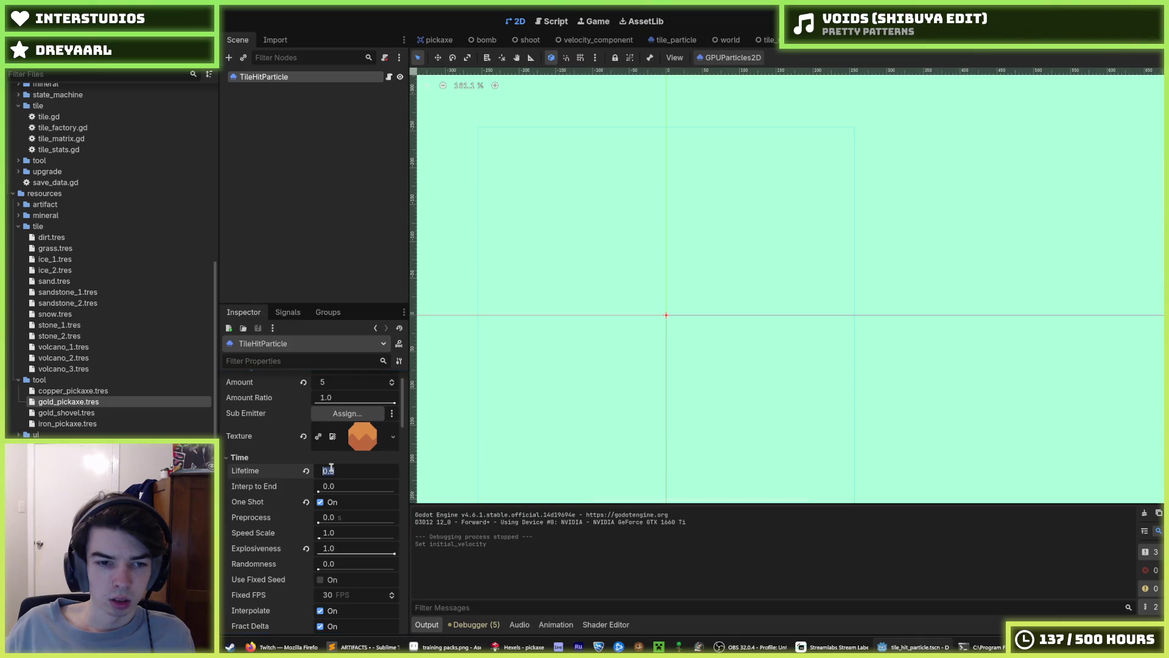
key("F6")
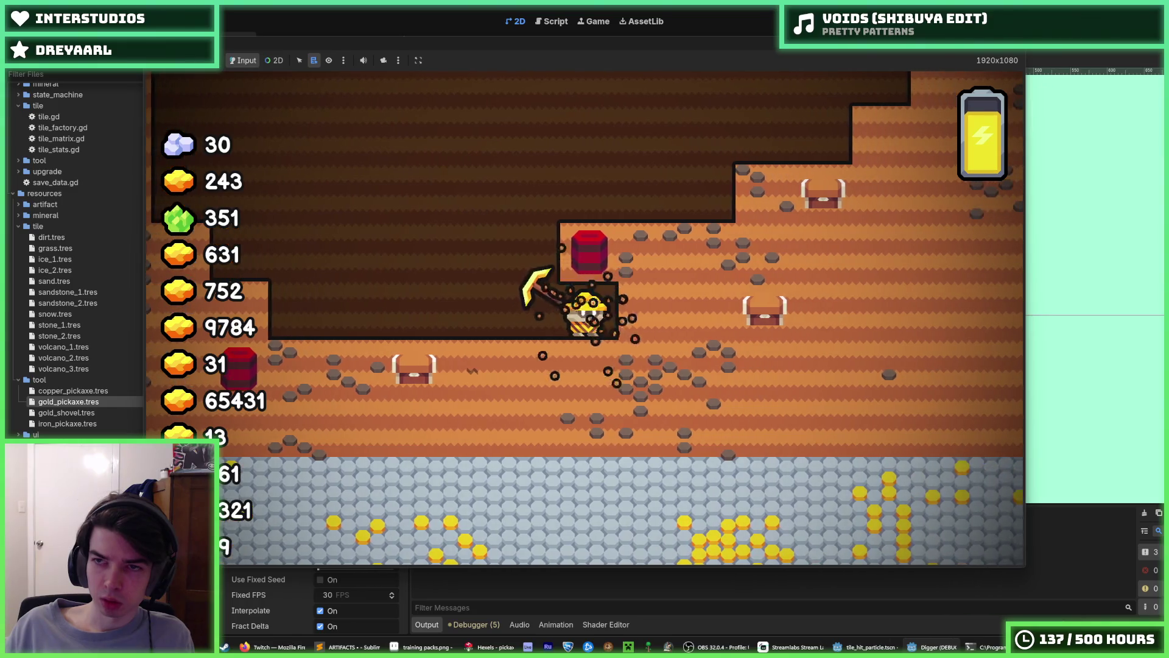
- Stop the game and look through the Scale, Accelerations and Damping particle settings
key("F8")
scroll(303, 517, "down", 10)
scroll(304, 510, "up", 2)
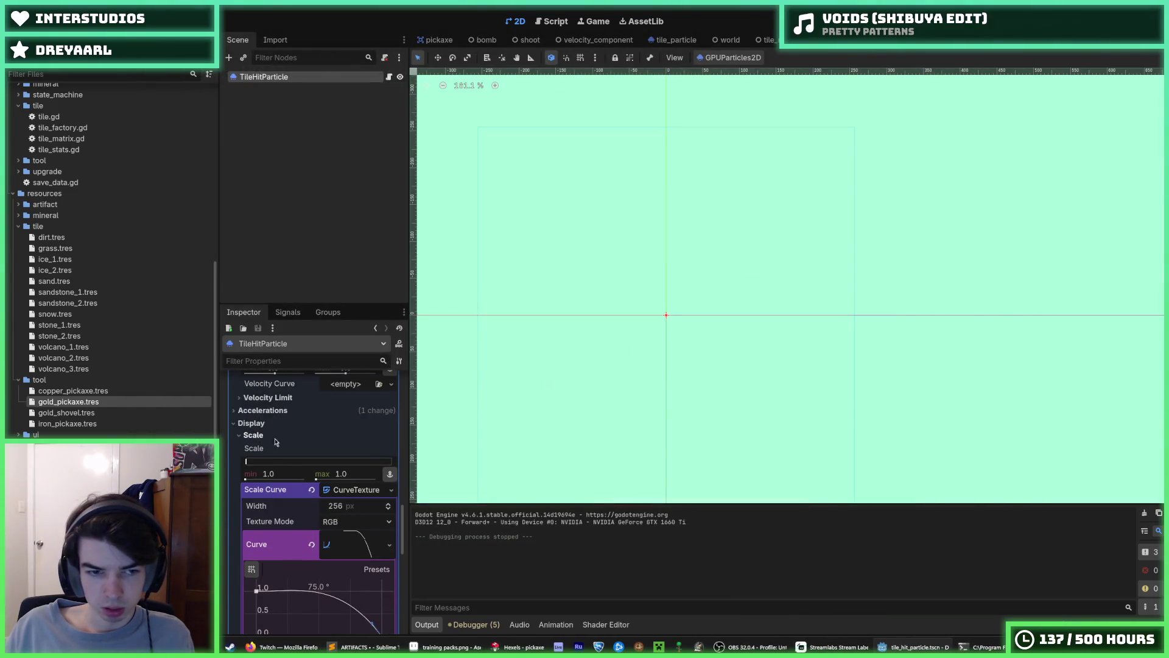
left_click(270, 435)
left_click(262, 410)
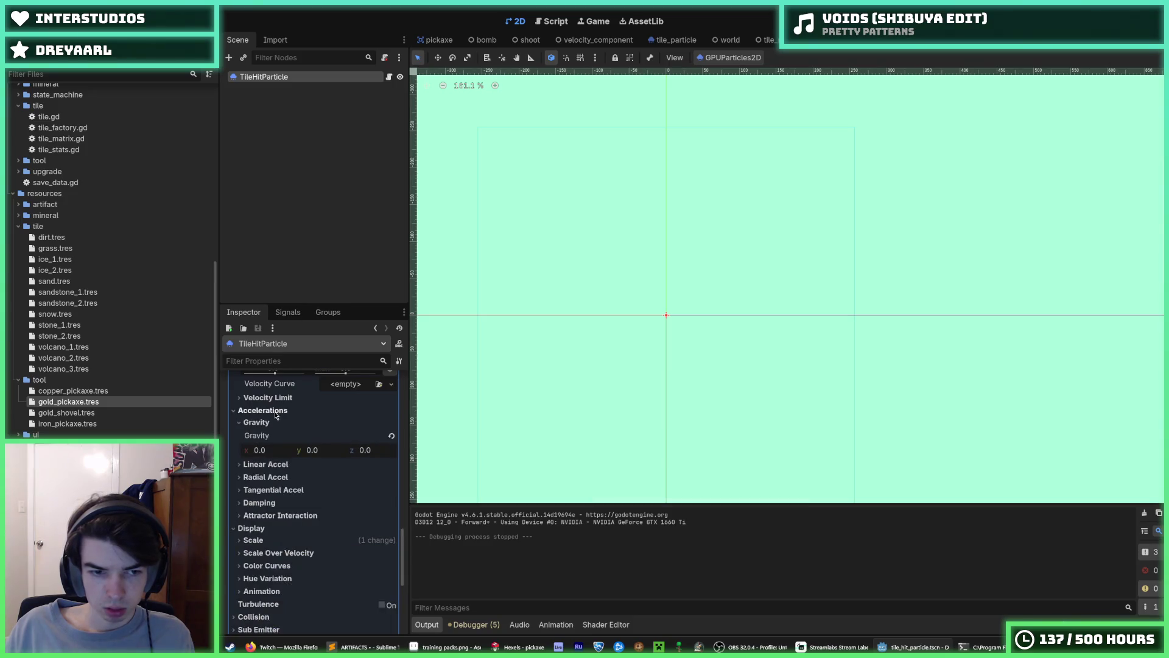
left_click(260, 503)
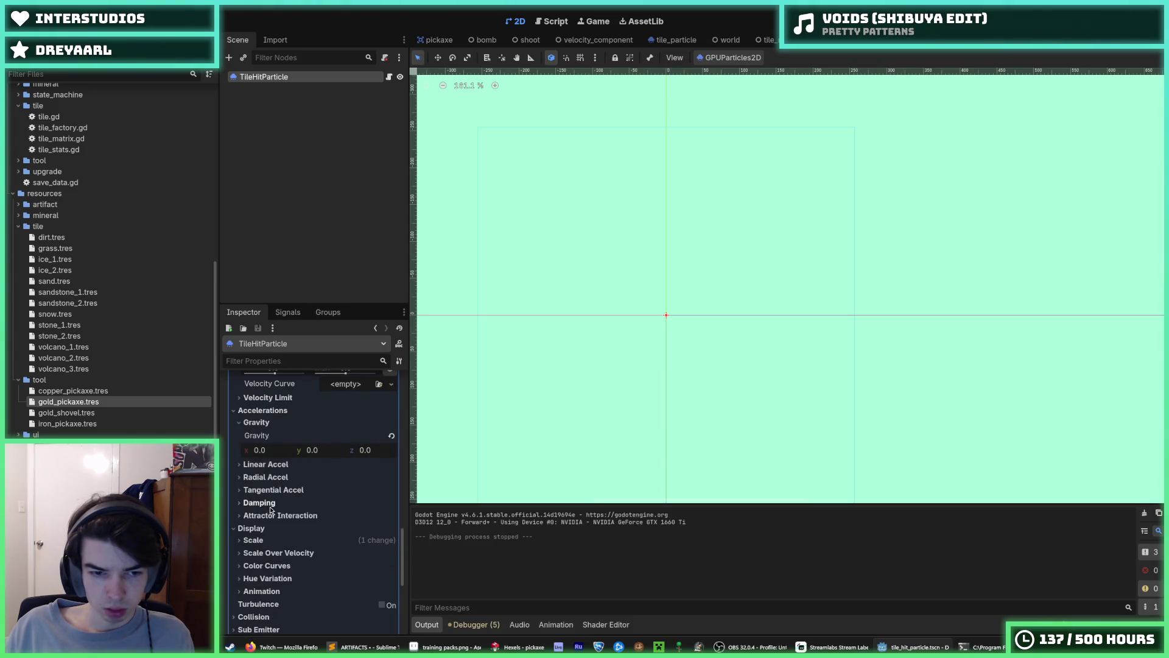
left_click(284, 414)
scroll(293, 505, "up", 5)
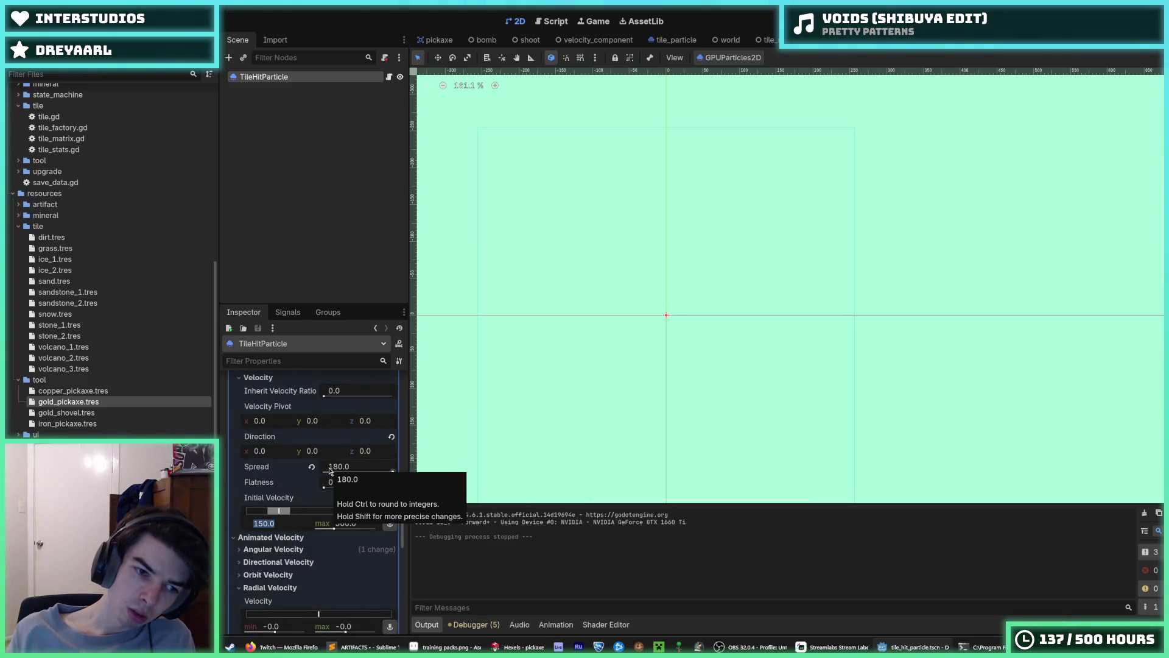
- Set Initial Velocity to 125–250, save, and test it in a fresh run before stopping
key("Tab")
key("ctrl+s")
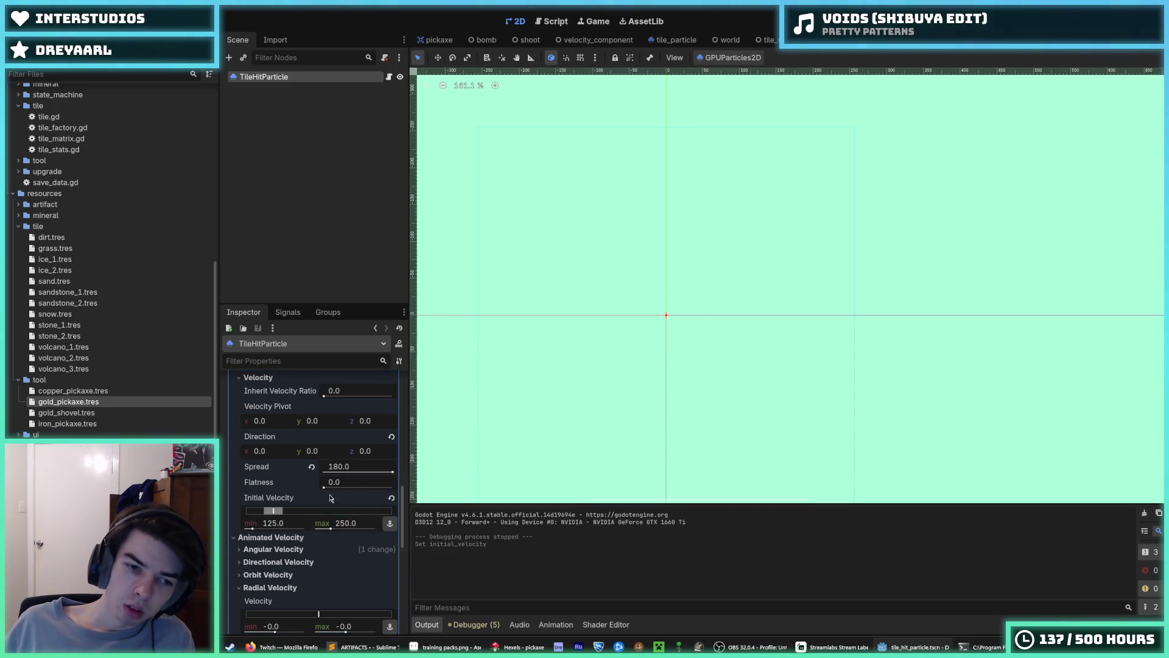
key("ctrl+s")
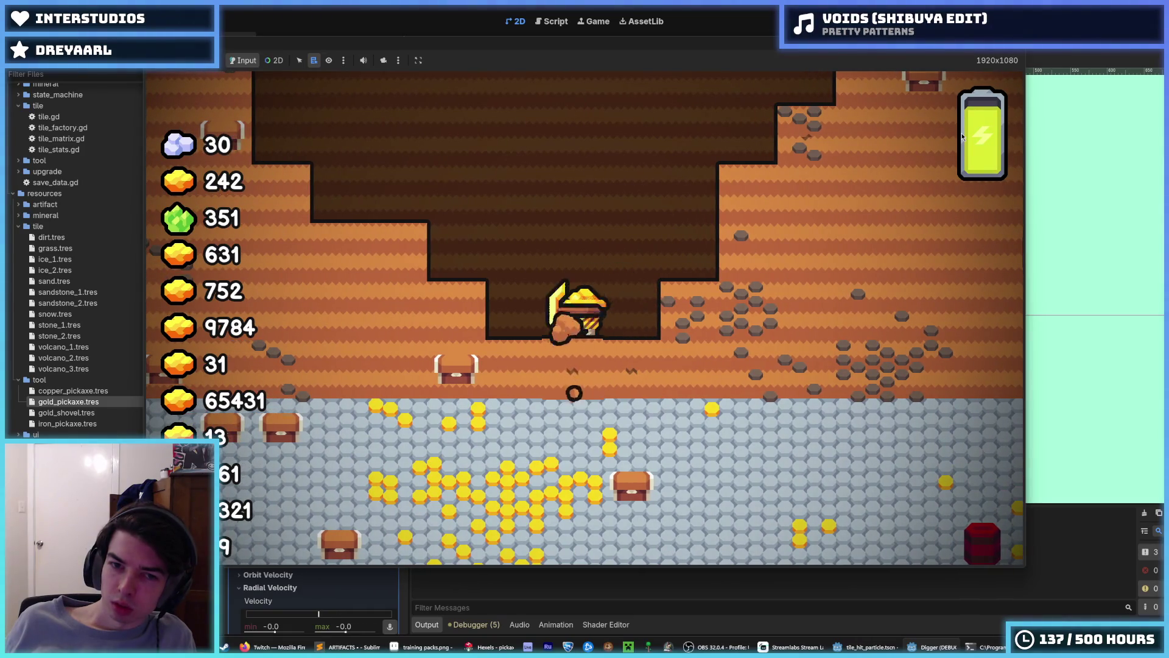
key("F8")
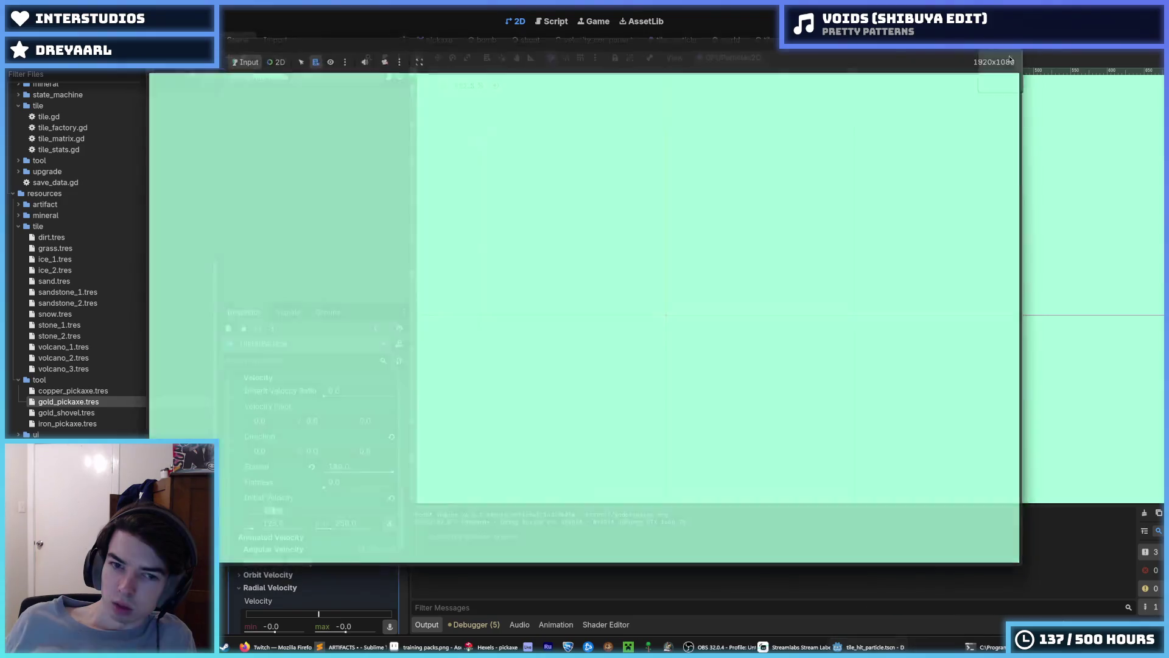
- Set initial velocity to 100–200, expand Display > Scale, and save the particle scene
type("100")
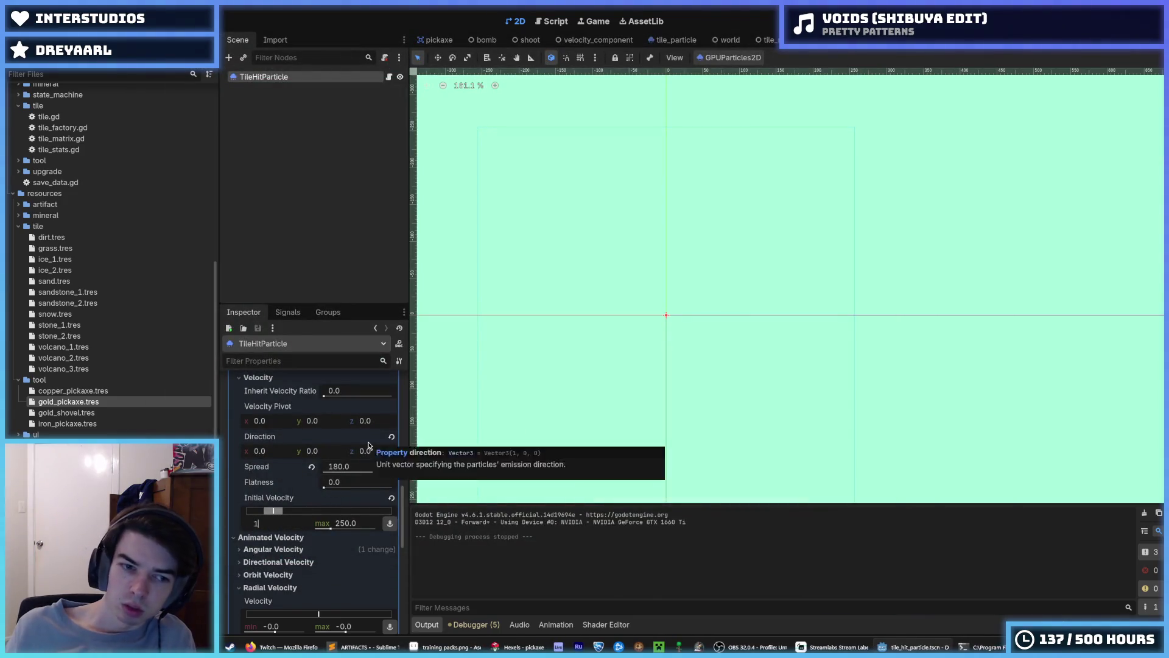
key("Tab")
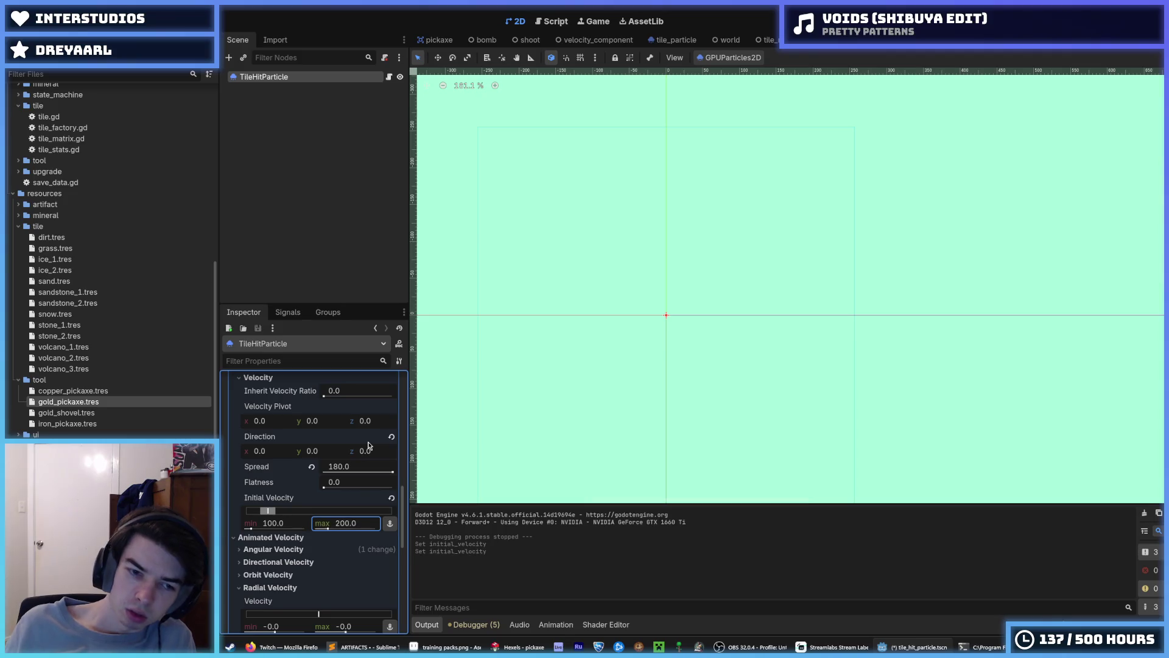
scroll(284, 497, "down", 5)
left_click(288, 471)
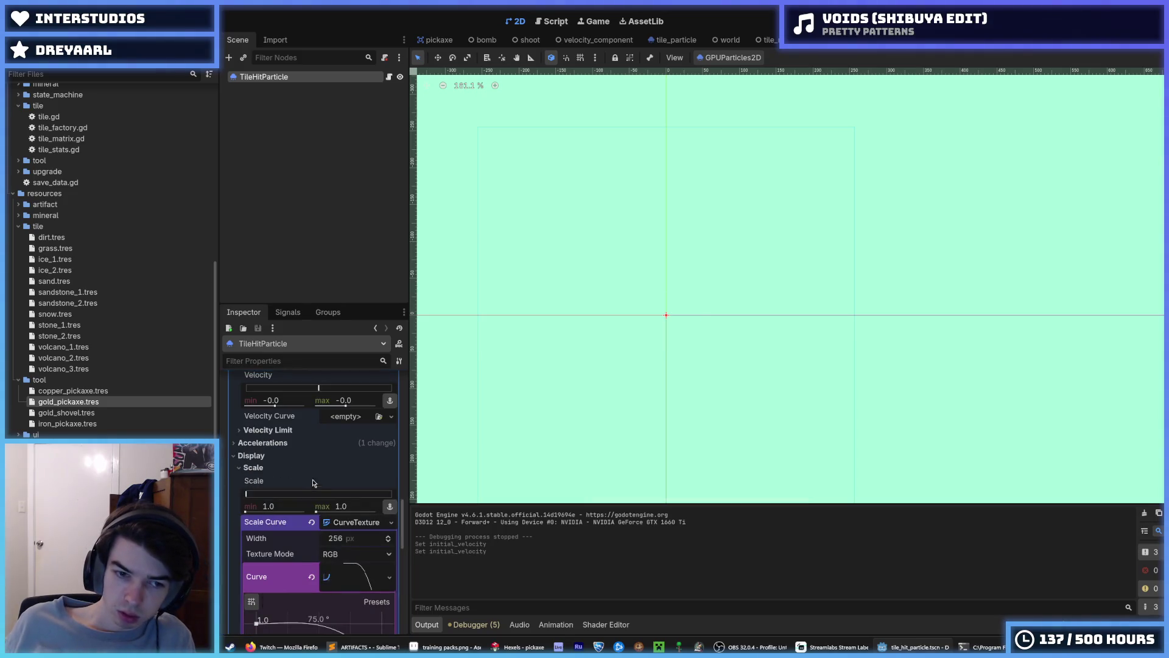
scroll(339, 608, "down", 1)
key("ctrl+s")
- Test the particles in game, stop it, then set lifetime to 0.3 s and save
scroll(323, 471, "up", 8)
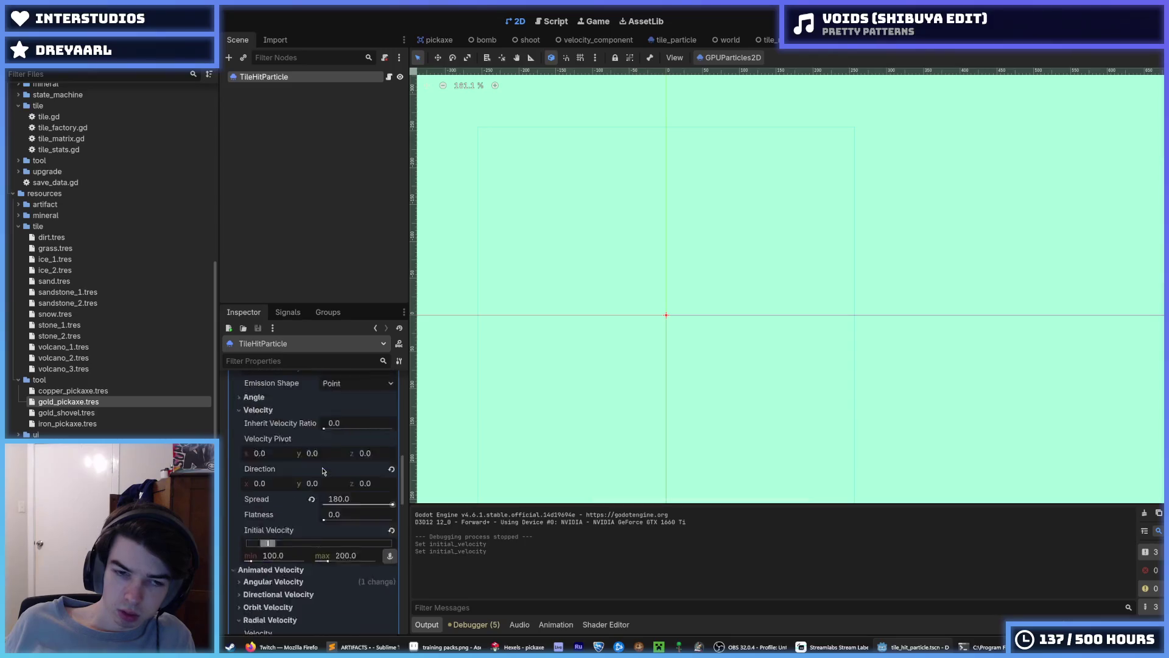
scroll(324, 471, "up", 2)
scroll(323, 471, "down", 4)
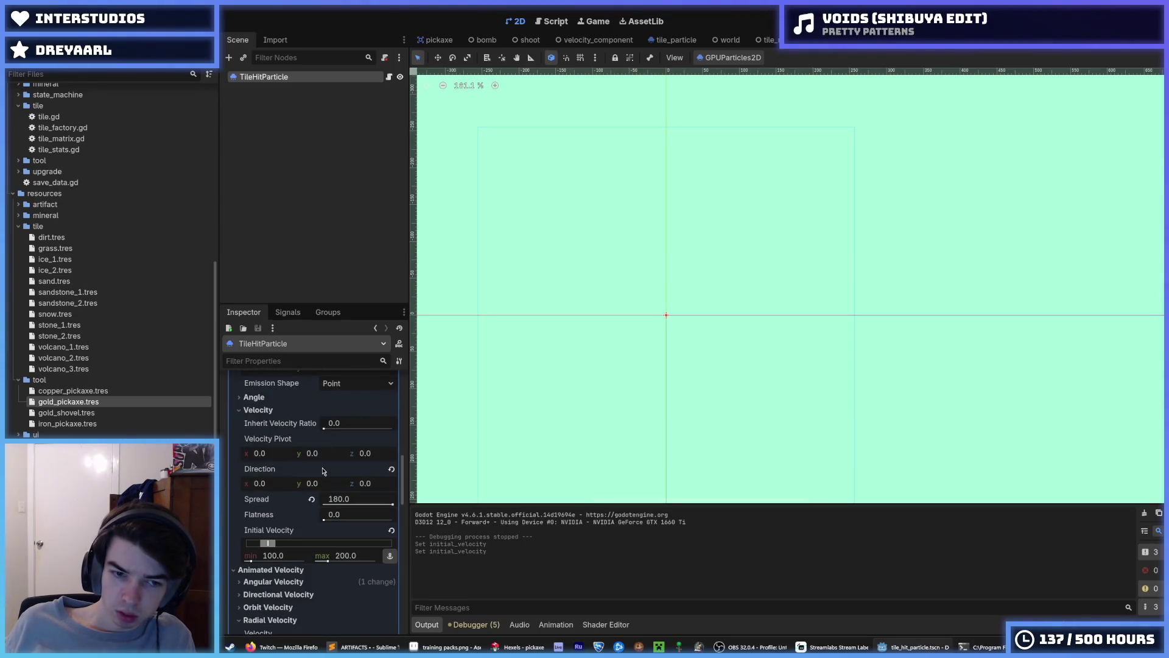
key("F5")
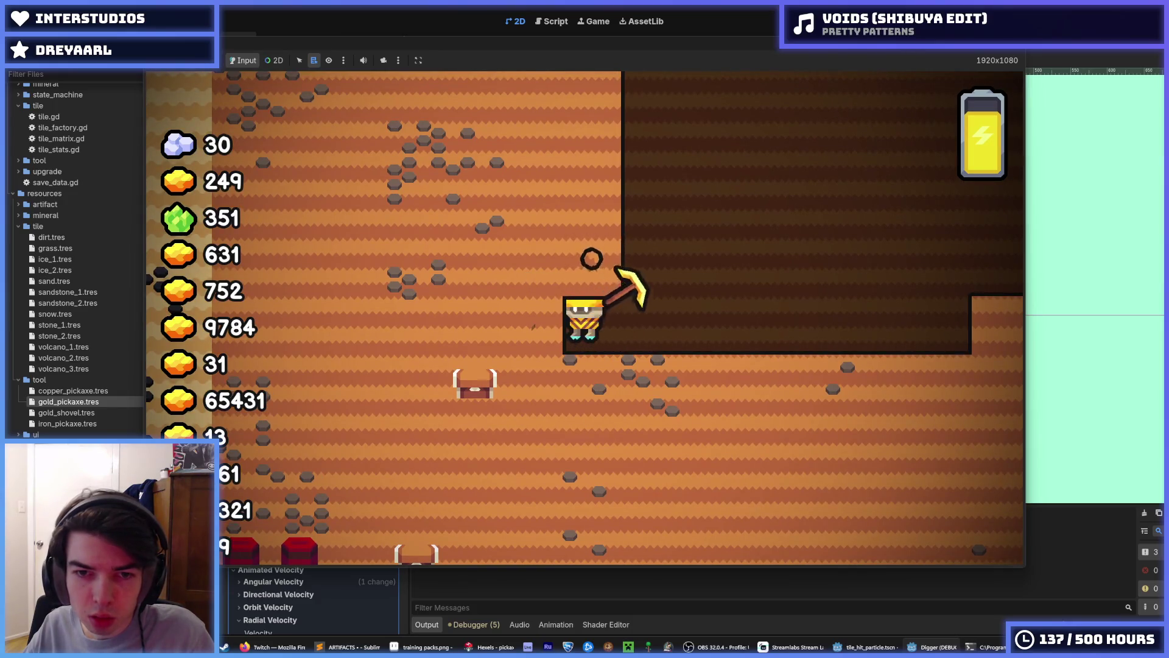
key("alt+Tab")
key("F8")
scroll(332, 443, "up", 5)
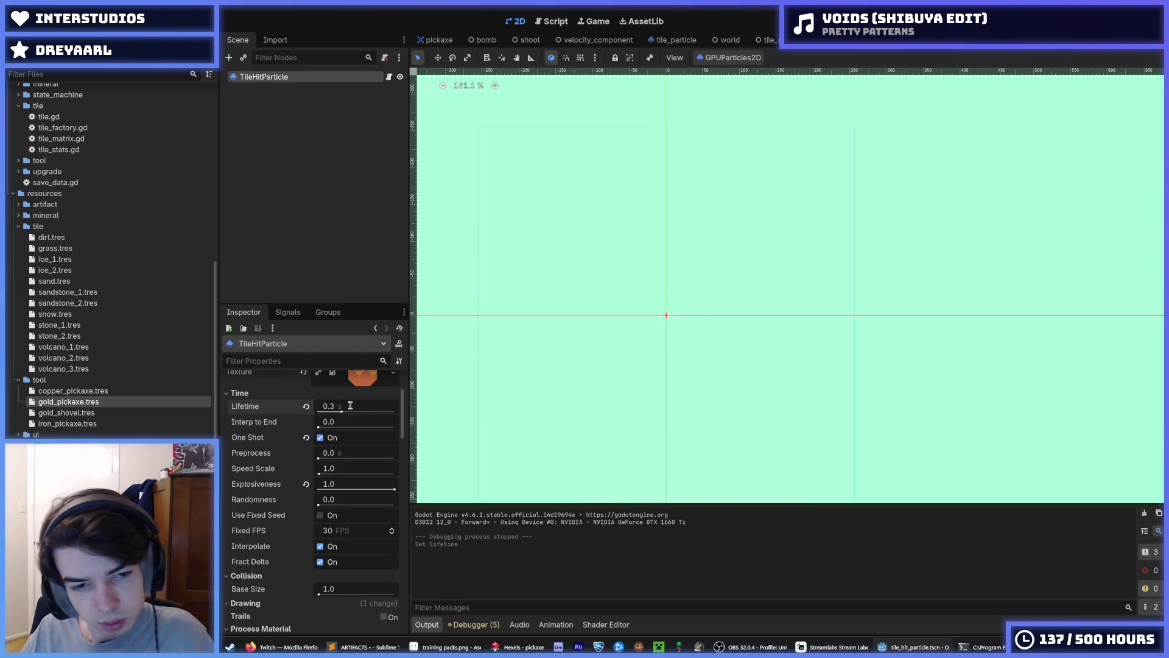
key("ctrl+s")
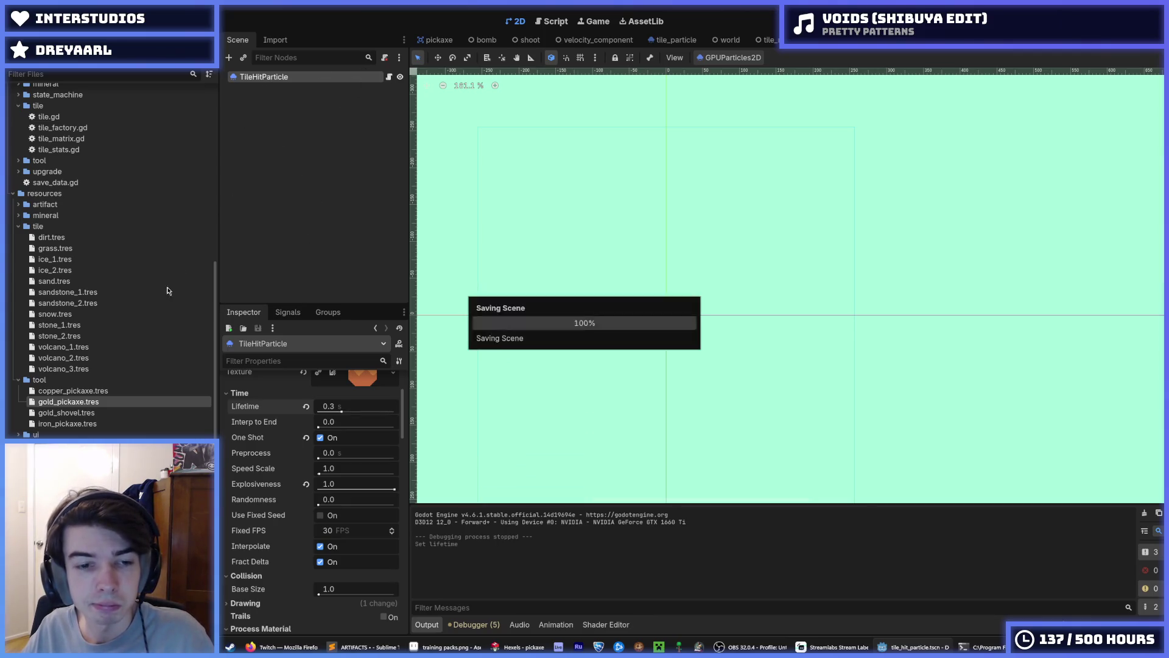
scroll(129, 409, "down", 5)
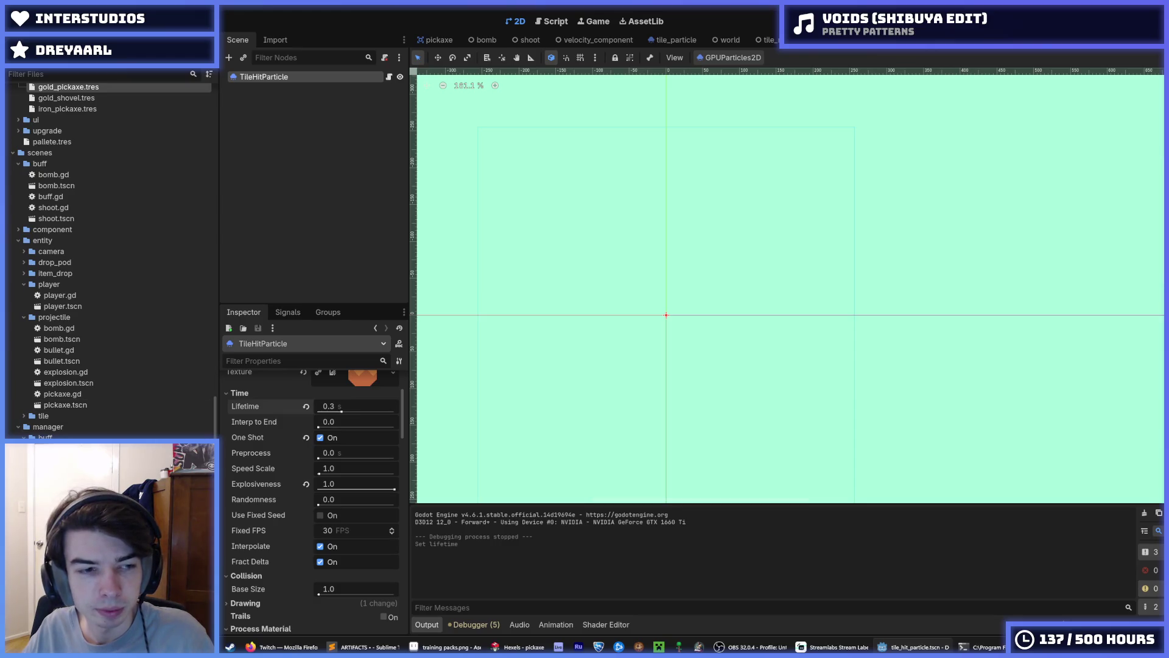
- Inspect gold_pickaxe.tres, open pickaxe.tscn and the shoot scene, then run the game
scroll(75, 373, "up", 5)
left_click(82, 360)
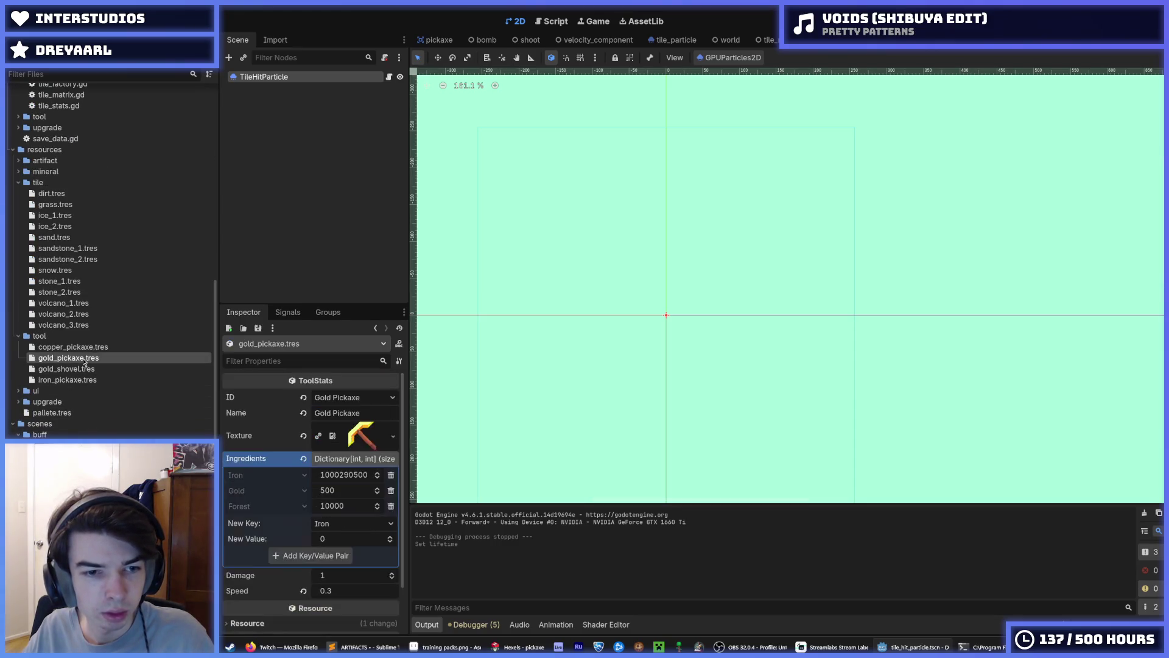
scroll(94, 414, "down", 5)
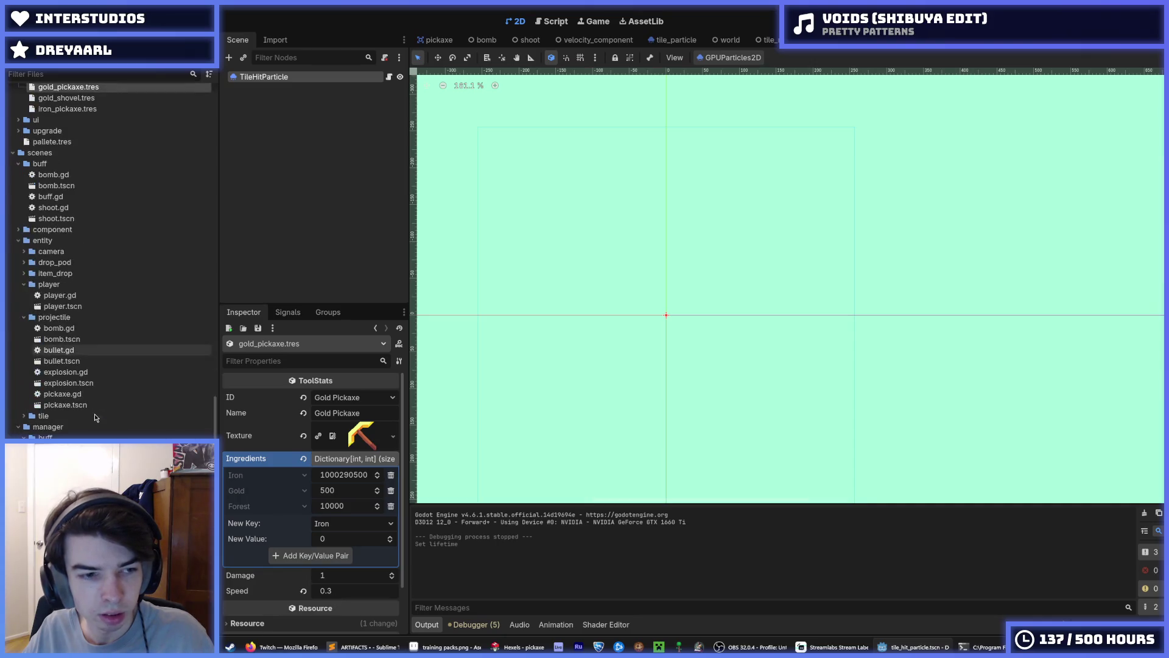
left_click(429, 40)
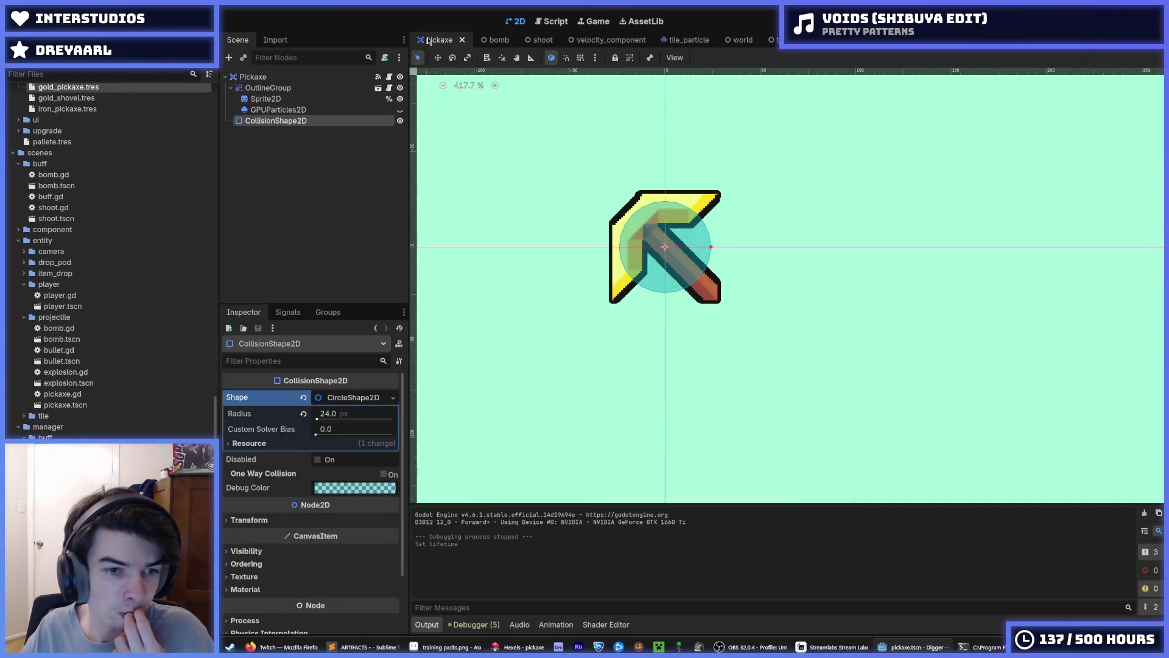
left_click(539, 40)
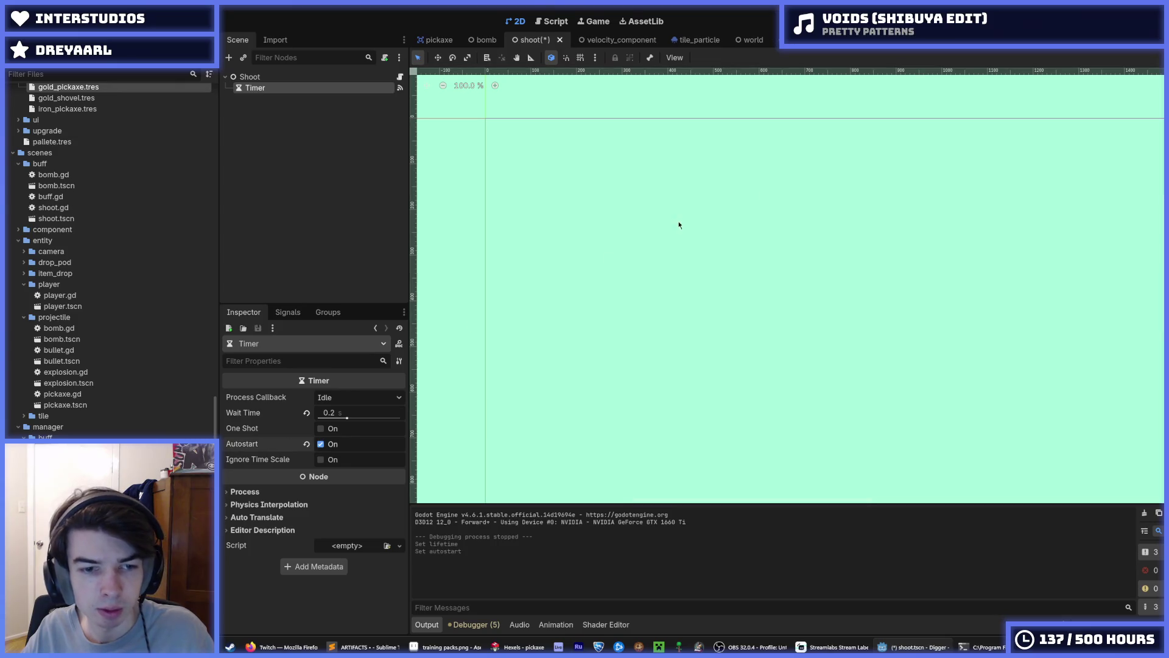
key("F5")
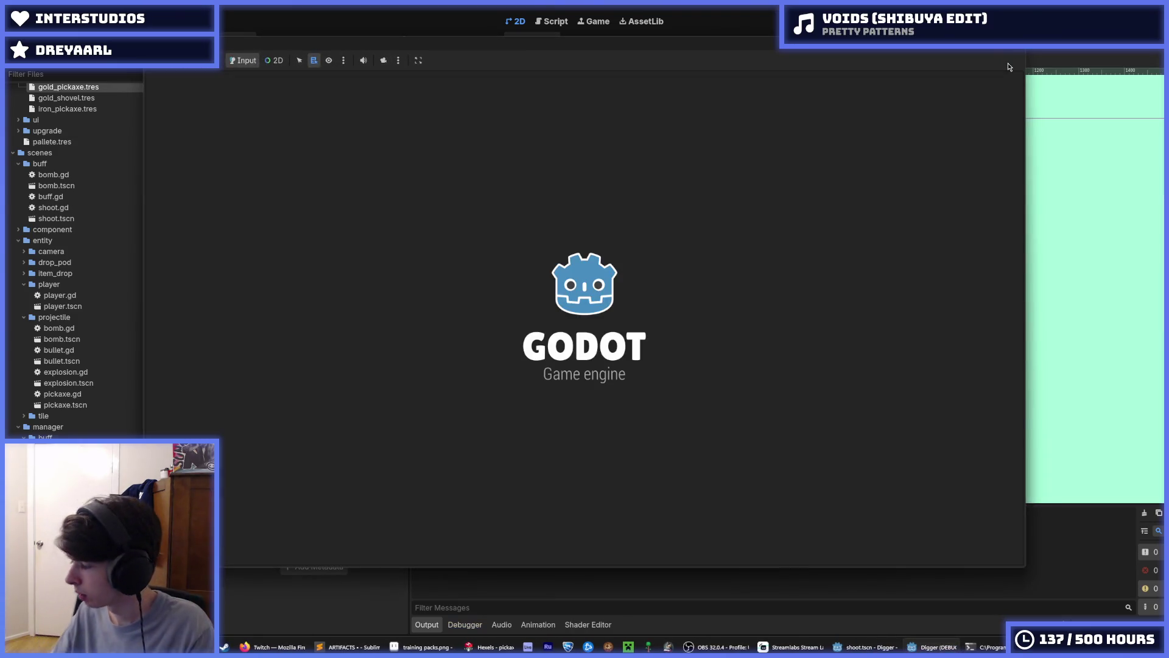
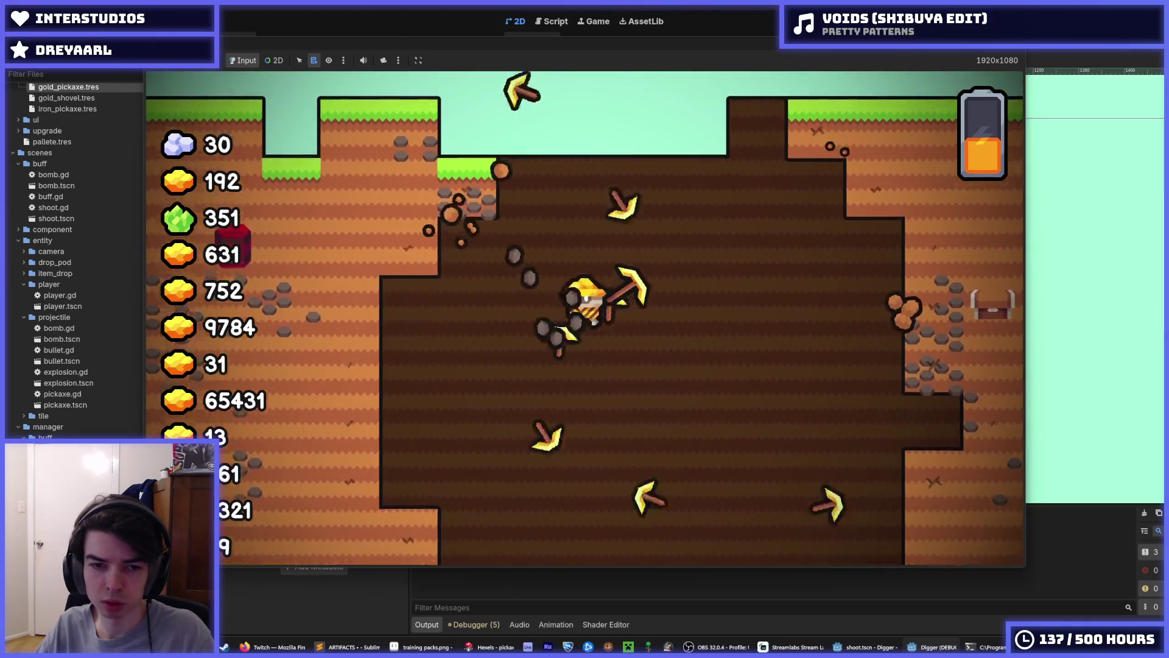
- Stop the running game and open the Shoot node's shoot.gd script
key("F8")
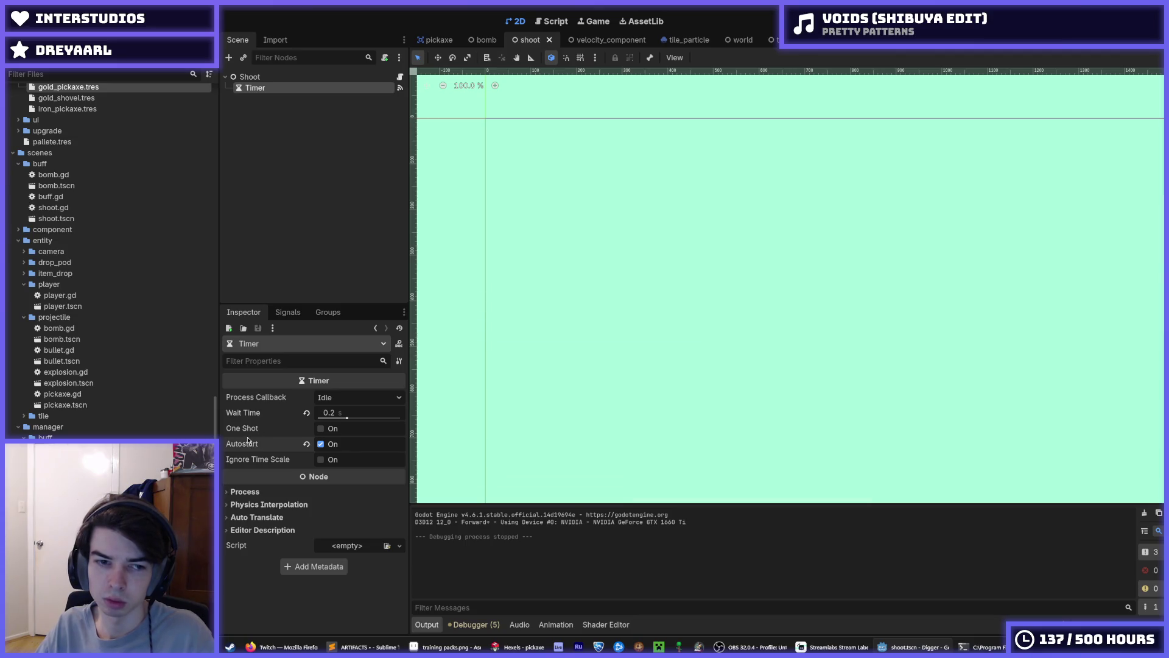
mouse_move(242, 436)
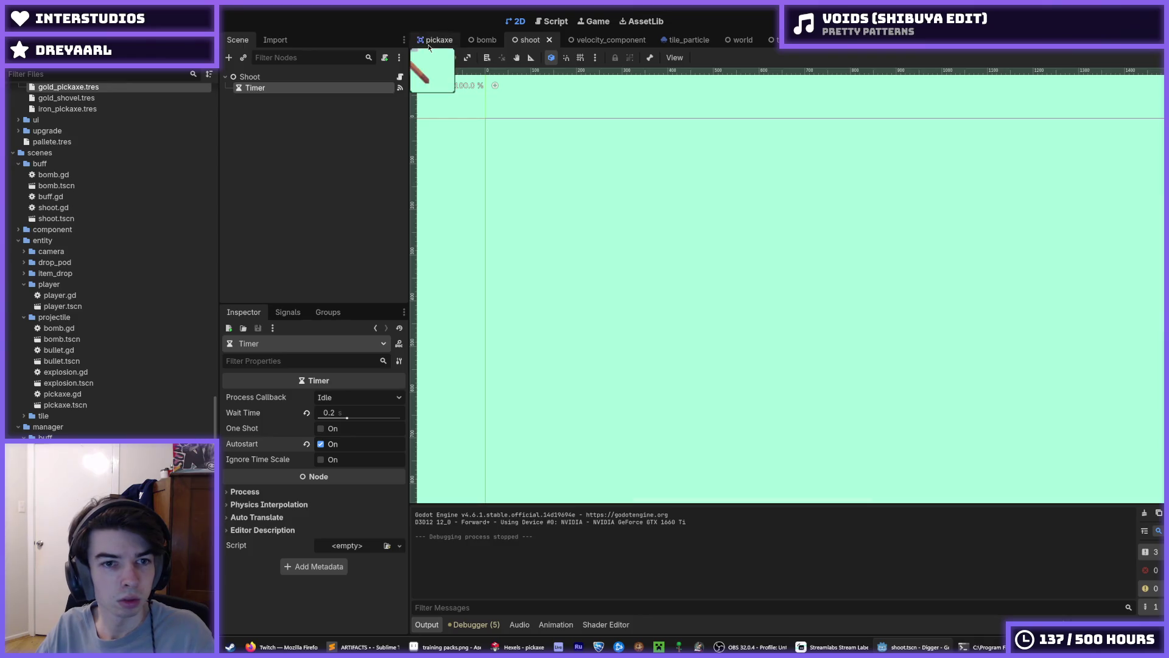
left_click(400, 77)
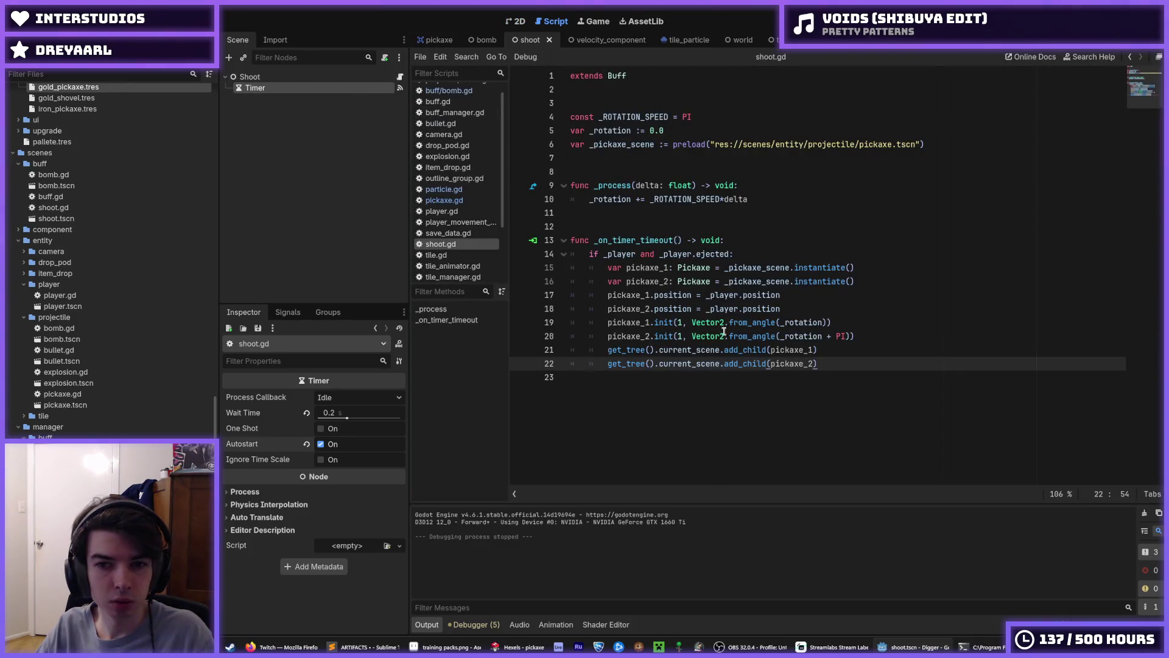
left_click(685, 322)
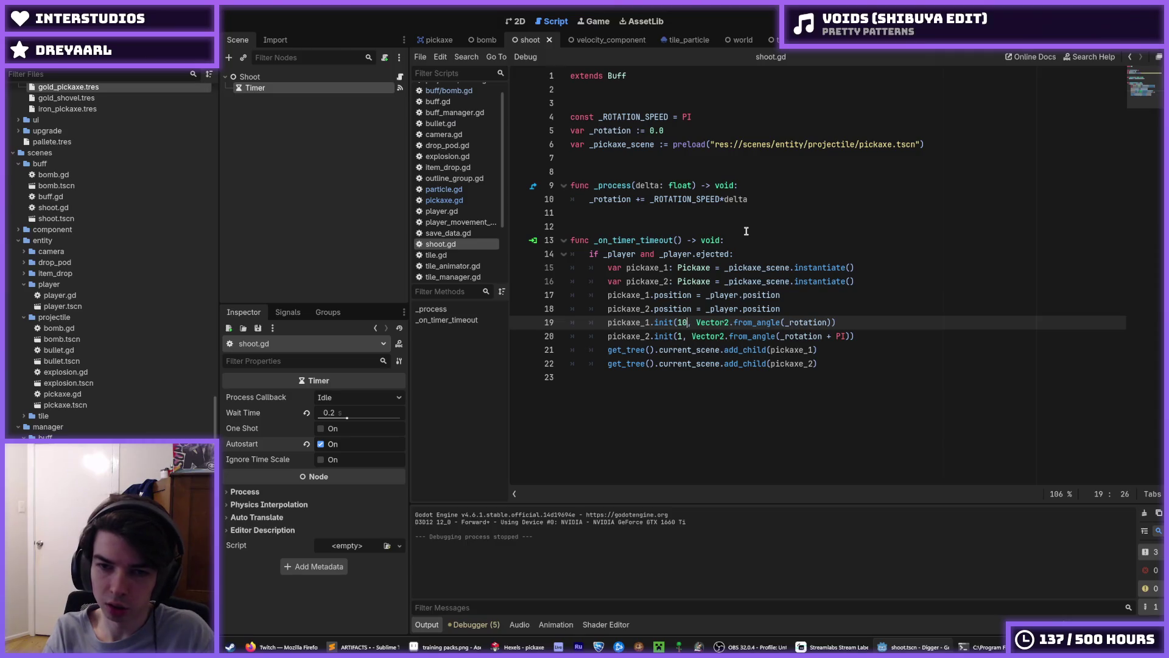
type("00")
key("Down")
key("F5")
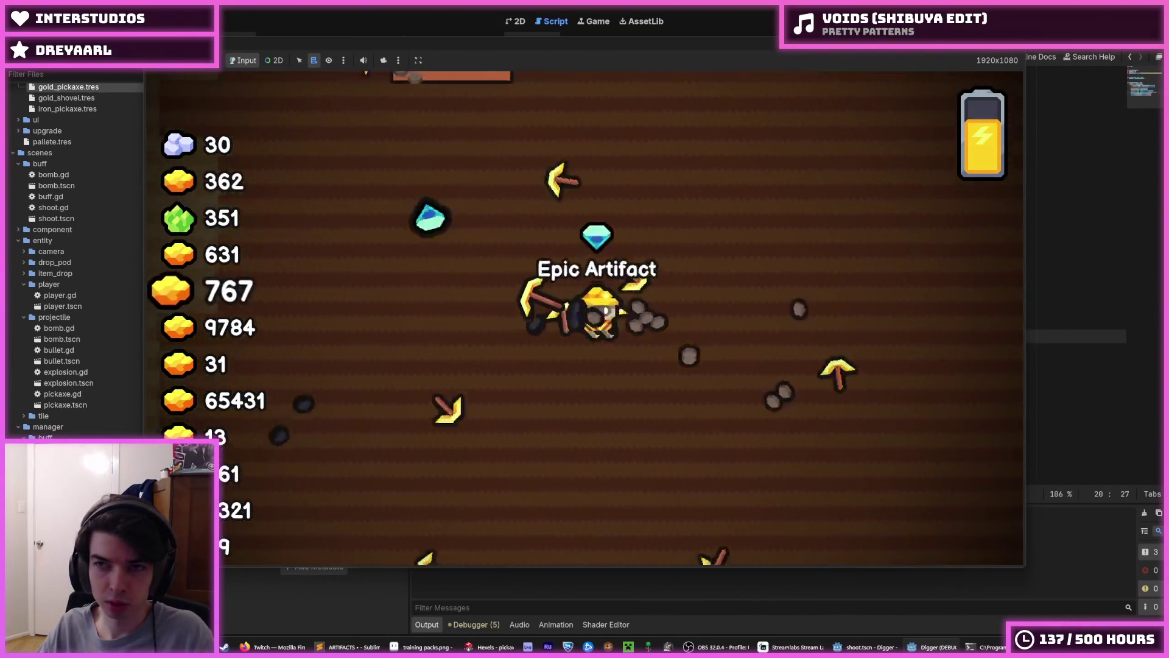
key("F8")
key("Up")
key("Delete")
key("Delete")
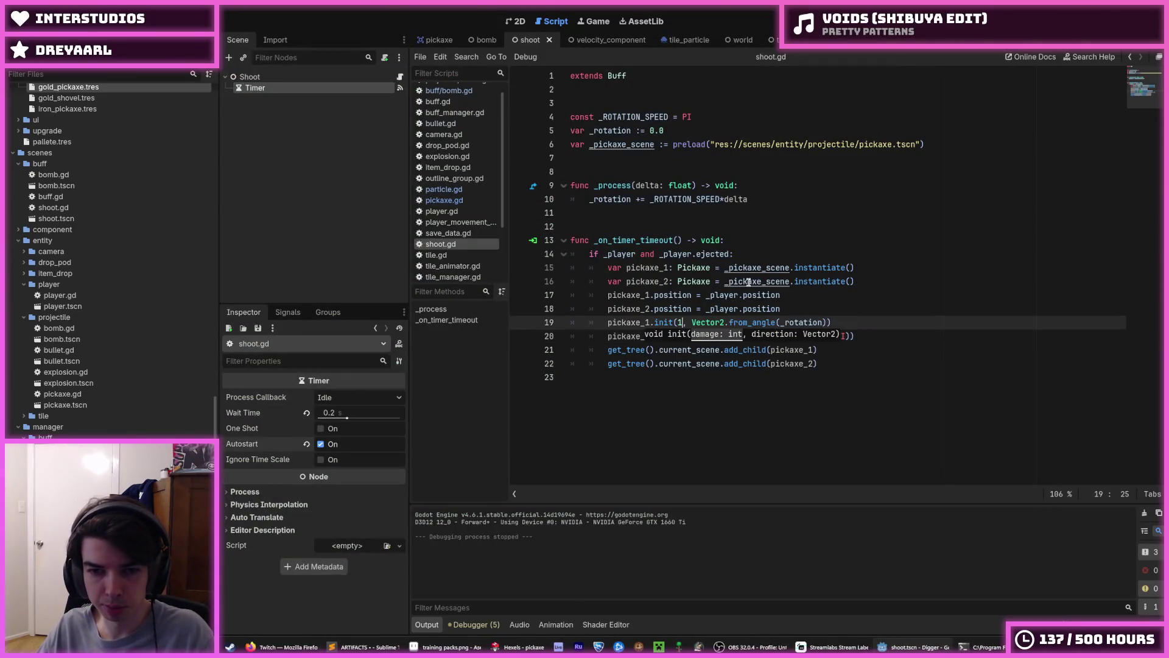
key("End")
key("ctrl+s")
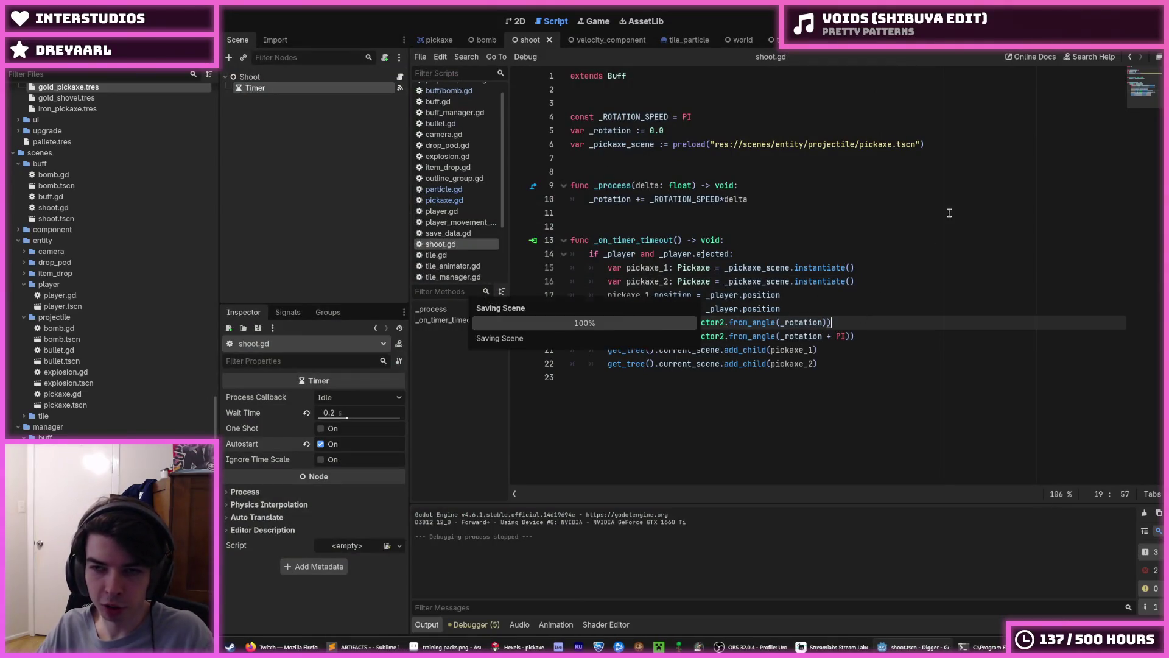
key("F5")
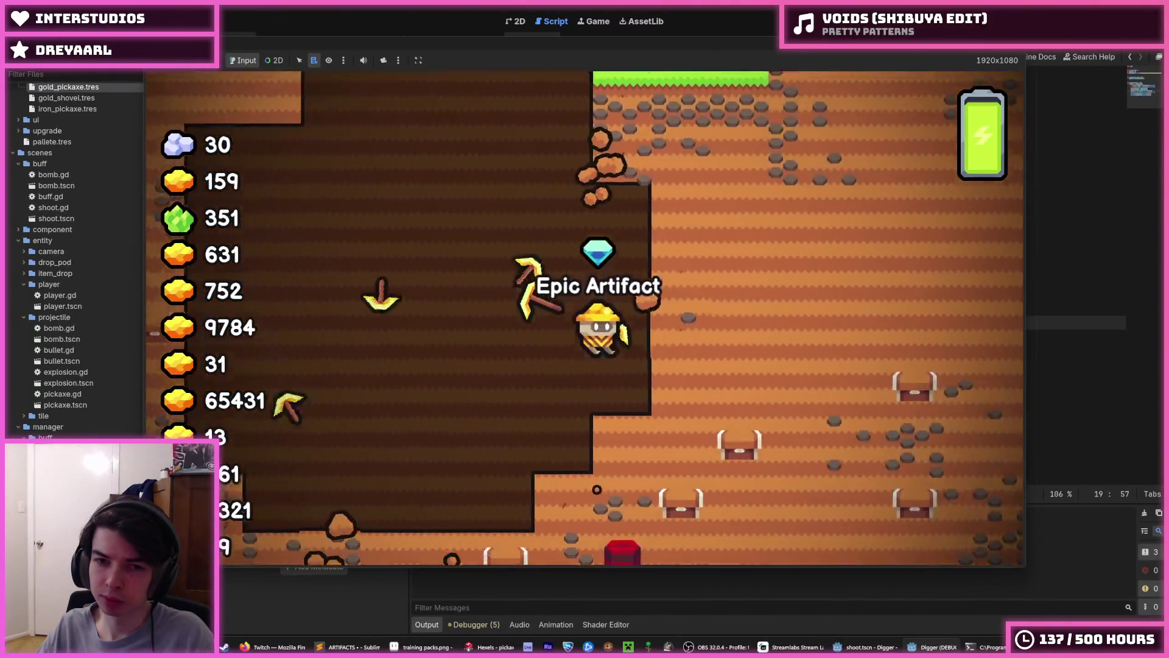
key("F8")
key("ctrl+s")
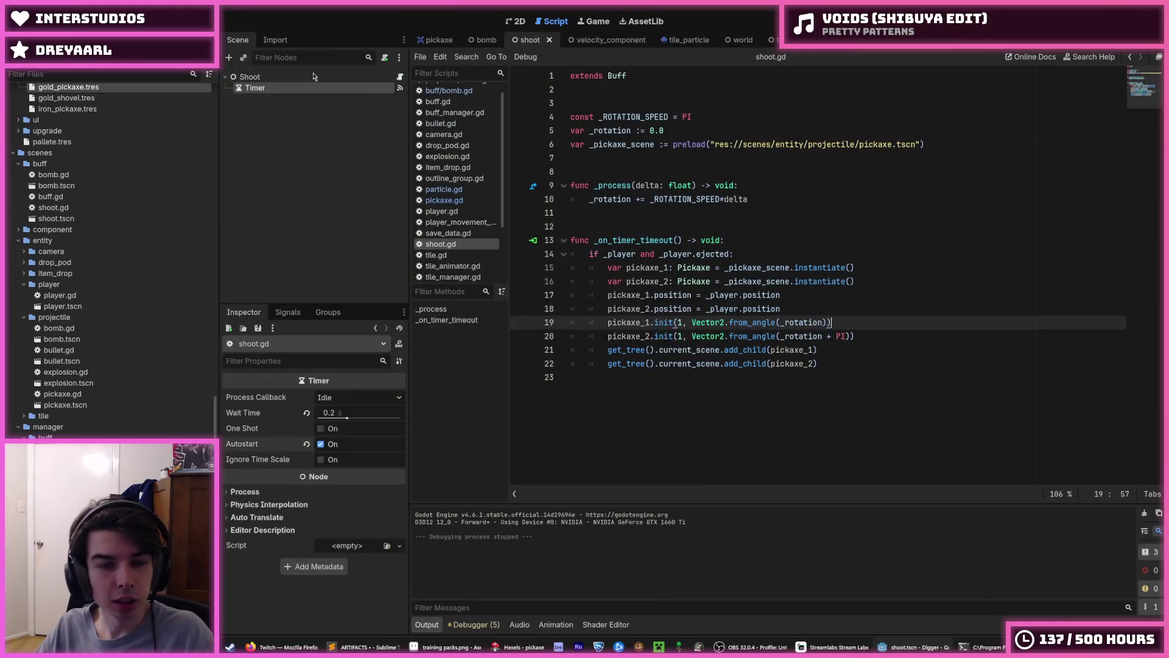
left_click(314, 76)
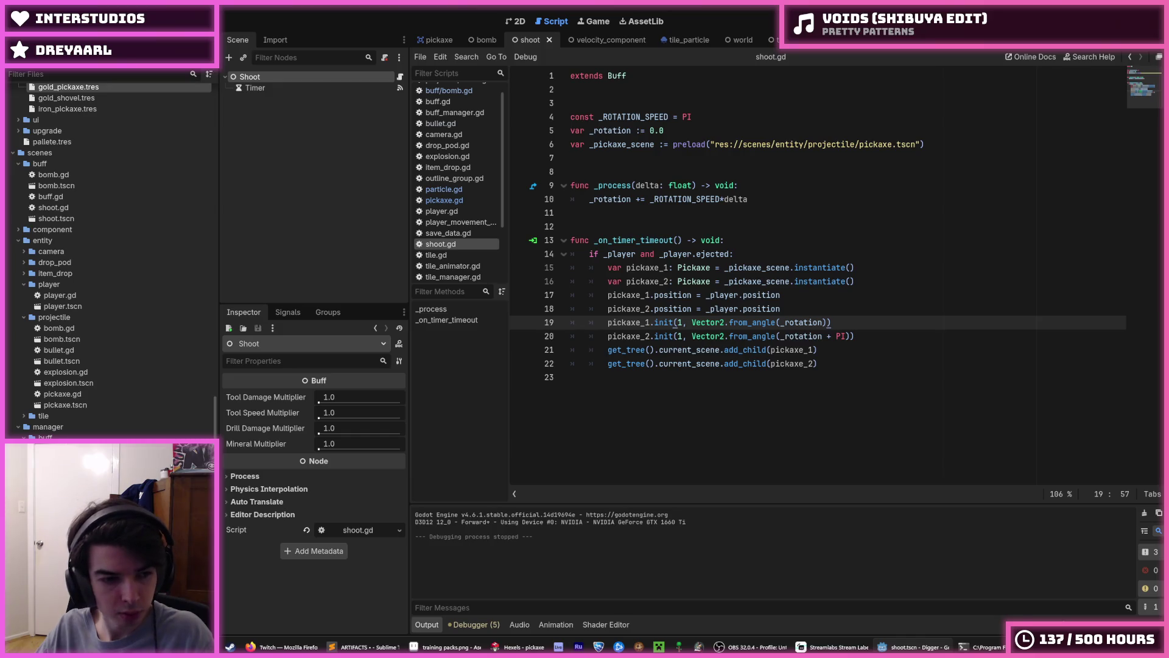
- Duplicate shoot.tscn as laser.tscn and open the new scene
scroll(81, 292, "up", 6)
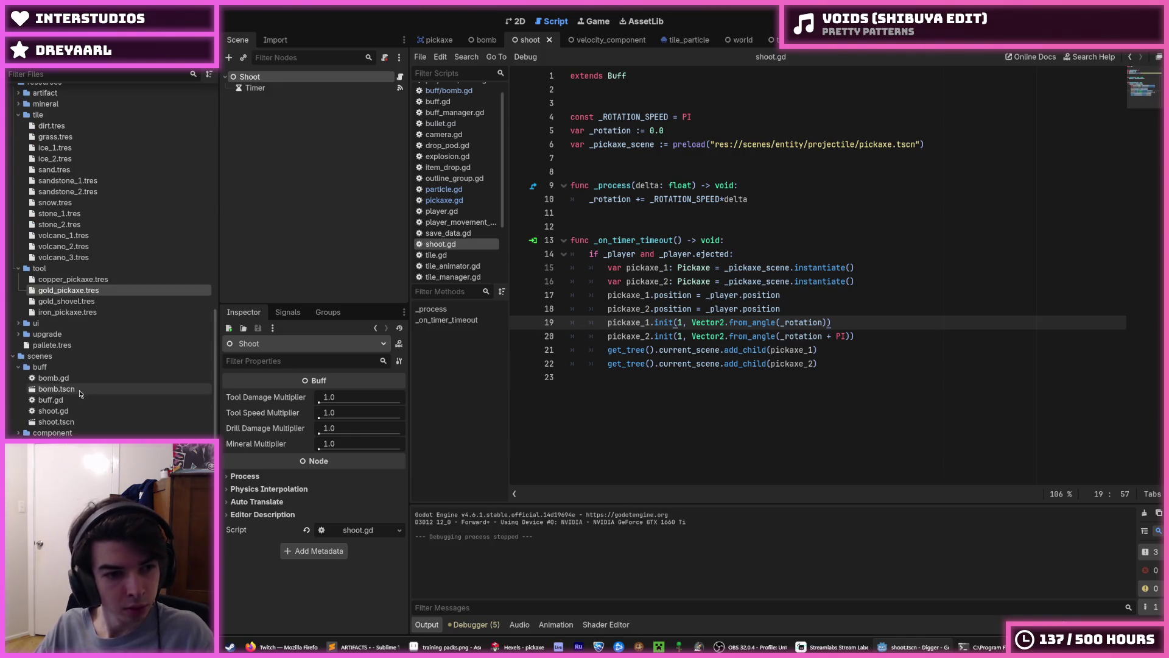
key("ctrl+d")
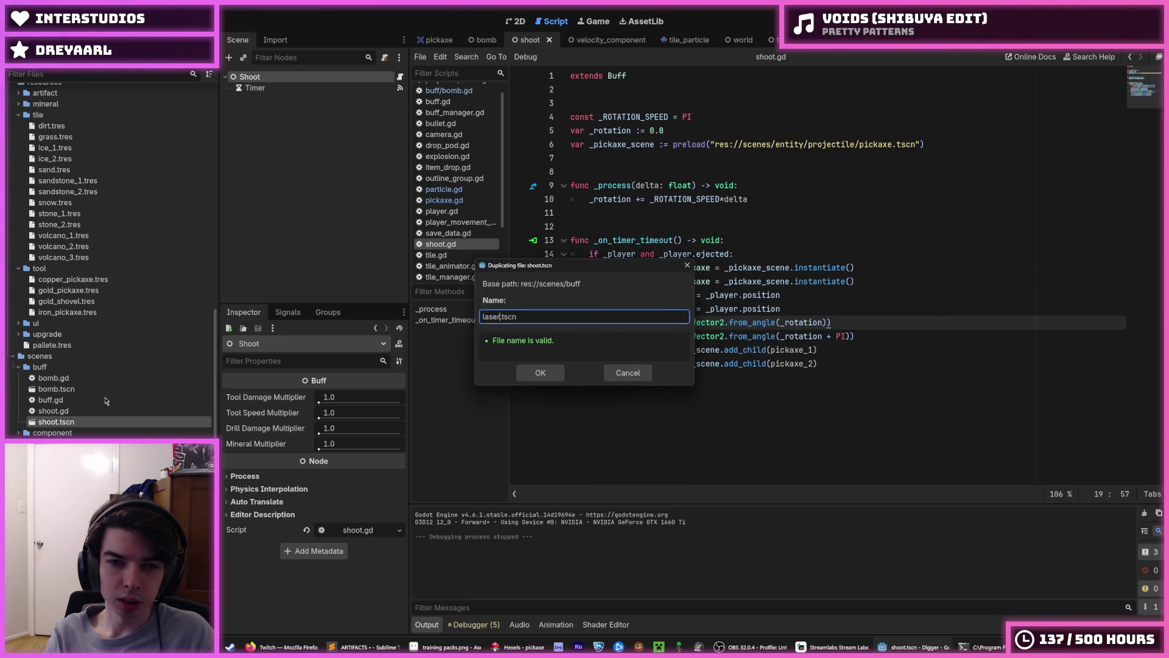
key("Return")
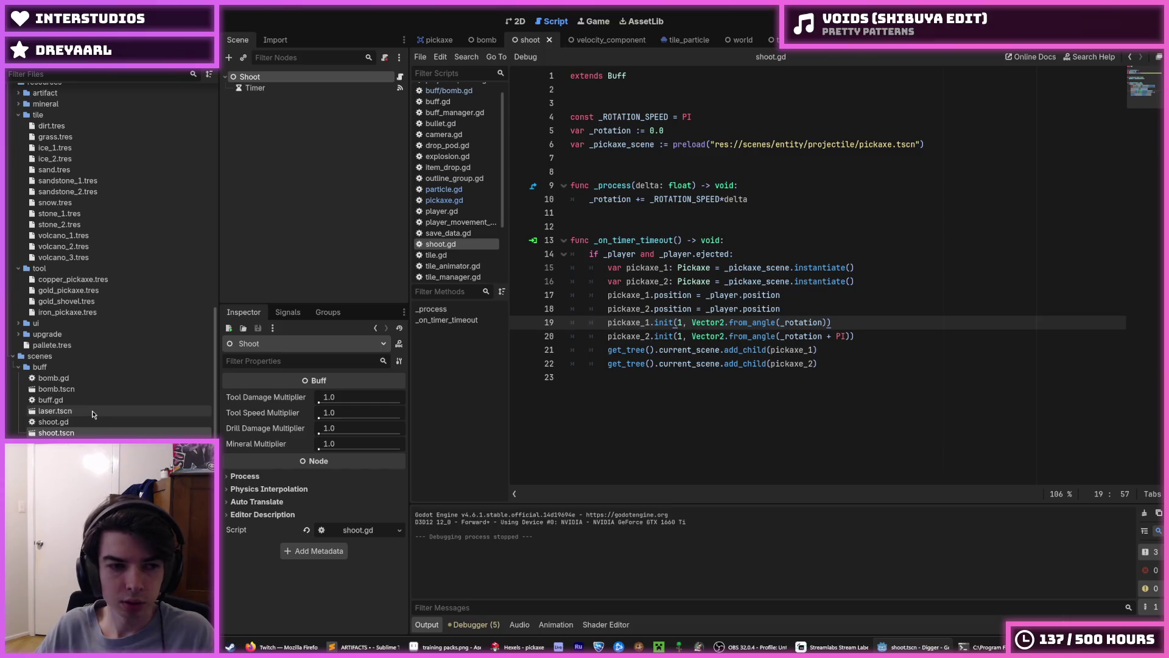
left_click(94, 413)
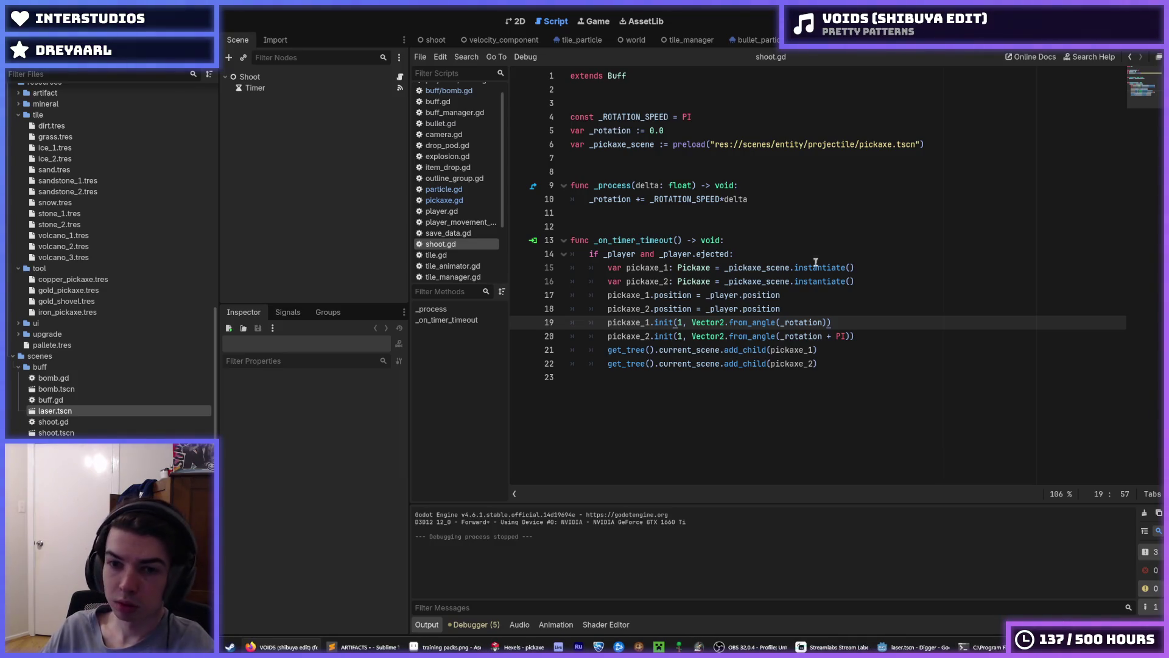
- Place the caret around lines 9–10 of shoot.gd's _process code
left_click(875, 299)
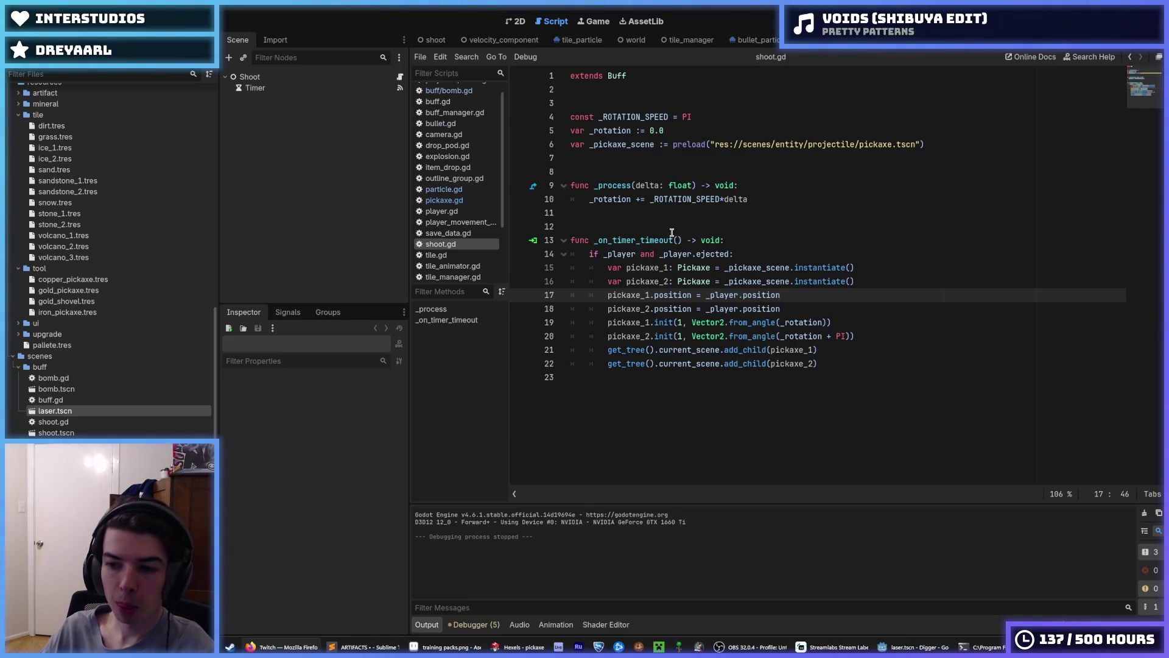
left_click(763, 195)
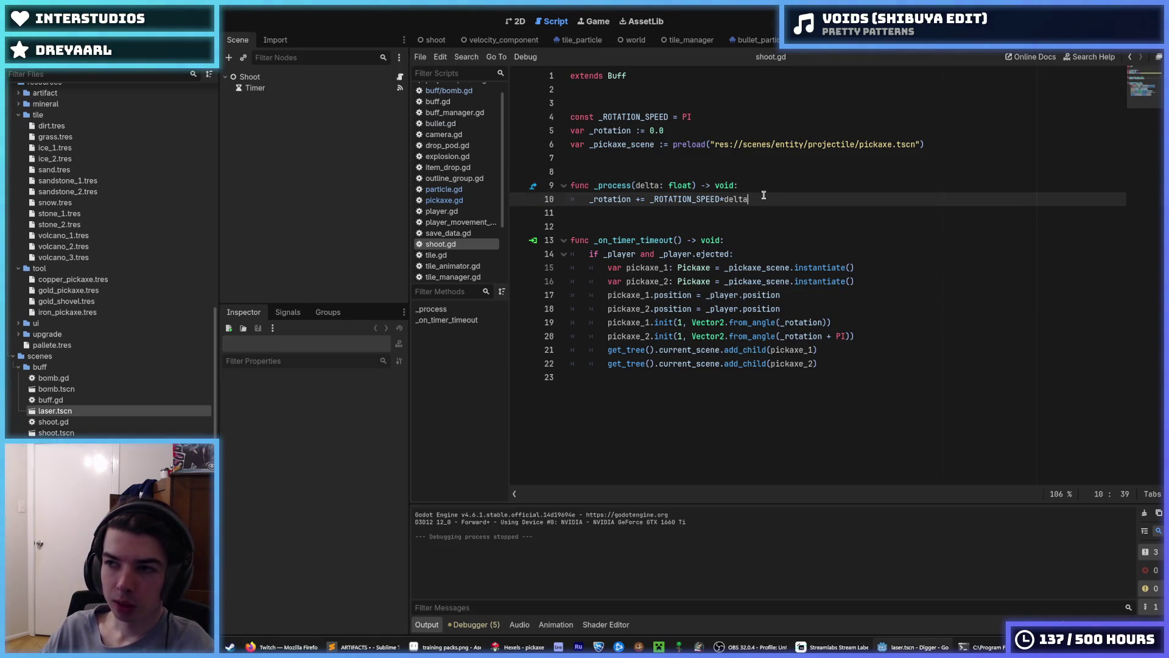
left_click(754, 184)
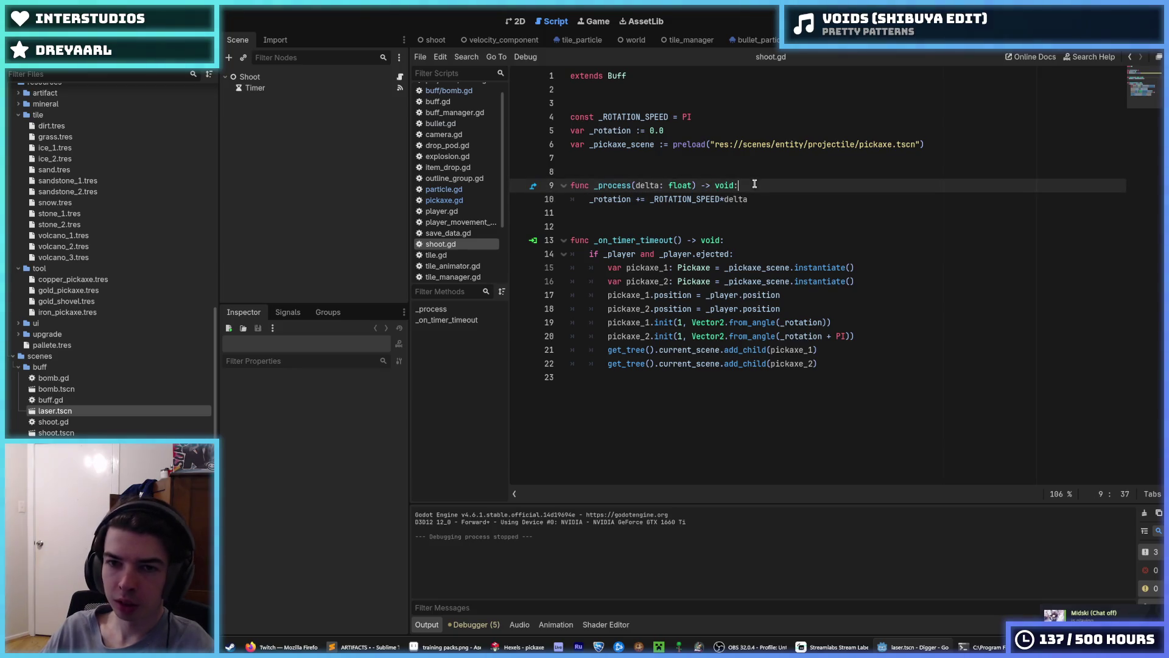
key("Down")
key("Up")
key("Down")
key("Up")
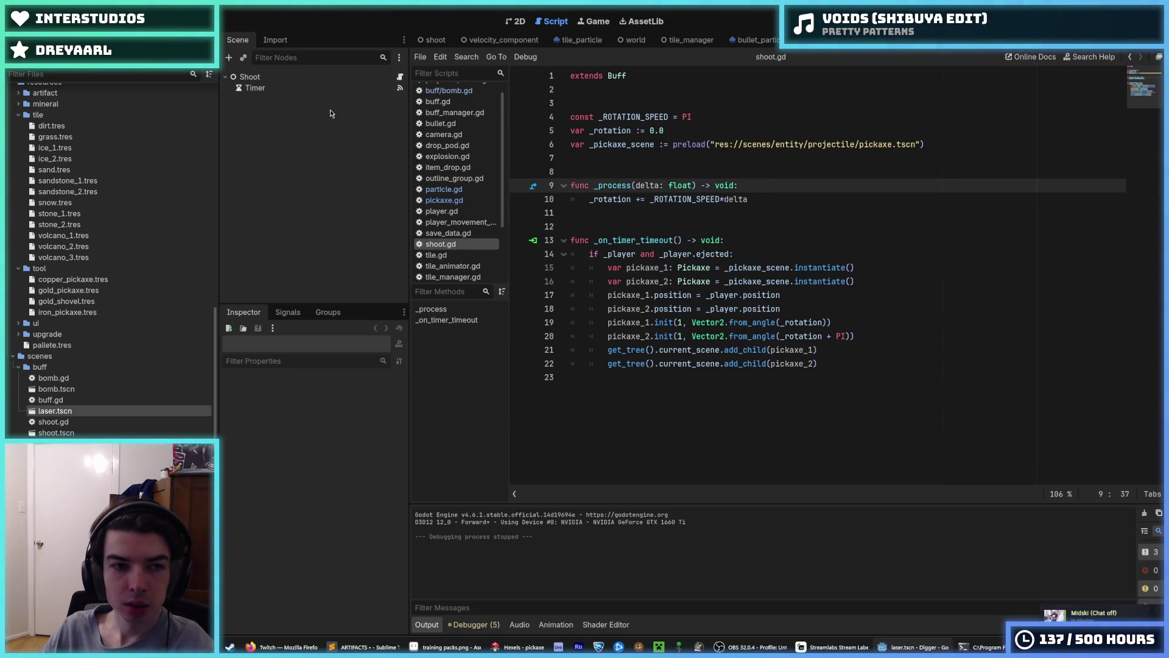
- Rename the scene's root node from Shoot to Laser
left_click(260, 78)
left_click(274, 81)
type("Laser")
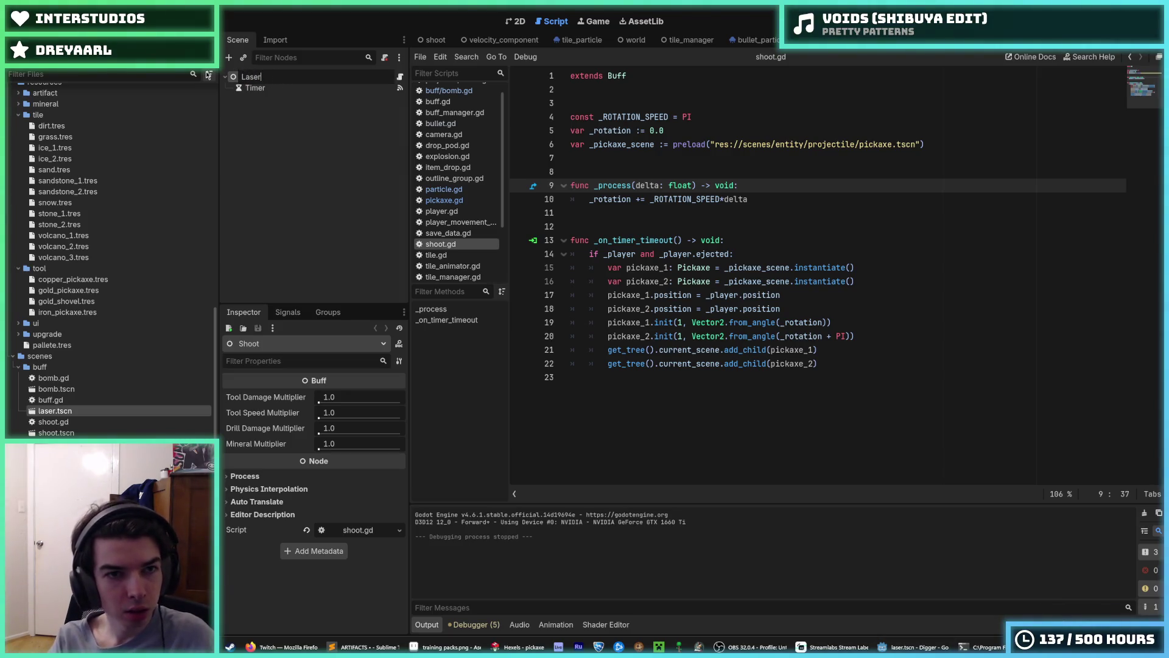
key("Return")
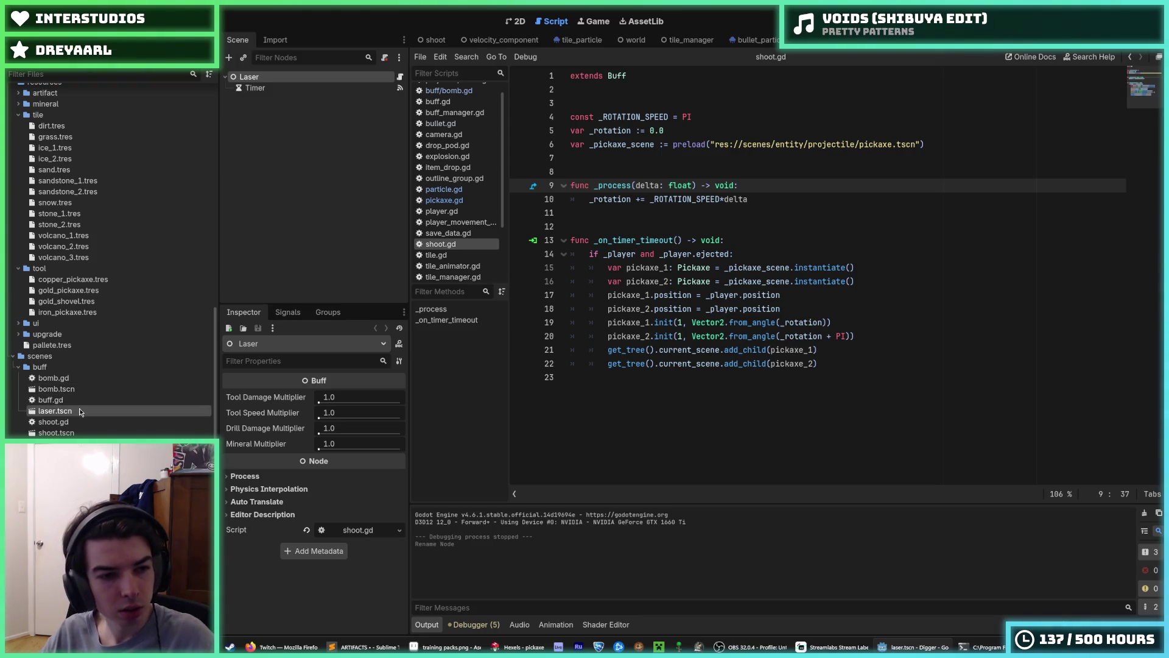
- Detach the shared shoot.gd script from the Laser node
right_click(262, 78)
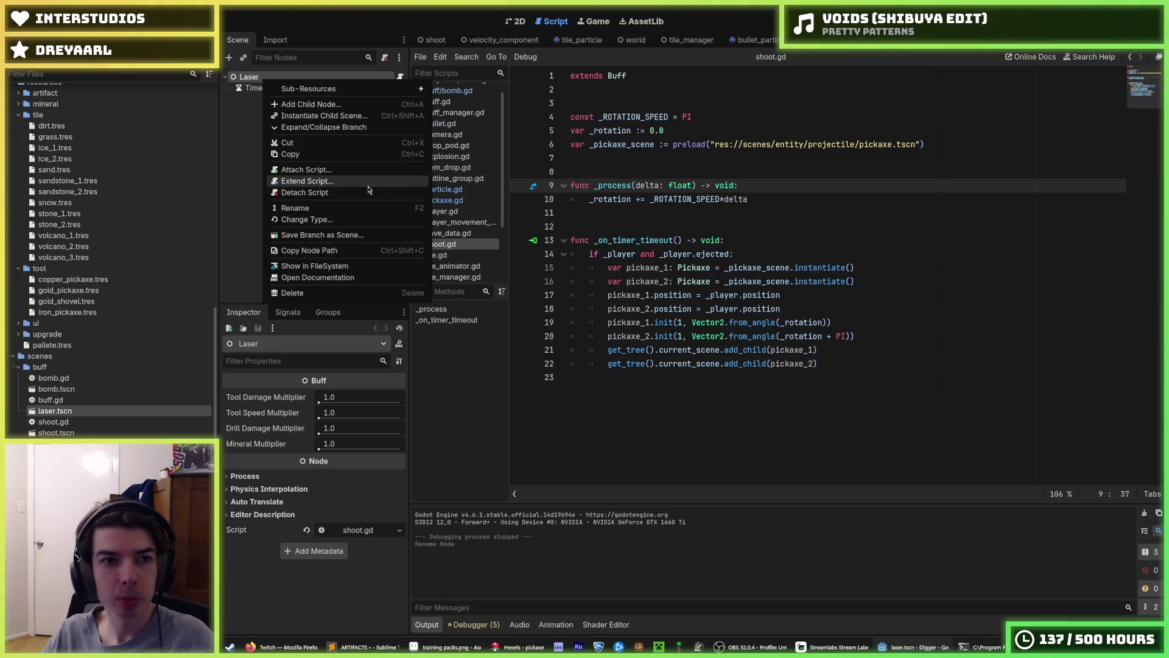
left_click(330, 189)
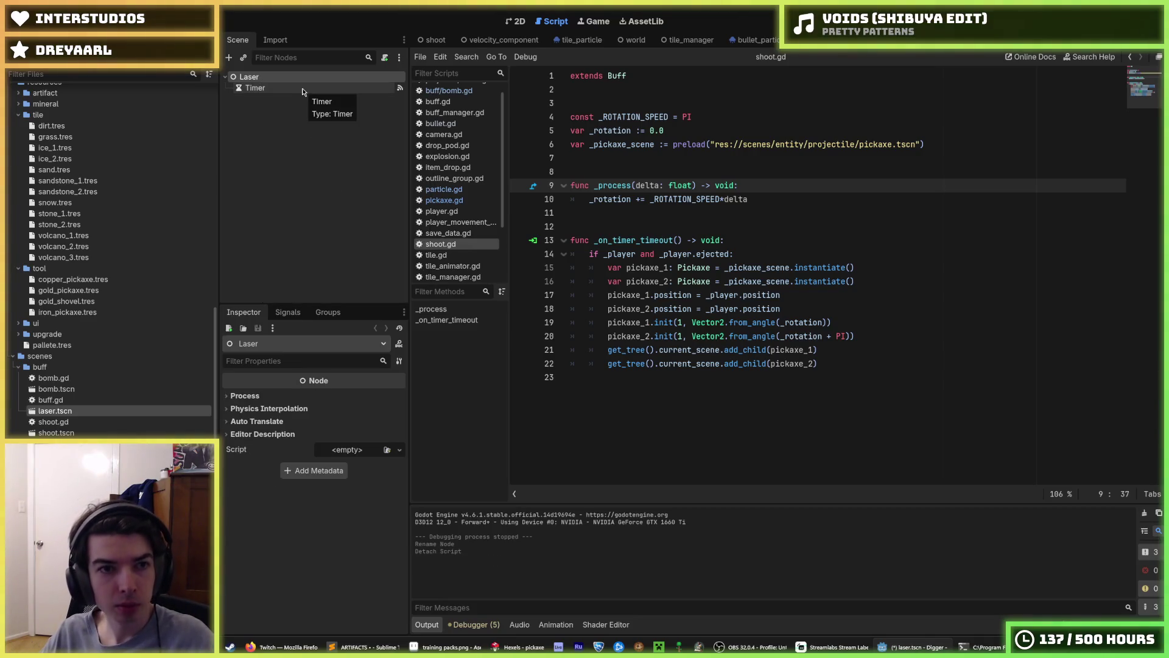
key("ctrl+z")
left_click(399, 76)
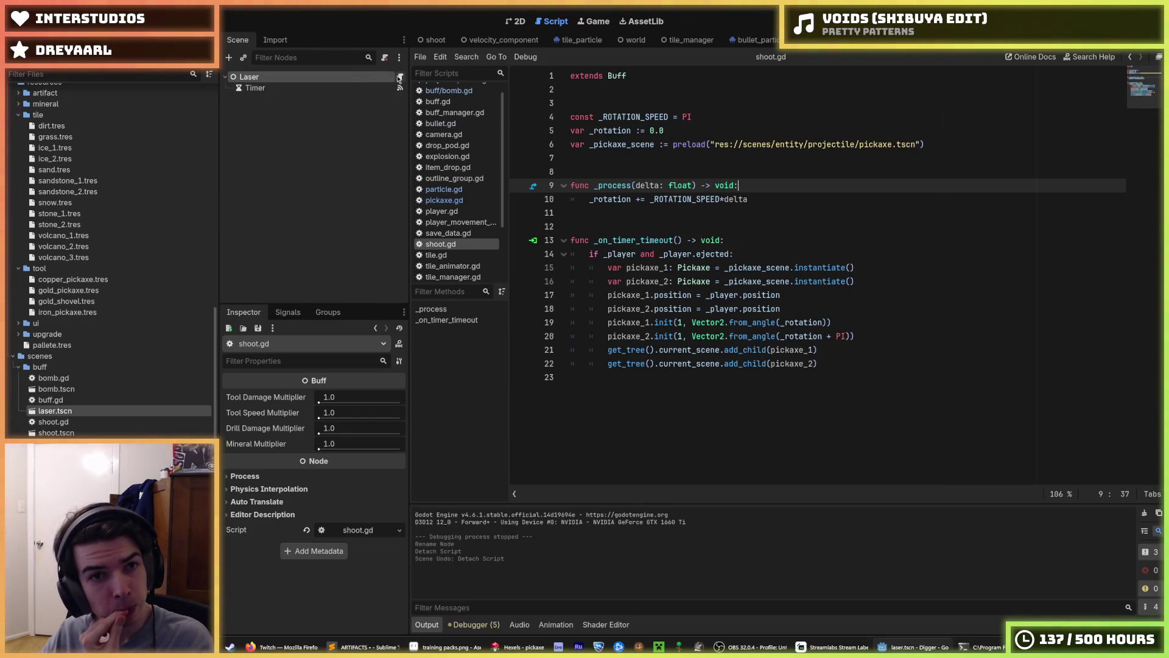
right_click(378, 80)
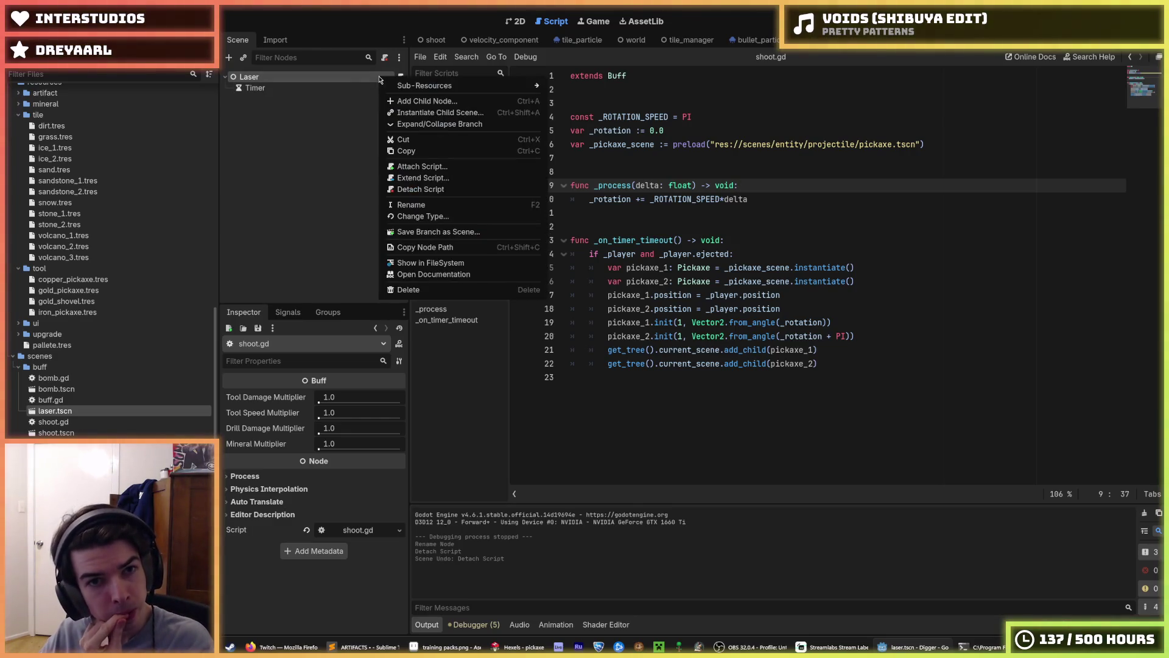
left_click(412, 189)
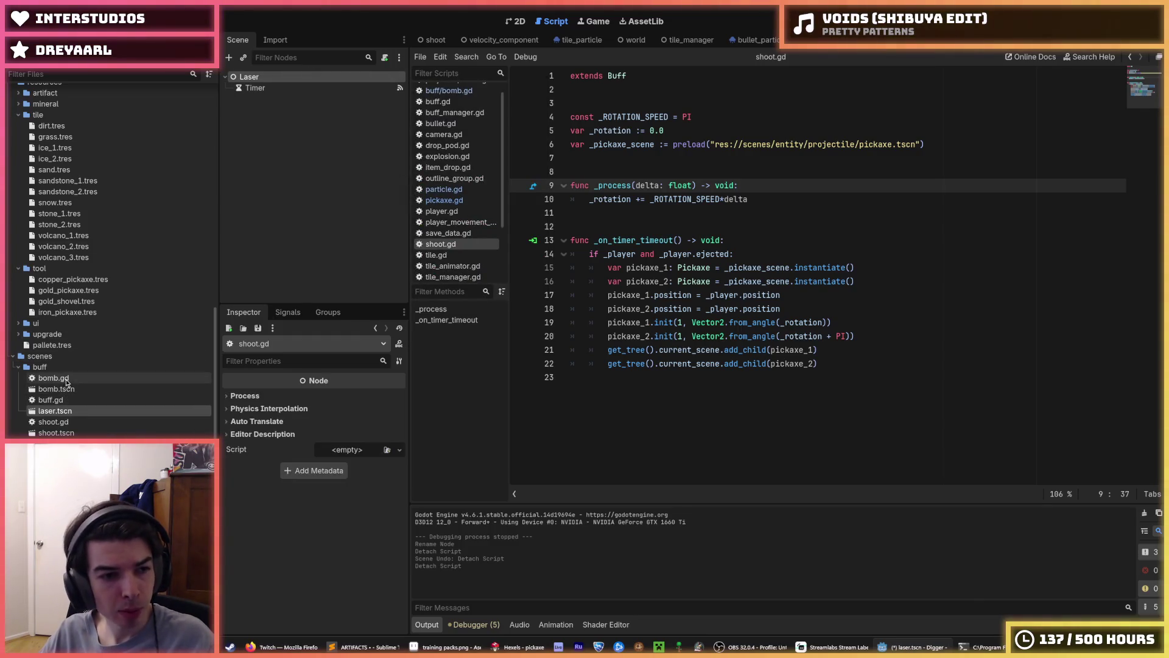
- Duplicate shoot.gd as laser.gd in the FileSystem
left_click(74, 420)
key("ctrl+d")
type("laser")
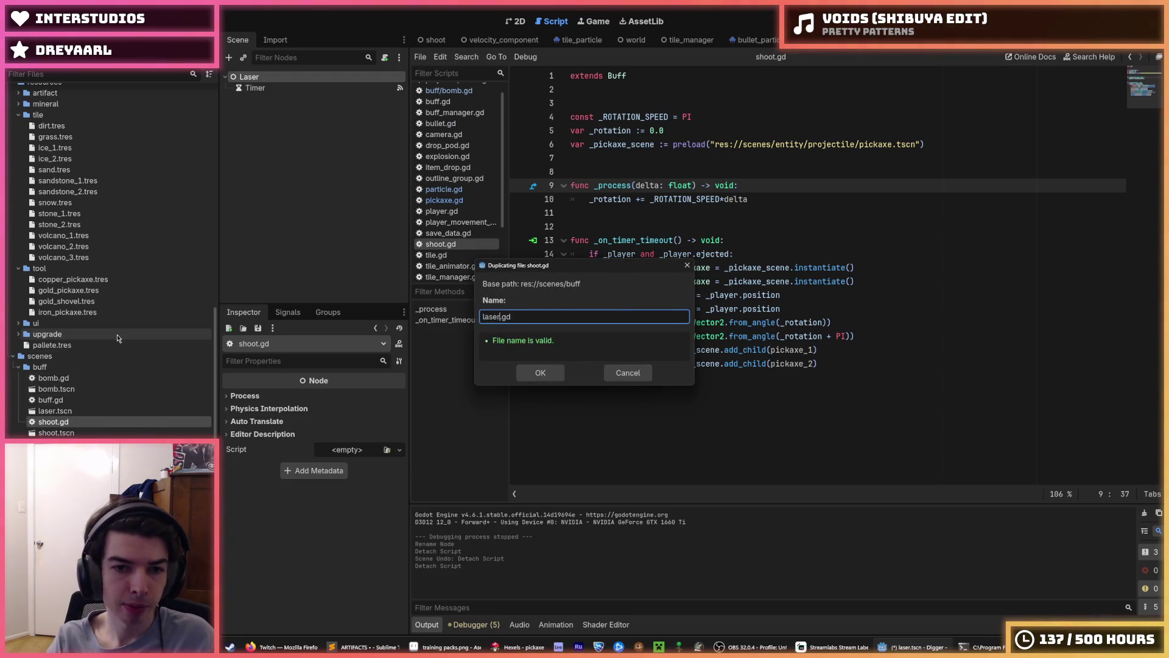
key("Return")
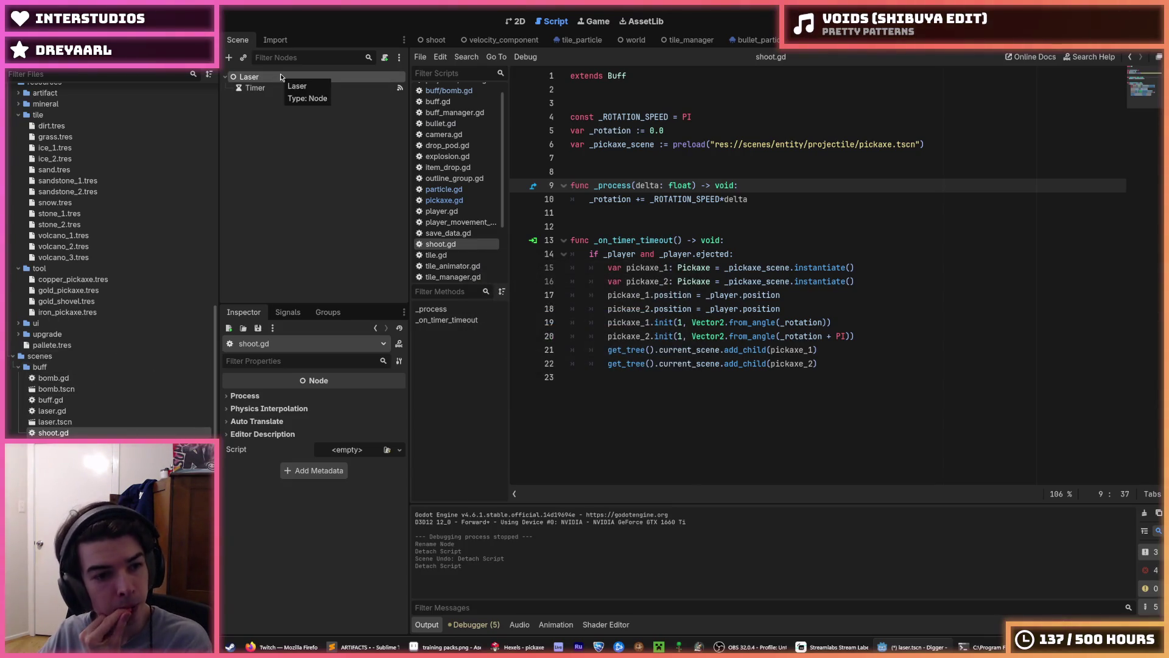
- Attach laser.gd as the Laser node's script
right_click(280, 77)
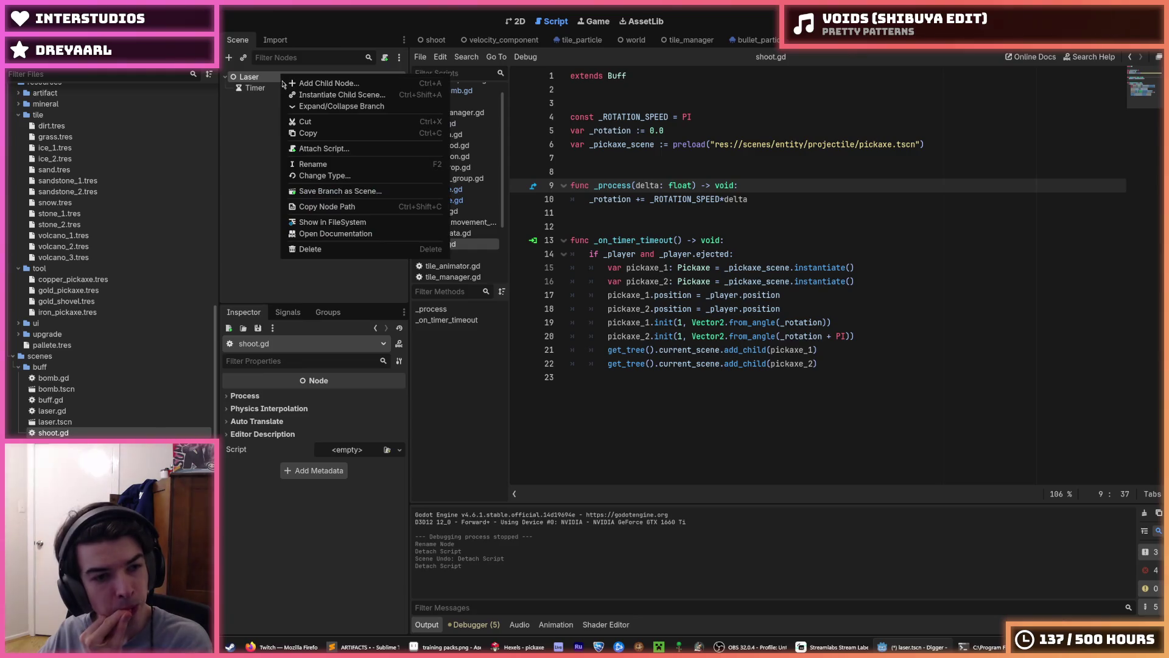
left_click(338, 148)
left_click(536, 406)
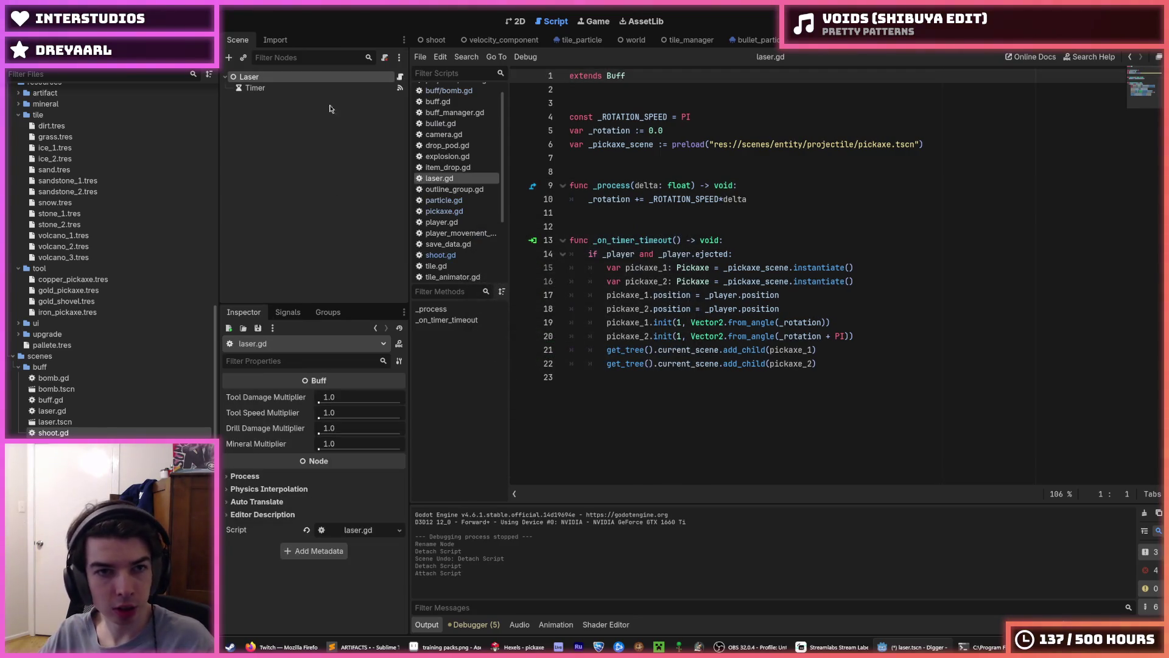
- Delete the Timer node from the Laser scene
left_click(655, 132)
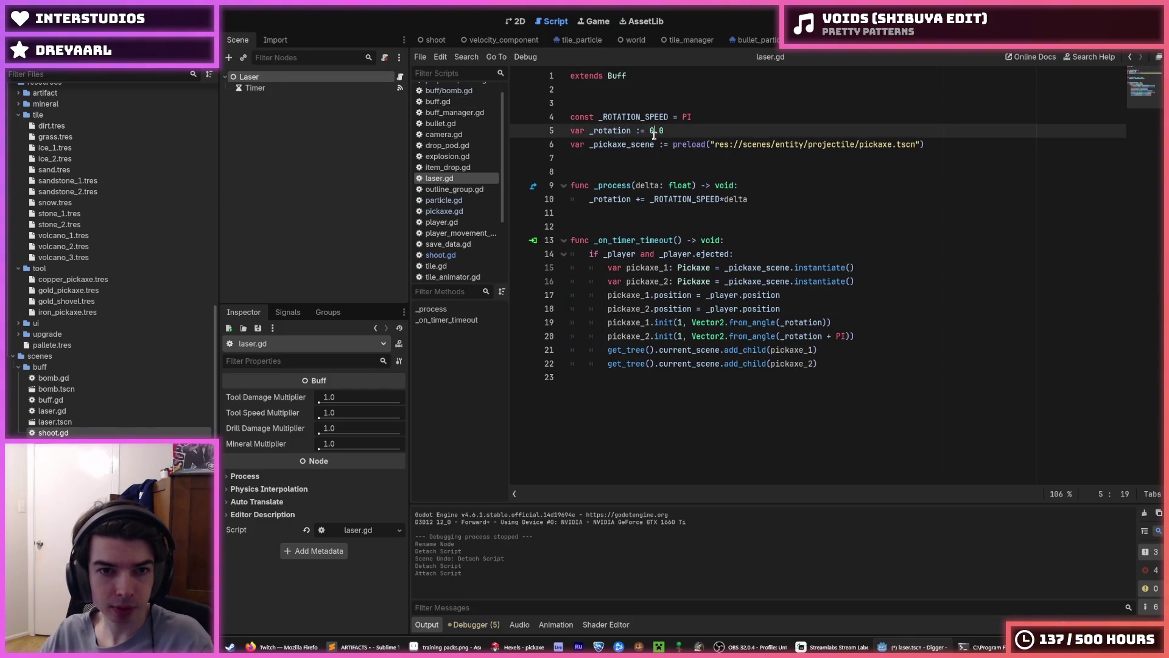
left_click(308, 88)
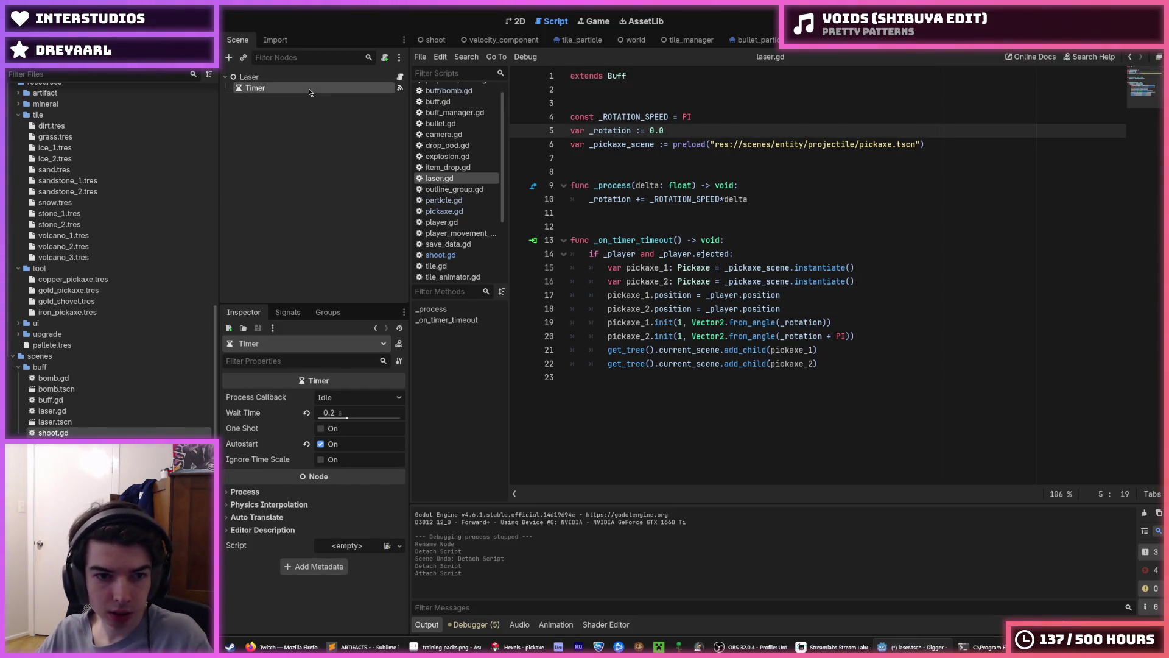
key("Delete")
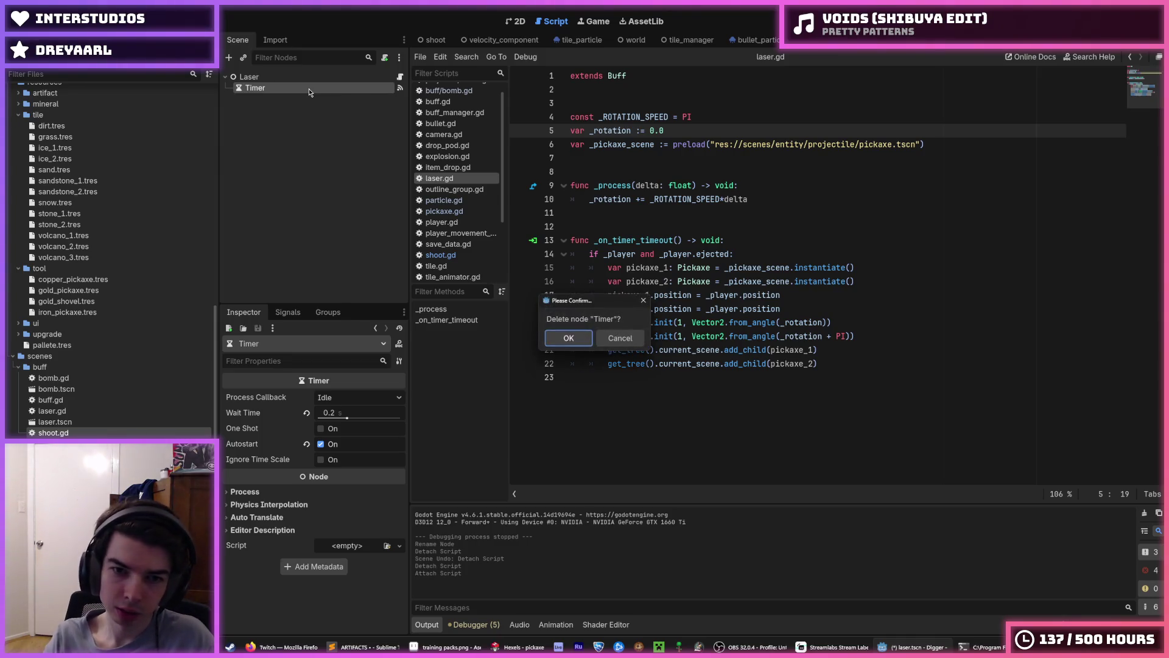
key("Return")
- Add a Line2D child under Laser and view it in the 2D editor
right_click(296, 76)
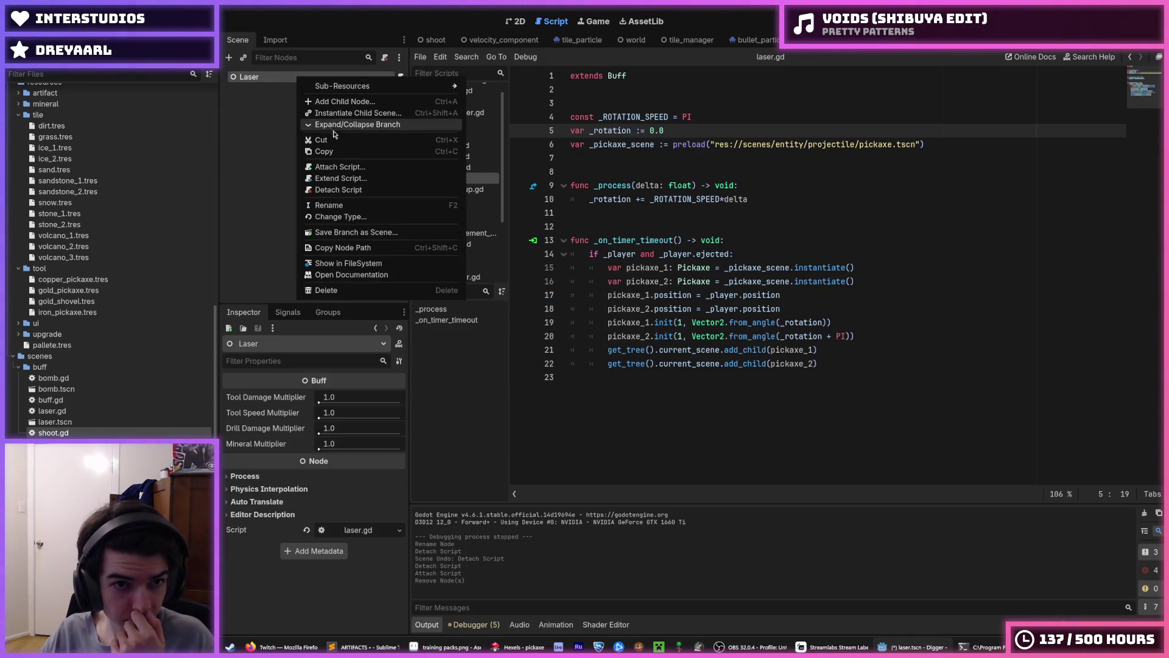
left_click(334, 110)
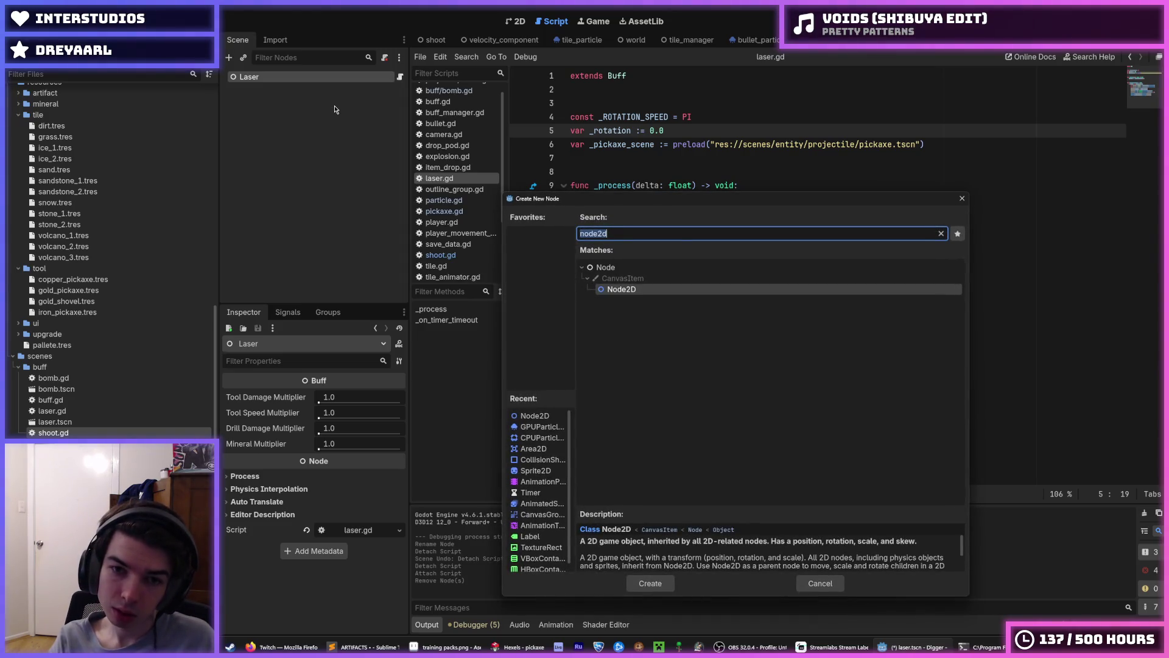
type("line")
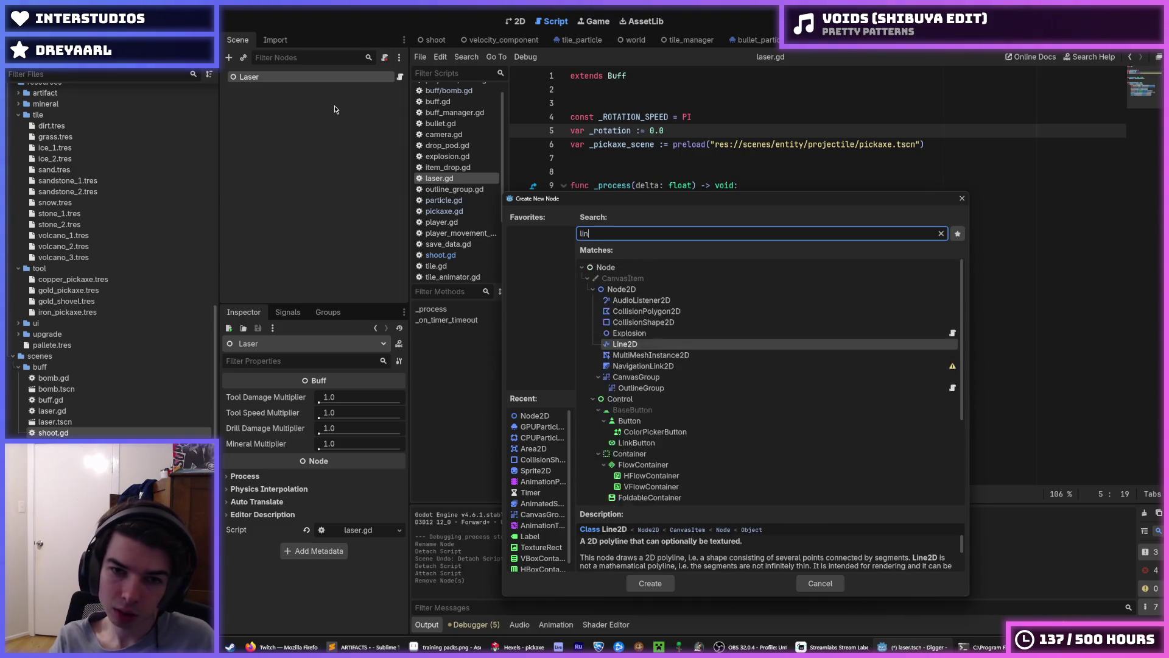
key("Return")
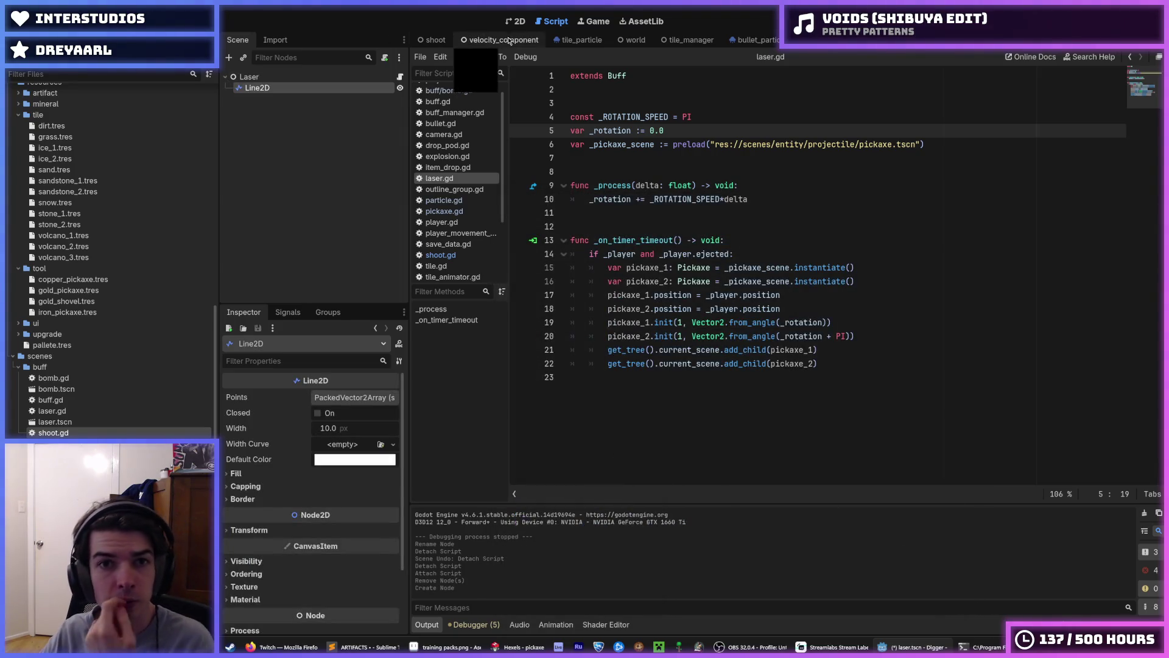
left_click(516, 21)
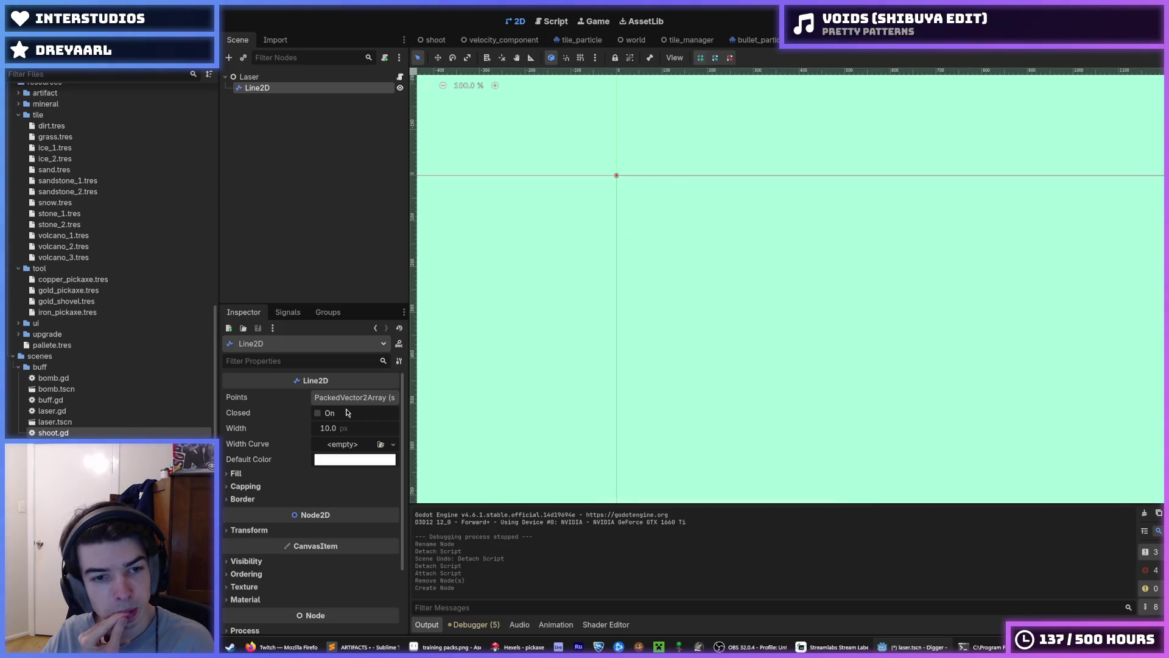
- Assign circle.png as the Line2D's Fill texture
left_click(278, 473)
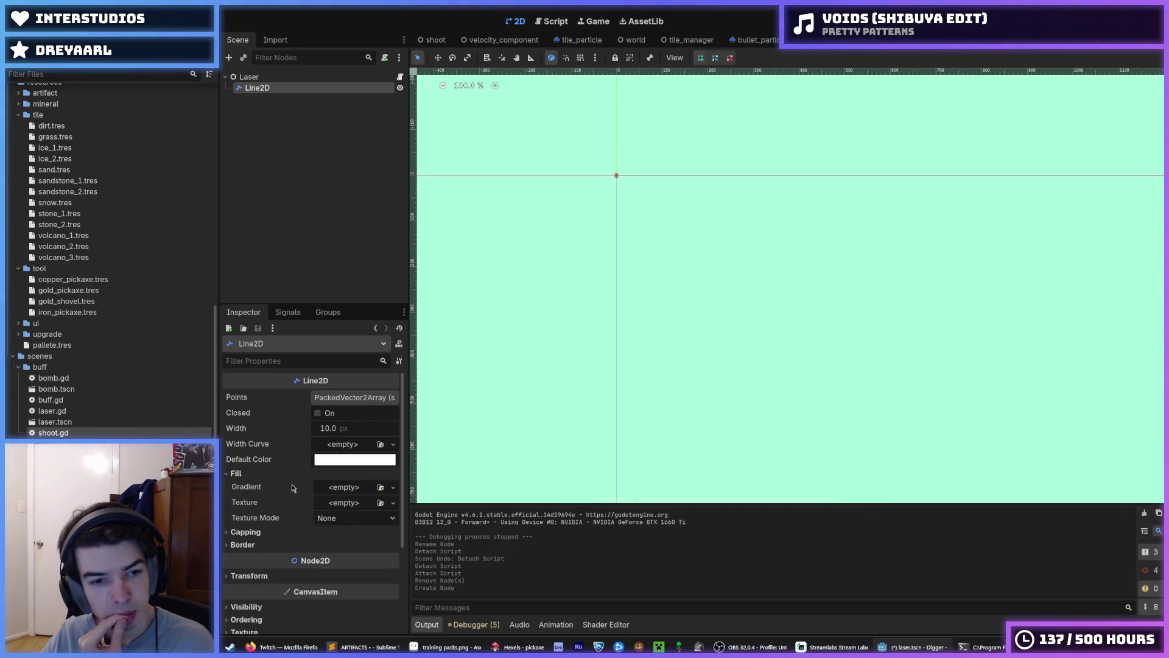
left_click(329, 503)
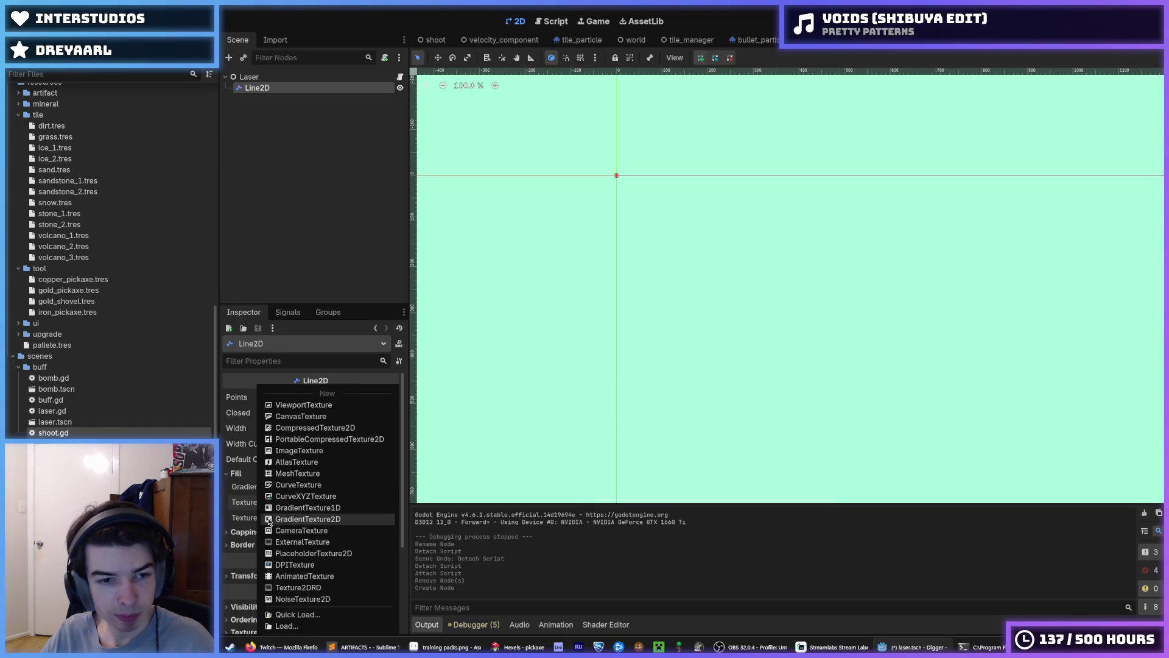
left_click(240, 505)
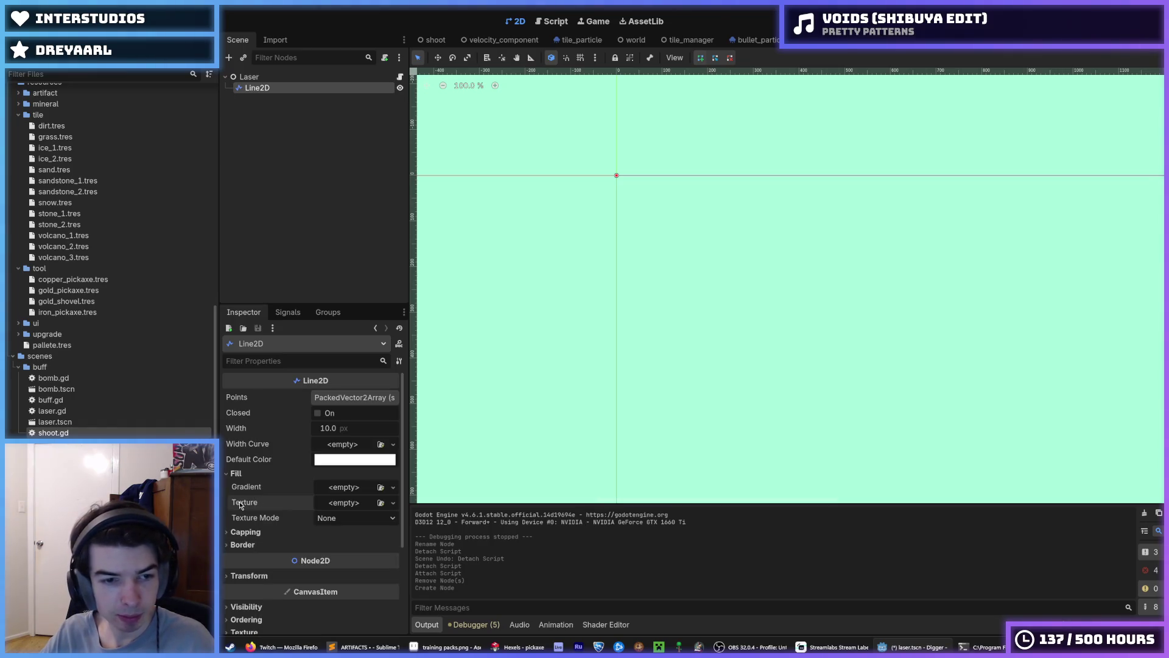
left_click(335, 503)
left_click(252, 500)
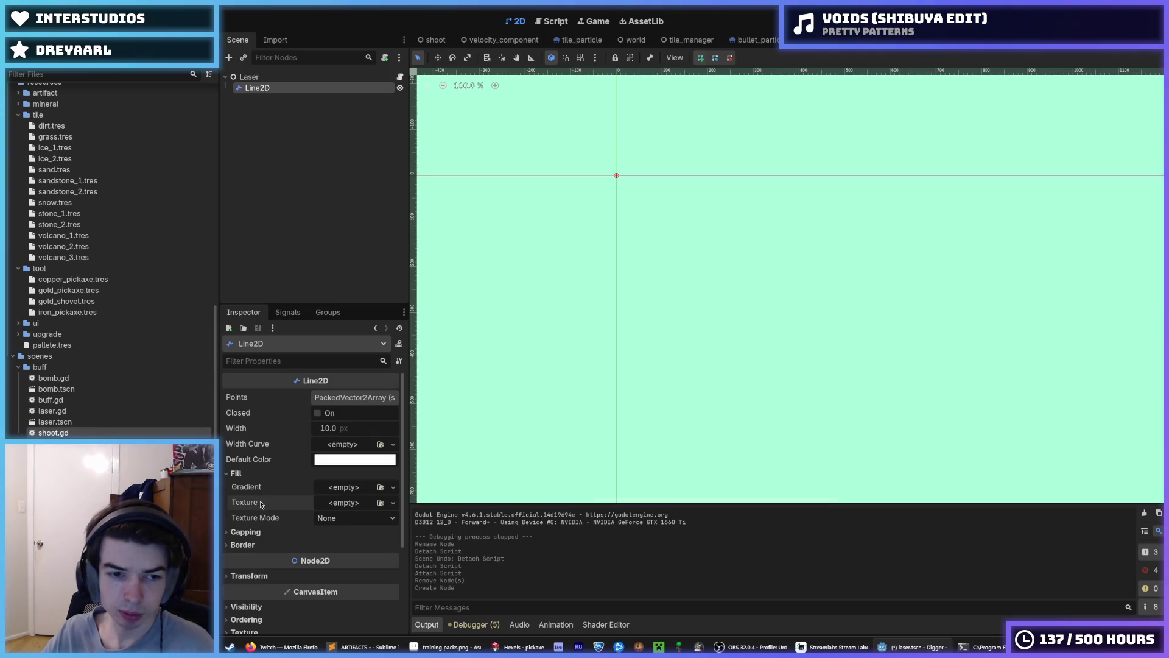
scroll(69, 213, "up", 10)
mouse_move(61, 203)
left_mouse_down()
mouse_move(332, 355)
mouse_move(341, 503)
left_mouse_up()
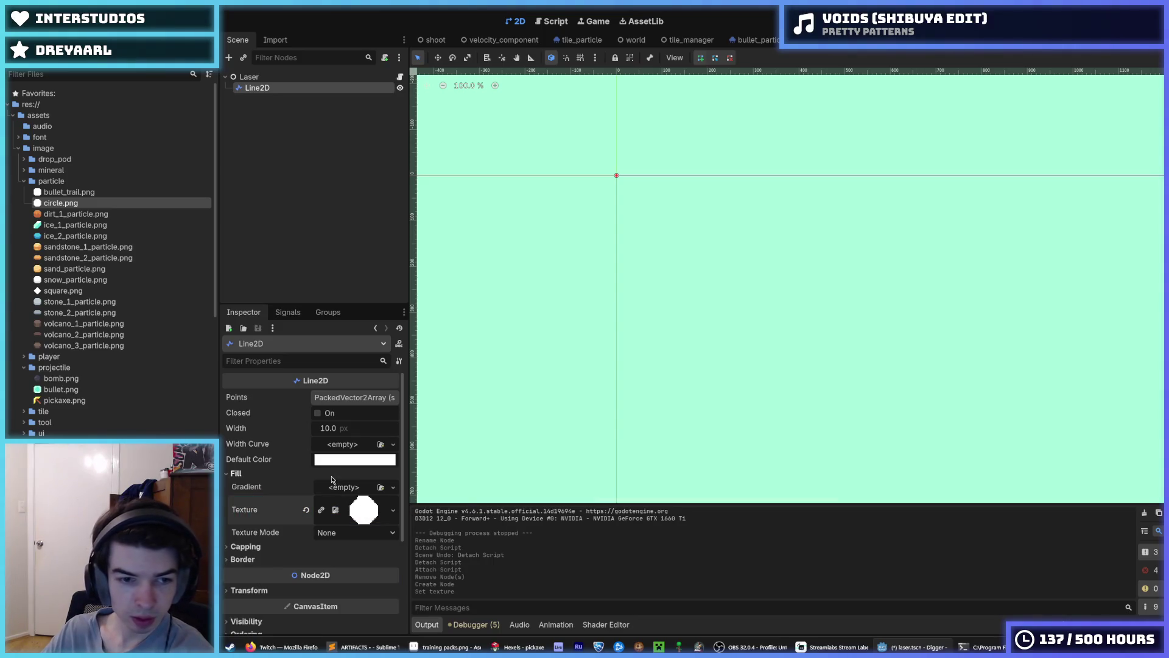
left_click(343, 533)
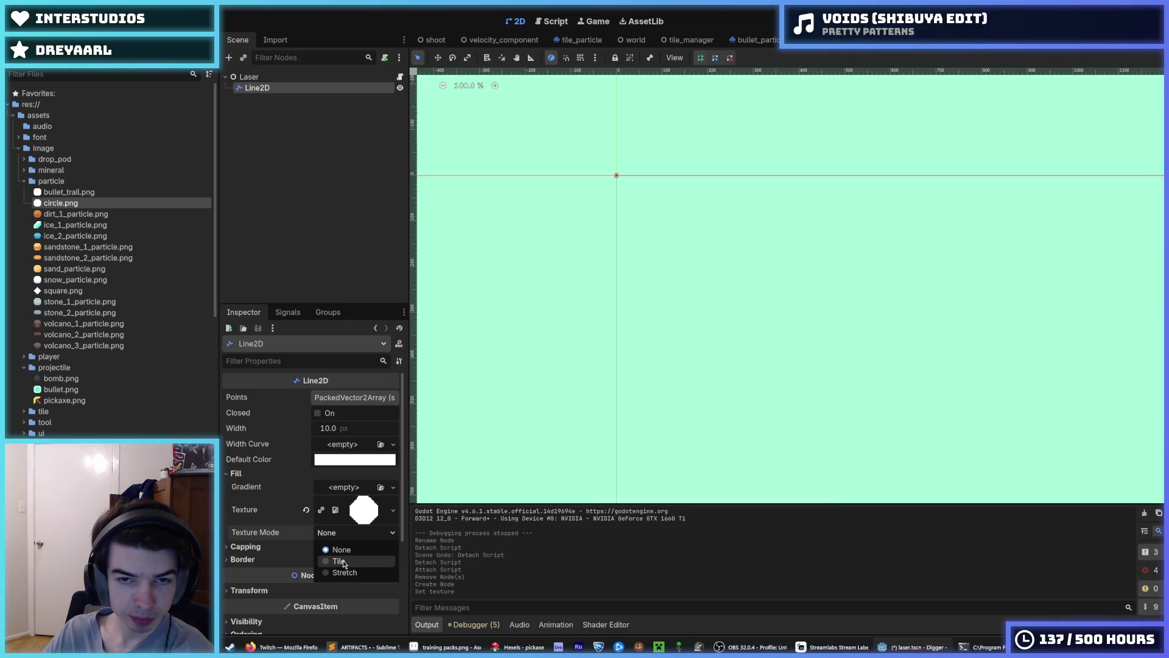
left_click(344, 563)
- Add two points to the Line2D and move the first to (299, 193)
left_click(353, 397)
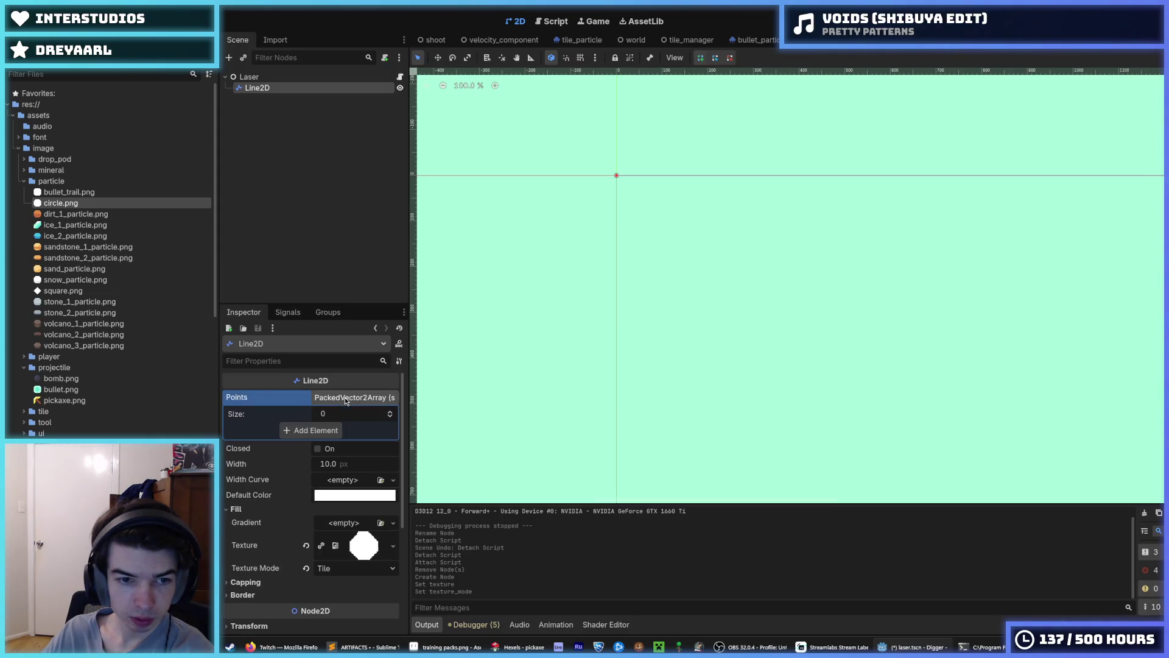
left_click(323, 425)
left_click(311, 460)
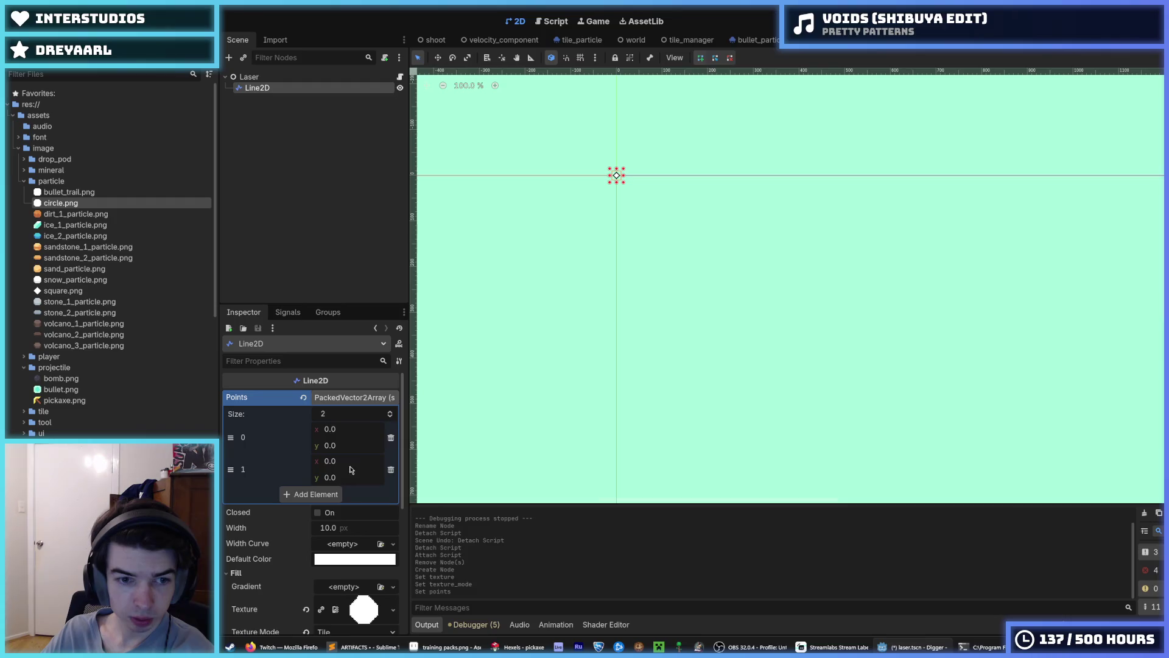
left_click_drag(617, 175, 756, 264)
scroll(752, 256, "up", 4)
scroll(660, 224, "up", 1)
scroll(869, 342, "up", 3)
scroll(809, 347, "down", 2)
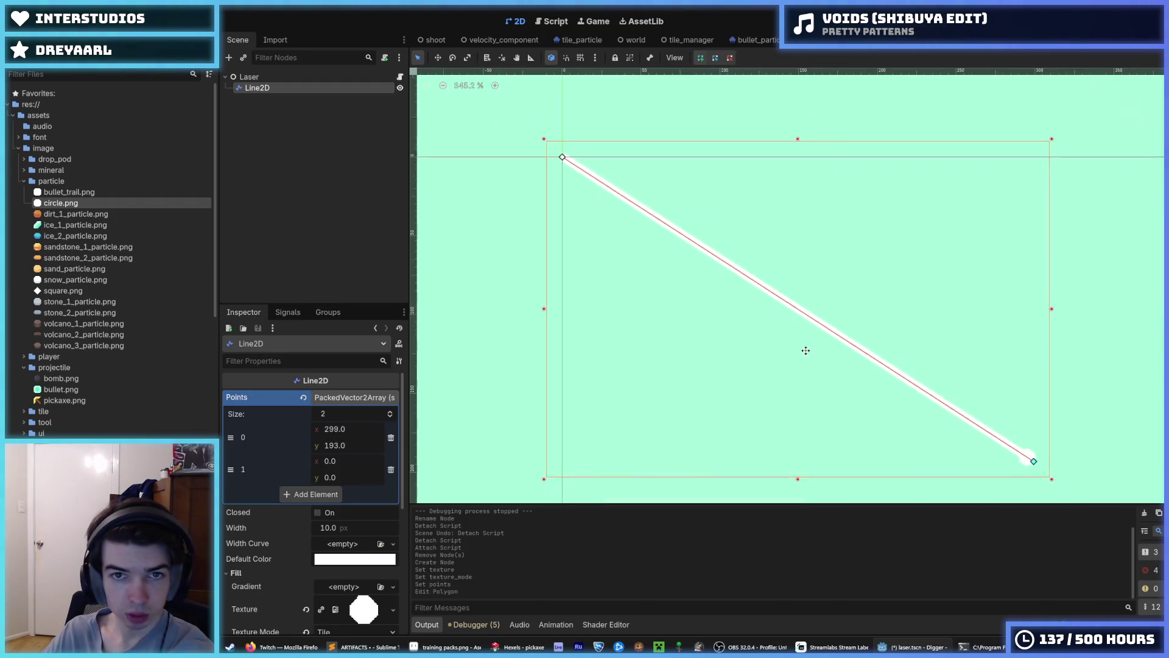
left_click_drag(715, 370, 559, 318)
scroll(316, 487, "down", 2)
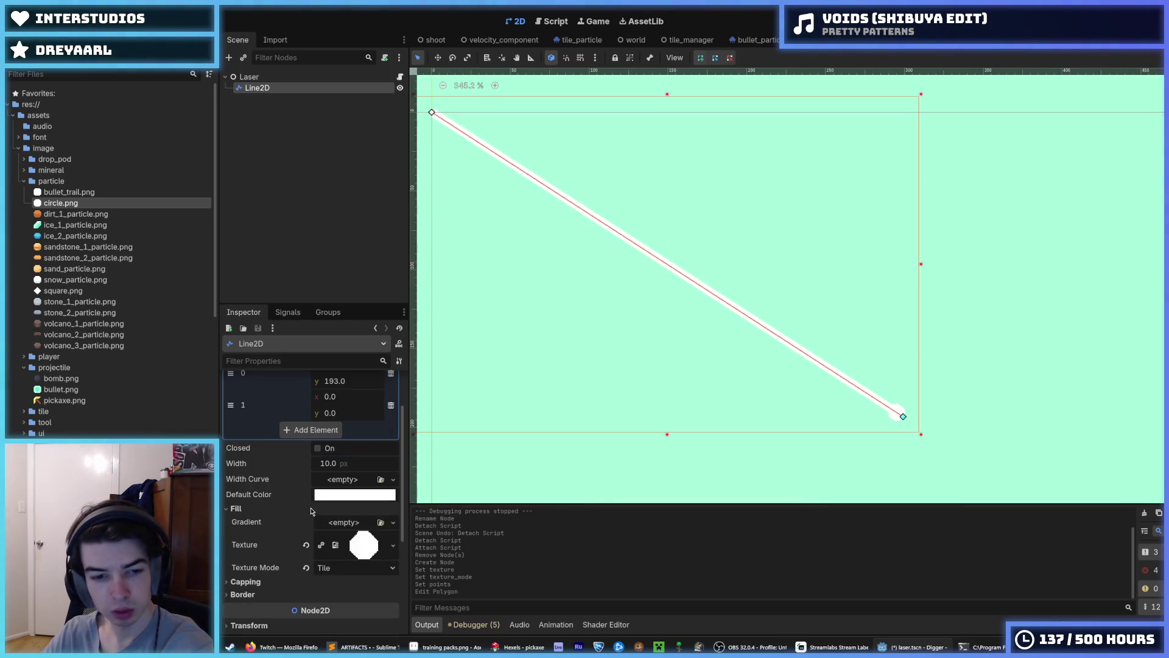
- Set the texture mode to Stretch and remove an accidental third point
left_click(350, 567)
left_click(344, 607)
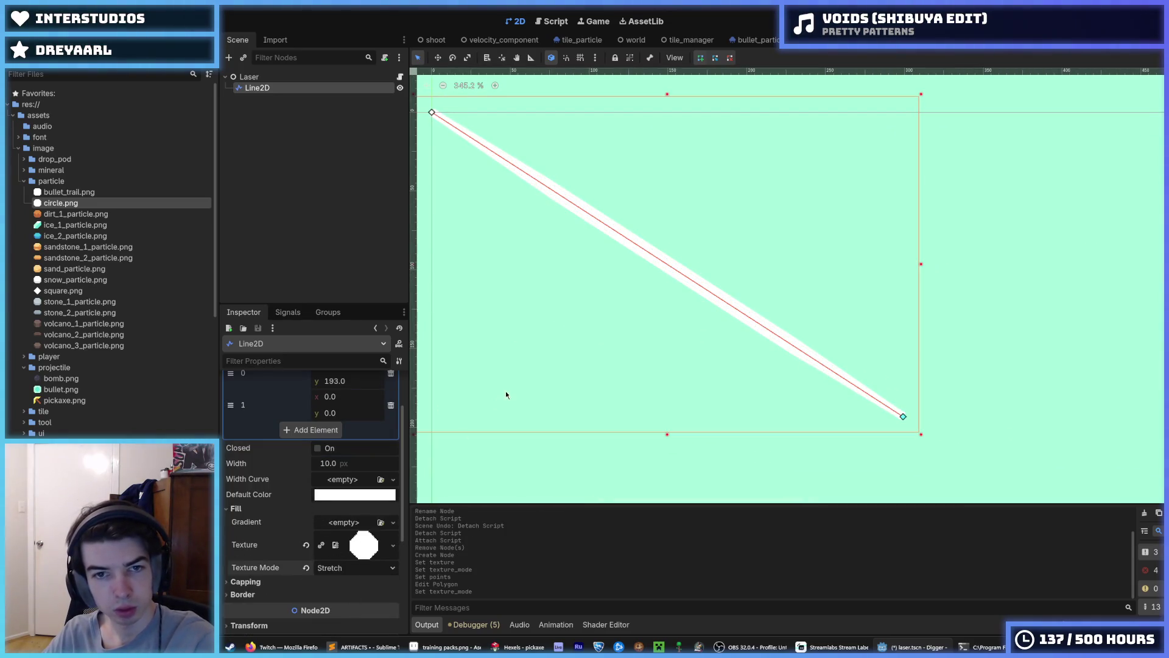
left_click_drag(549, 369, 579, 371)
left_click(1030, 382, "ctrl")
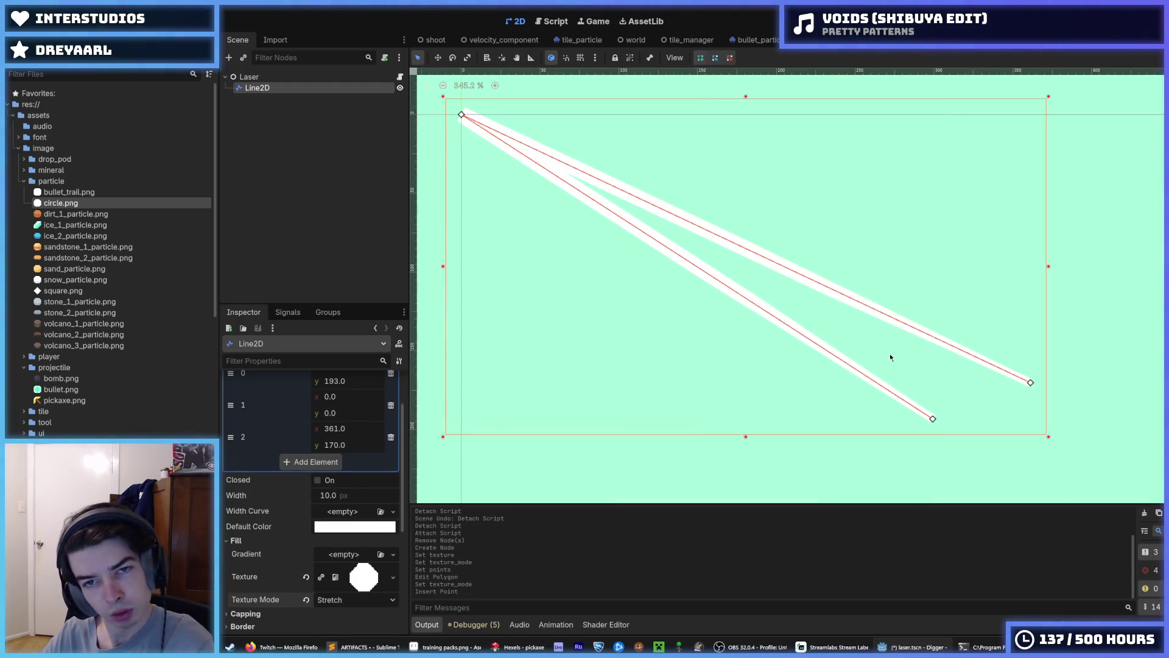
right_click(1030, 383)
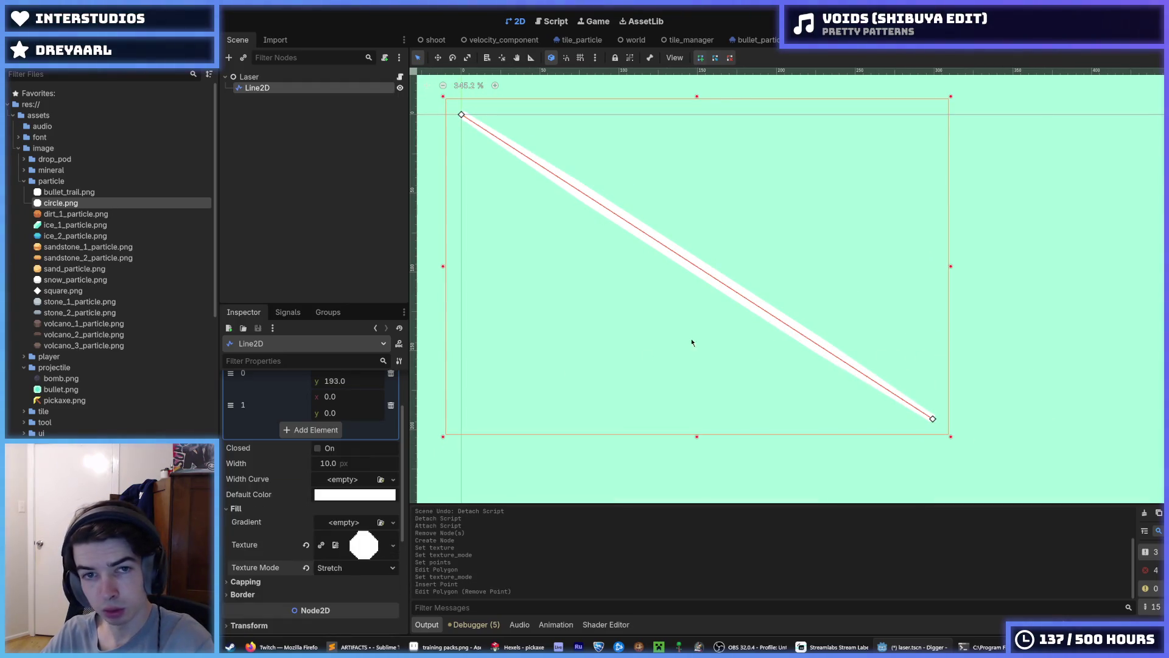
scroll(279, 470, "up", 2)
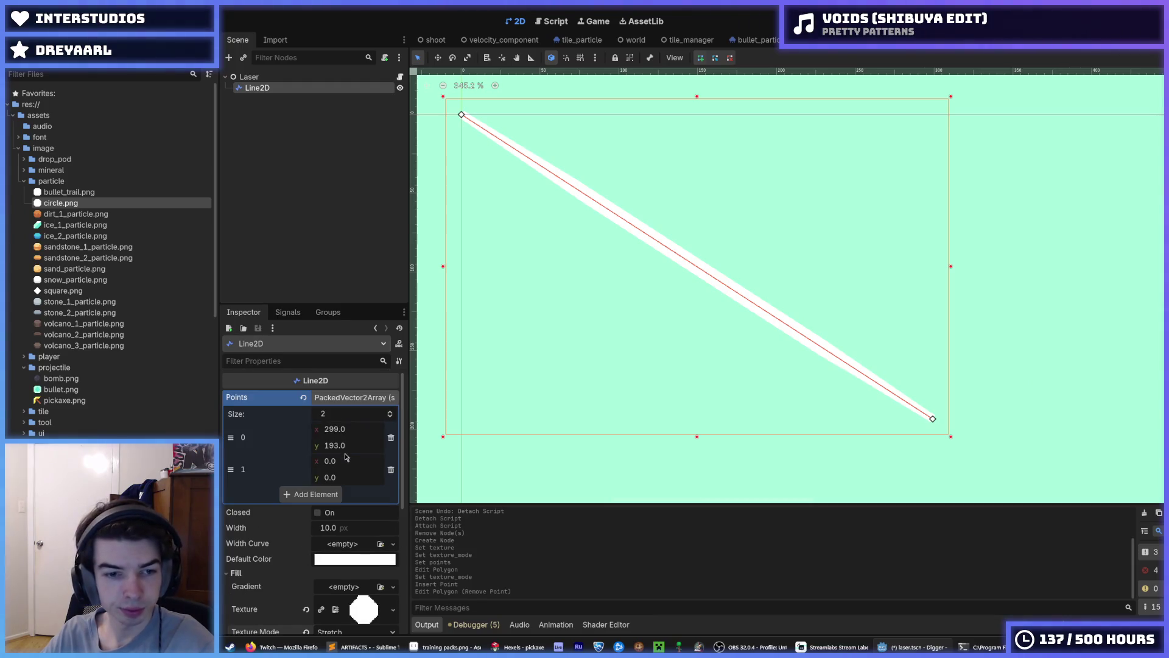
scroll(527, 409, "up", 3)
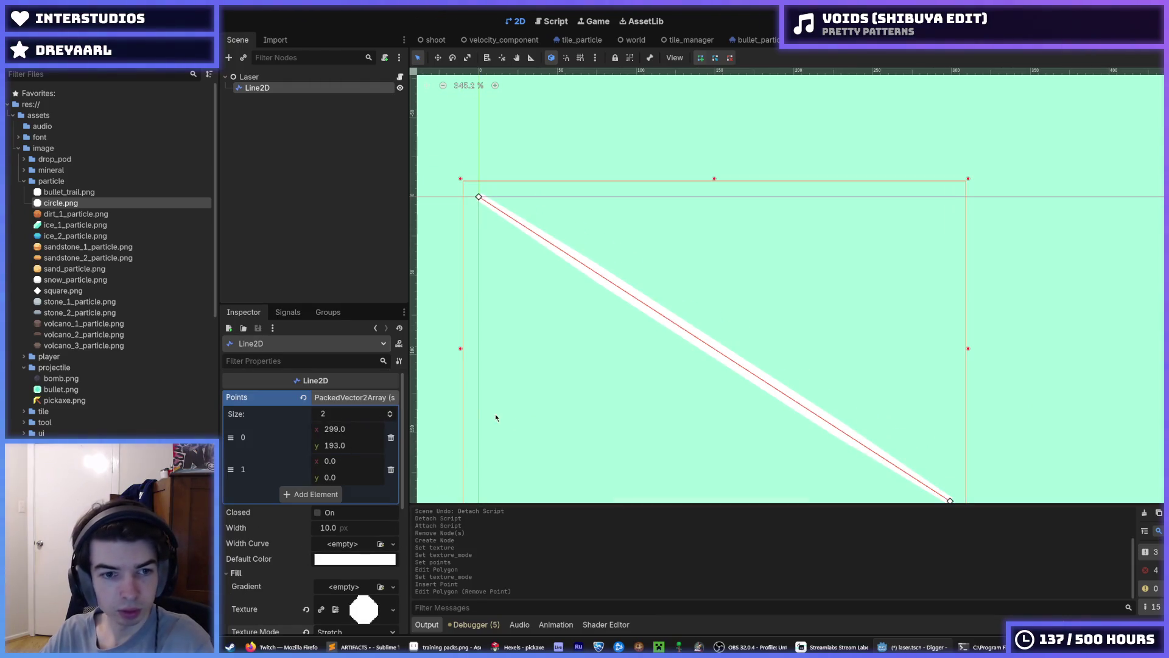
left_click(326, 78)
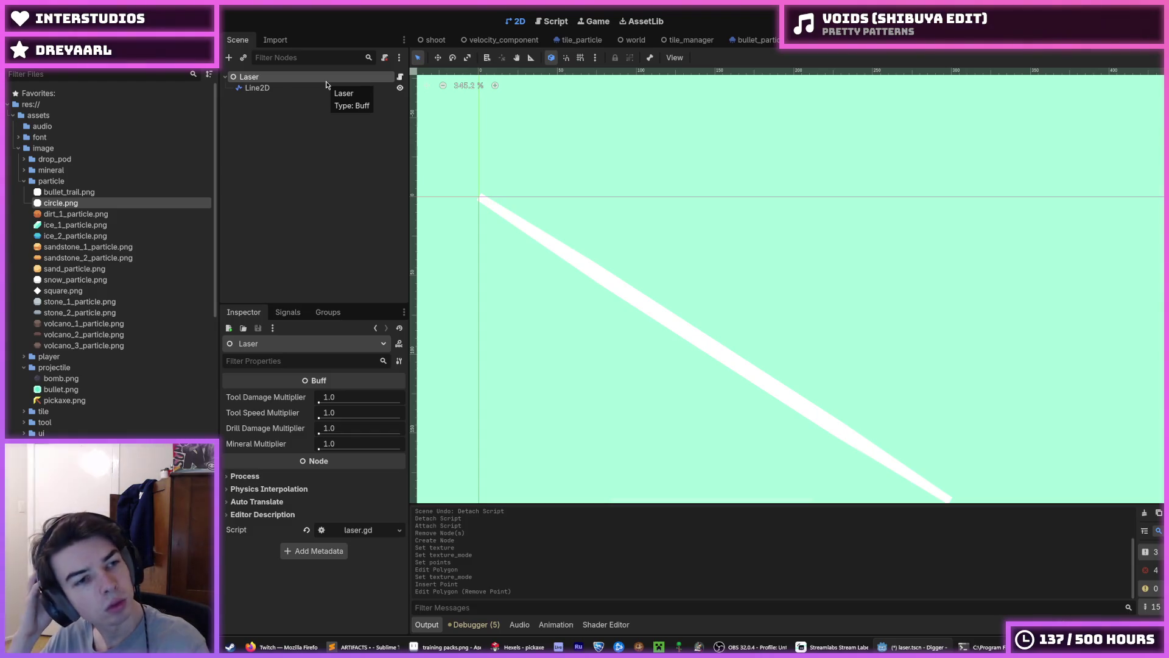
- Save the laser scene and return to laser.gd in the Script editor
key("ctrl+s")
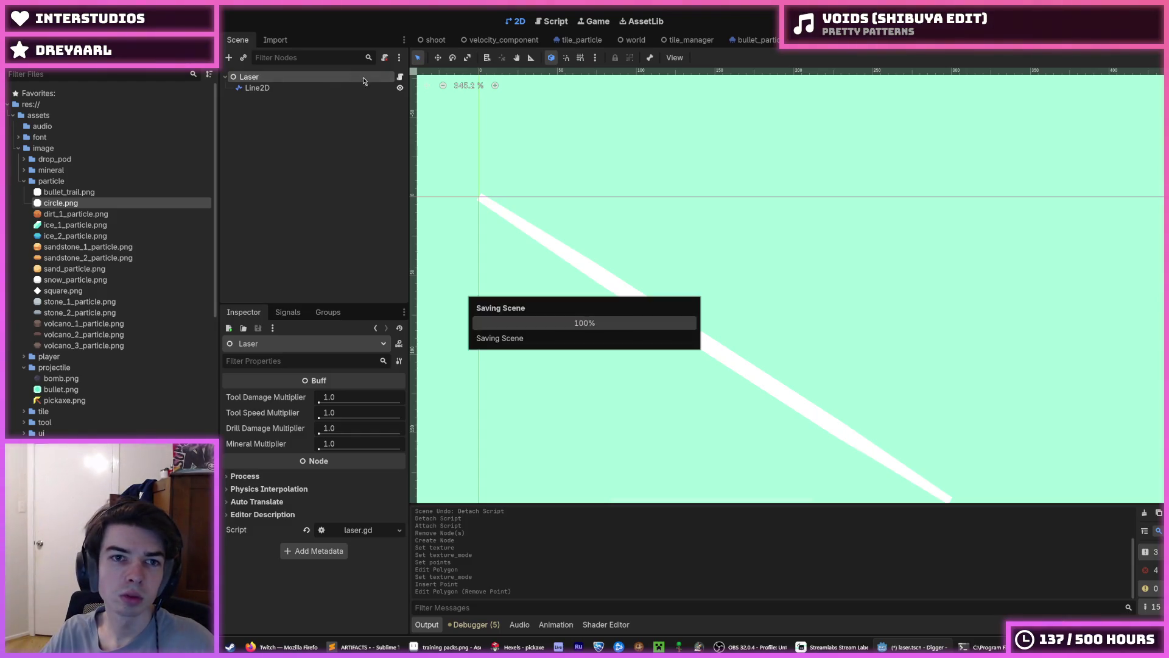
left_click(400, 77)
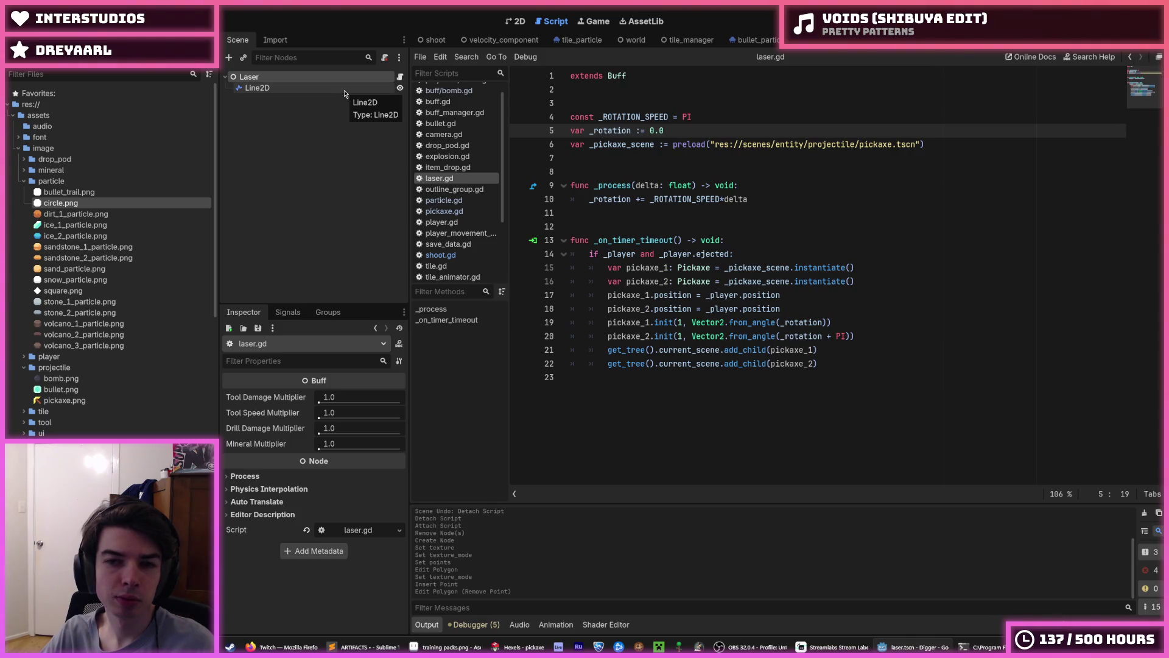
left_click(914, 200)
key("Up")
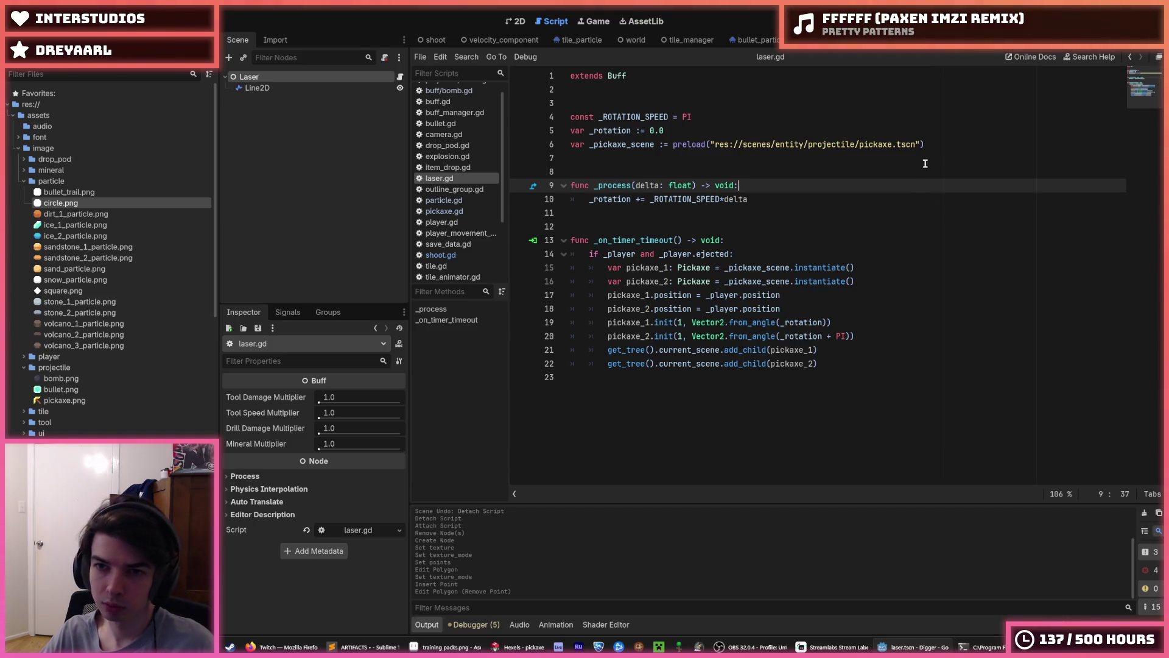
left_click(943, 148)
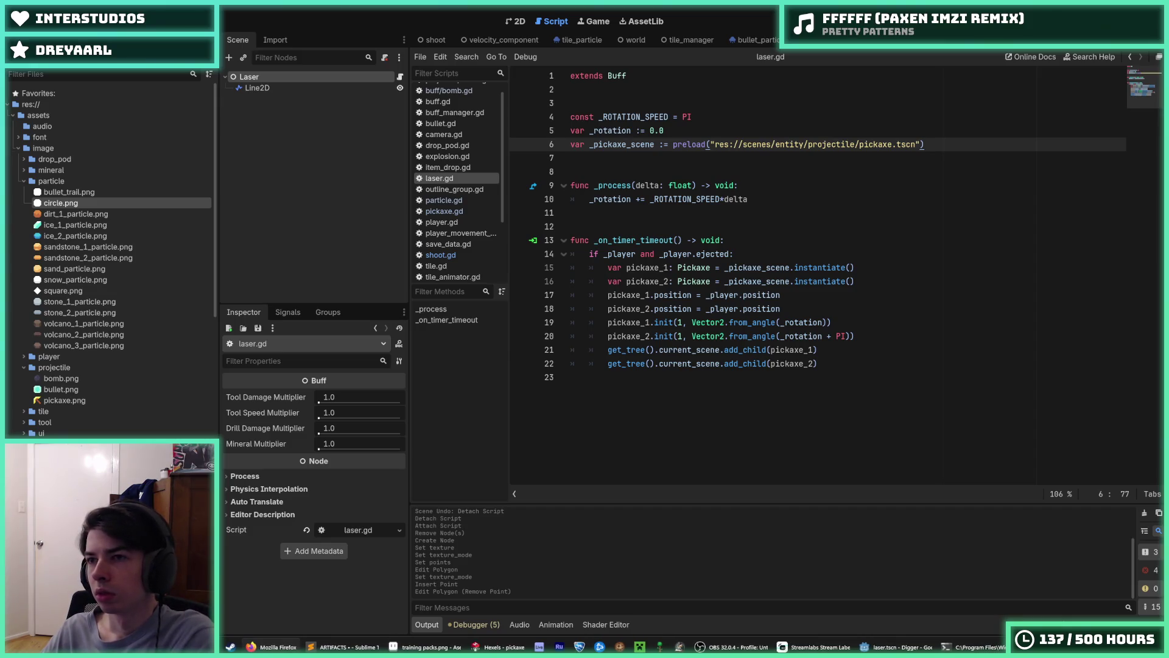
- Select lines 11 through 22 of laser.gd
left_click(837, 181)
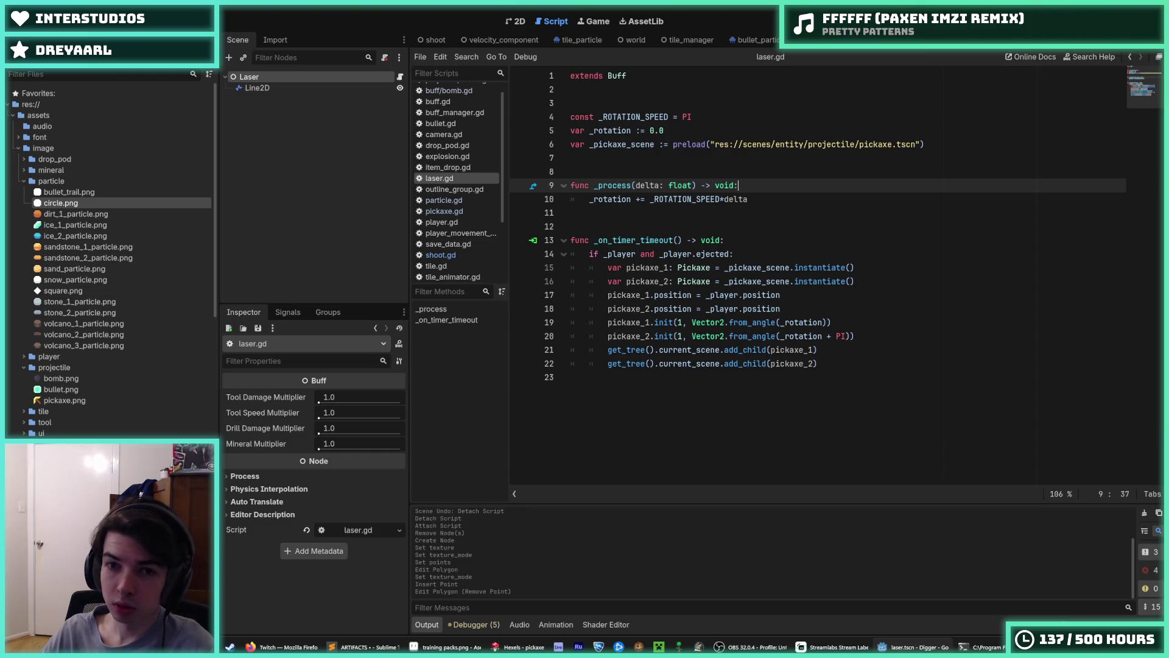
left_click(795, 208)
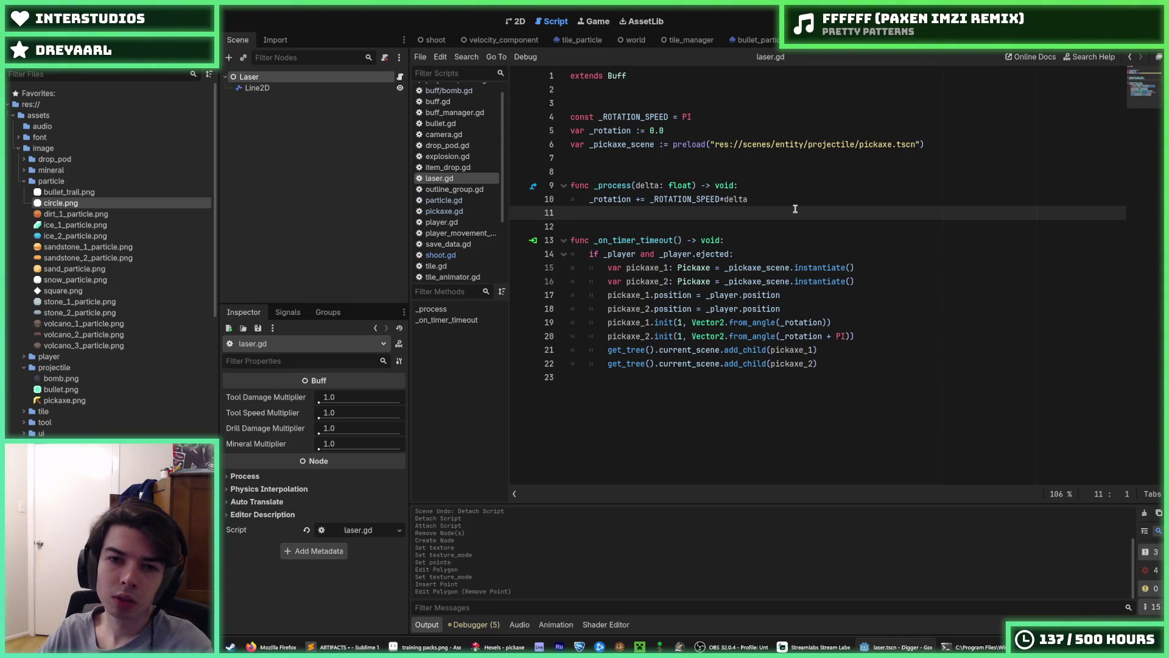
mouse_move(838, 363)
left_mouse_down()
mouse_move(810, 336)
mouse_move(594, 219)
left_mouse_up()
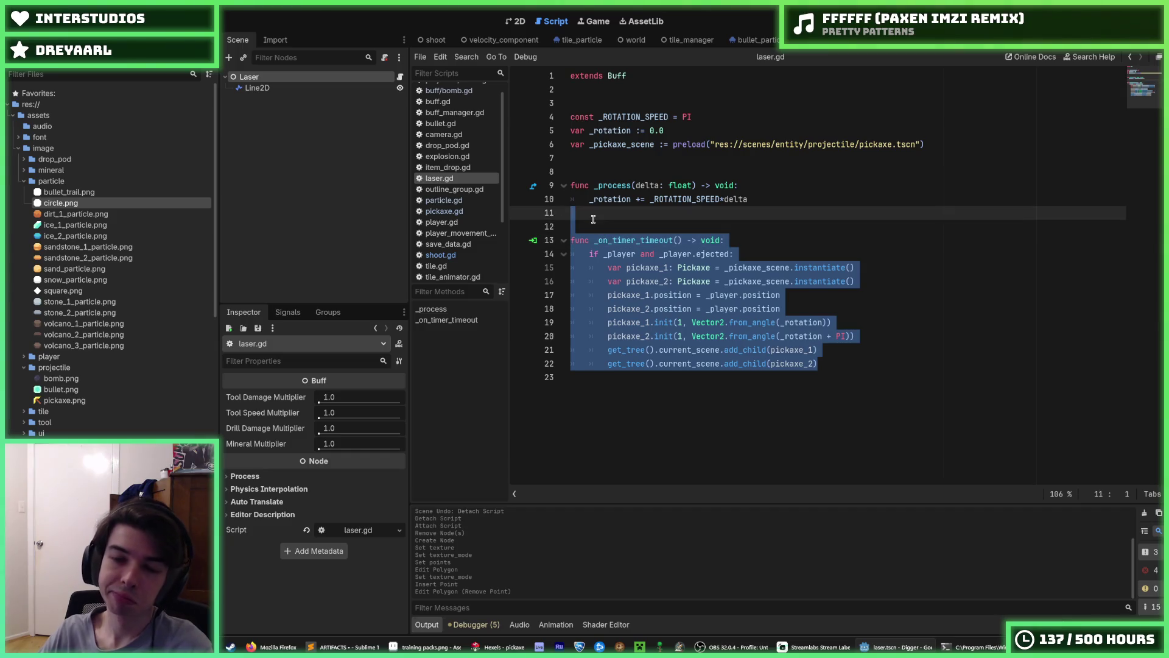
- Delete the _on_timer_timeout function and the _pickaxe_scene preload line from laser.gd
key("BackSpace")
key("BackSpace")
key("Up")
key("Up")
key("Up")
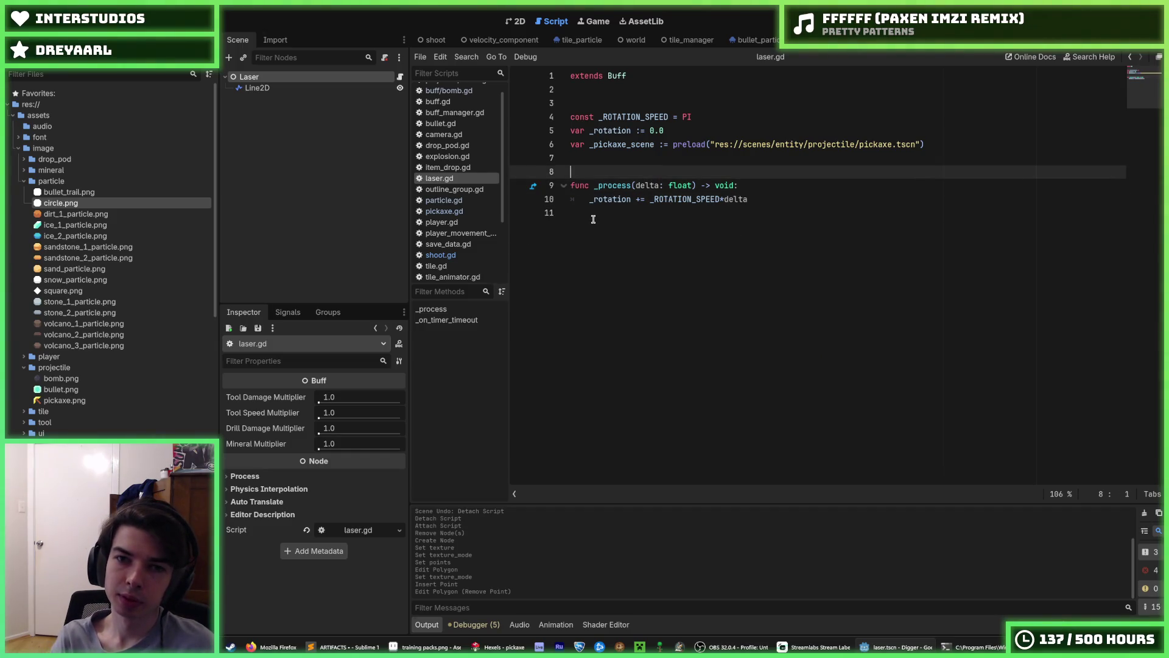
key("End")
key("shift+Home")
key("BackSpace")
key("BackSpace")
key("Down")
key("Down")
key("Down")
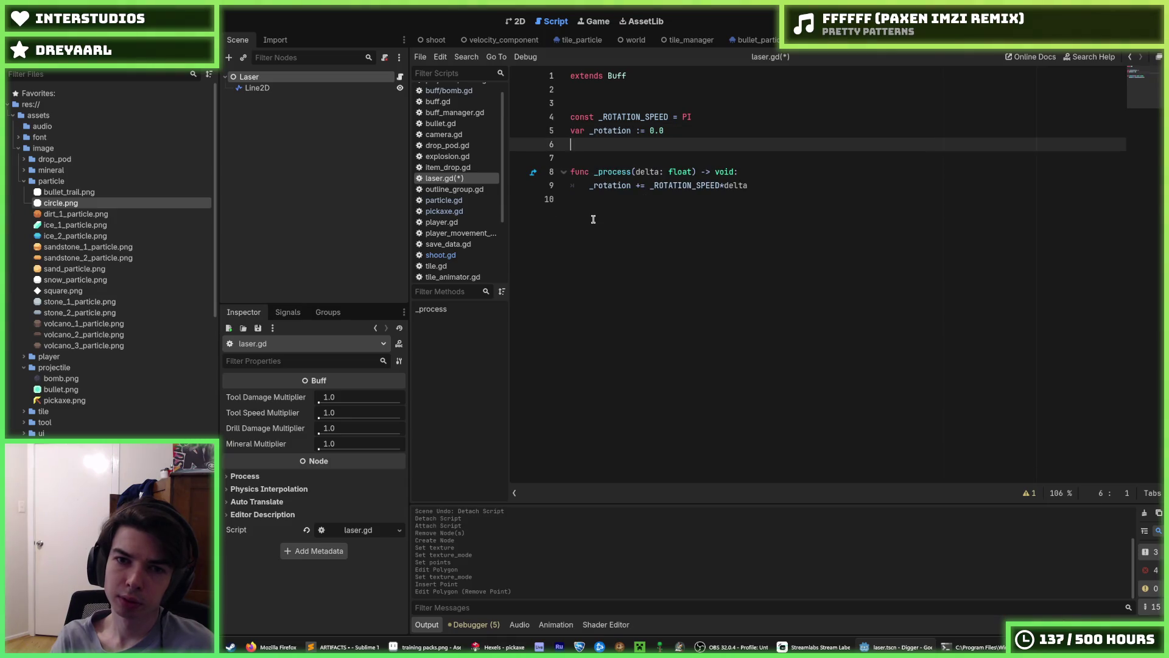
key("End")
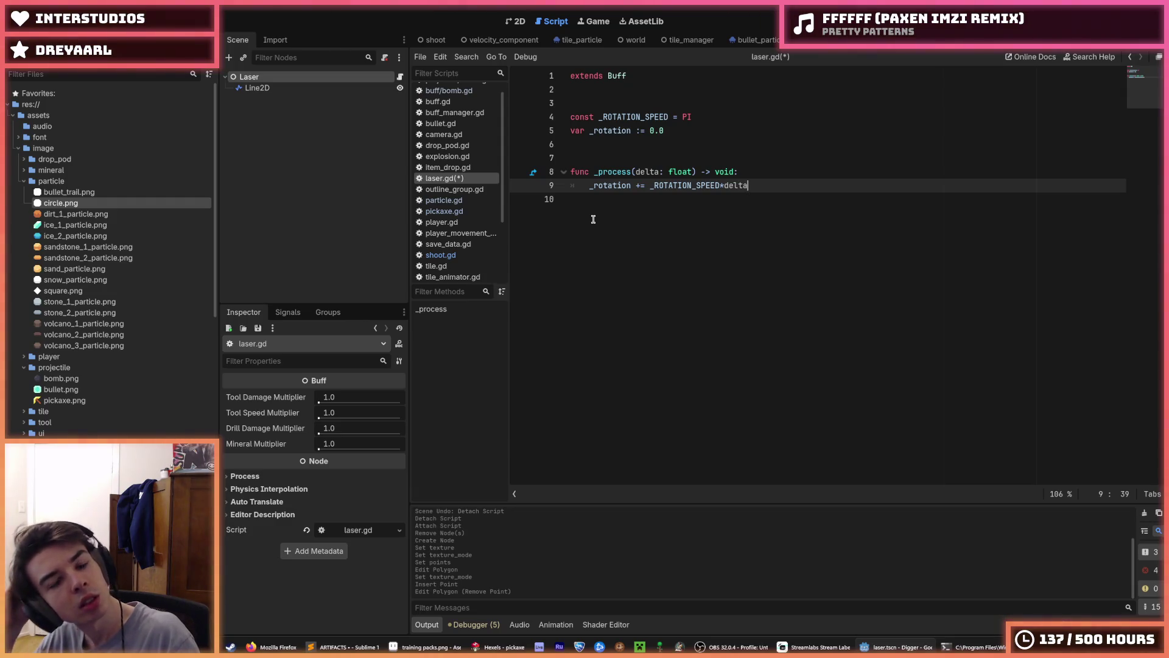
- Add a Node2D child under Laser and place Line2D beneath it
left_click(756, 173)
right_click(271, 77)
left_click(304, 101)
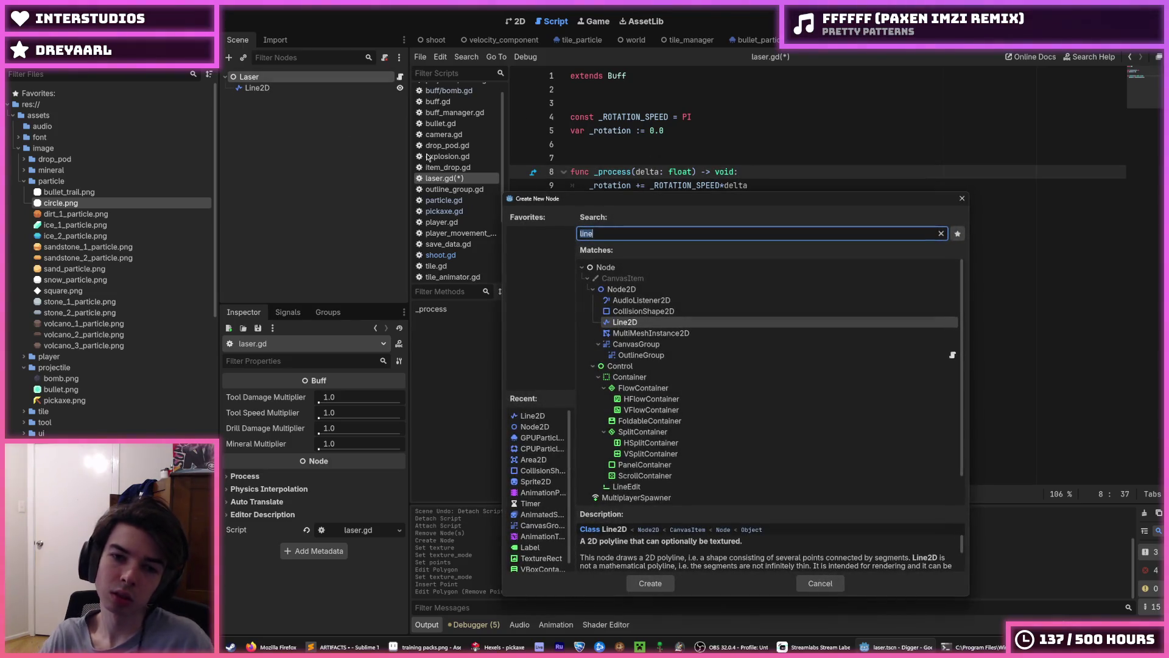
type("node2d")
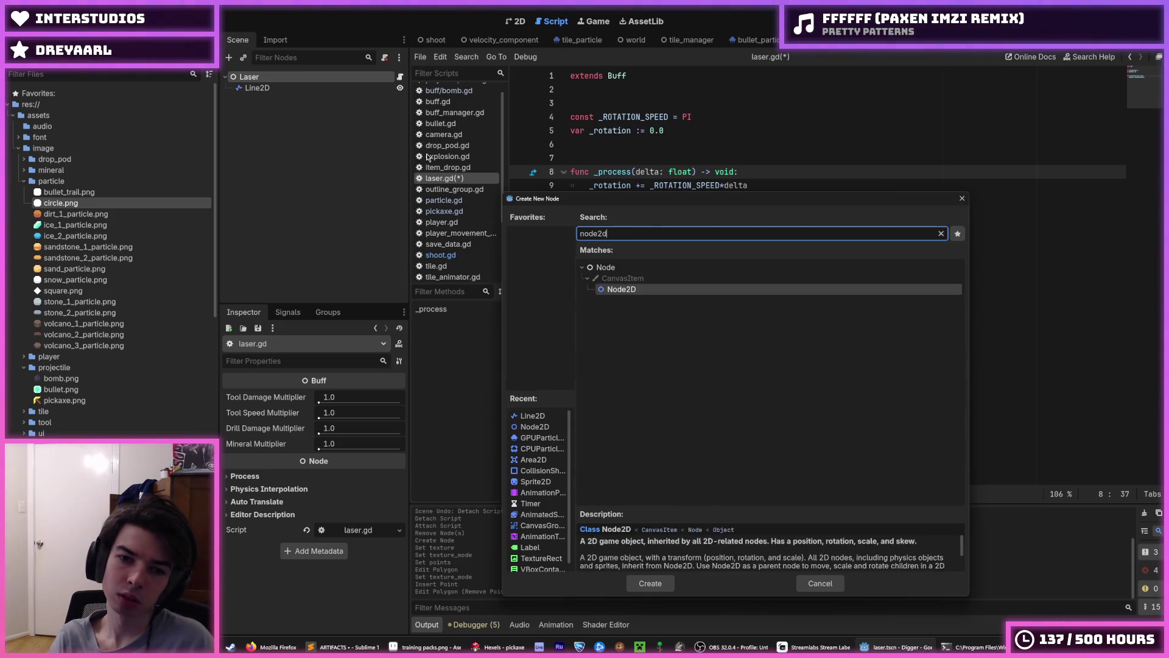
key("Return")
left_click_drag(267, 90, 267, 91)
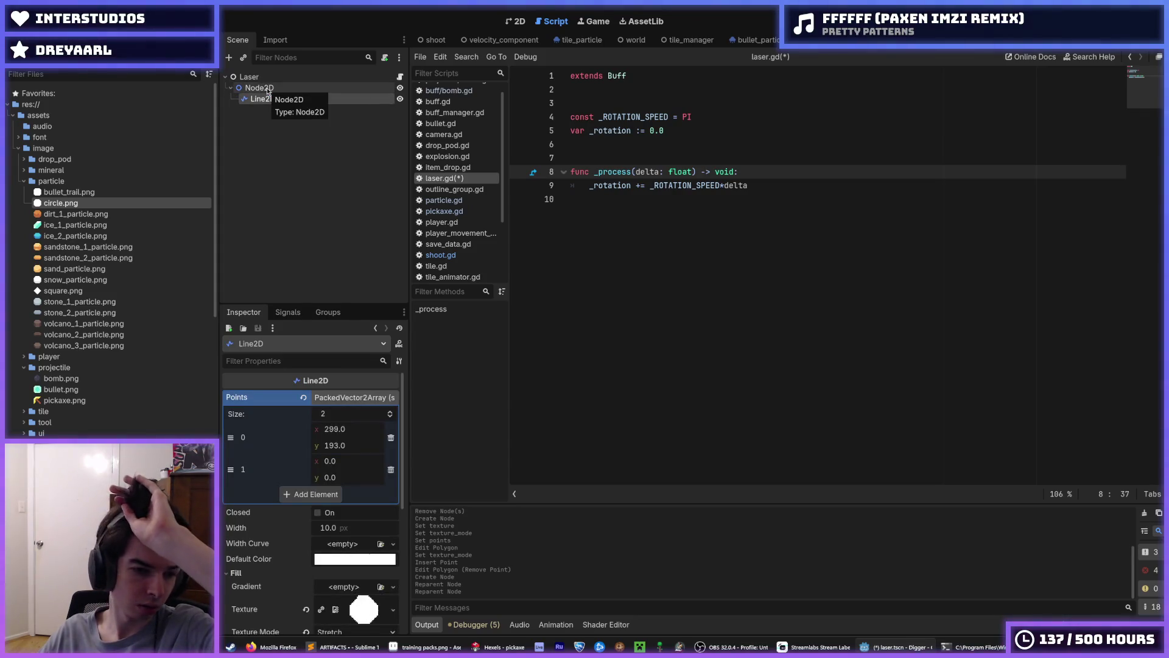
left_click(266, 89)
left_click(274, 100)
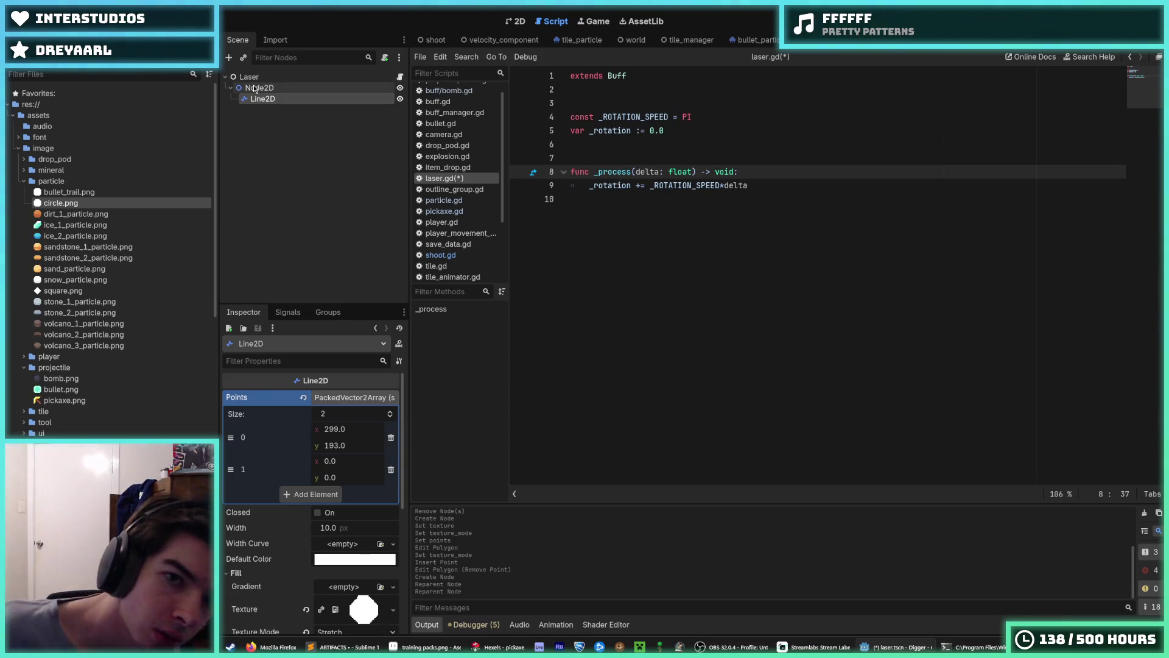
- Inspect the Node2D and Laser nodes and review the _rotation variable in laser.gd
left_click(273, 88)
left_click(297, 78)
left_click(297, 83)
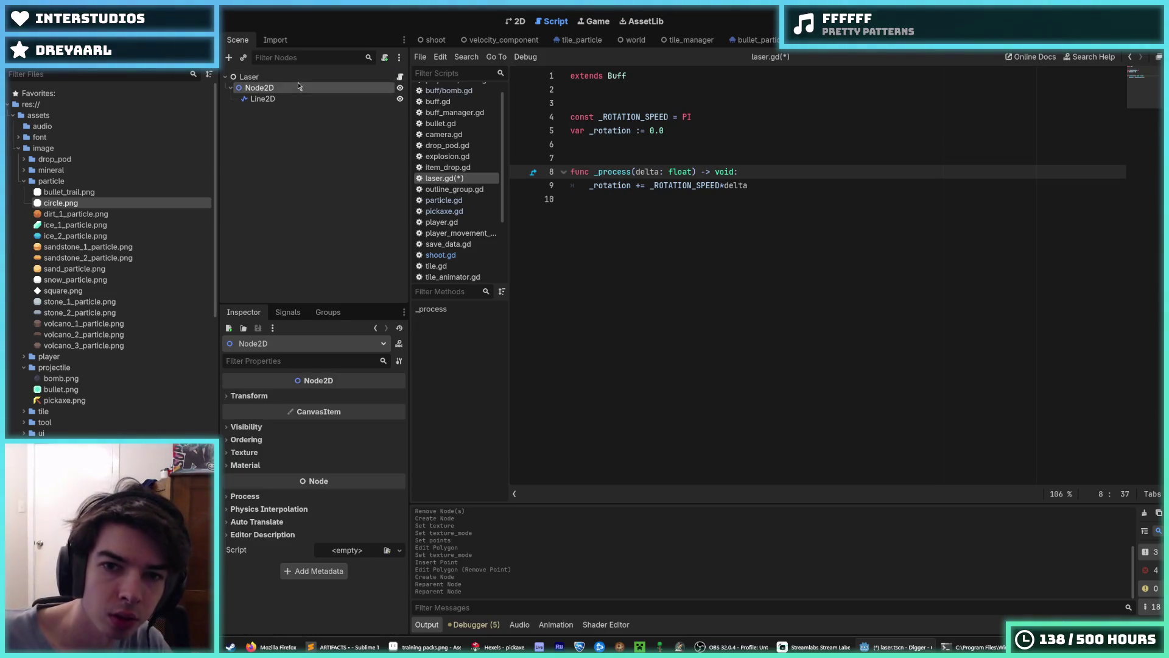
left_click(591, 184)
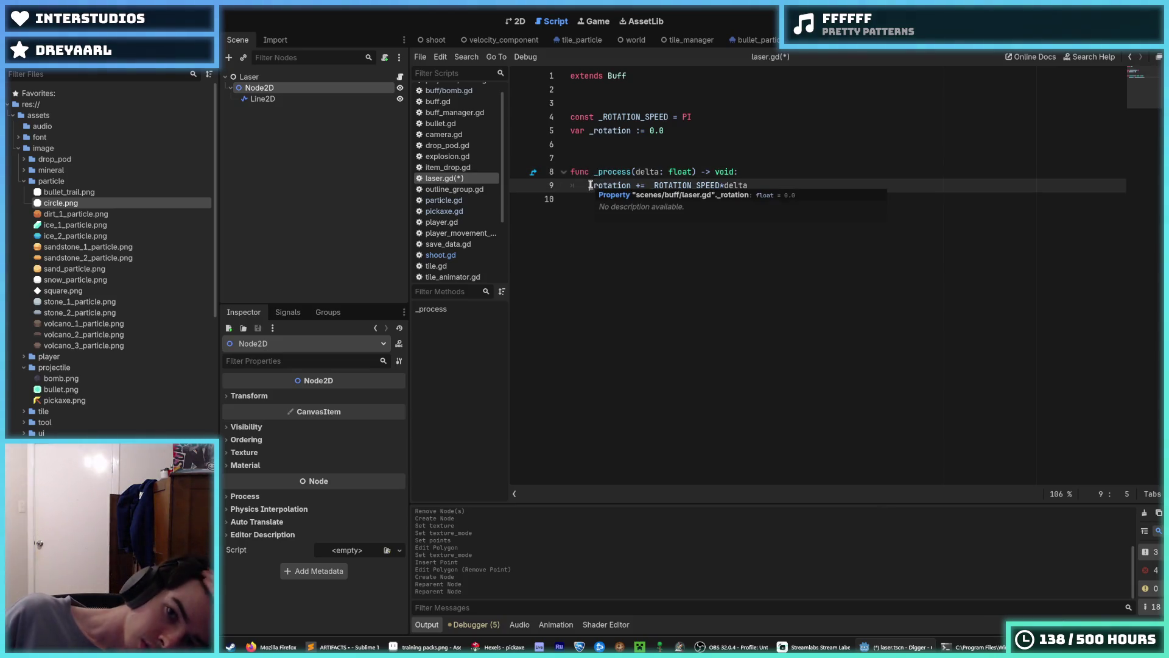
left_click(666, 133)
left_click(298, 78)
left_click(298, 86)
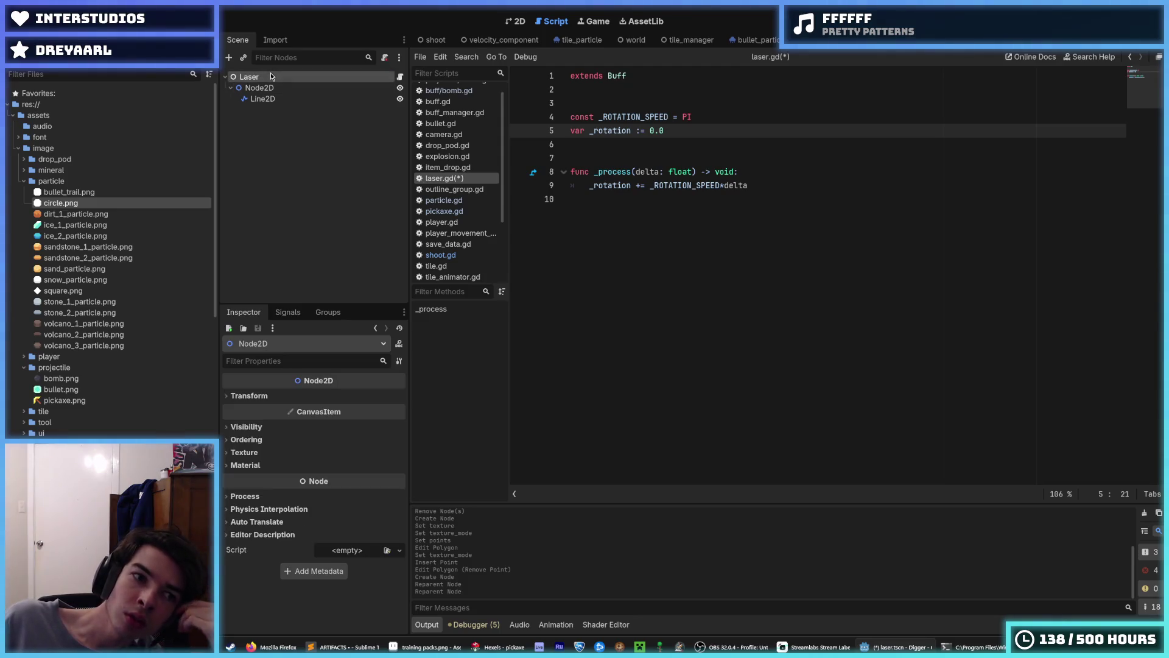
- Compare the Laser root's Inspector properties against the Node2D child's
left_click(271, 77)
scroll(112, 243, "down", 10)
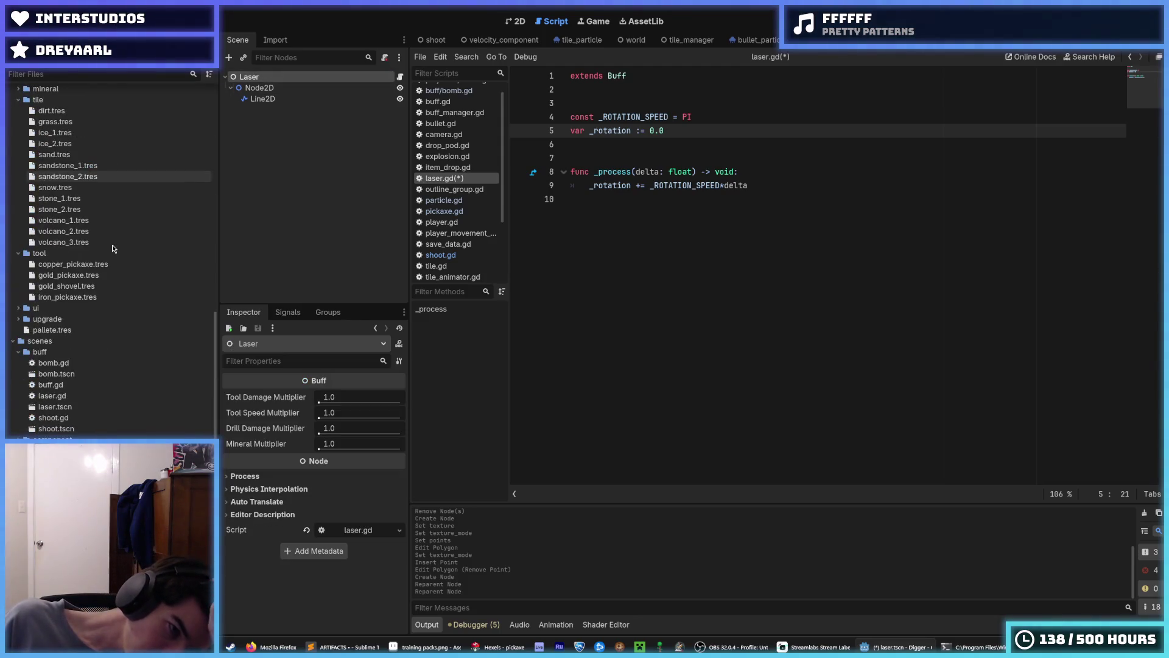
left_click(262, 87)
left_click(263, 78)
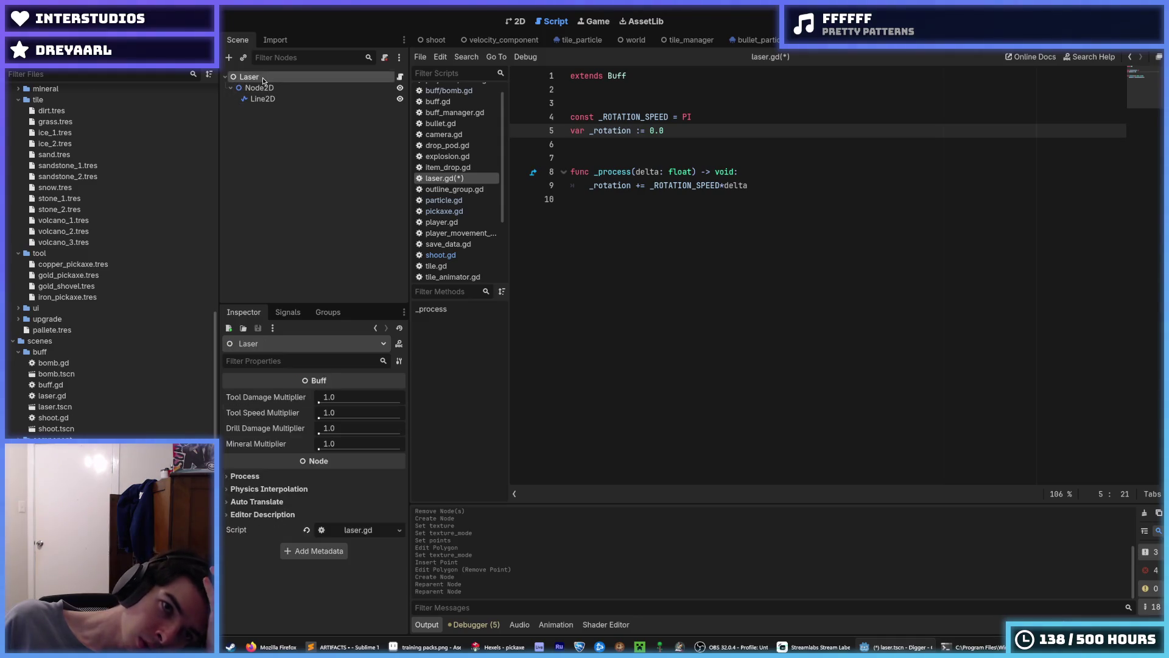
left_click(268, 88)
left_click(255, 75)
left_click(259, 88)
left_click(262, 77)
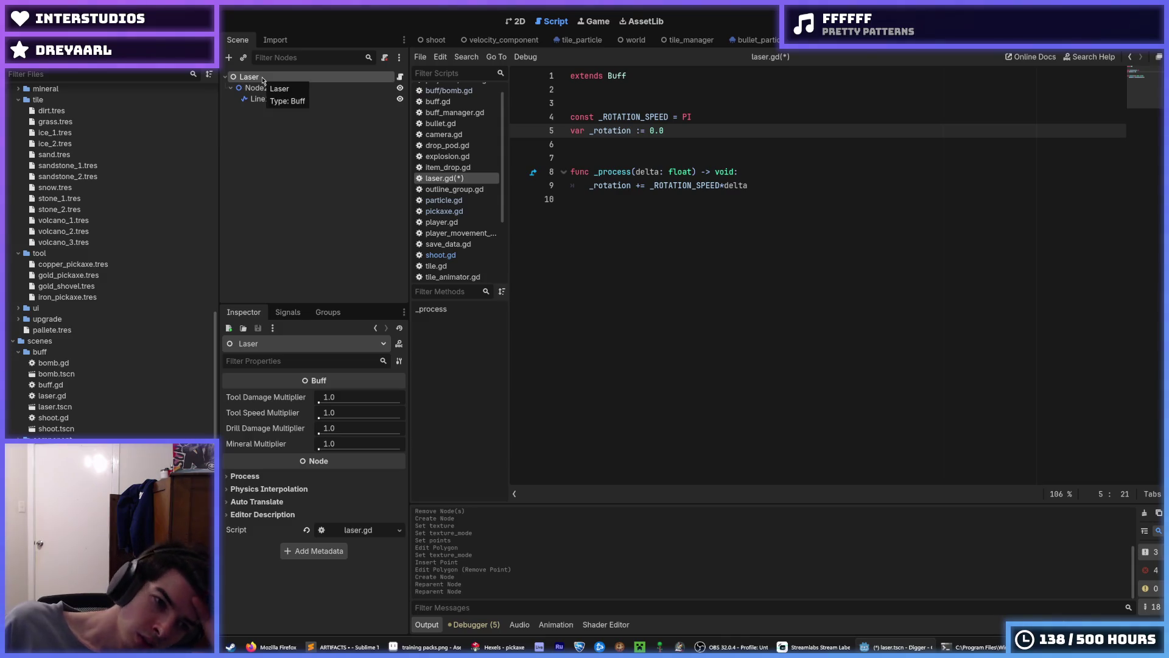
left_click(263, 86)
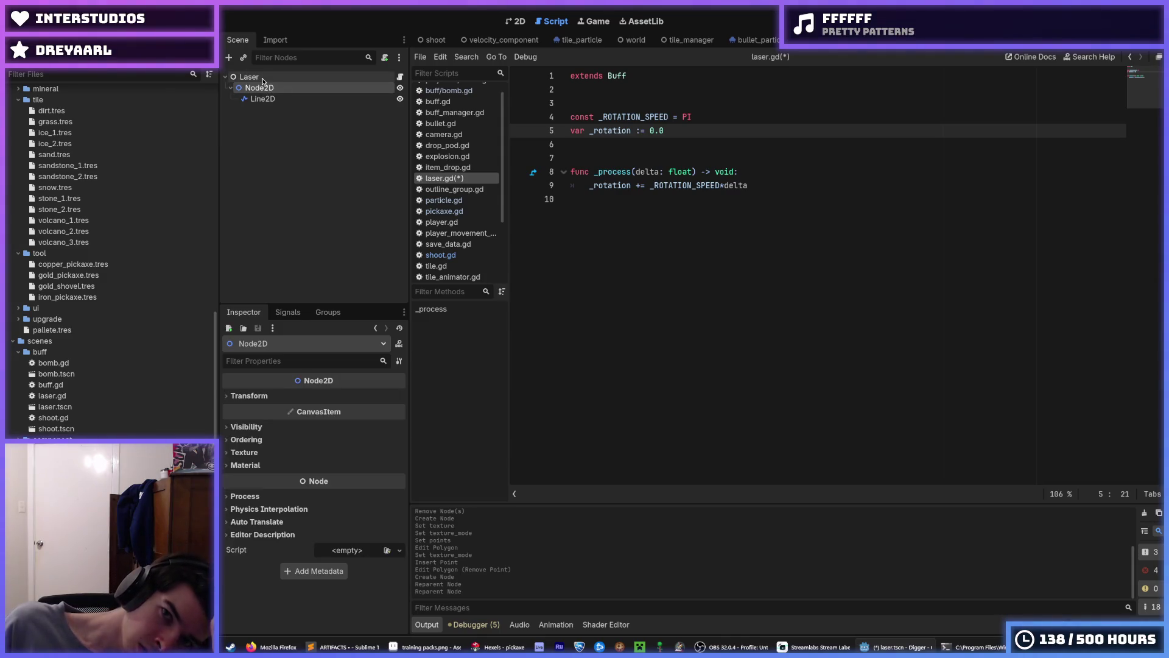
left_click(261, 78)
left_click(261, 86)
left_click(261, 78)
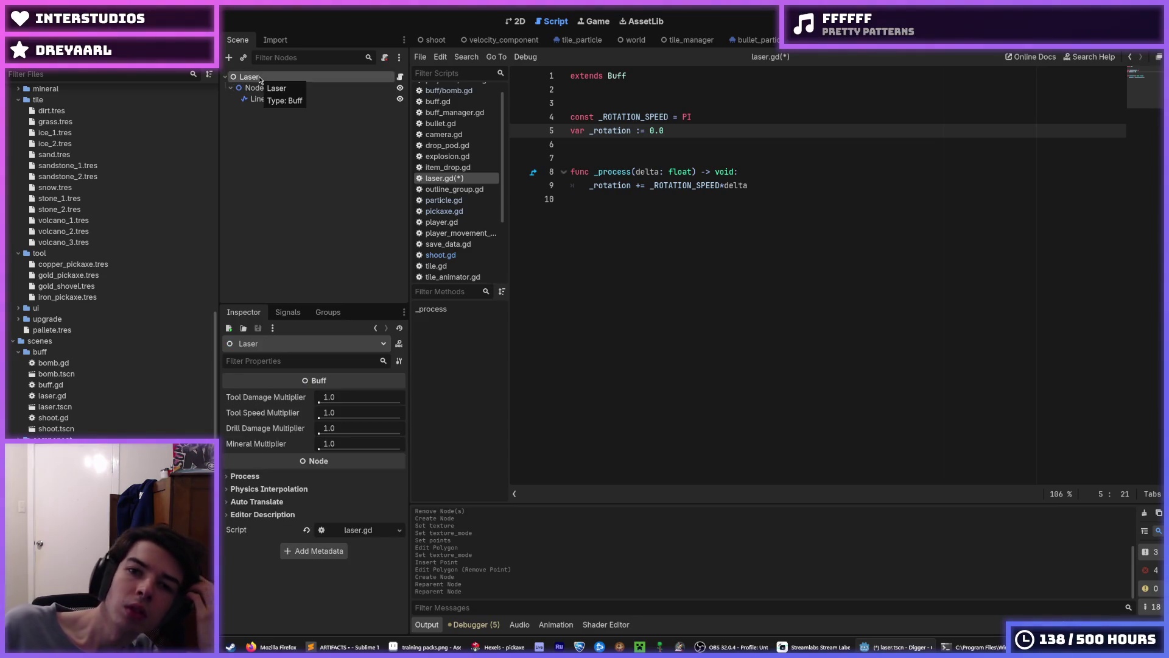
- Change the Laser node's type to Node2D and save the scene
right_click(261, 79)
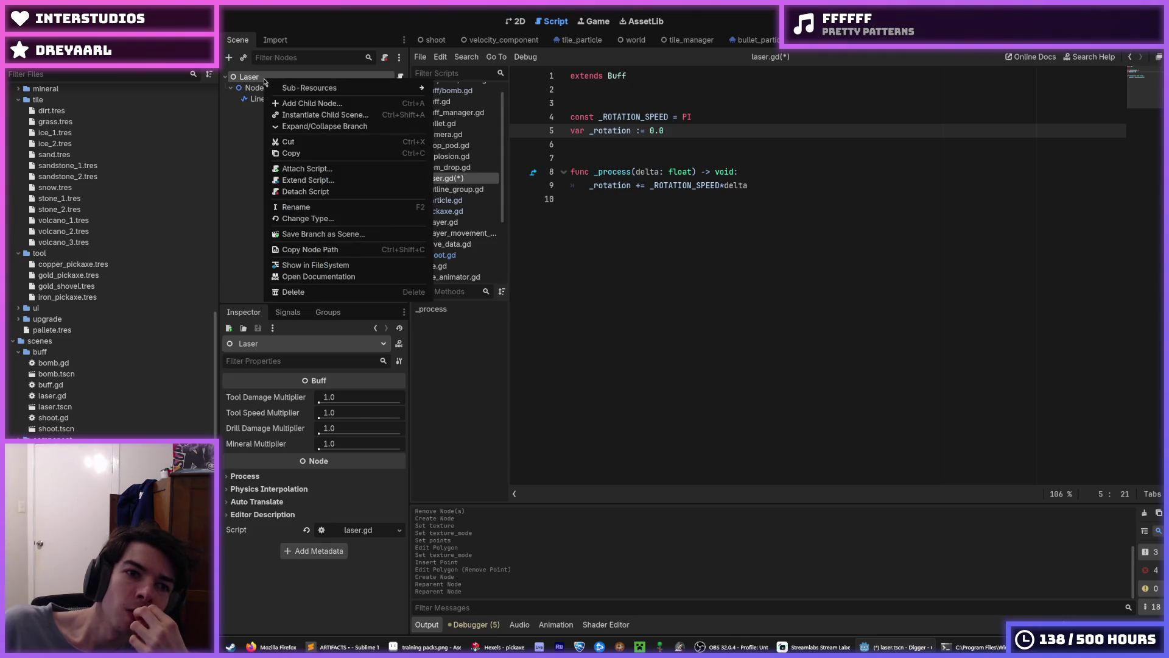
left_click(321, 219)
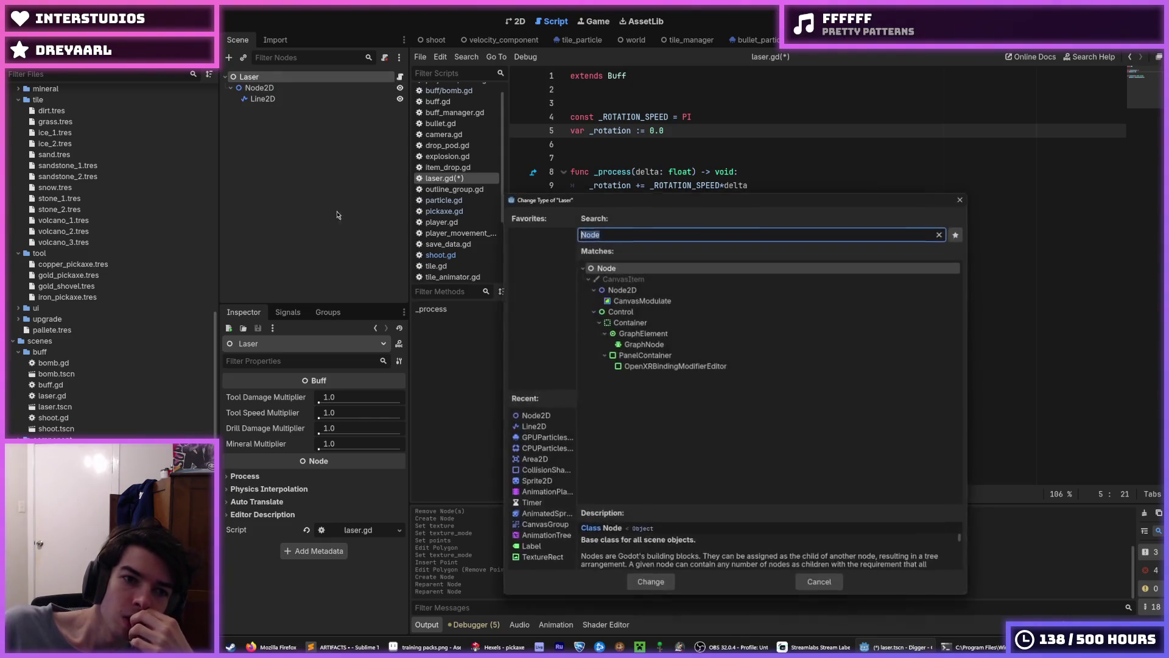
type("Node2D")
key("Return")
key("ctrl+s")
- Move Line2D directly under Laser and delete the empty Node2D
left_click(273, 89)
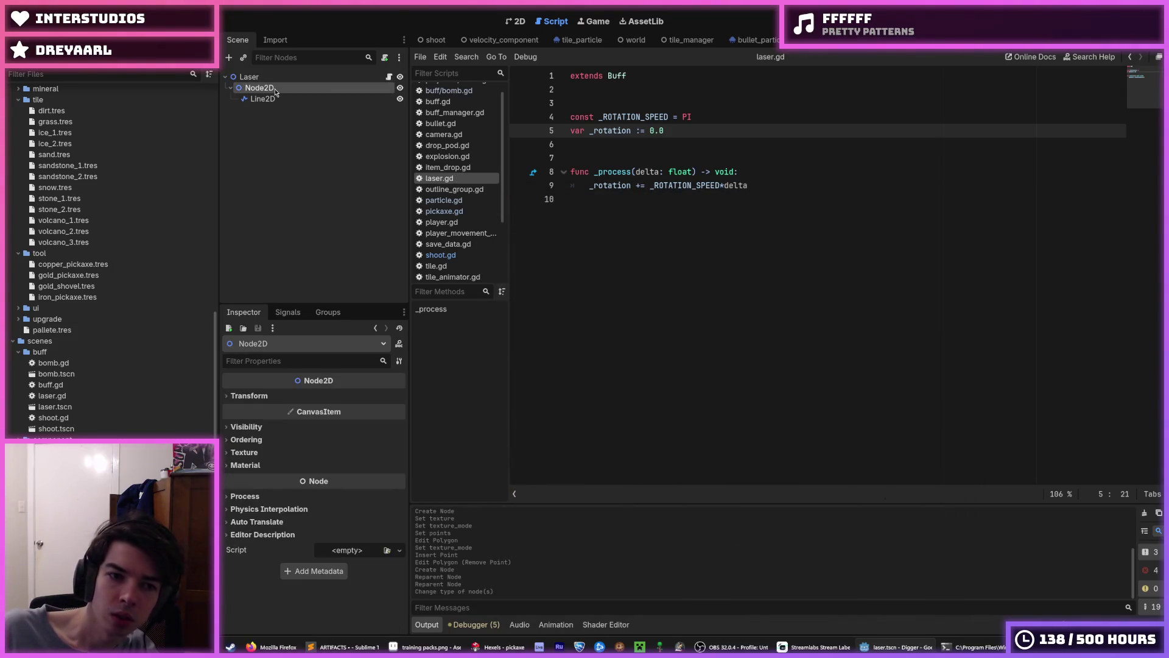
left_click(261, 77)
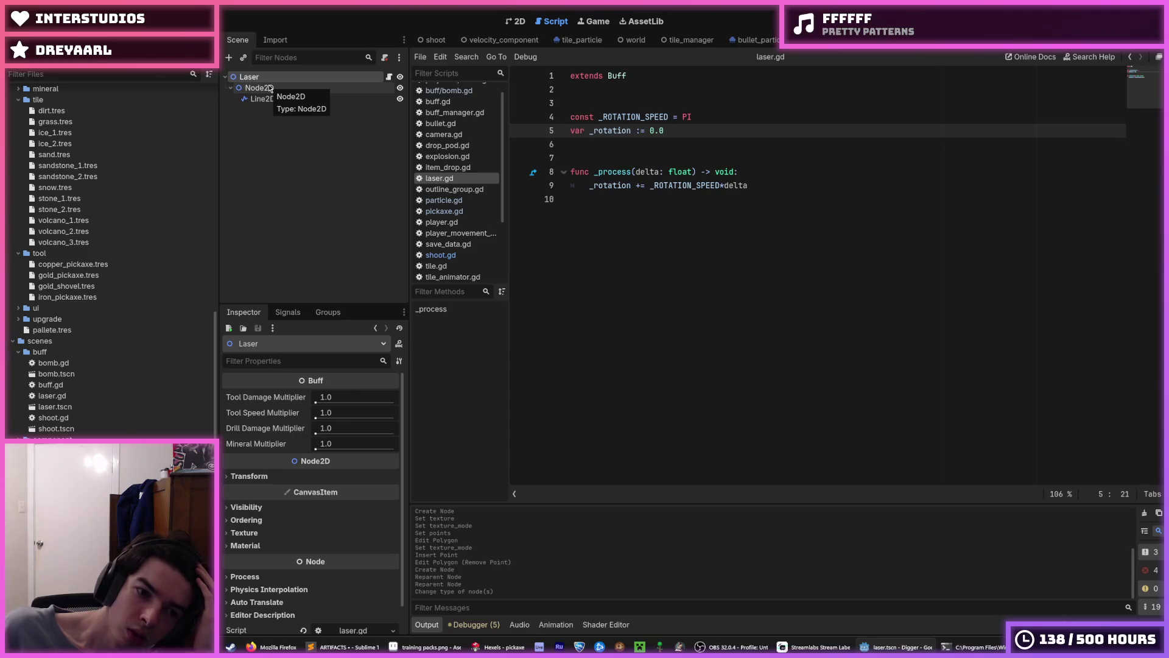
left_click(270, 89)
left_click_drag(262, 98, 266, 84)
left_click(276, 99)
key("Delete")
key("Return")
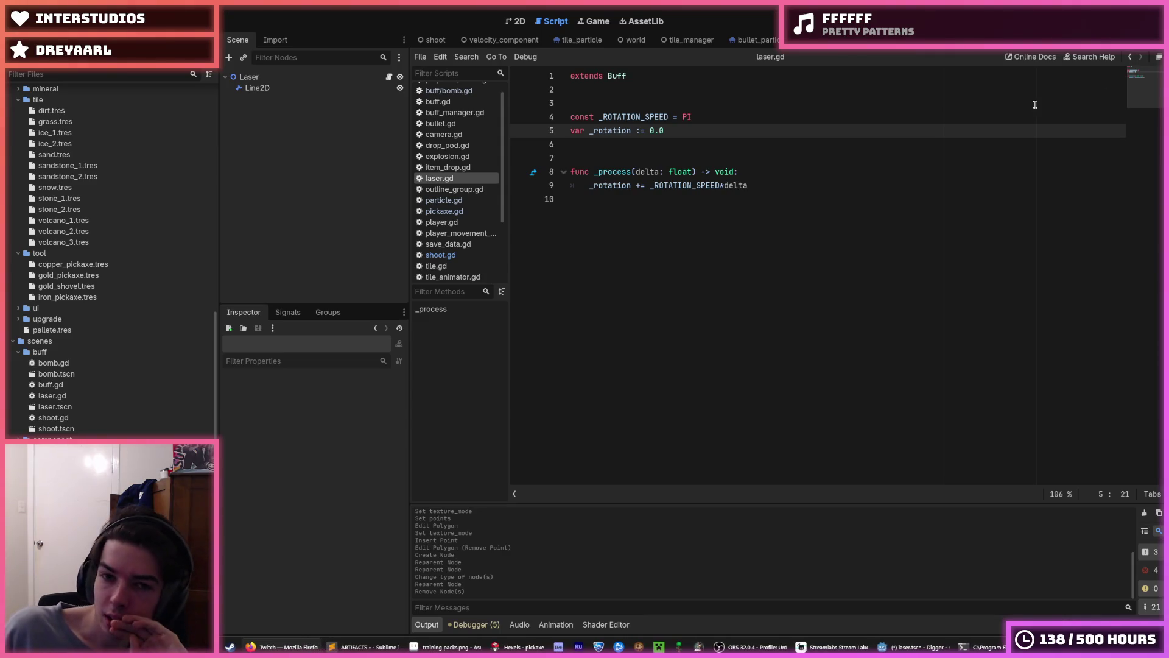
- Drop the underscore from _rotation on line 9 and delete the _rotation variable declaration
left_click(797, 182)
left_click(758, 172)
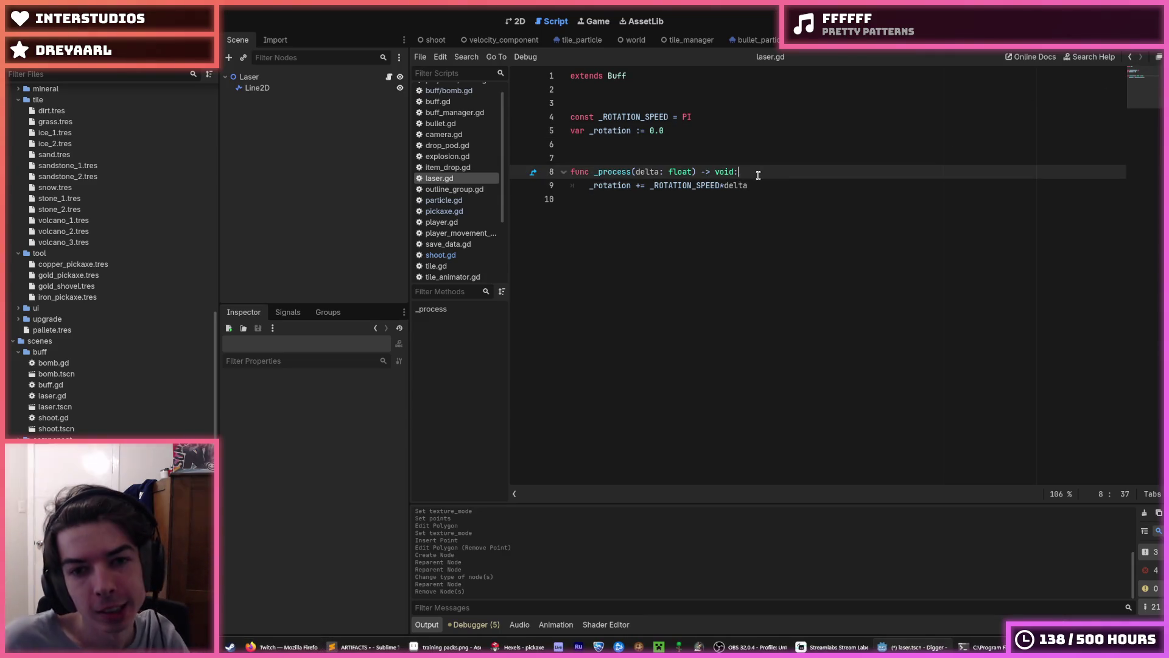
left_click(593, 186)
key("BackSpace")
key("ctrl+s")
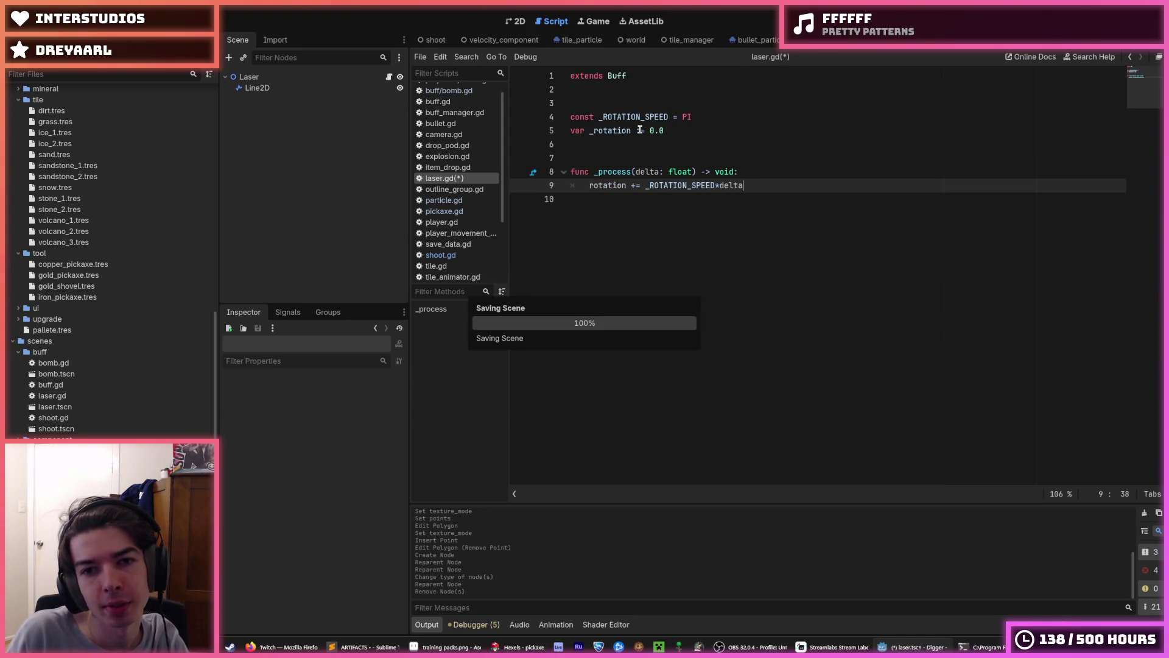
key("Up")
key("End")
left_click_drag(640, 130, 718, 119)
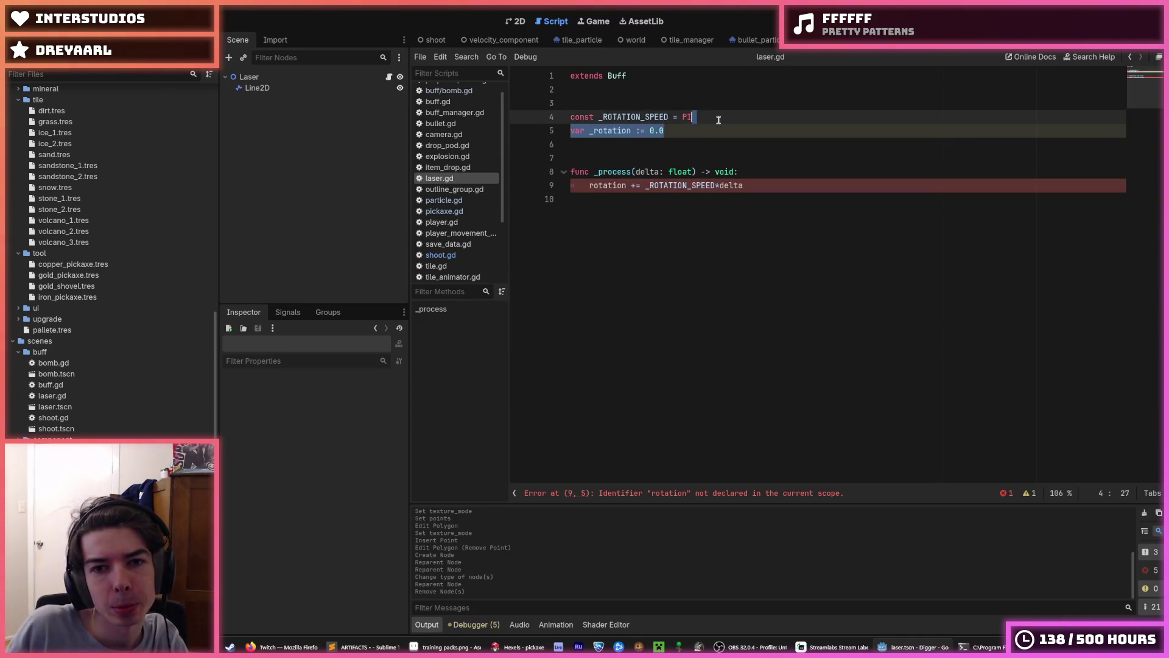
key("BackSpace")
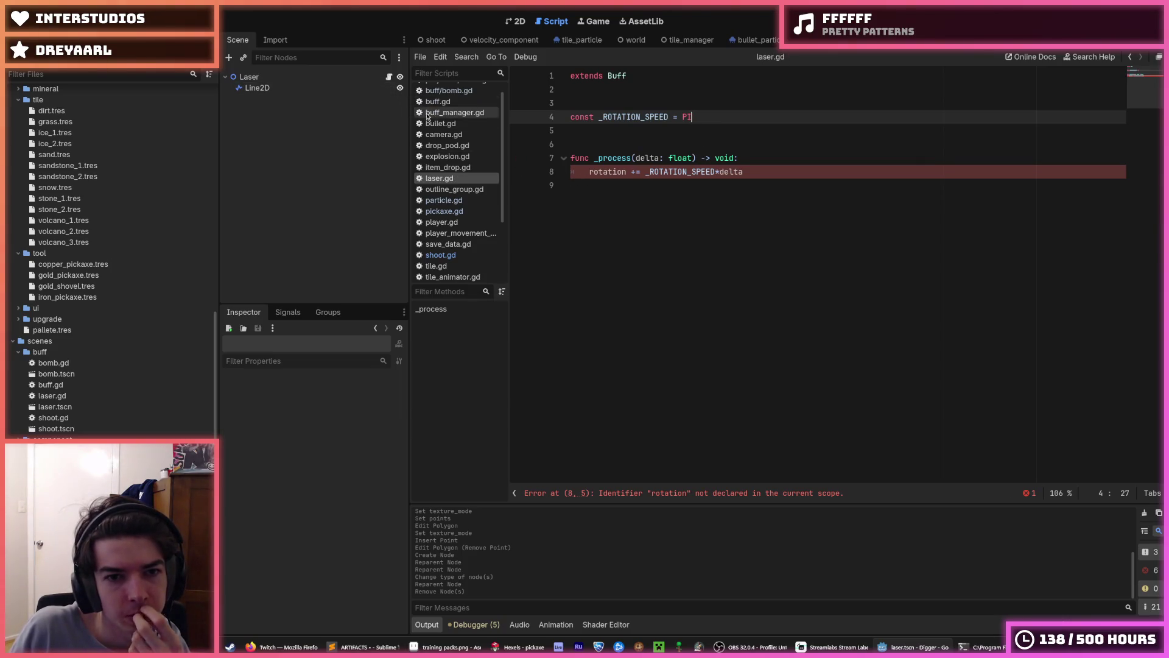
- Check the Laser scene nodes and undo the Node2D removal and reparenting
left_click(633, 107)
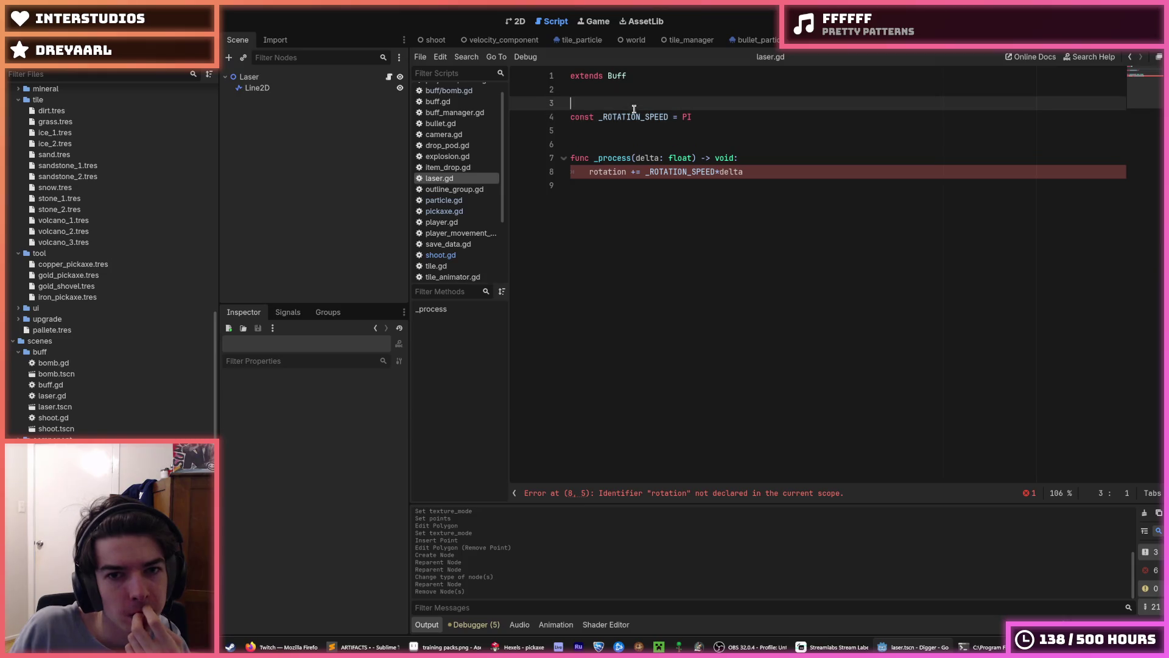
left_click(608, 77)
left_click(325, 77)
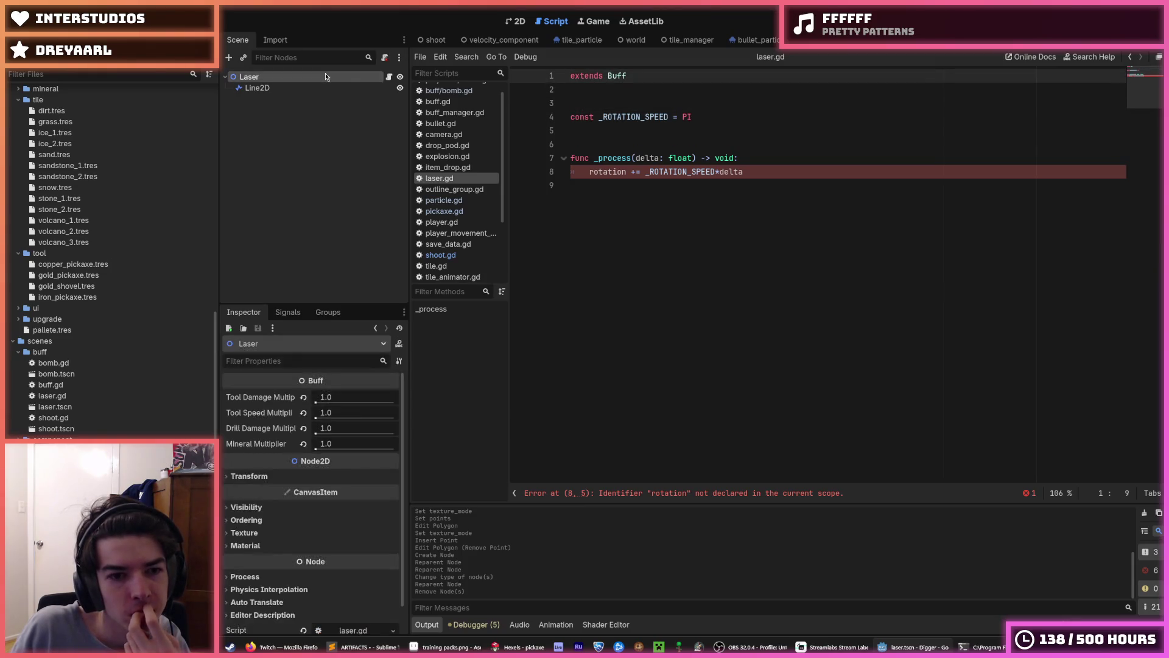
left_click(638, 76)
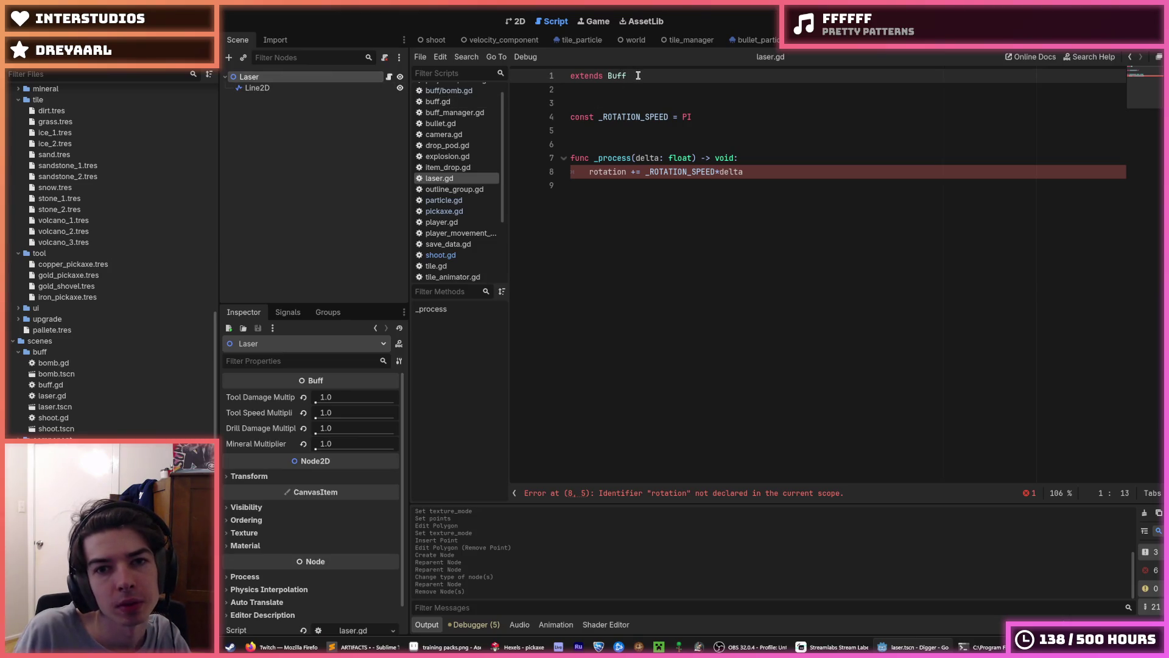
key("shift+Left")
key("shift+Left")
key("shift+Left")
key("Right")
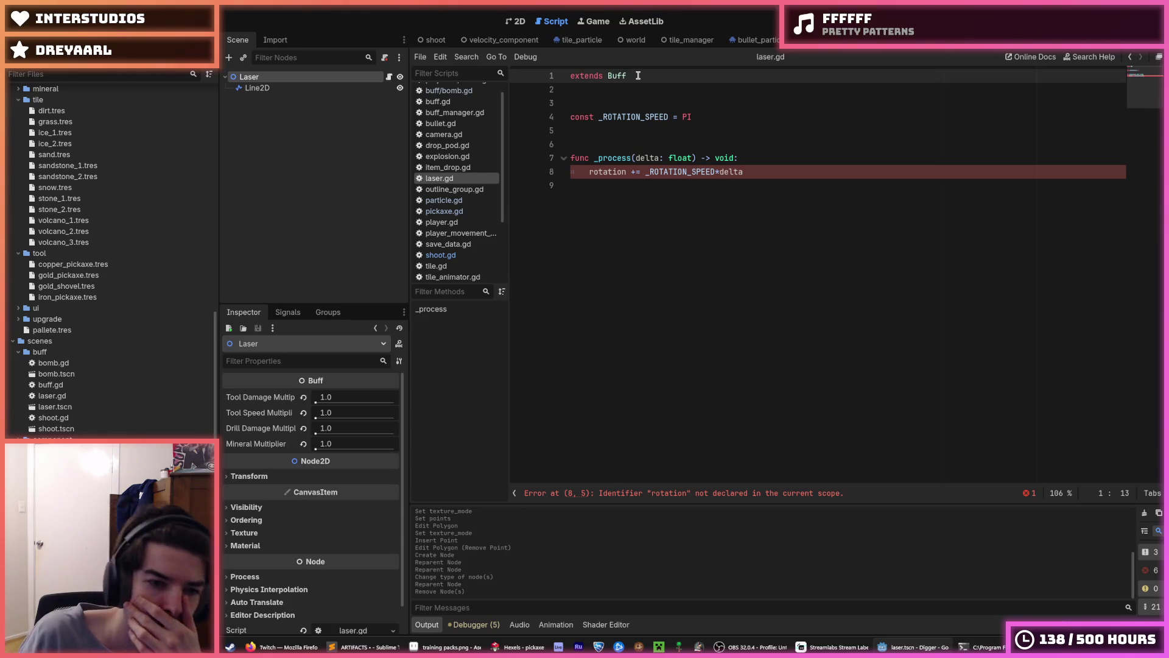
left_click(330, 85)
key("ctrl+z")
key("ctrl+z")
key("ctrl+z")
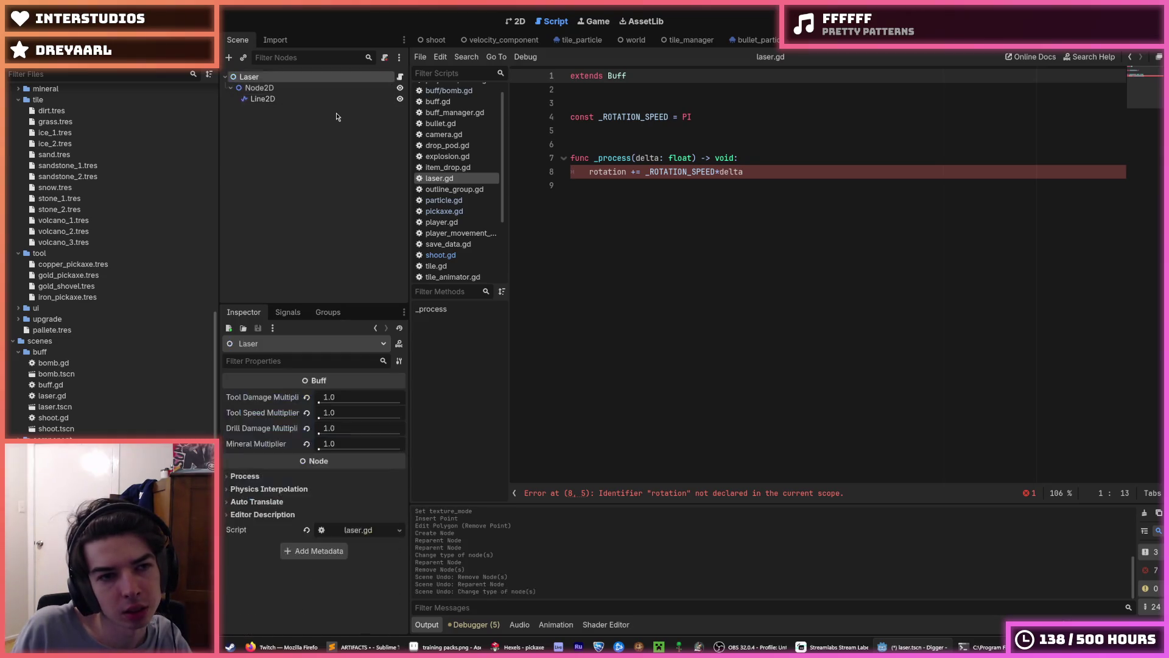
left_click(284, 88)
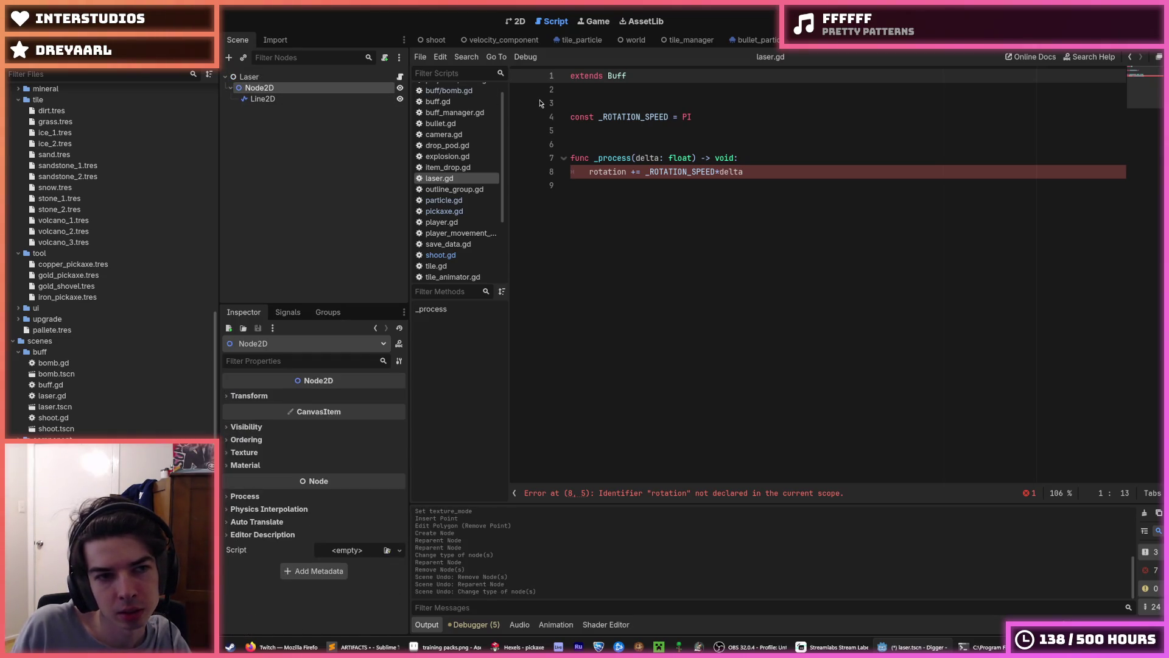
left_click(644, 116)
left_click(645, 104)
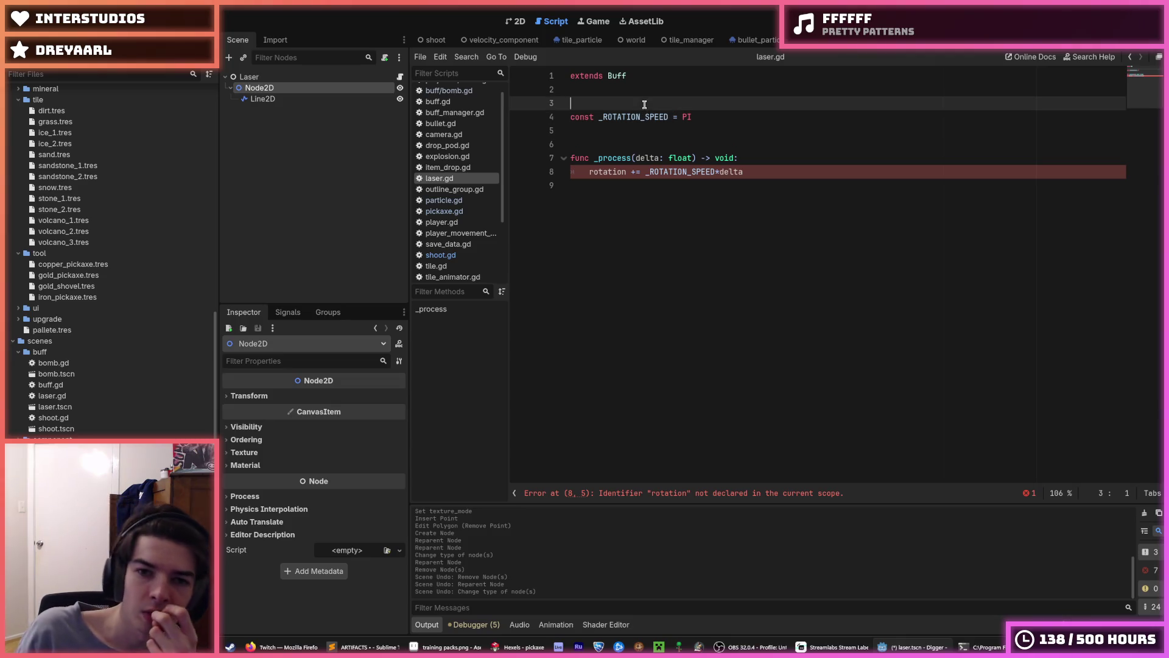
left_click(665, 132)
key("Return")
left_click(664, 132)
type("ode2d")
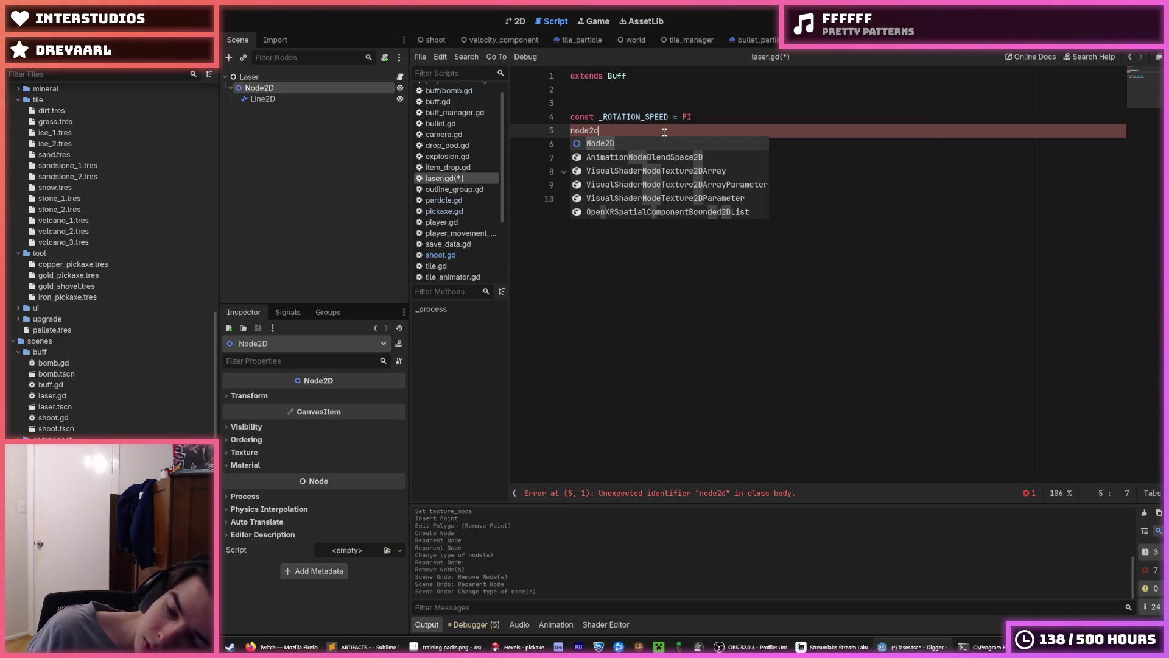
key("BackSpace")
key("BackSpace")
key("BackSpace")
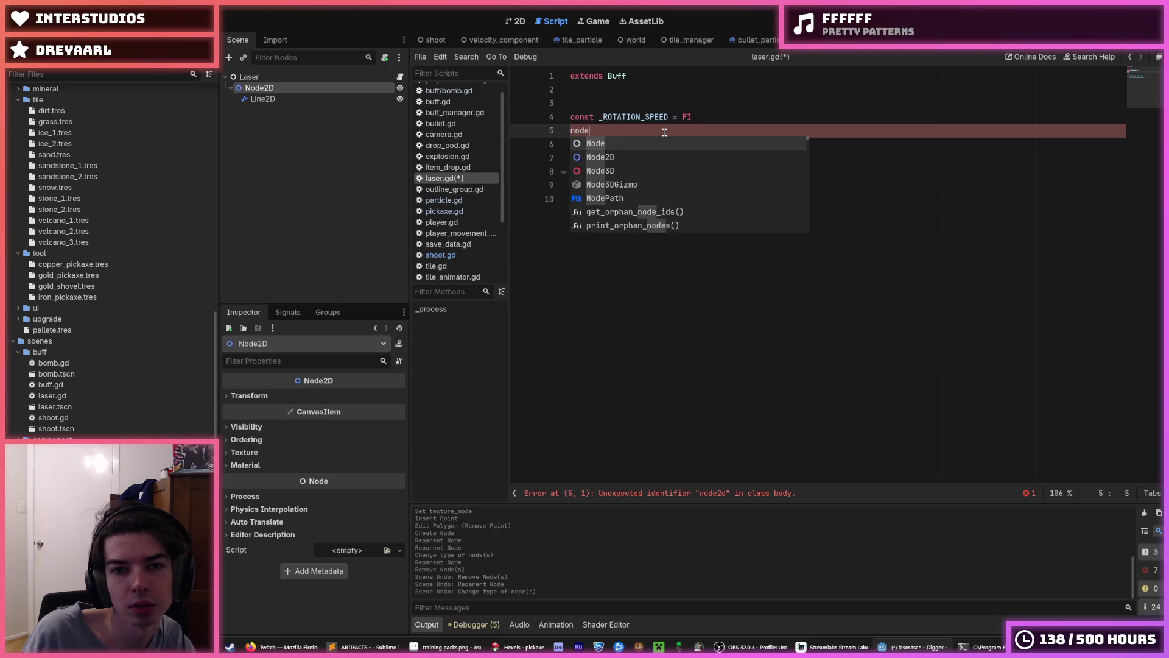
key("BackSpace")
key("BackSpace")
key("BackSpace")
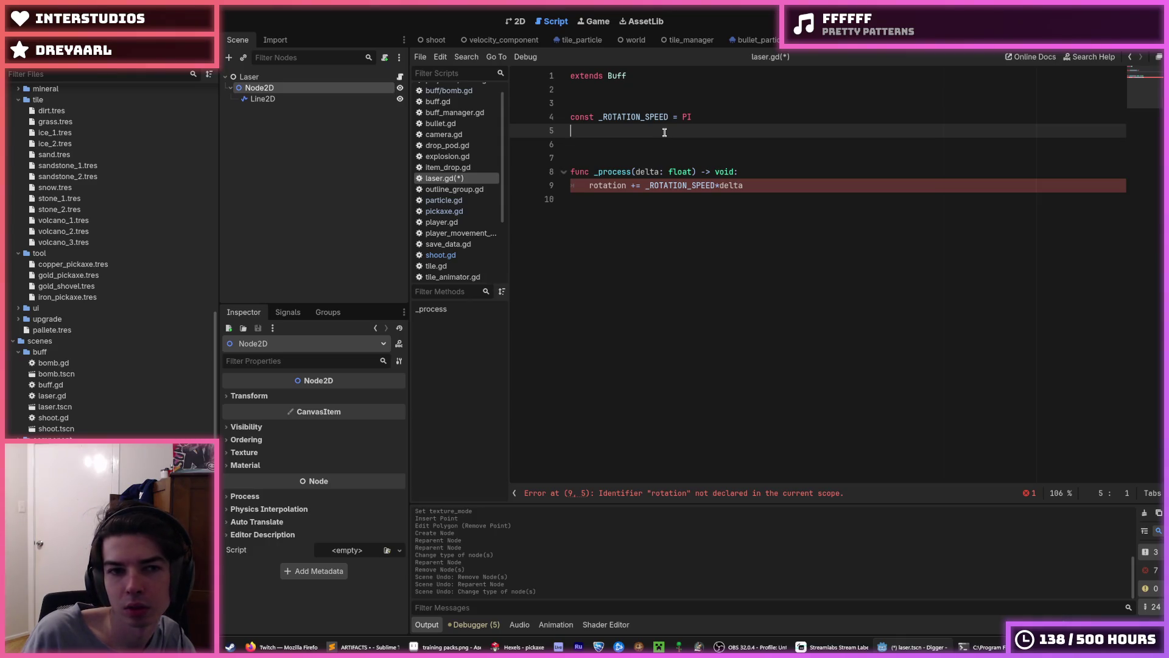
type("@onready va")
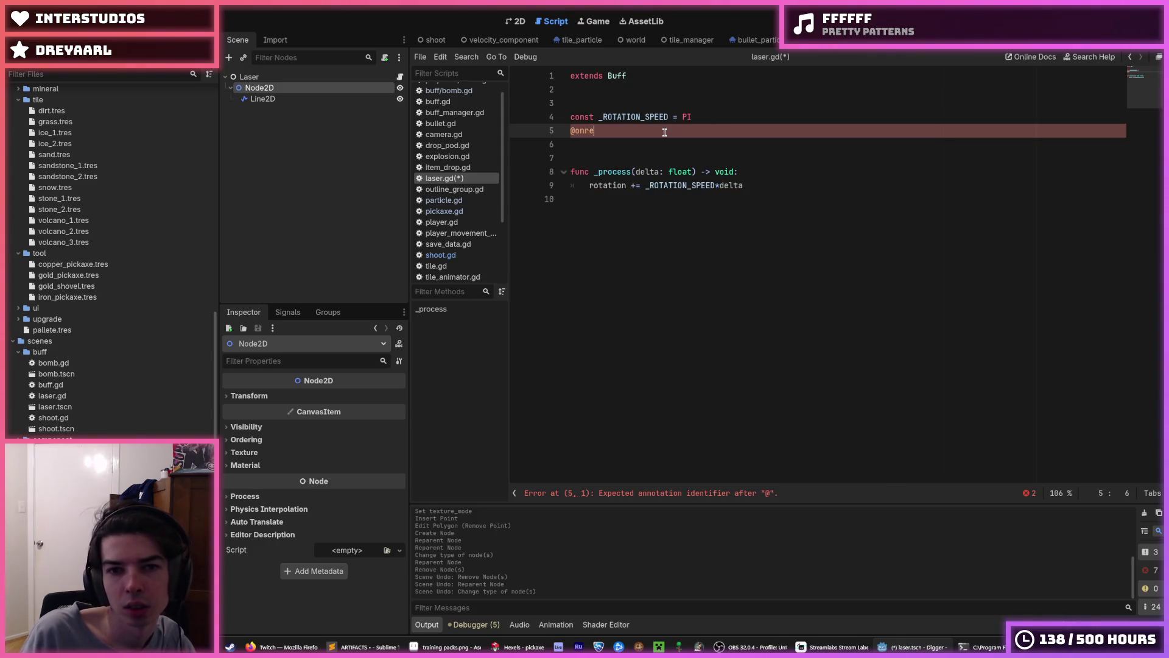
type("r nio")
key("BackSpace")
key("BackSpace")
type("ode ")
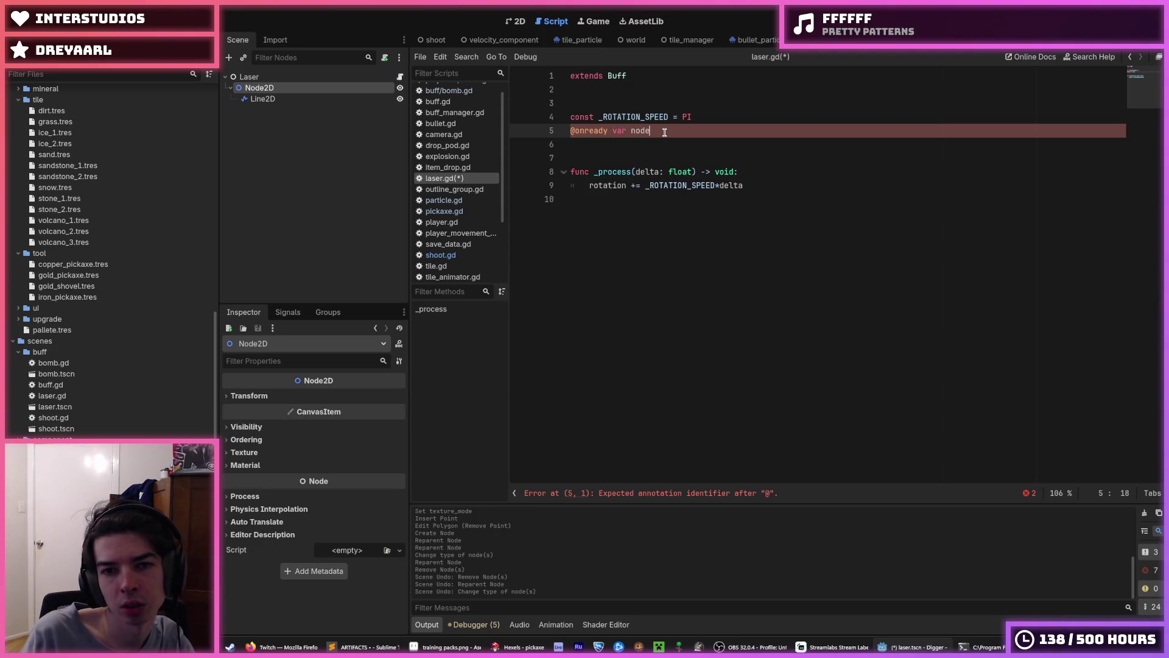
type(":= node")
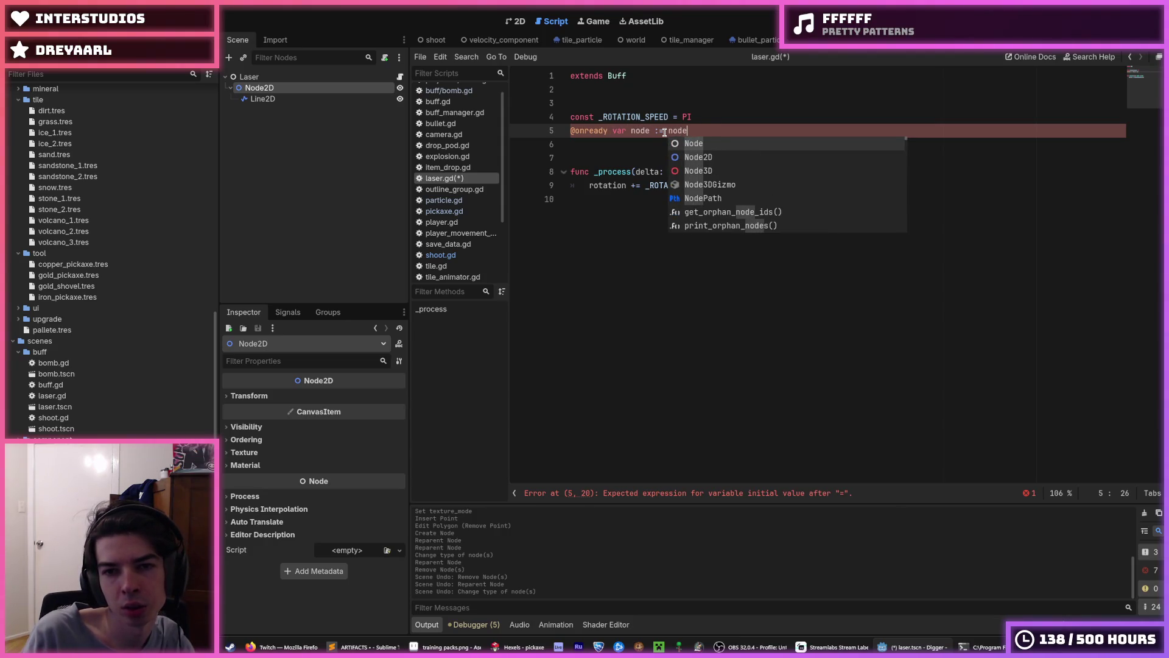
key("BackSpace")
key("BackSpace")
key("BackSpace")
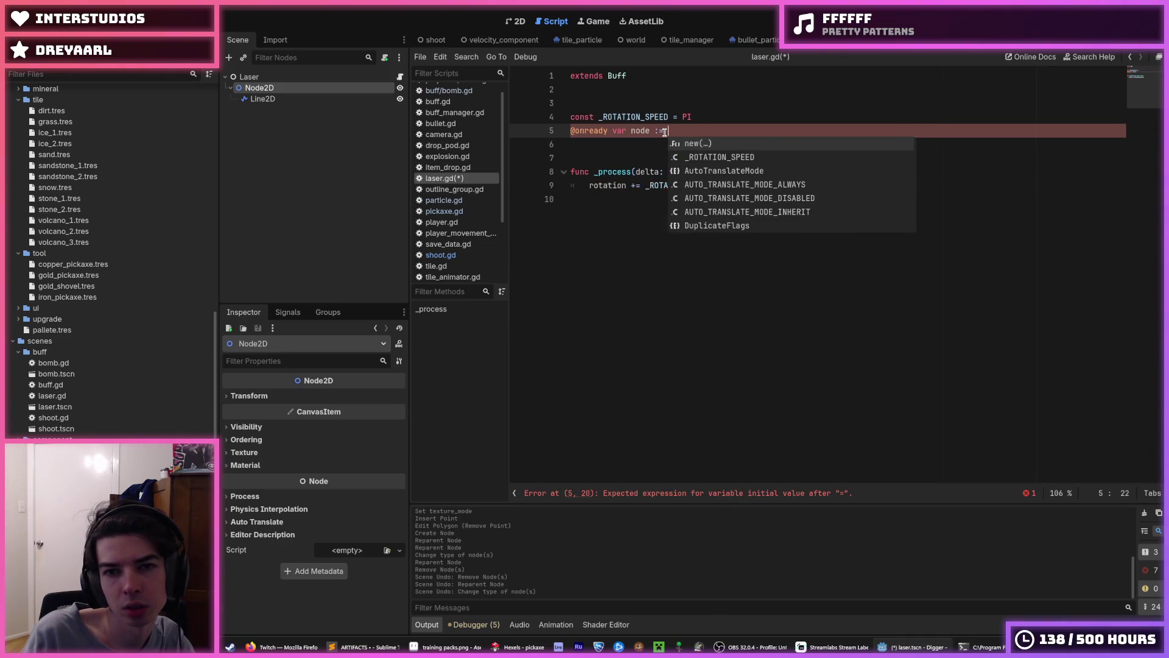
type("Node2D ")
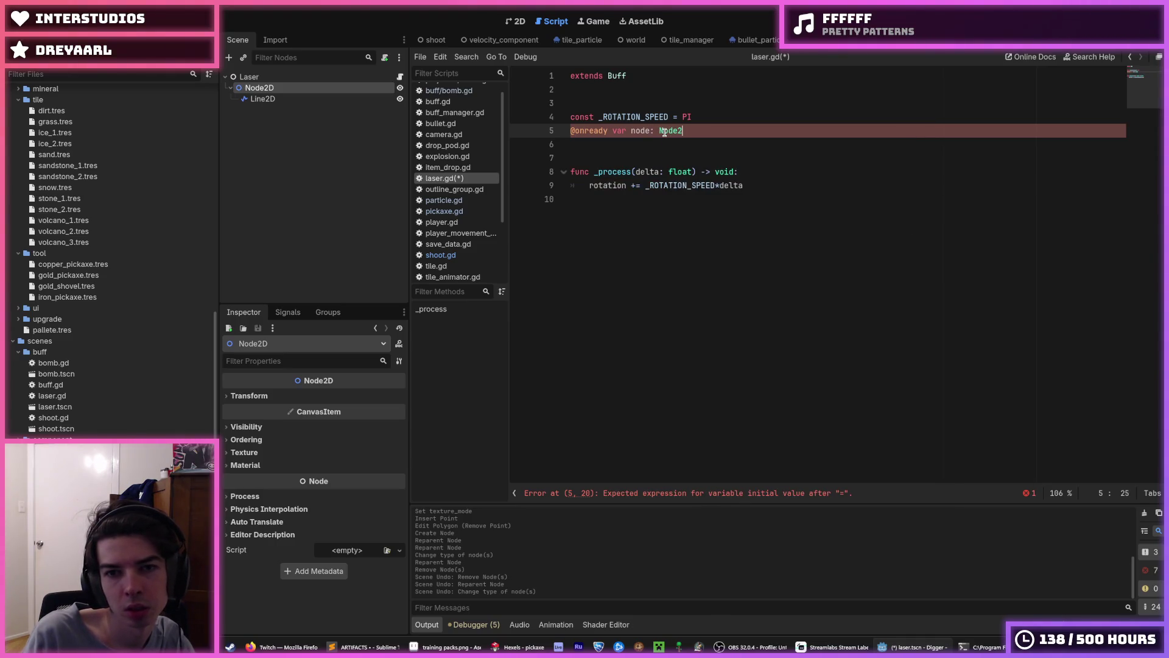
type("= $Noder")
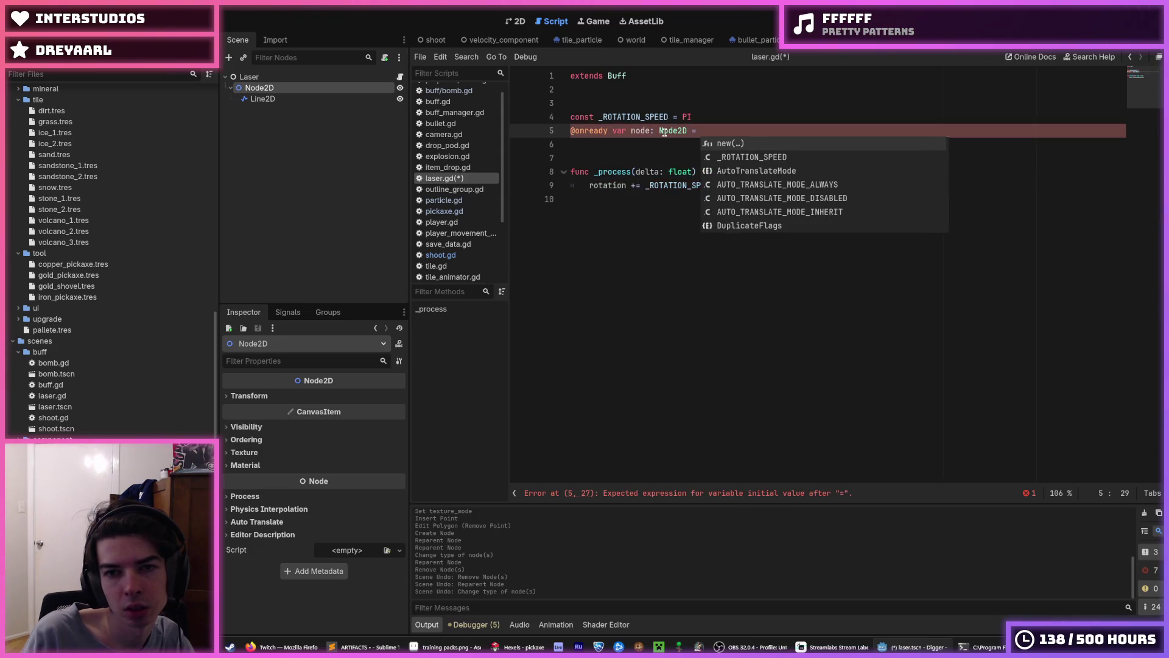
key("BackSpace")
type("2D")
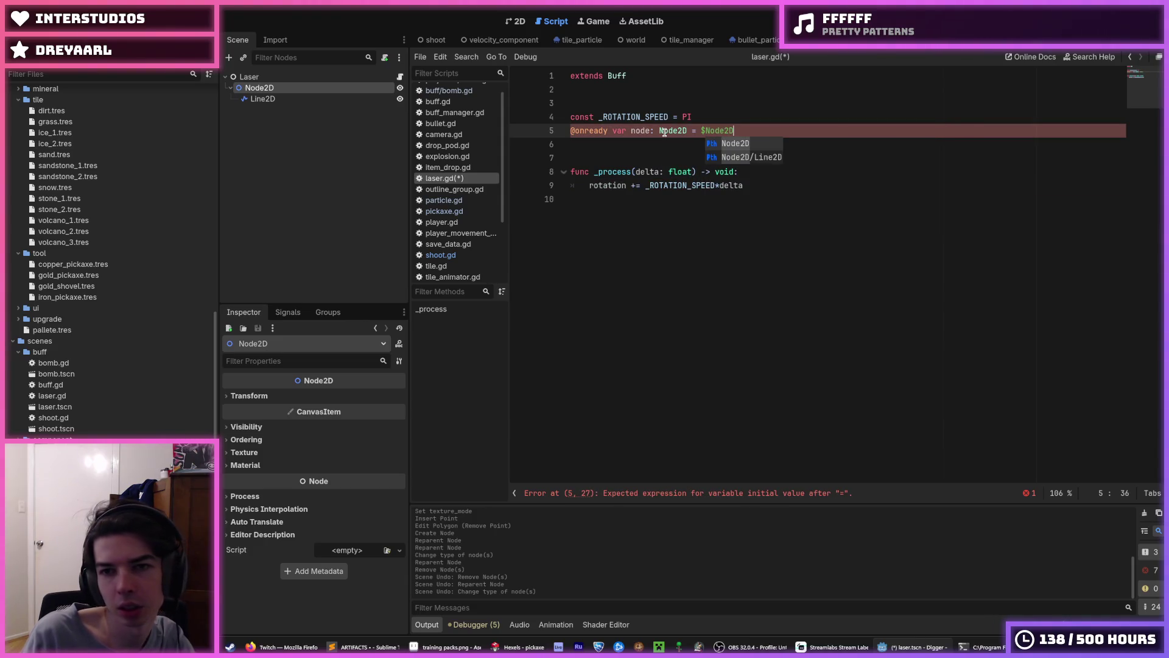
key("Down")
key("ctrl+s")
- Prefix line 9 with 'node.' to rotate the Node2D, save, and run the game
key("Down")
key("Down")
key("Down")
key("Home")
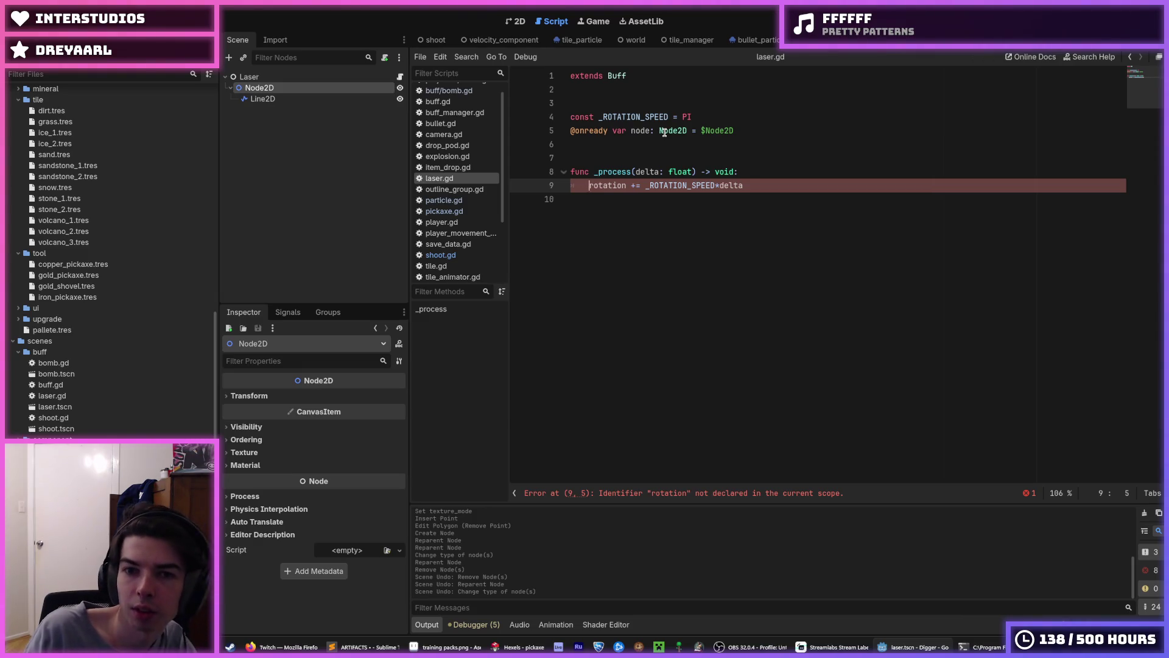
type("node.")
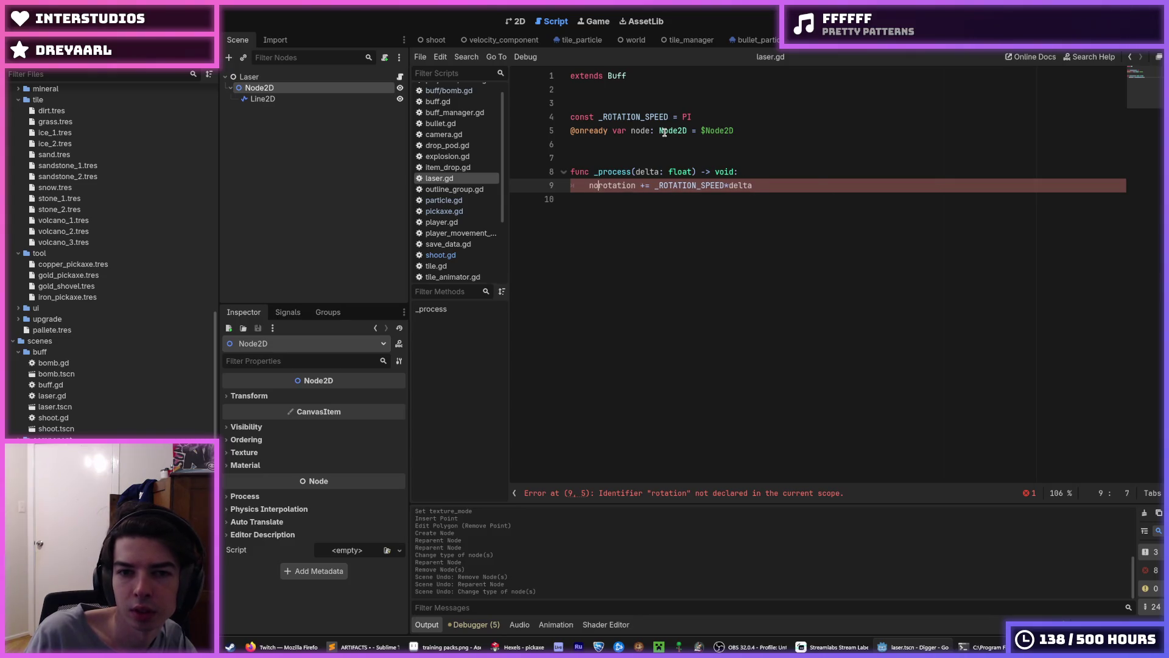
key("ctrl+s")
left_click(777, 135)
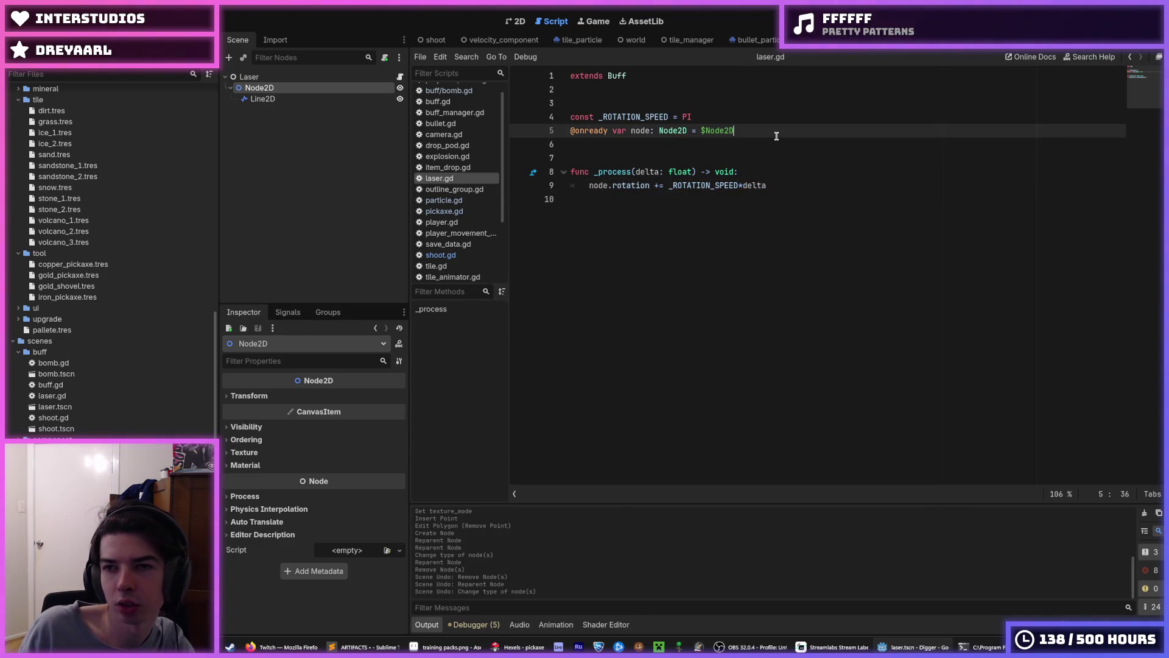
key("F5")
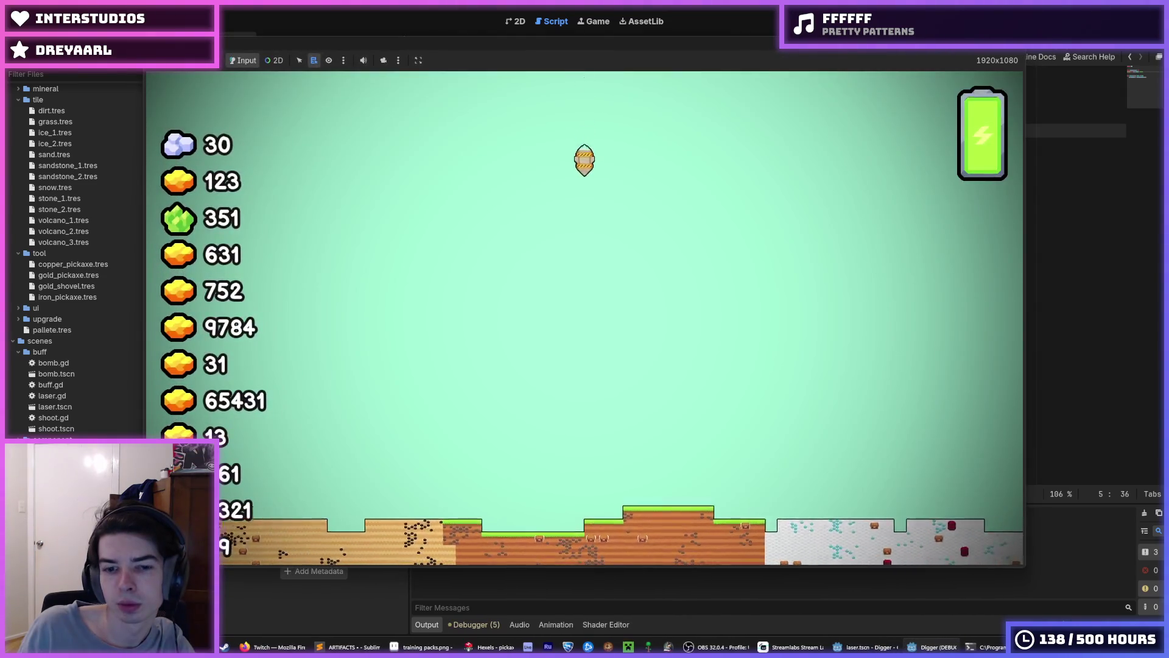
- Stop the test run and save from the script editor
key("F8")
left_click(624, 116)
key("ctrl+s")
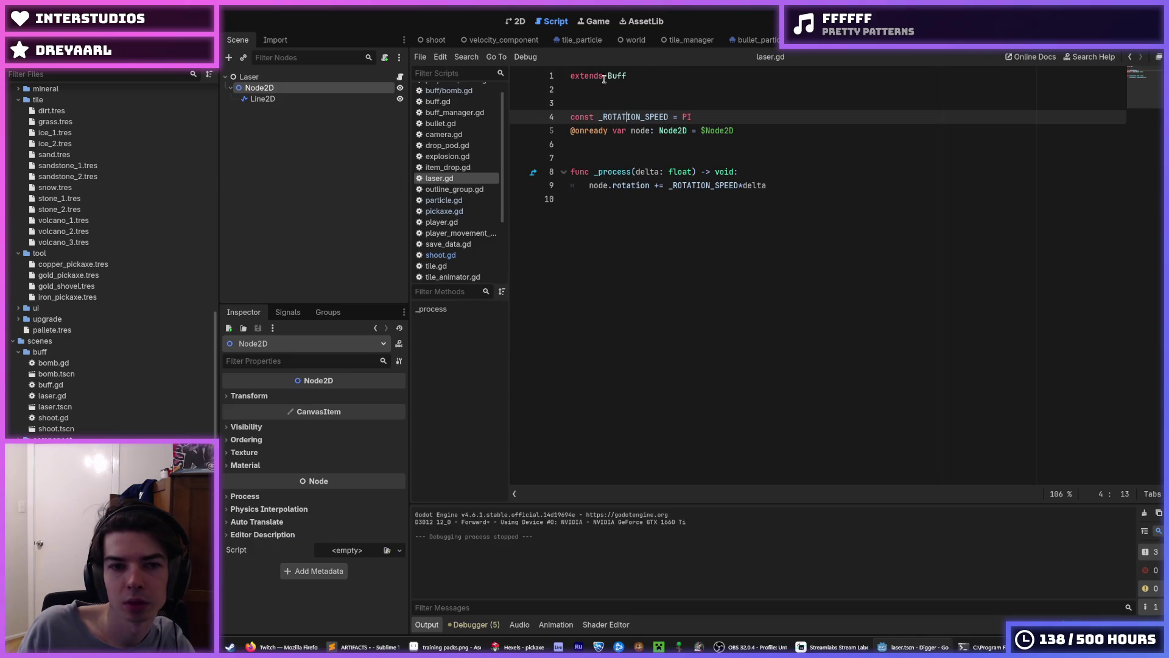
scroll(102, 349, "up", 5)
- Assign a buff scene to cool_artifact.tres's Buff slot, save, and test-run the game again
left_click(19, 281)
double_click(67, 292)
scroll(110, 378, "down", 10)
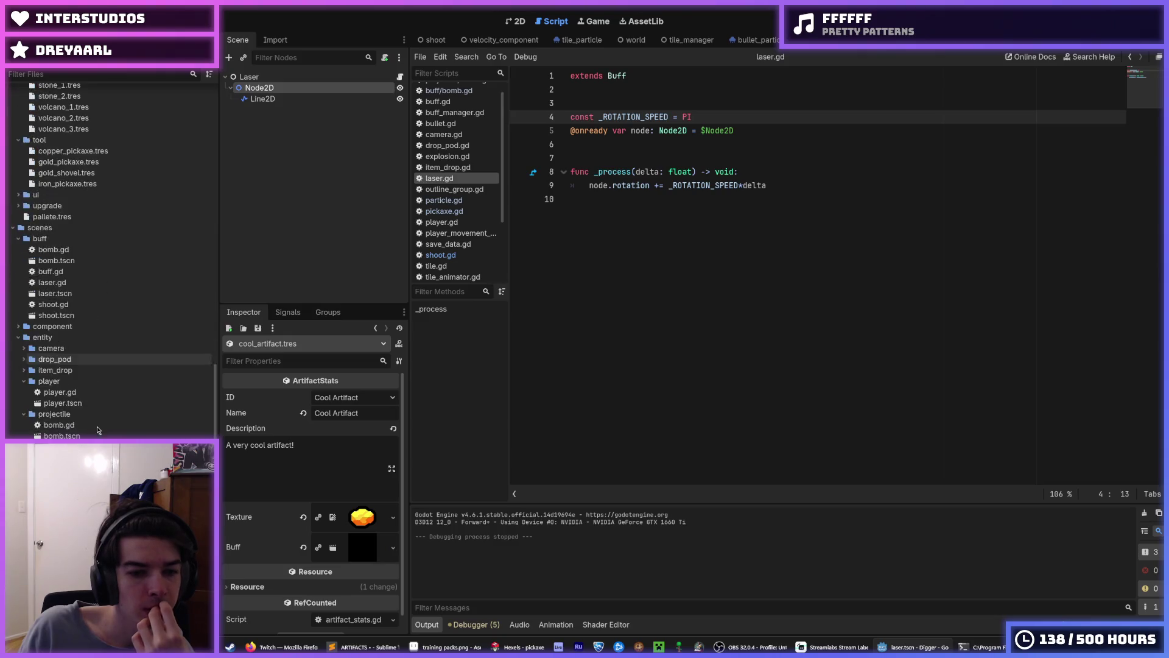
scroll(103, 378, "up", 3)
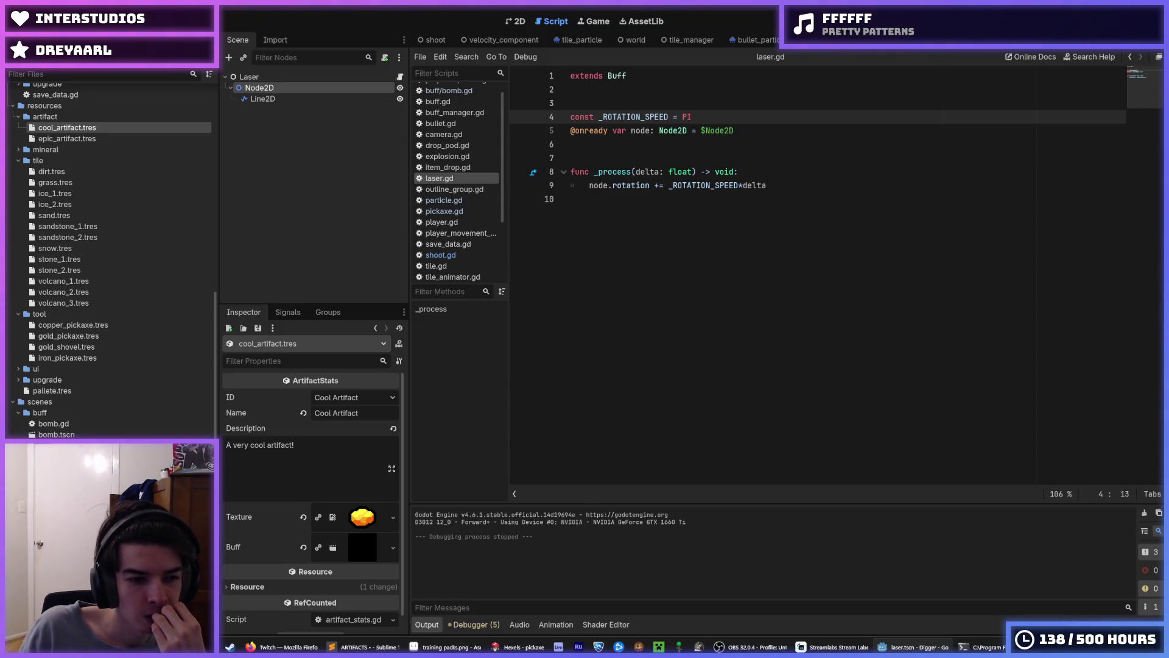
left_click_drag(67, 127, 363, 547)
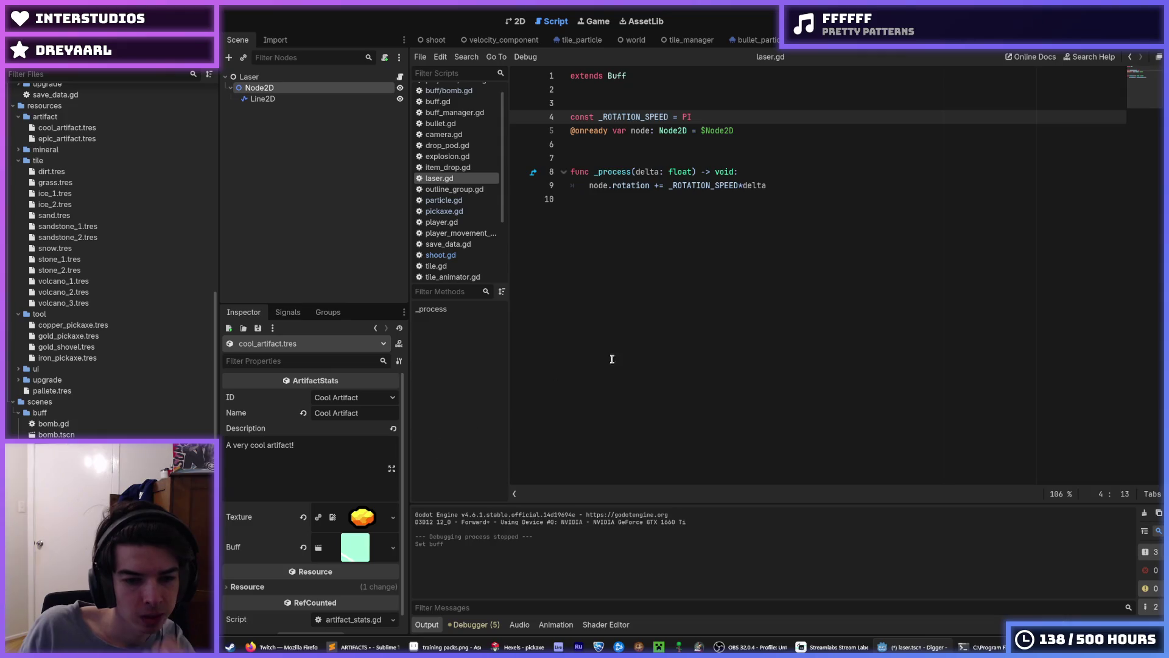
key("ctrl+s")
left_click(798, 185)
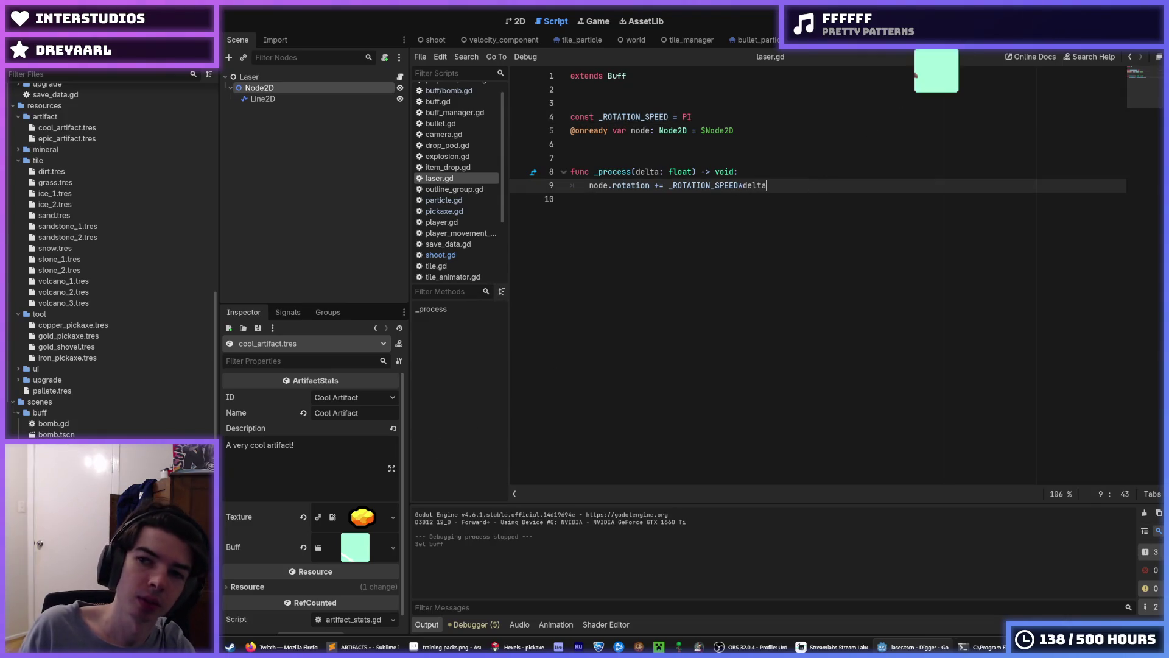
key("F5")
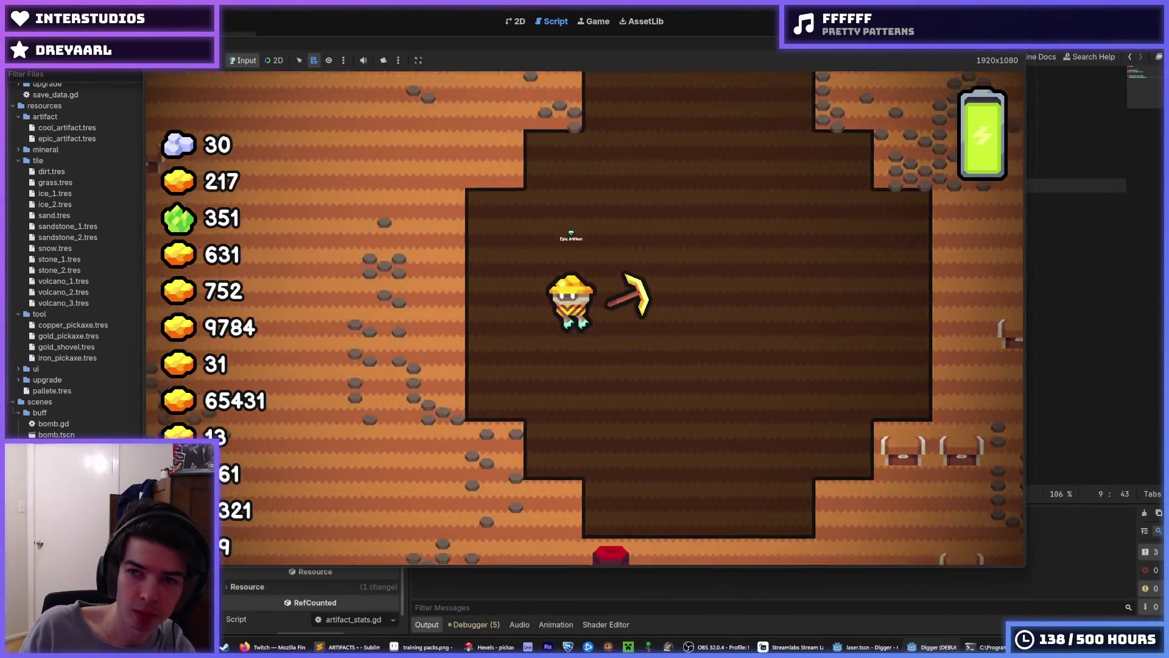
key("F8")
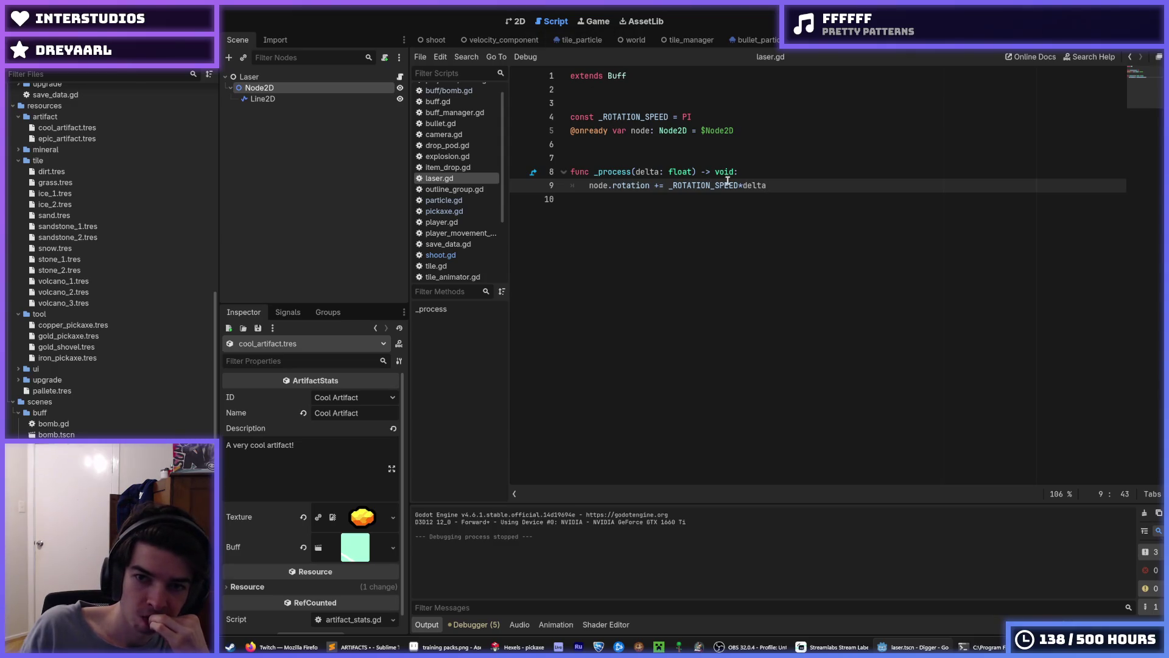
- Add 'node.position = _player.position' as line 10 of _process and save
key("Return")
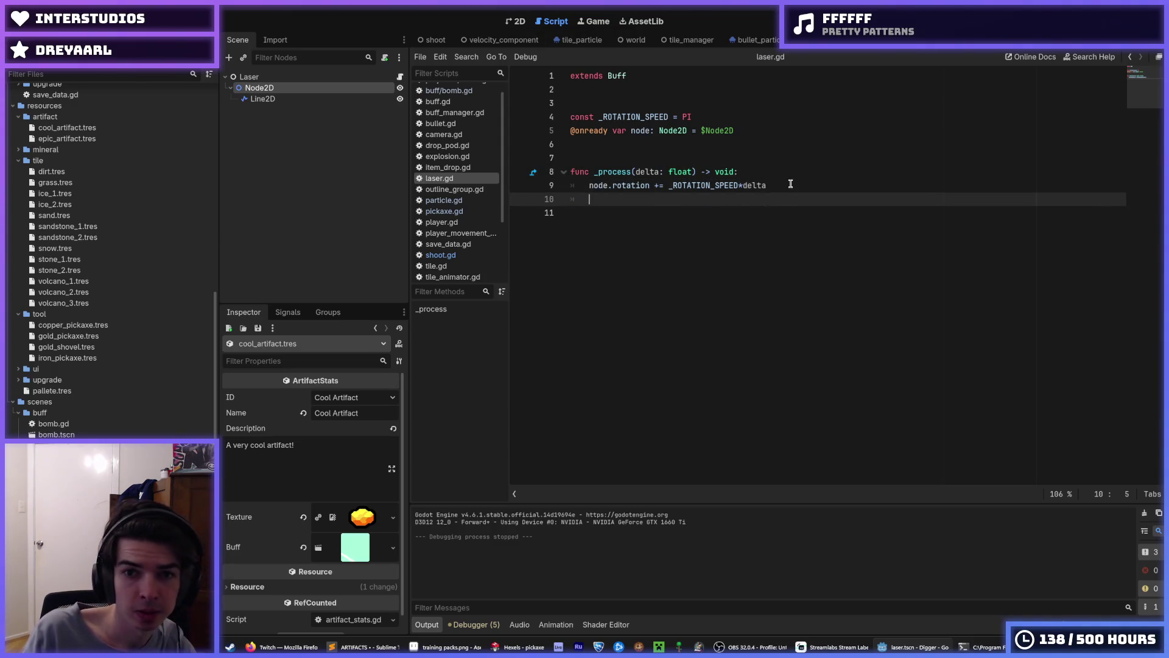
type("layer.")
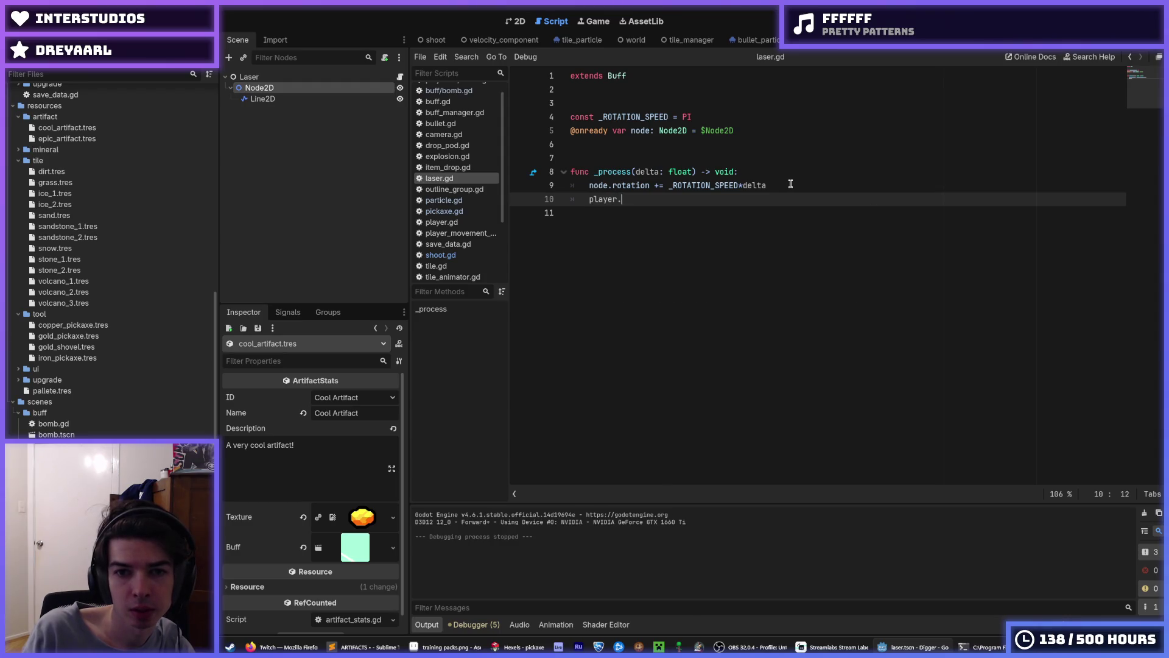
type("posi")
key("Home")
key("BackSpace")
key("BackSpace")
type("position")
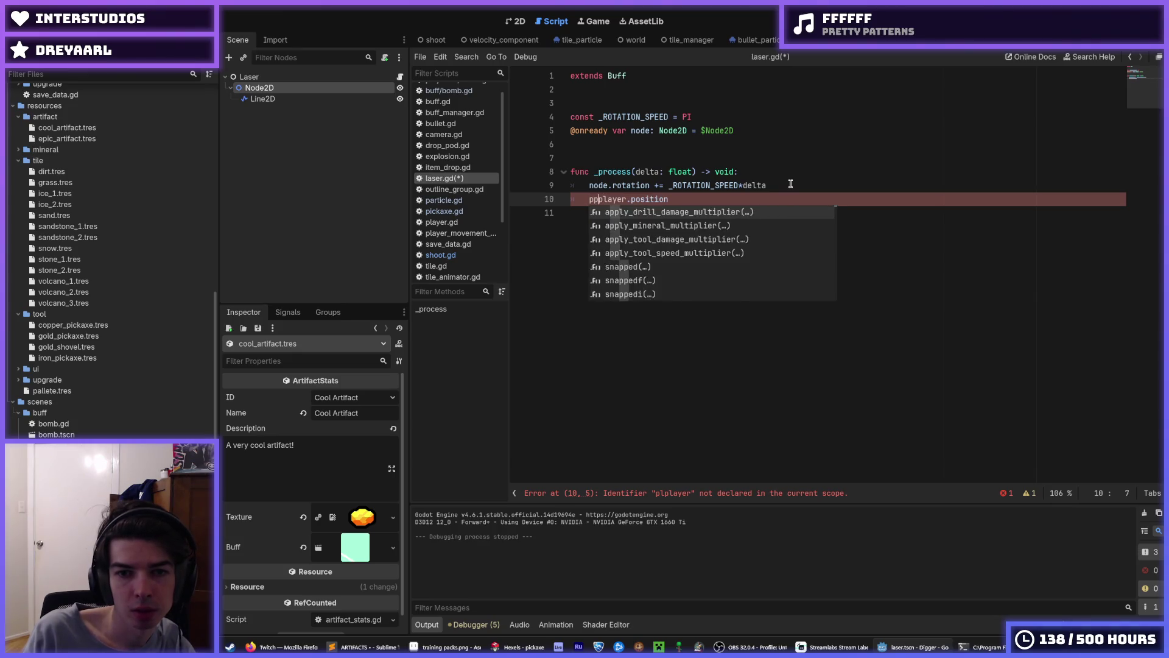
key("Home")
type("node.")
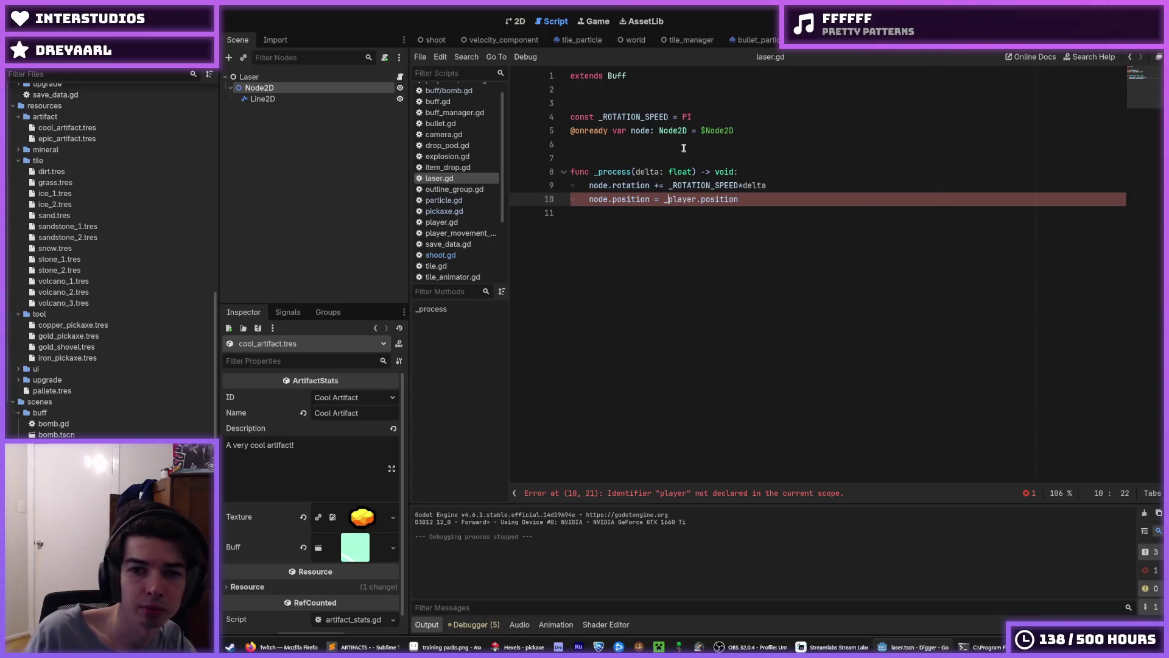
key("ctrl+Right")
type("= _")
key("End")
key("ctrl+s")
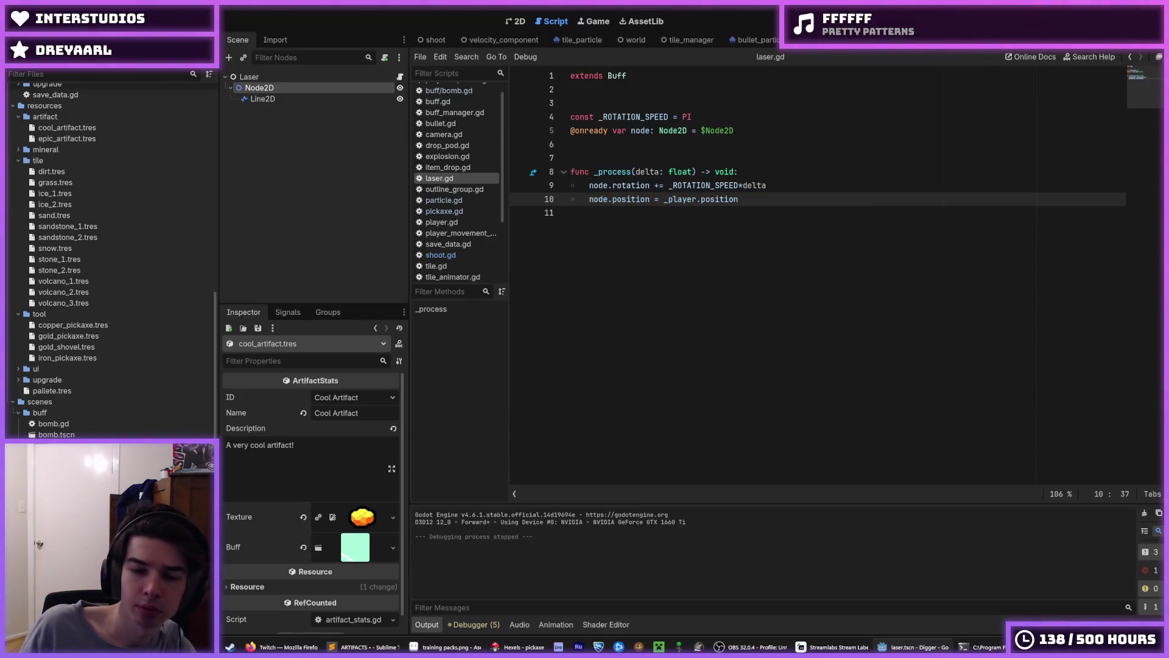
- Run the game to check the spinning beam, stop it, and save
key("F5")
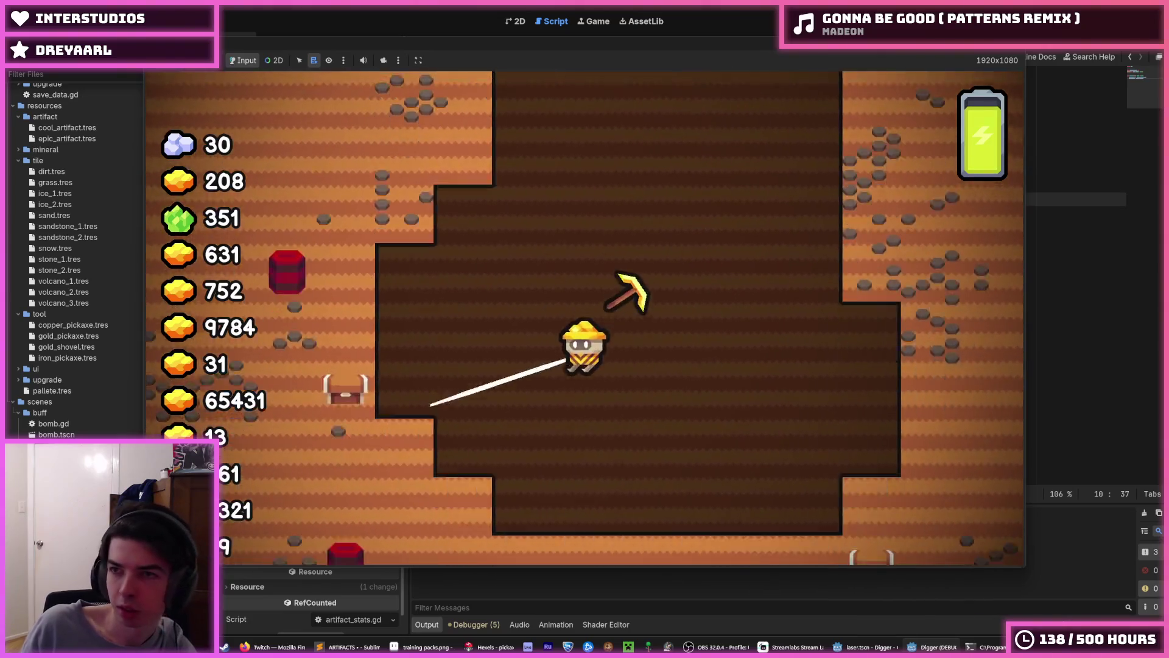
key("F8")
left_click(772, 190)
key("Down")
key("ctrl+s")
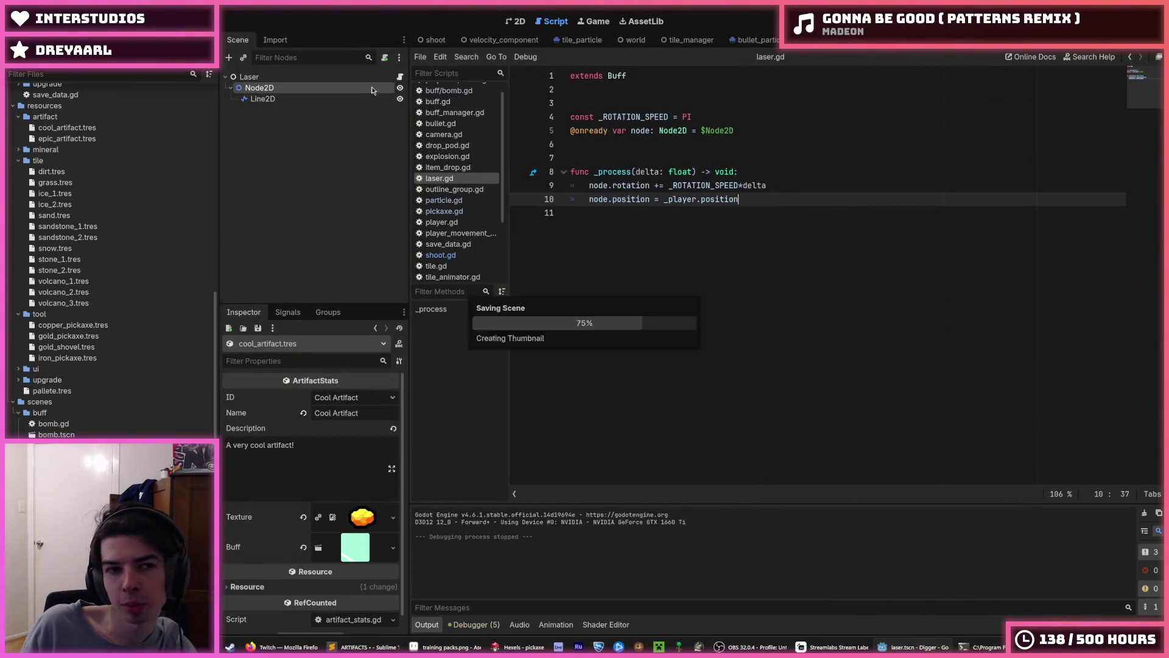
- Create a RayCast2D under Node2D, move it above Line2D, and show the 2D view
right_click(312, 86)
left_click(339, 98)
type("raycast")
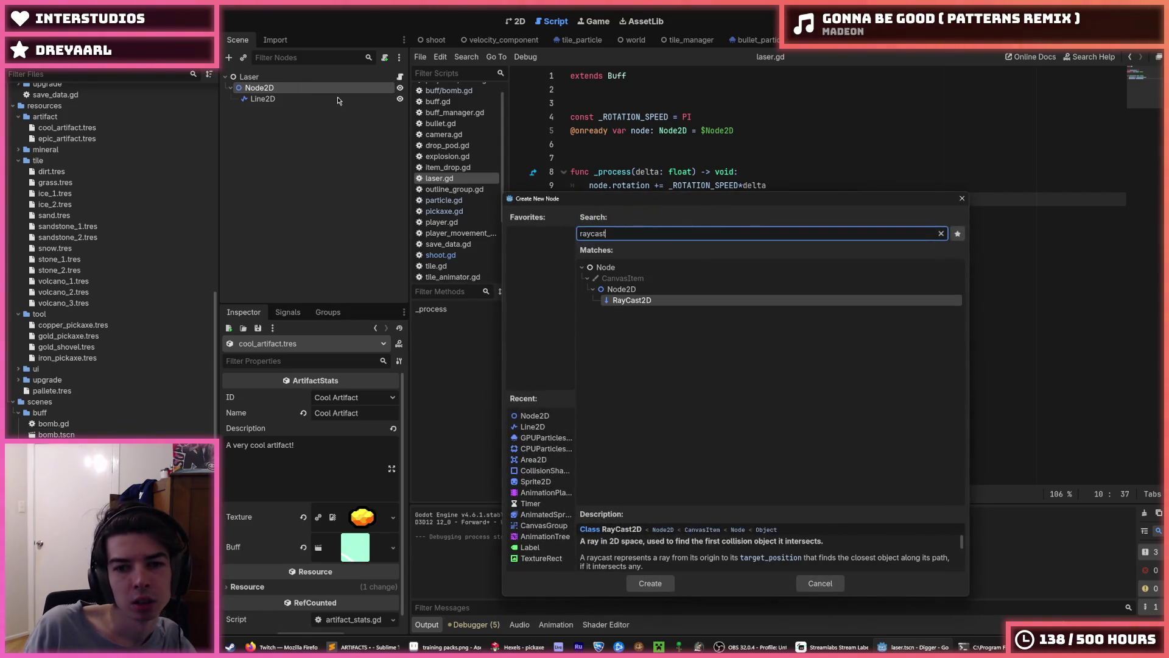
key("Return")
mouse_move(302, 111)
left_mouse_down()
mouse_move(291, 91)
mouse_move(287, 100)
left_mouse_up()
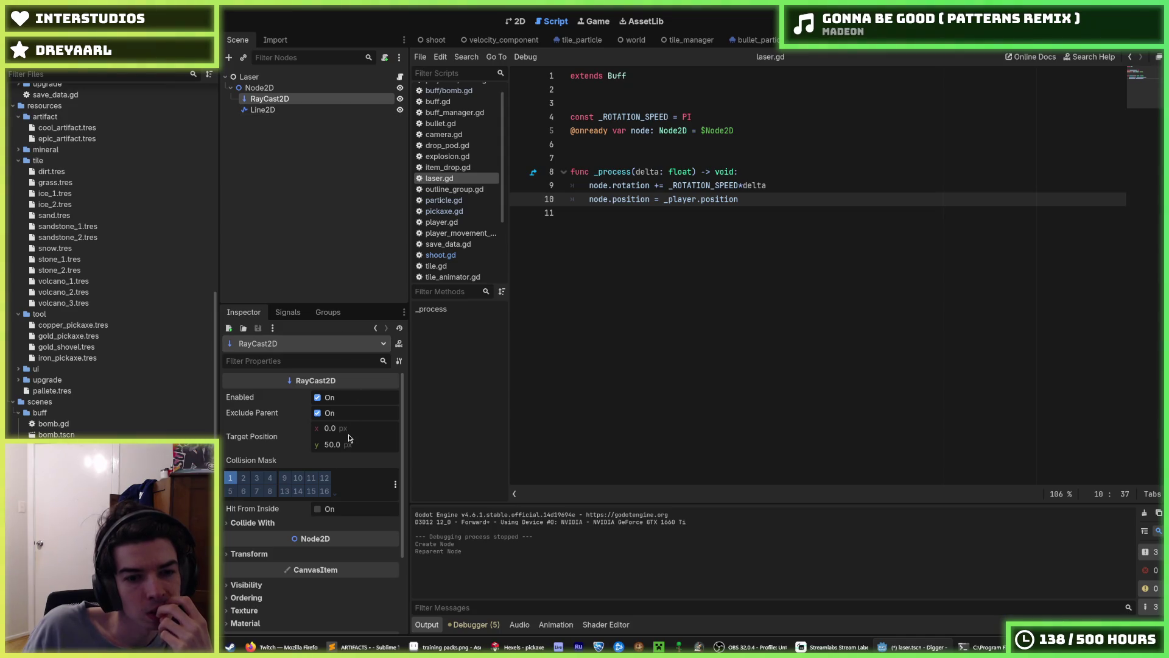
left_click(515, 21)
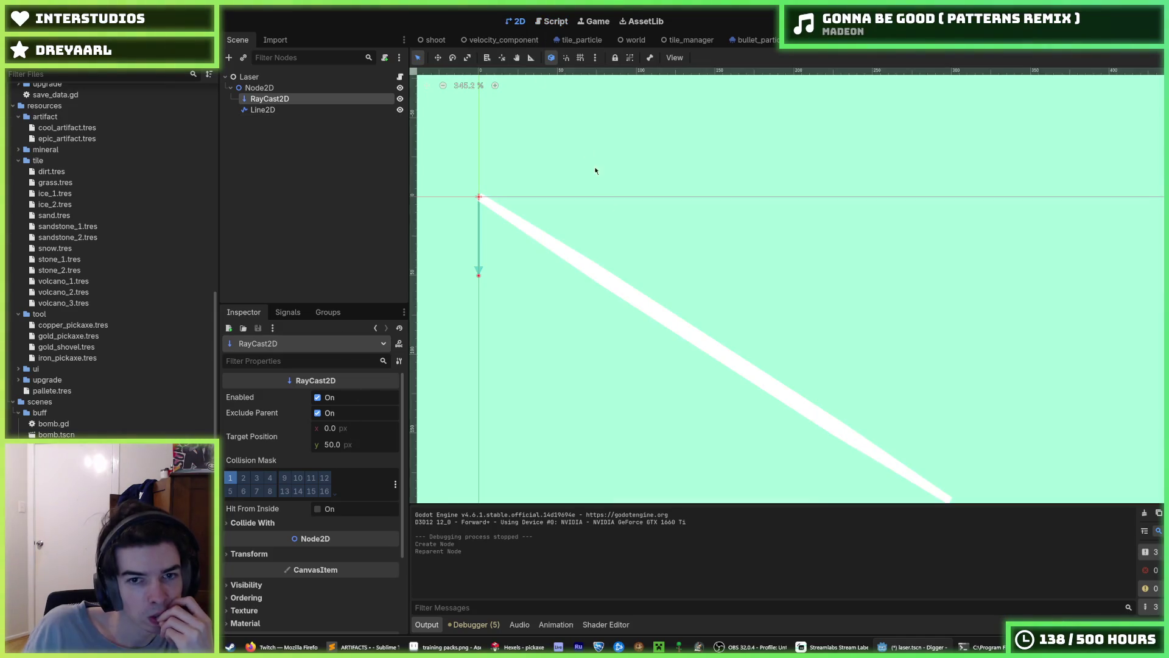
- Set the RayCast2D target position to x 100, y 0
scroll(623, 269, "up", 3)
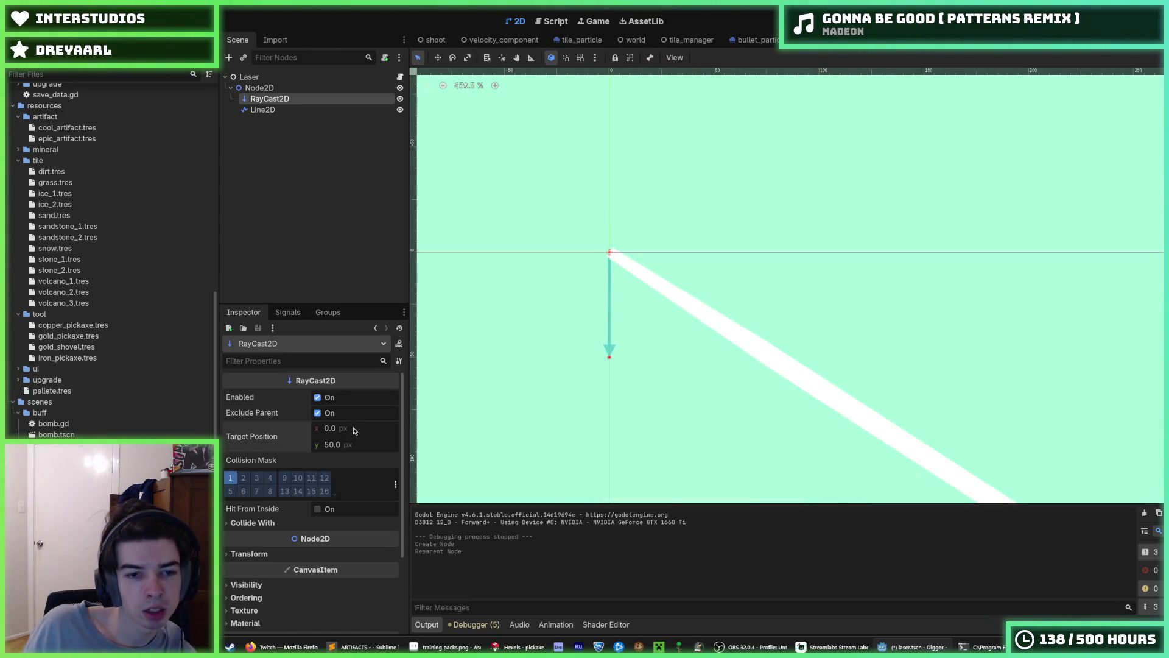
type("50")
key("BackSpace")
key("BackSpace")
type("100")
key("Tab")
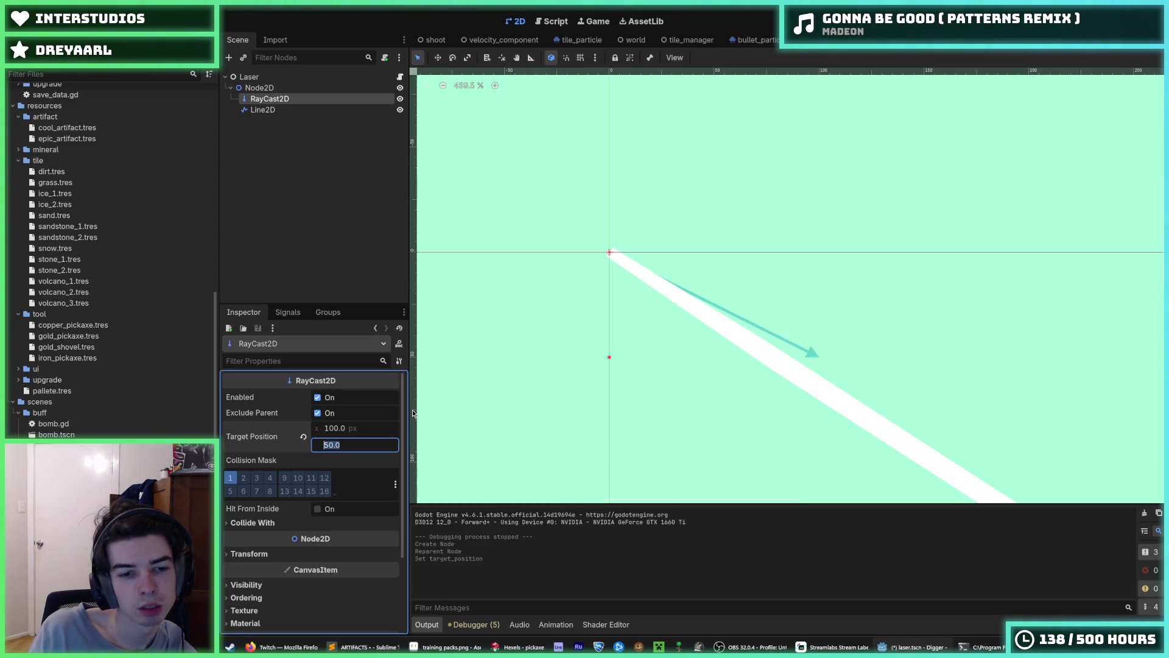
type("0")
key("Return")
- Raise the target x to 512 and save the Laser scene
left_click(354, 429)
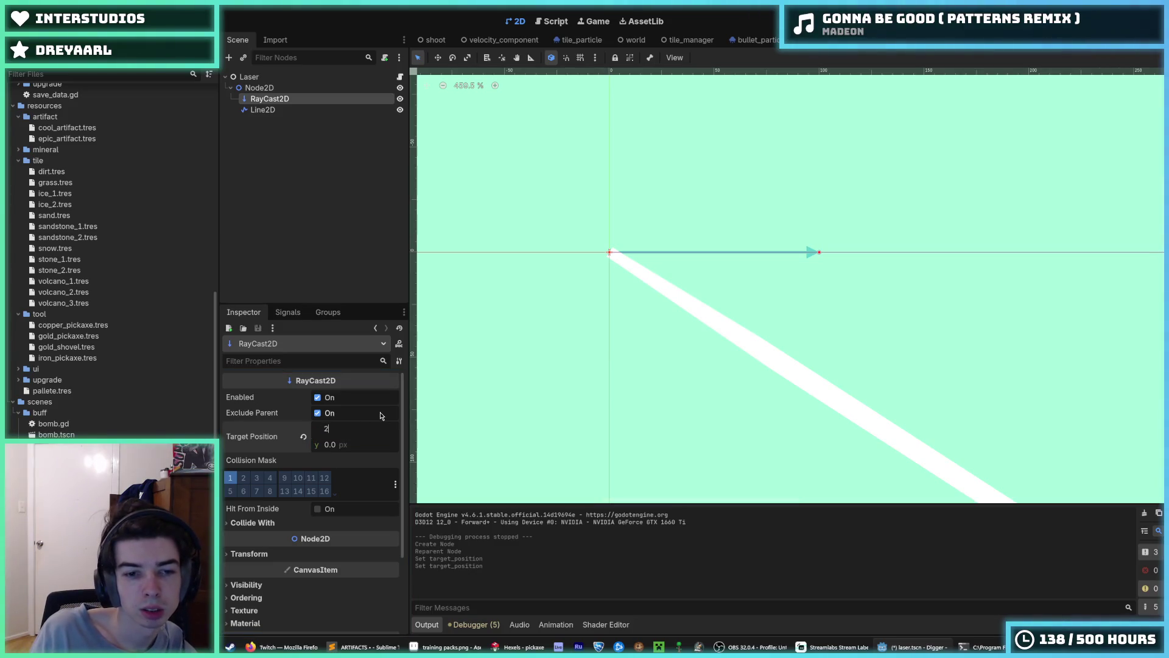
key("Return")
scroll(775, 314, "down", 4)
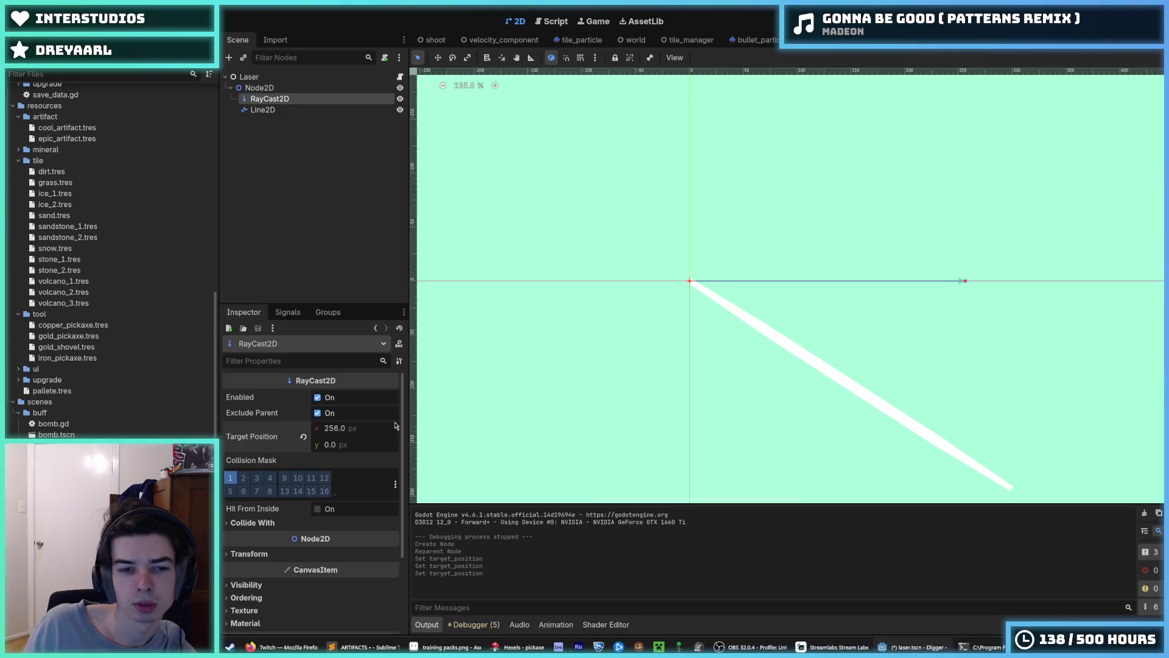
key("Return")
scroll(867, 290, "down", 3)
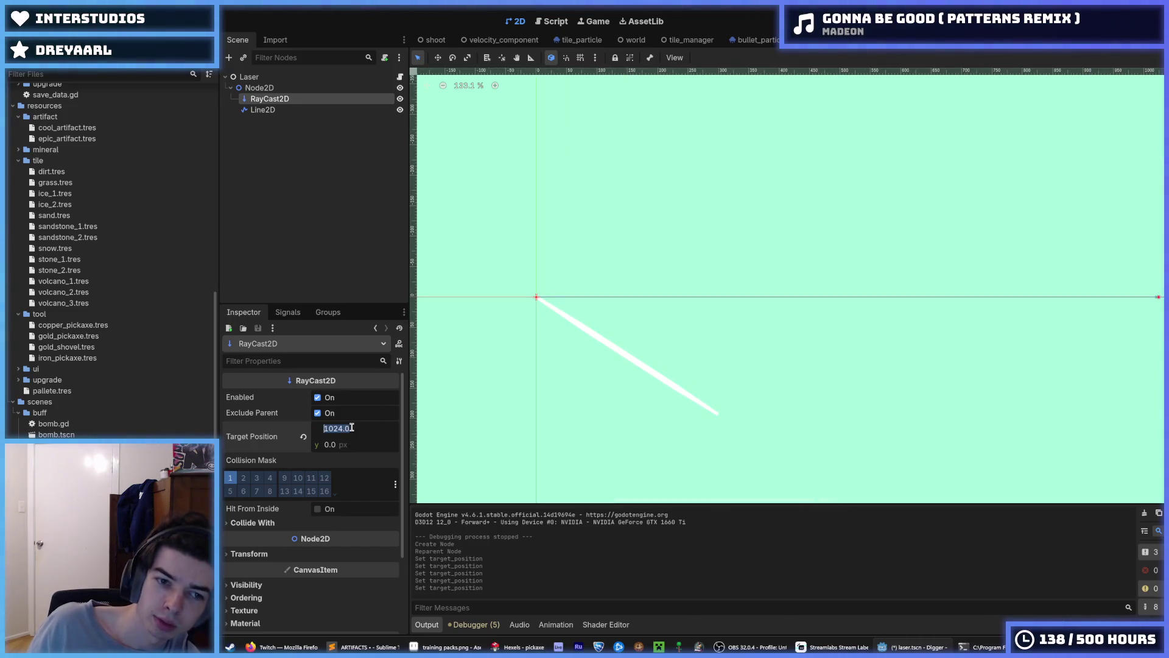
type("12")
key("Return")
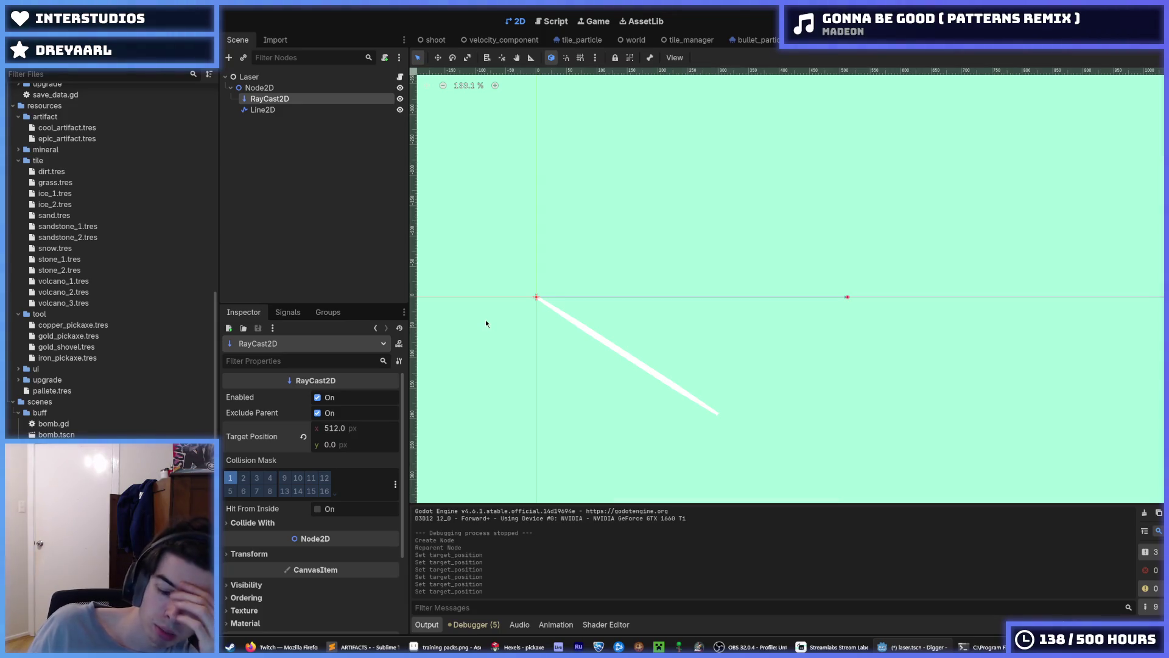
scroll(667, 393, "up", 2)
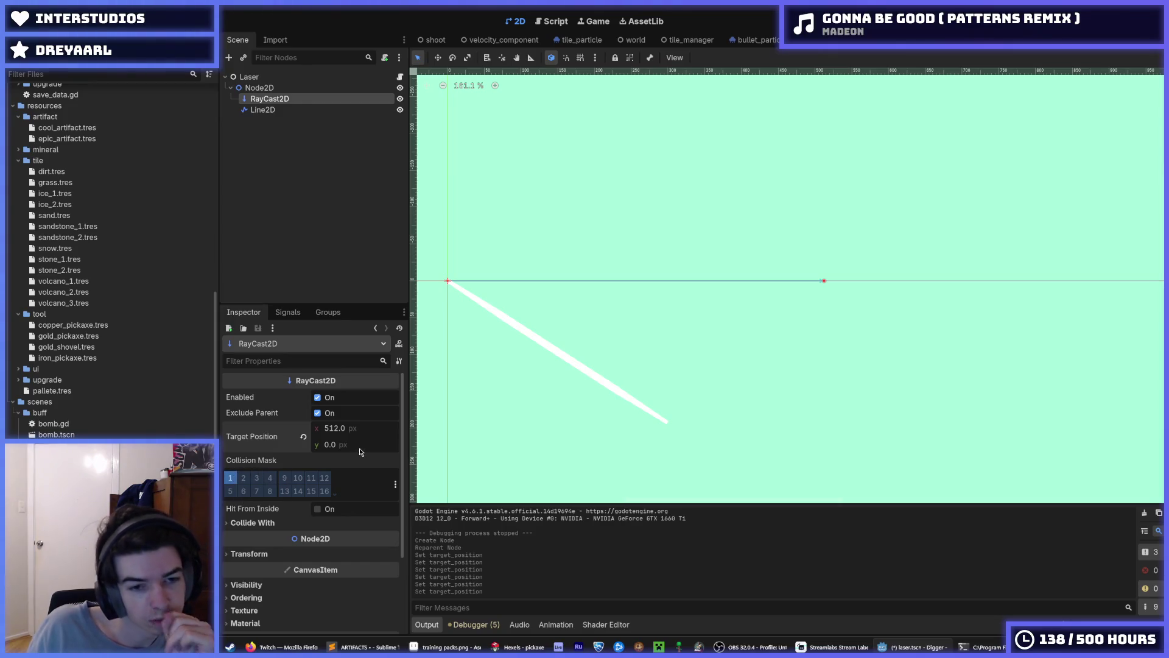
key("ctrl+s")
left_click(278, 88)
- Rename the RayCast2D node to RayCast1
left_click(290, 99)
key("F2")
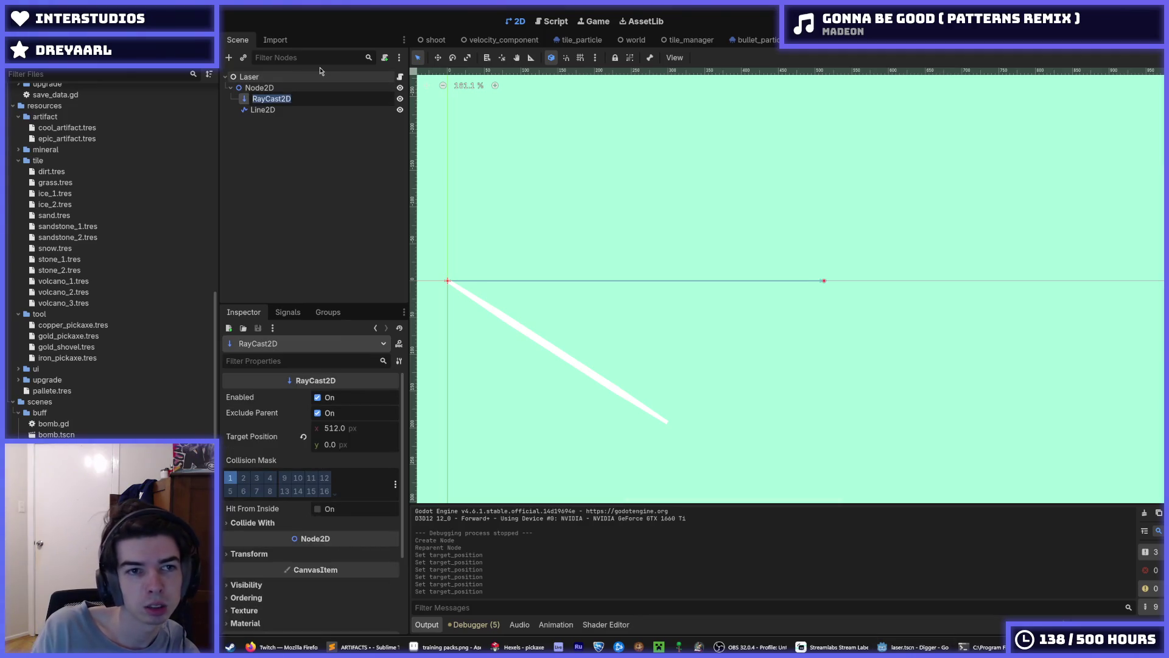
type("Raycas")
key("BackSpace")
key("BackSpace")
key("BackSpace")
type("Cast1")
key("Return")
- Duplicate it as RayCast2 with target x -512 and save
key("ctrl+d")
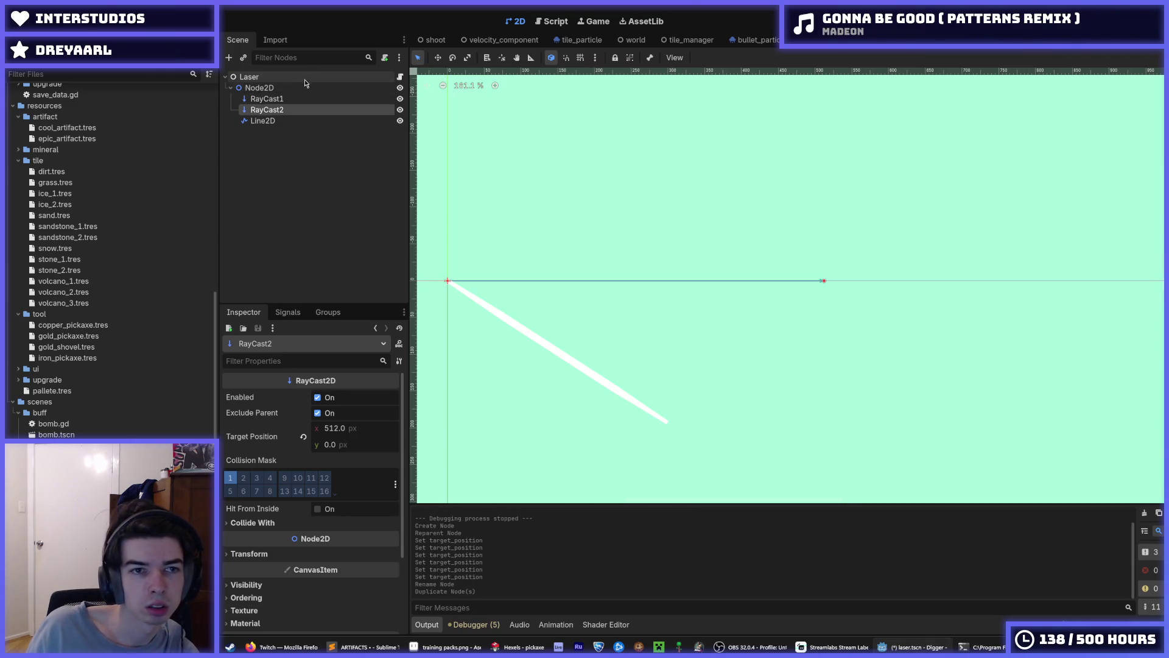
left_click(375, 426)
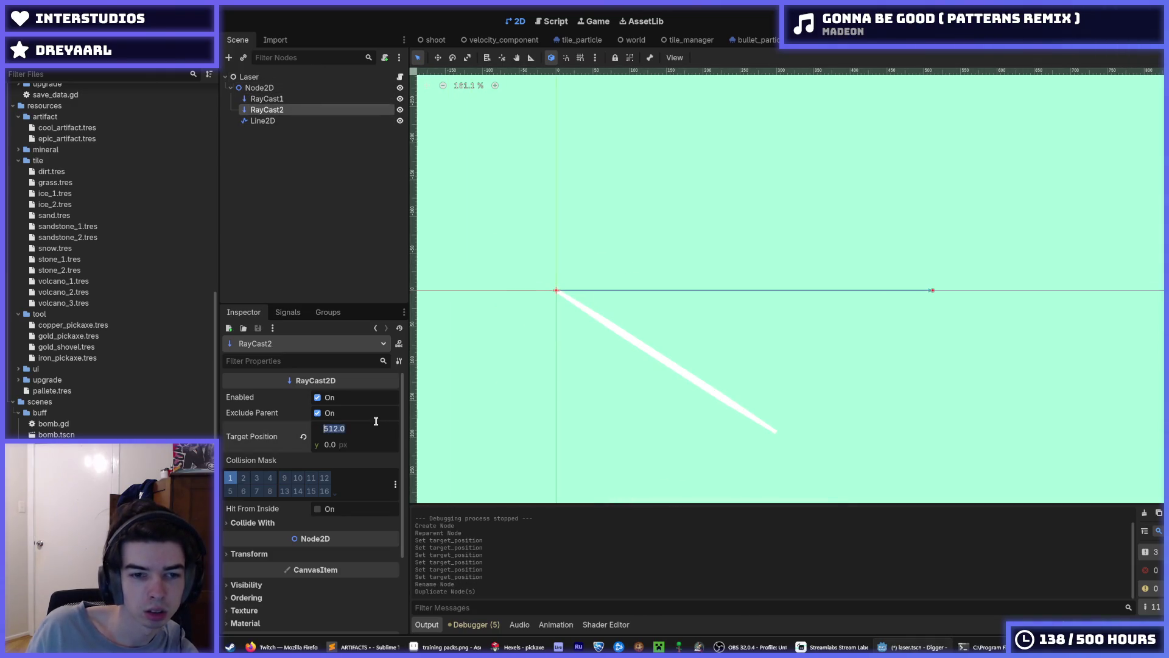
type("512")
key("Return")
key("ctrl+s")
- Set Line2D point 0 to (512, 0) and save the Laser scene
left_click(262, 121)
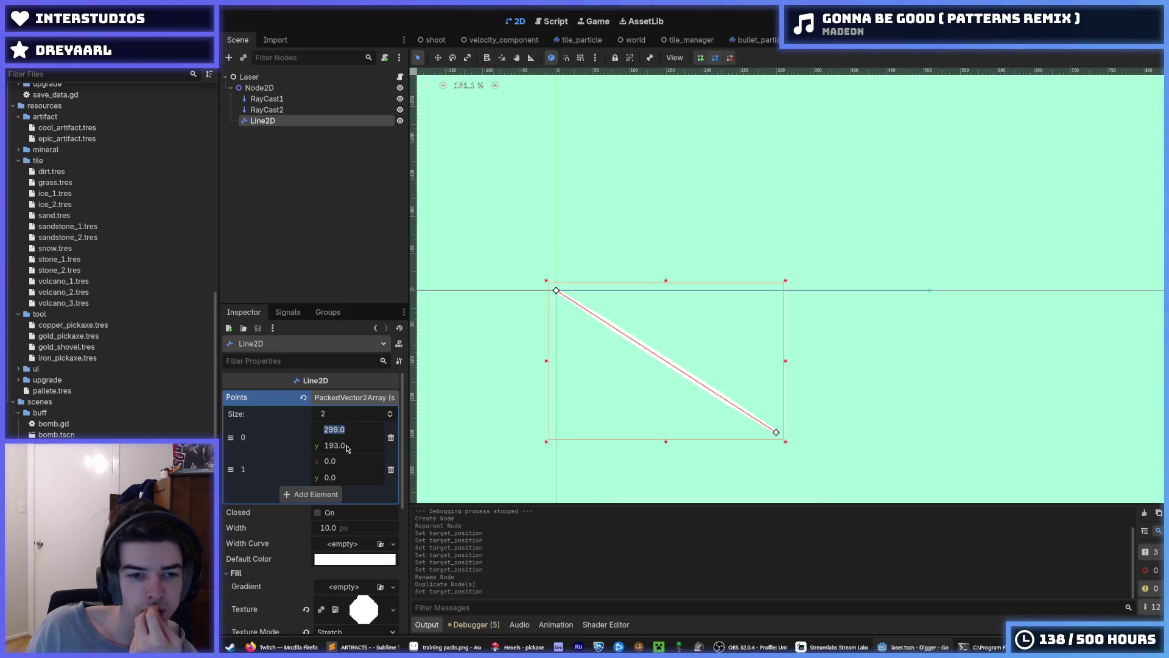
type("2")
key("Return")
left_click(346, 446)
type("0")
key("Return")
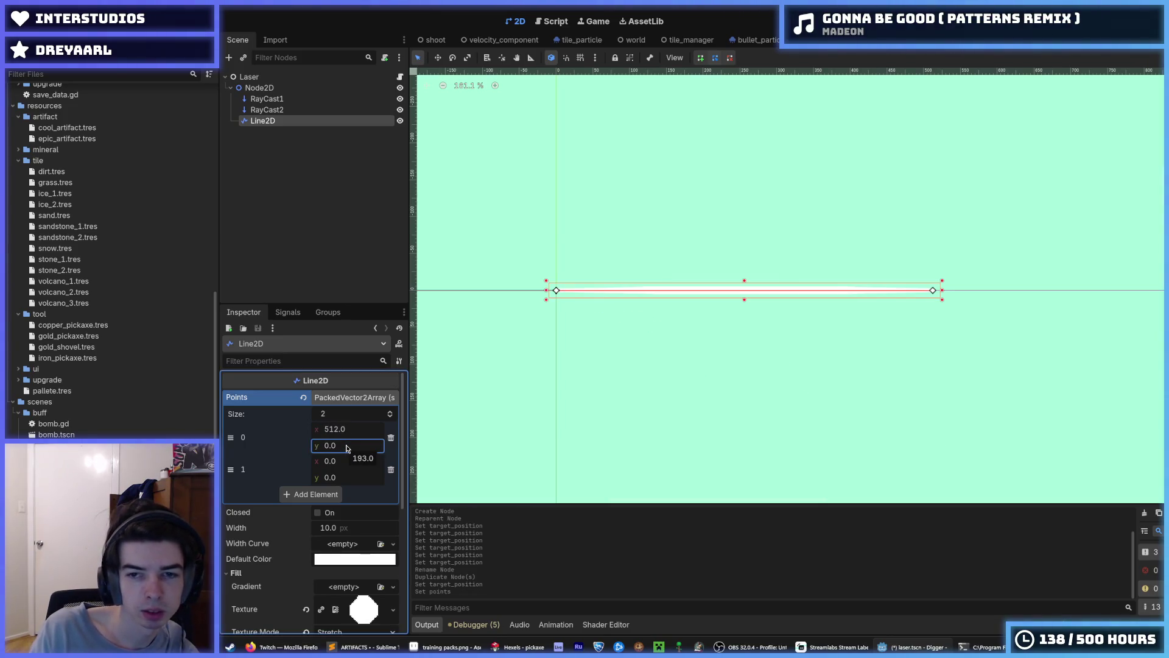
key("ctrl+s")
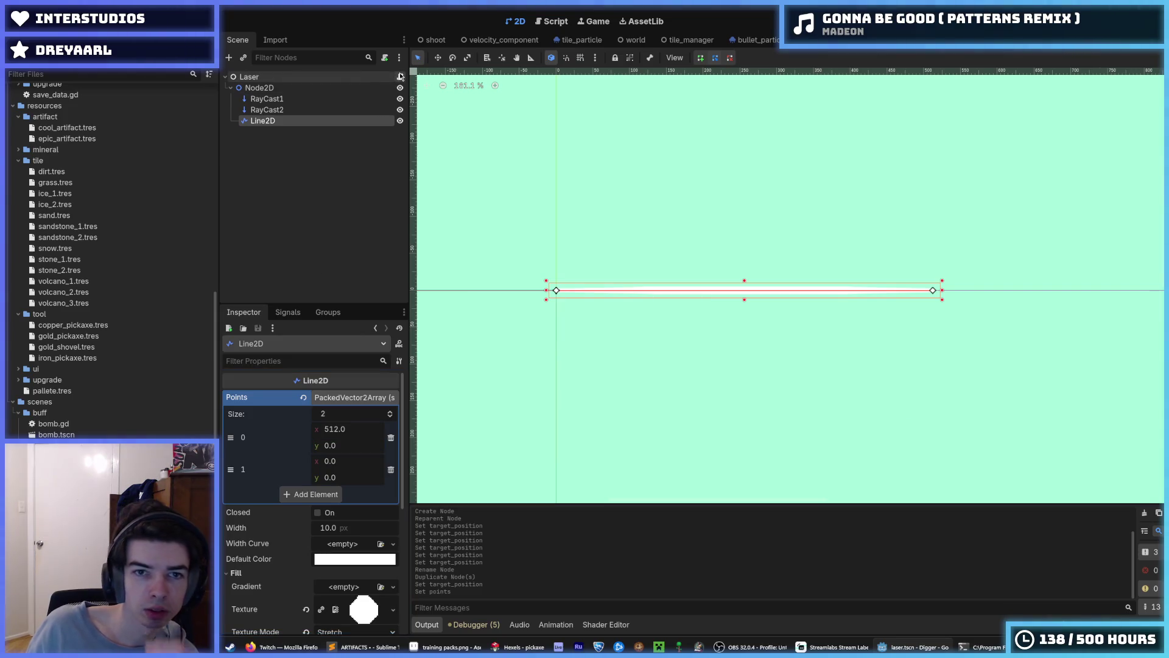
- Instance the outline_group scene as a child of Node2D
left_click(400, 76)
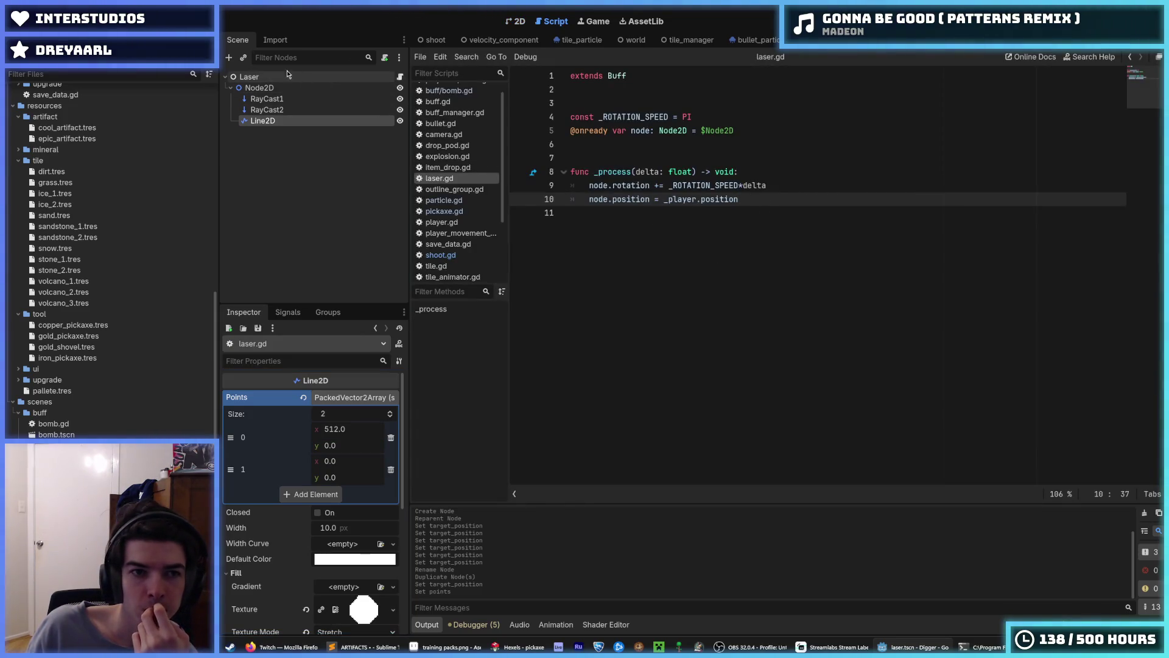
left_click(261, 88)
right_click(266, 89)
left_click(287, 101)
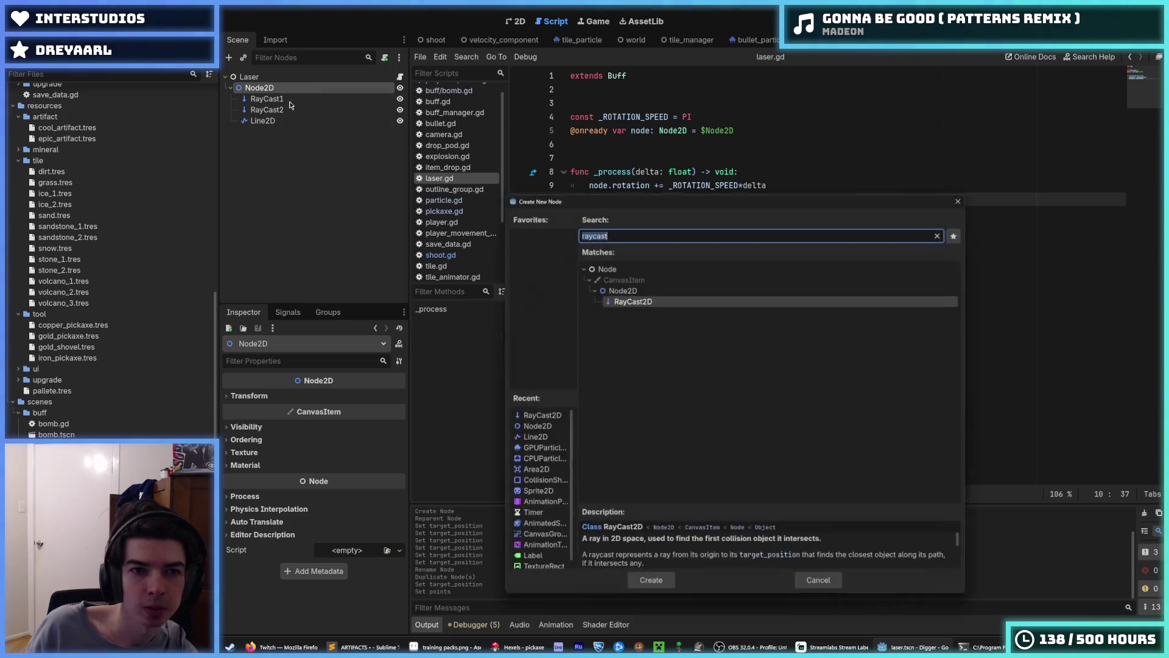
key("Escape")
left_click(243, 57)
type("outline")
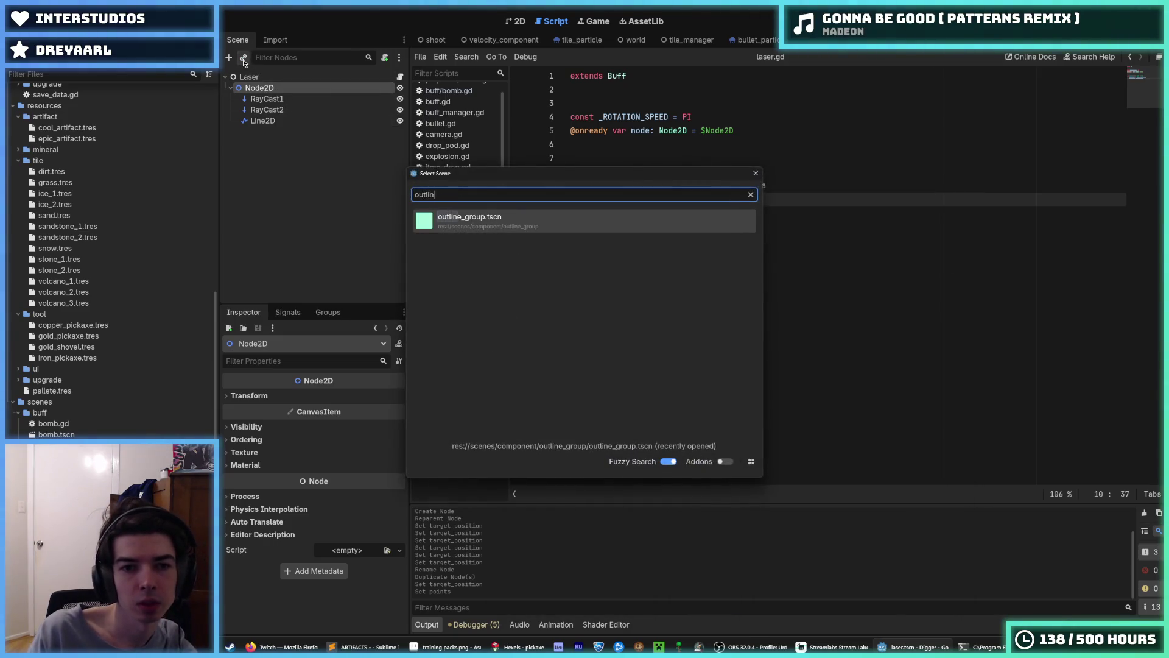
key("Return")
- Nest Line2D inside OutlineGroup, view the outlined beam in 2D, and save
left_click_drag(263, 120, 296, 137)
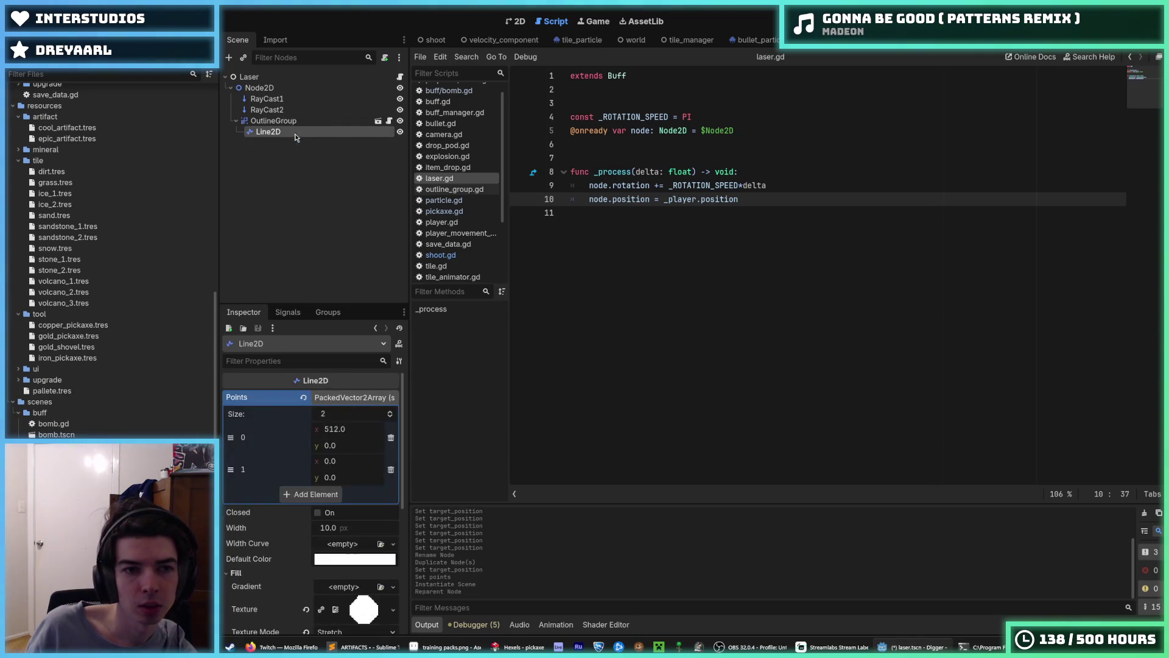
left_click(515, 22)
scroll(600, 192, "right", 2)
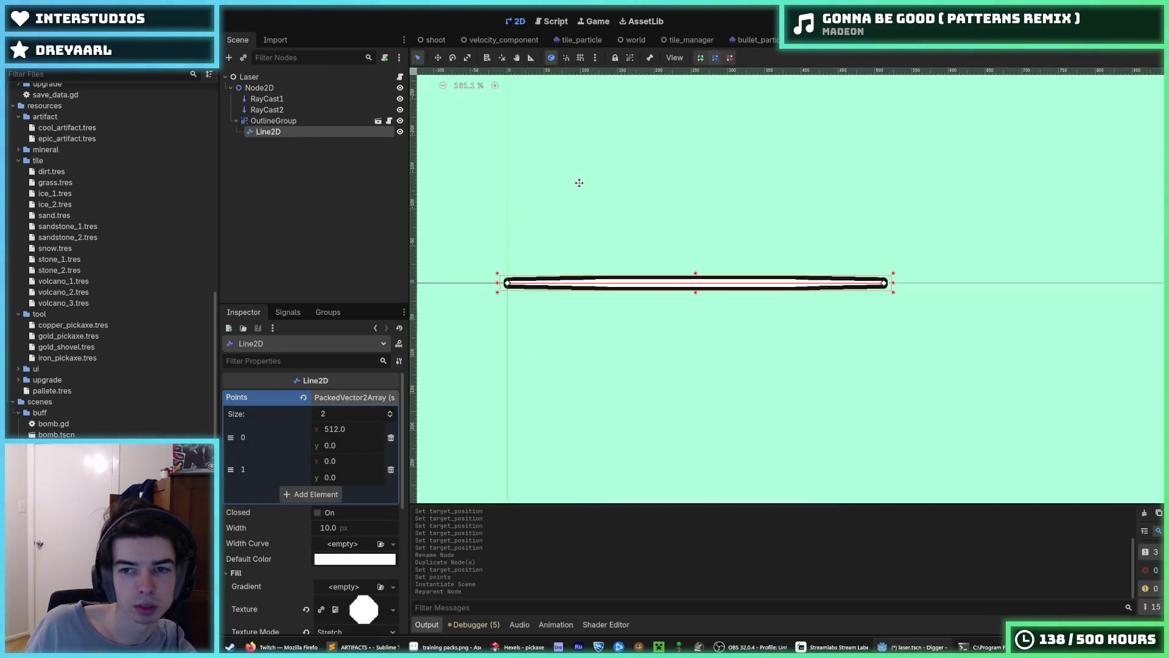
left_click(345, 81)
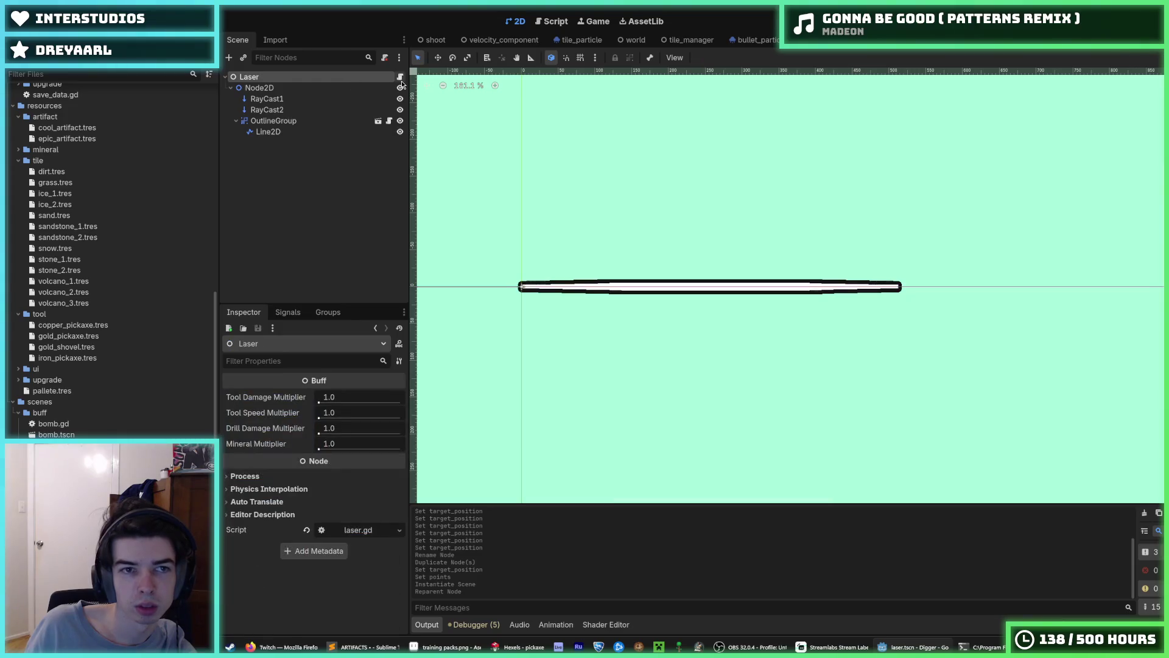
left_click(400, 77)
key("ctrl+s")
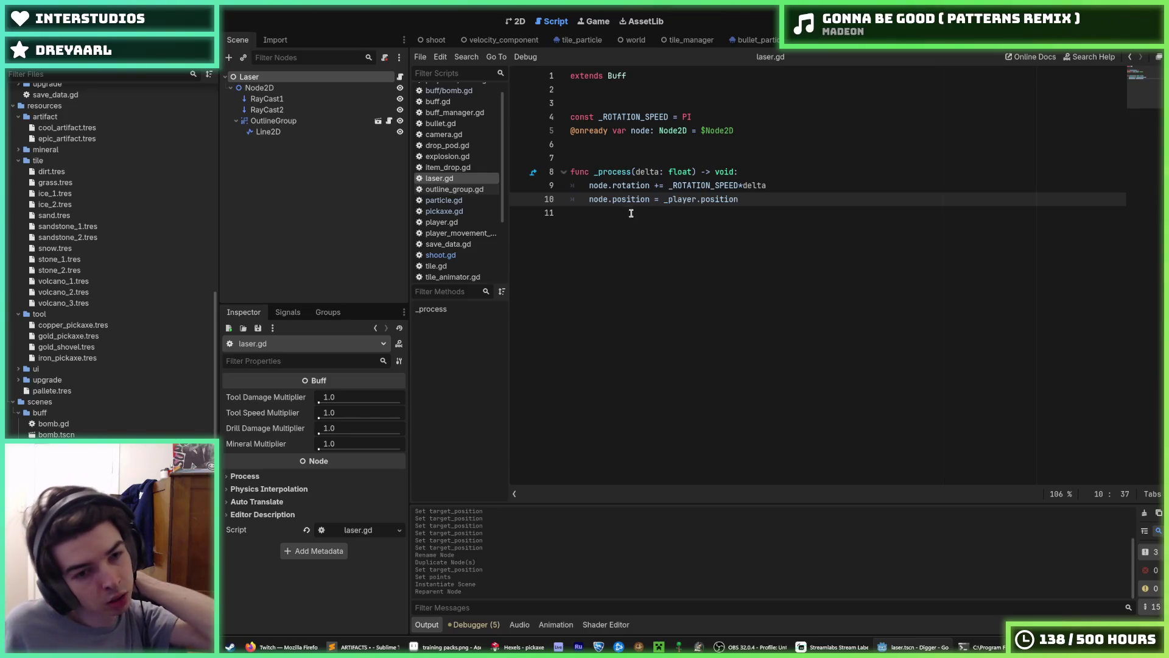
- Inspect the OutlineGroup, RayCast2 and Line2D nodes to verify the new hierarchy
left_click(311, 120)
left_click(315, 134)
left_click(299, 120)
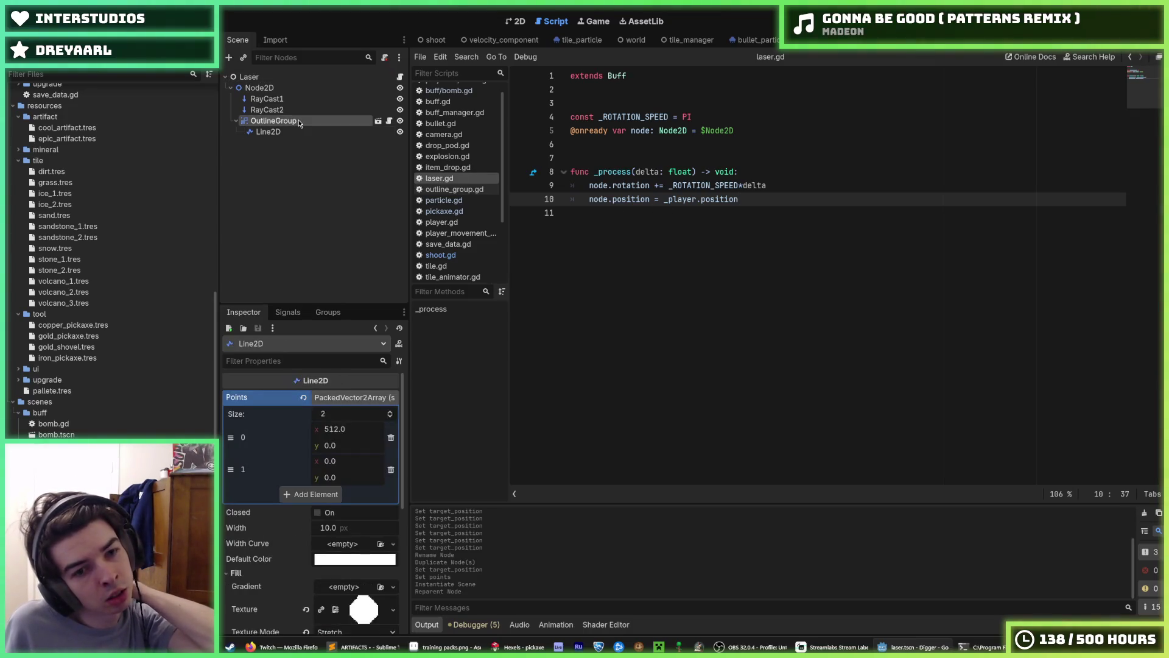
left_click_drag(284, 109, 297, 126)
left_click(286, 110)
left_click(293, 120)
left_click(292, 114)
left_click(303, 121)
left_click(298, 112)
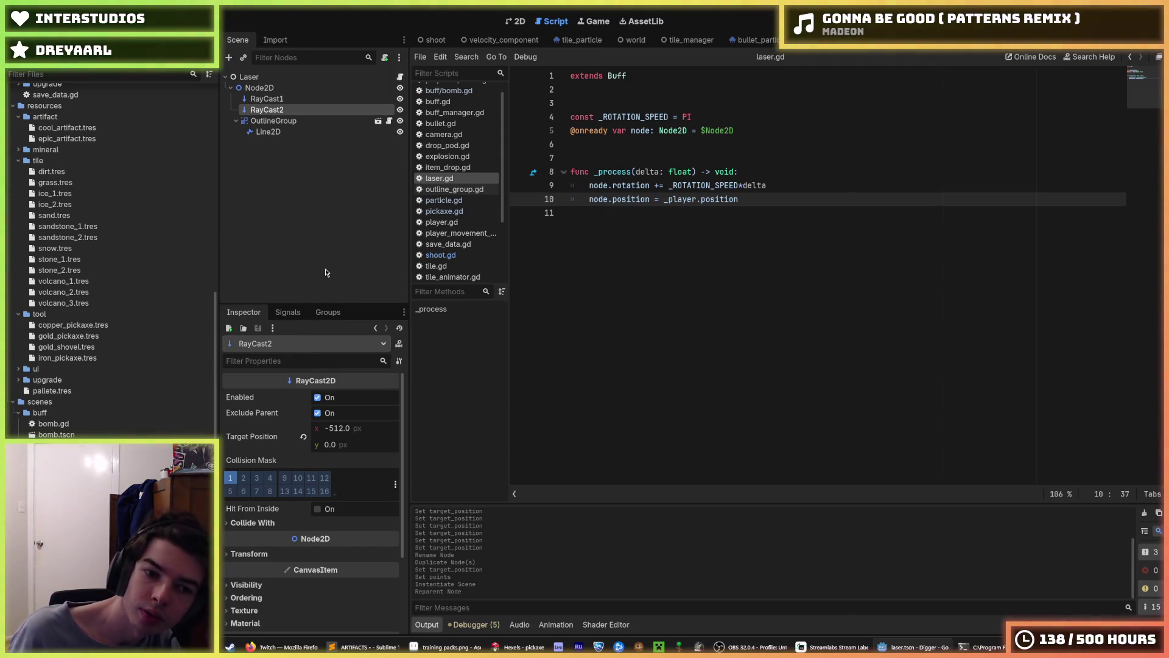
left_click(307, 128)
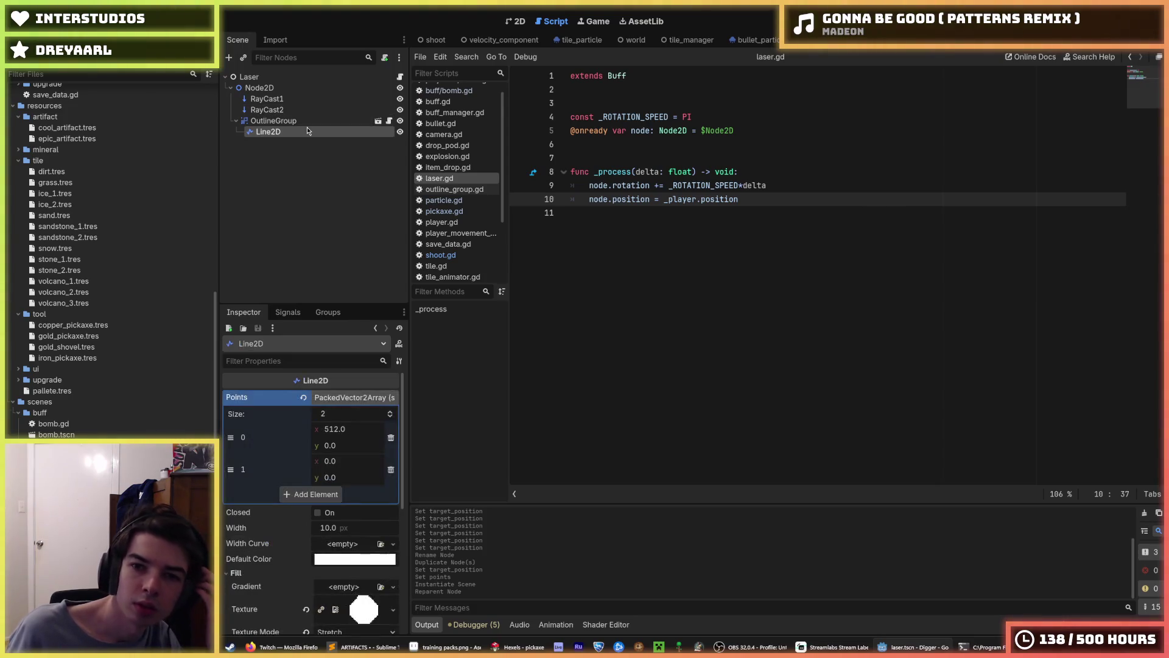
left_click(311, 120)
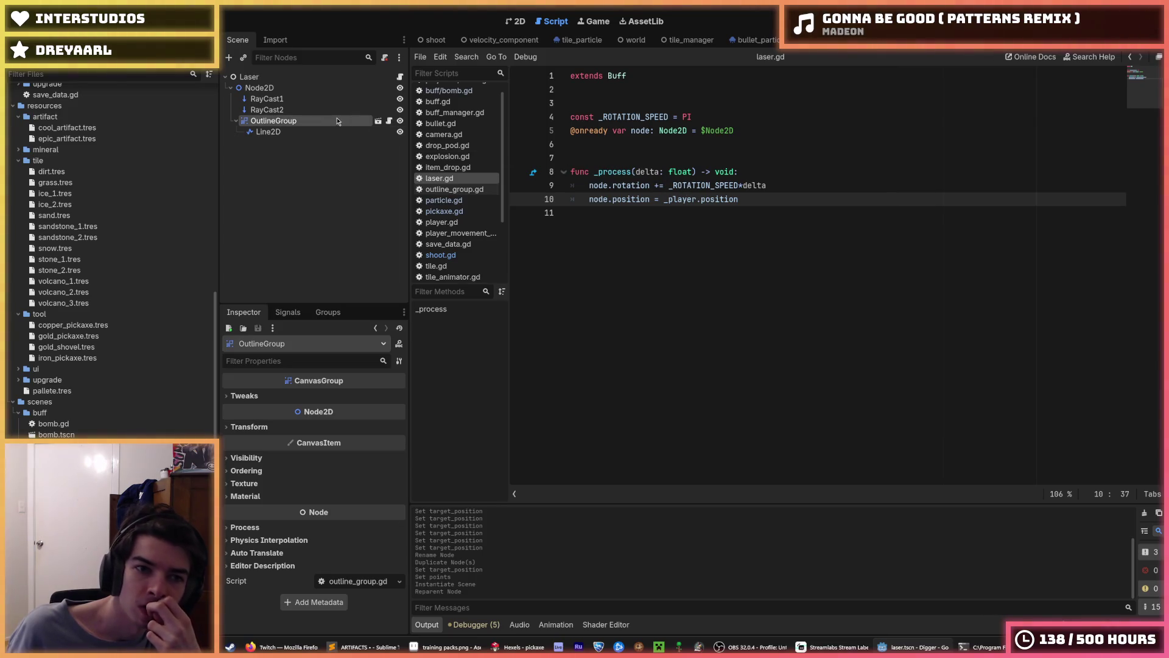
left_click(307, 132)
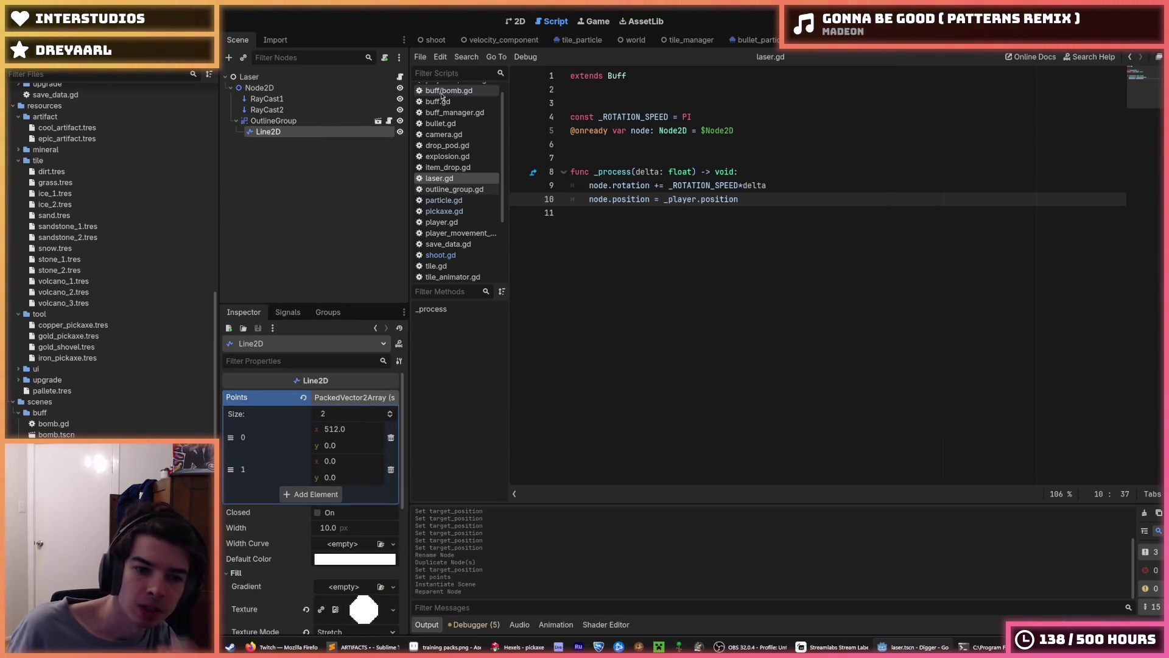
- Duplicate Line2D as Line2D2 and set its first point's x to -512
key("ctrl+d")
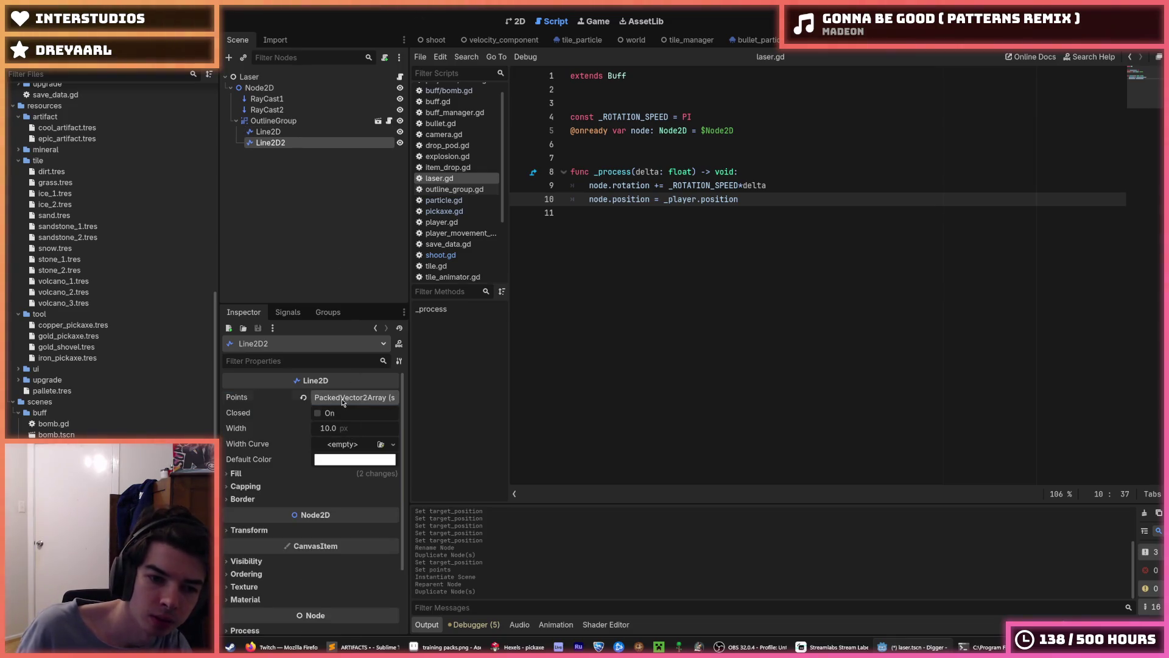
left_click(352, 397)
type("512")
key("Return")
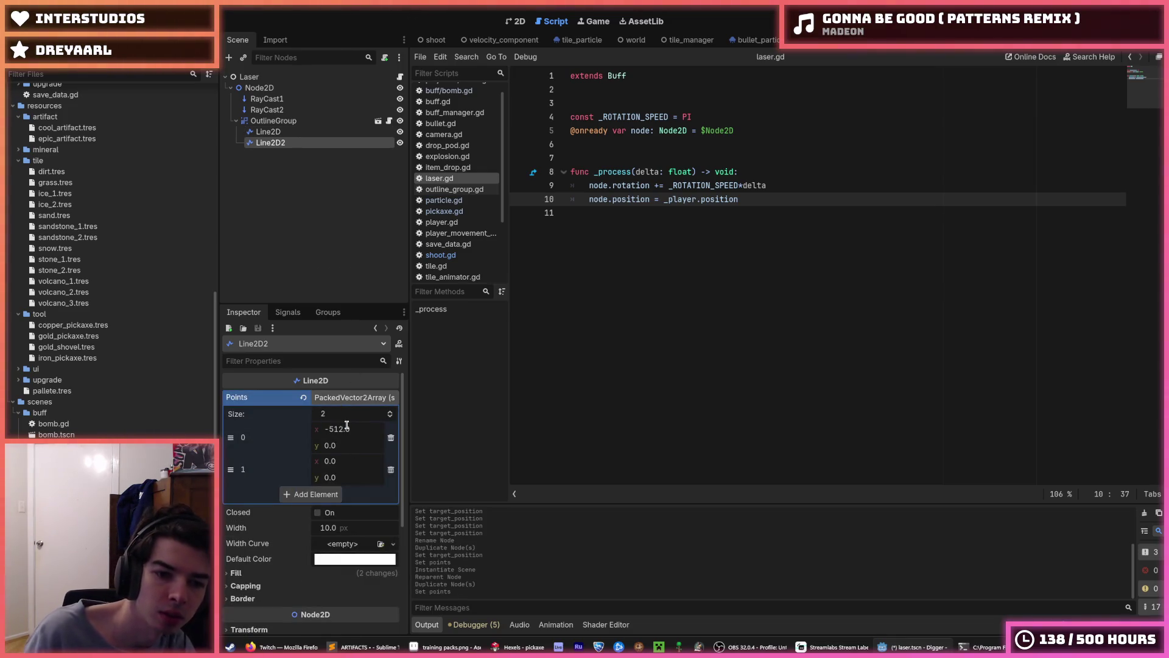
- Rename the beam line nodes to Line1 and Line2
left_click(298, 132)
key("F2")
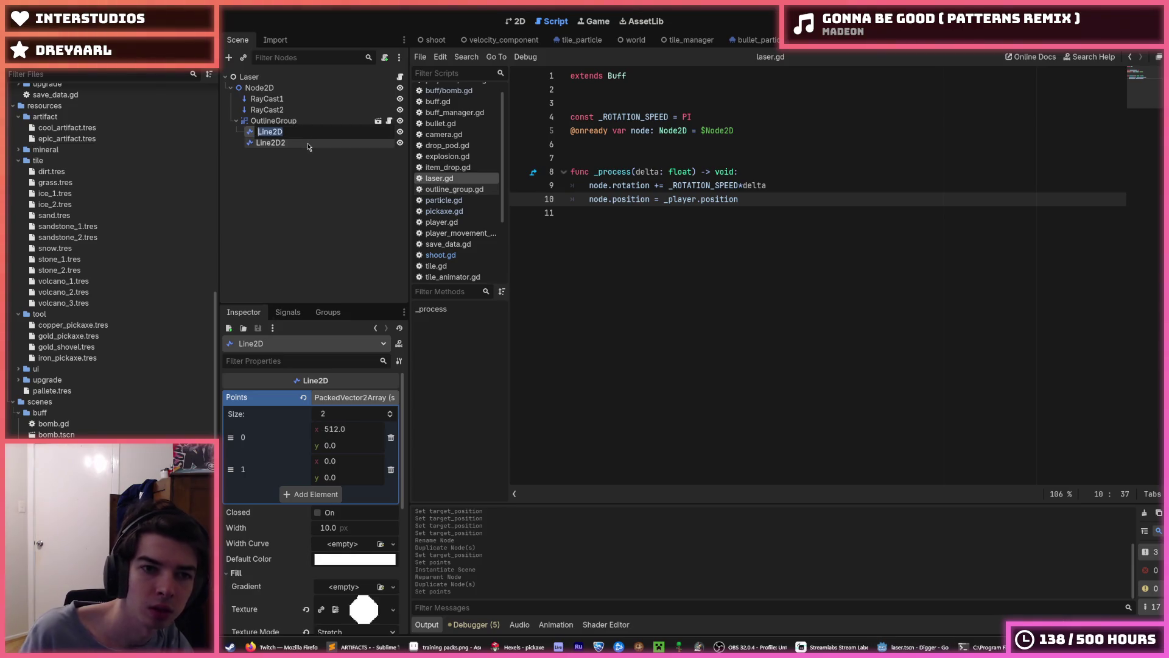
type("1")
key("Return")
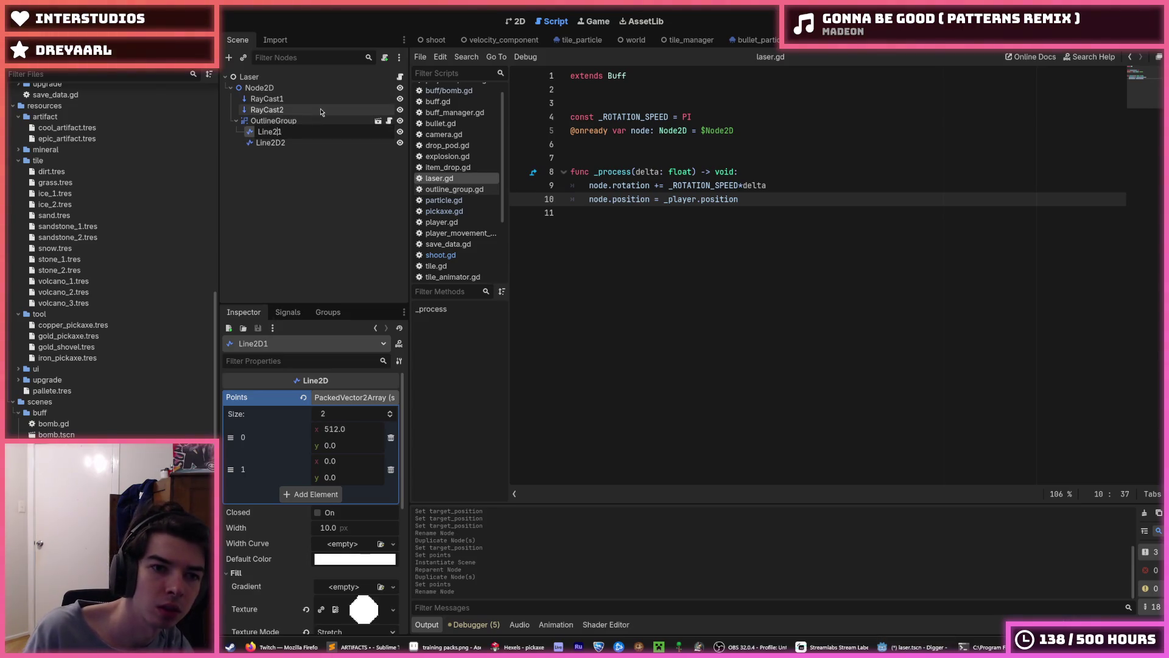
key("BackSpace")
key("Return")
key("Down")
key("F2")
key("BackSpace")
key("Return")
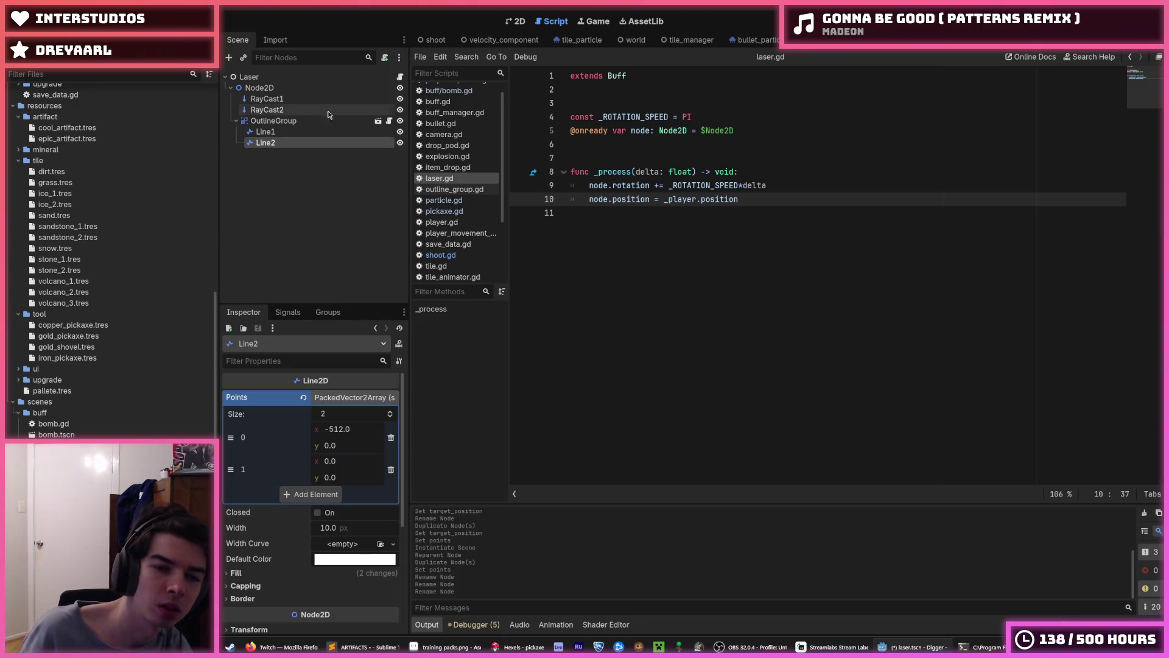
- Check both beam lines in the 2D view, then run the game from laser.gd
left_click(515, 22)
scroll(861, 212, "down", 2)
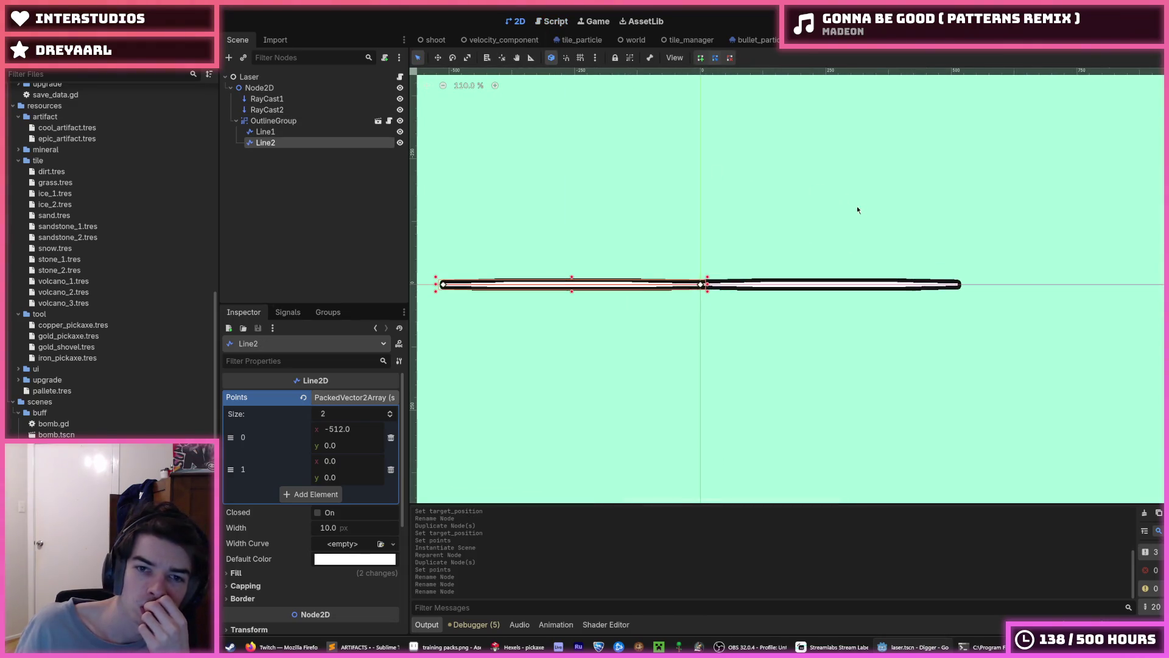
left_click(551, 21)
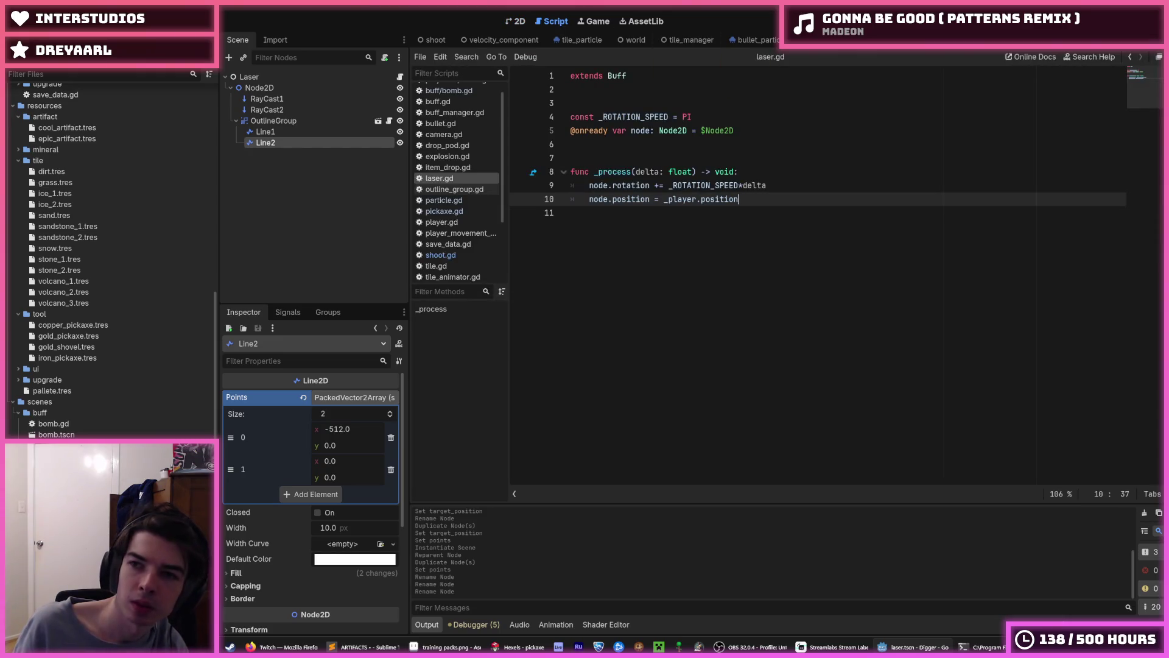
key("F5")
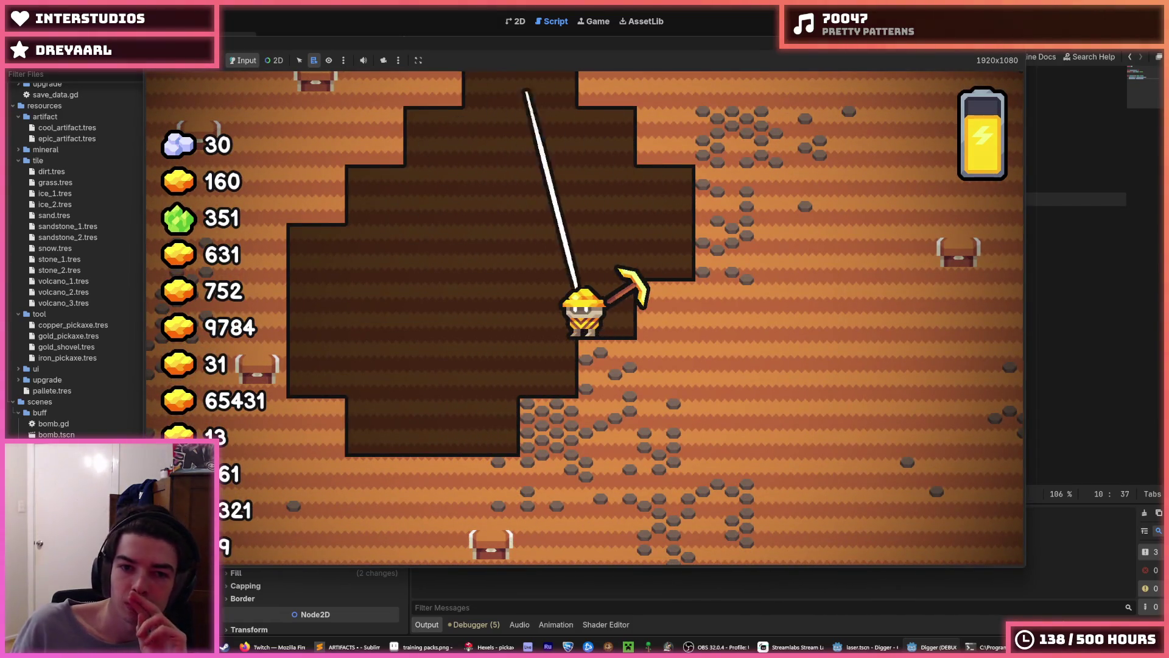
- Stop the running game with F8 and resume editing at the end of laser.gd
key("F8")
left_click(780, 210)
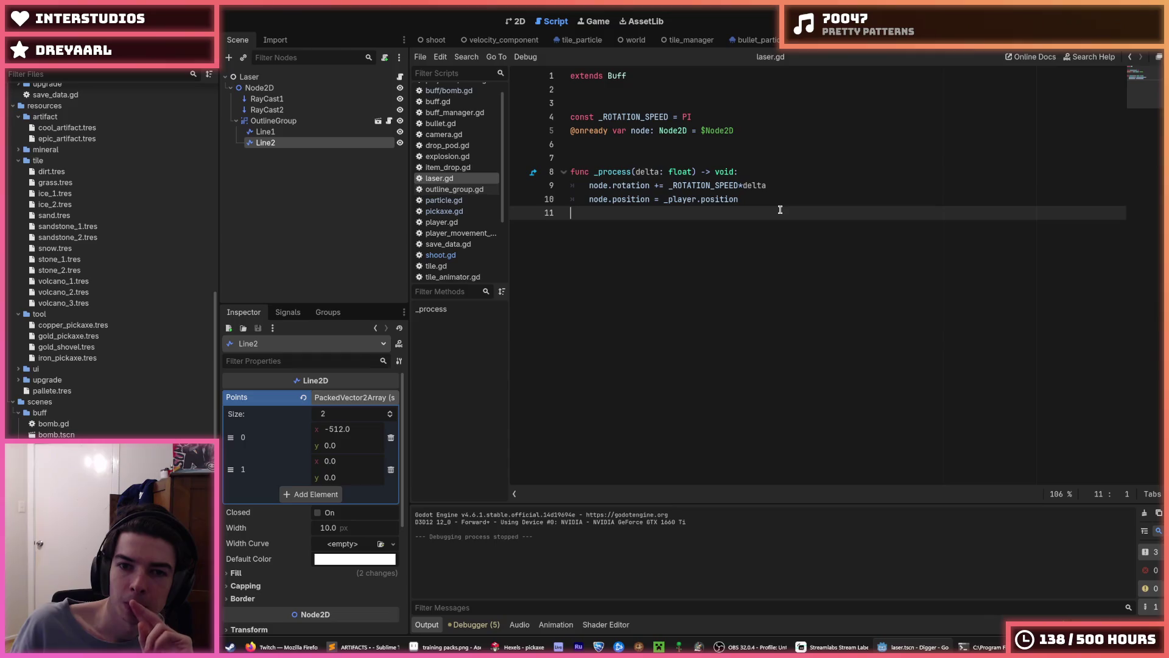
- Rename the _process function on line 8 to _physics_process
left_click(267, 98)
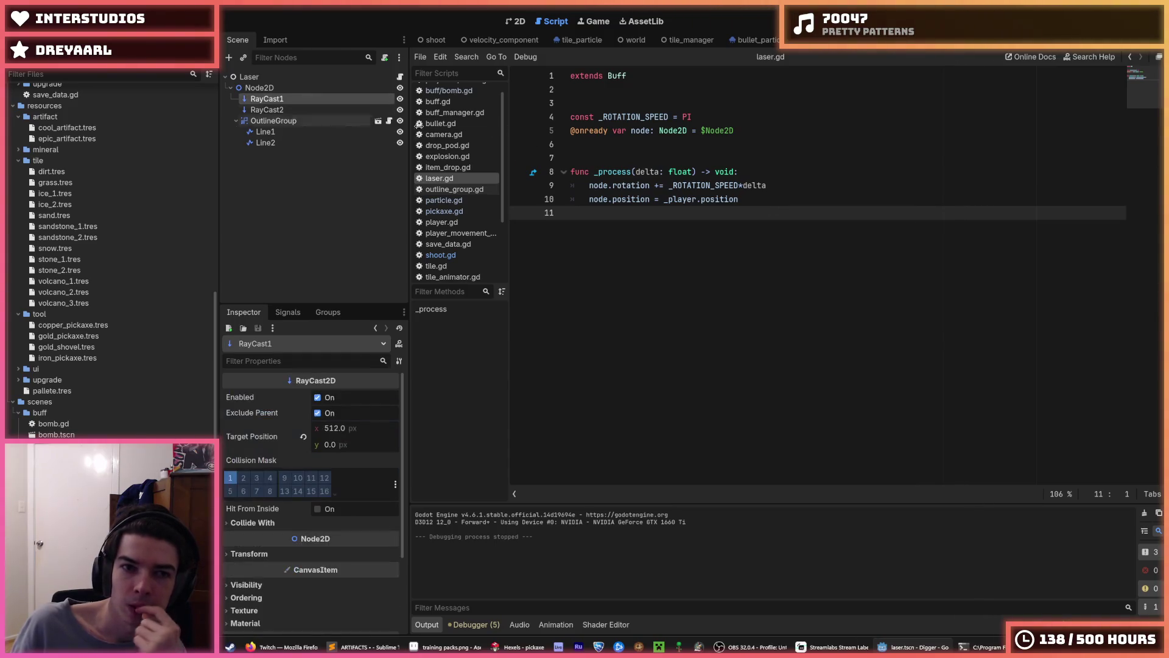
left_click(749, 199)
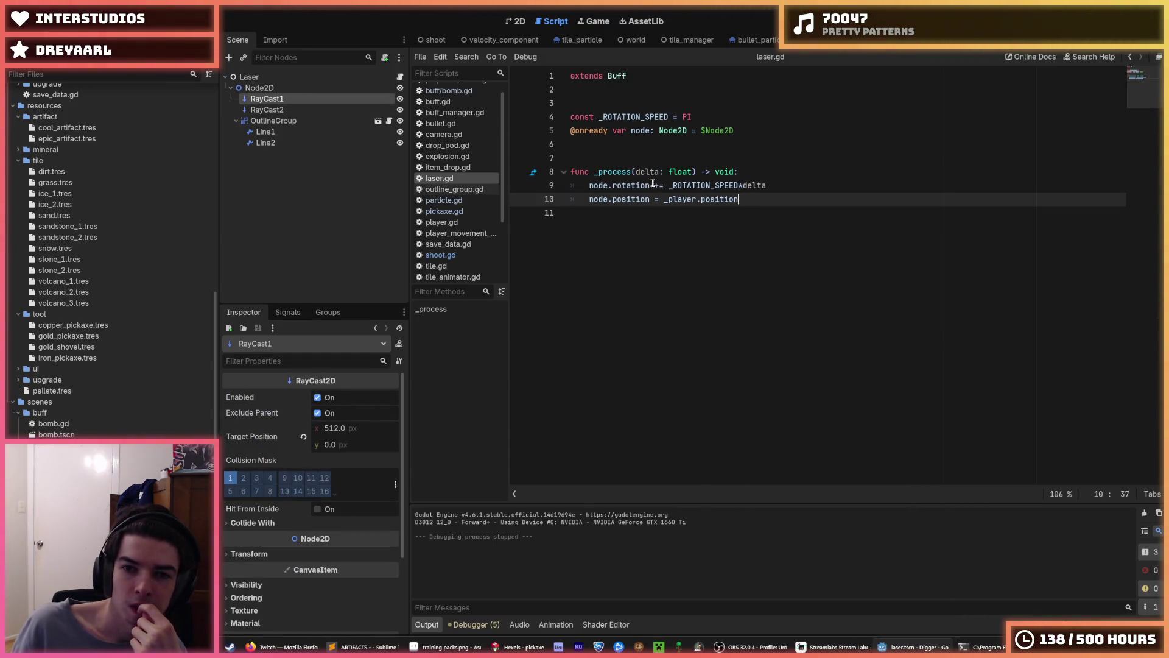
left_click(599, 173)
type("physics_")
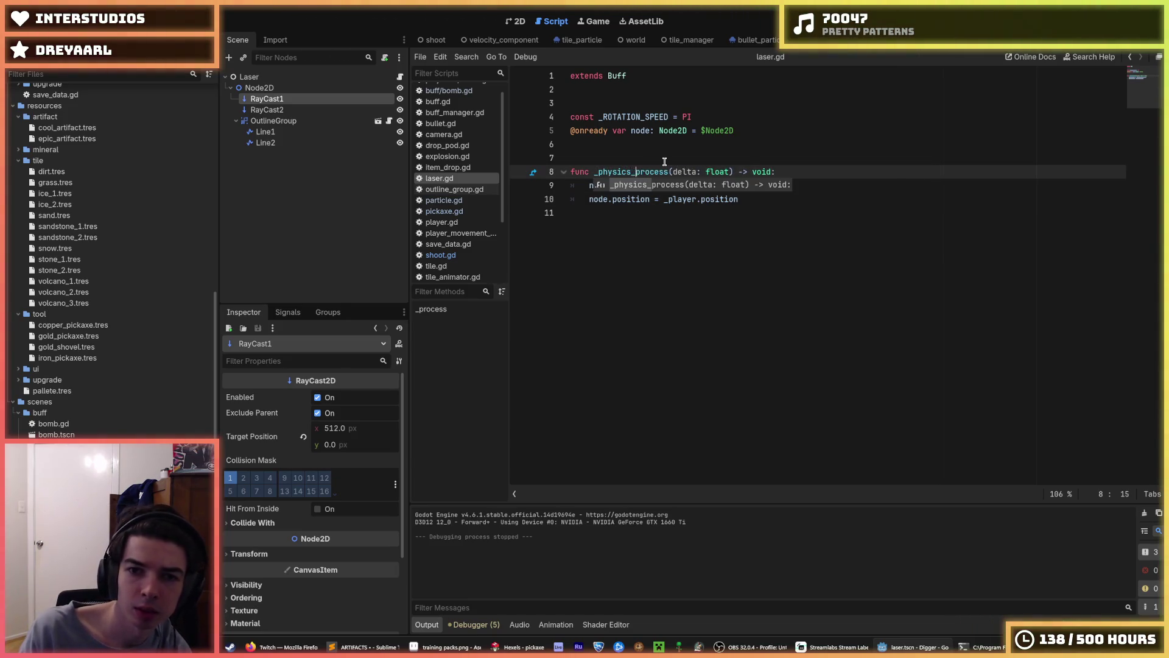
key("Down")
key("Down")
key("Down")
key("Return")
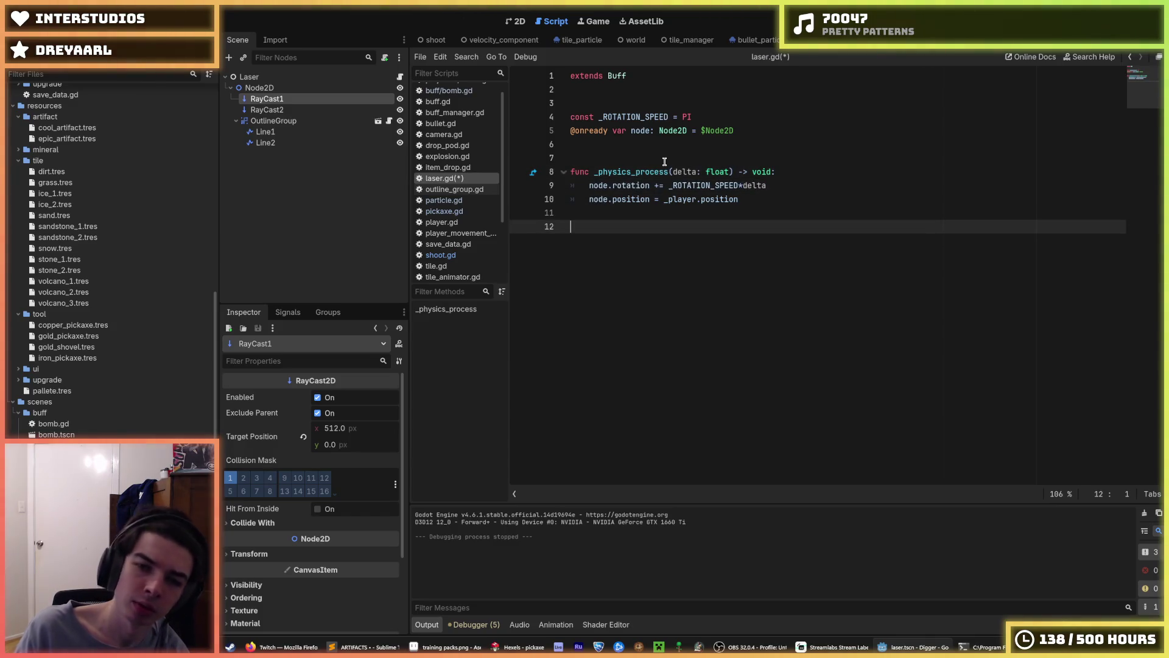
key("Return")
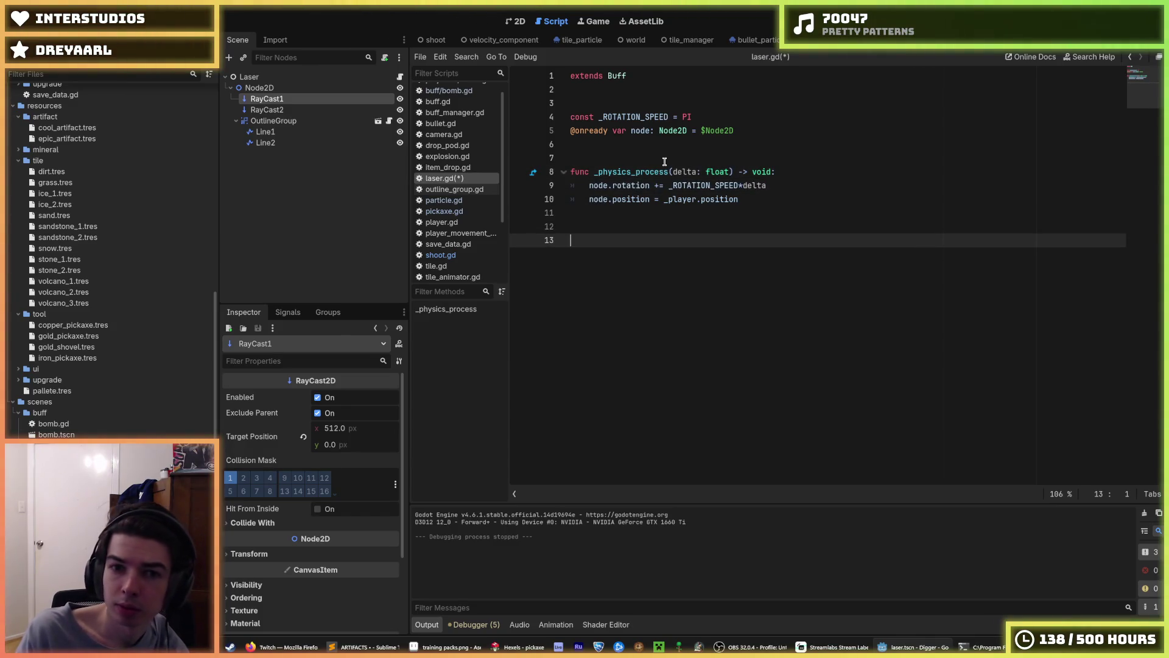
key("BackSpace")
key("BackSpace")
key("BackSpace")
key("Return")
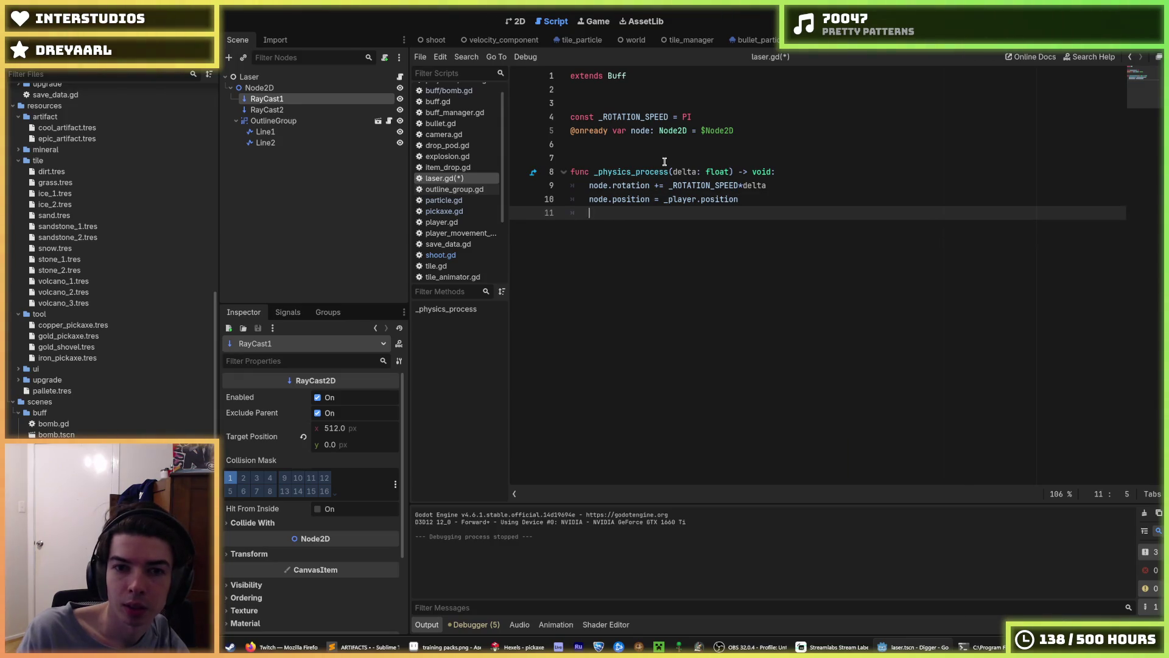
key("Return")
type("r")
key("Escape")
key("Up")
key("Up")
key("Up")
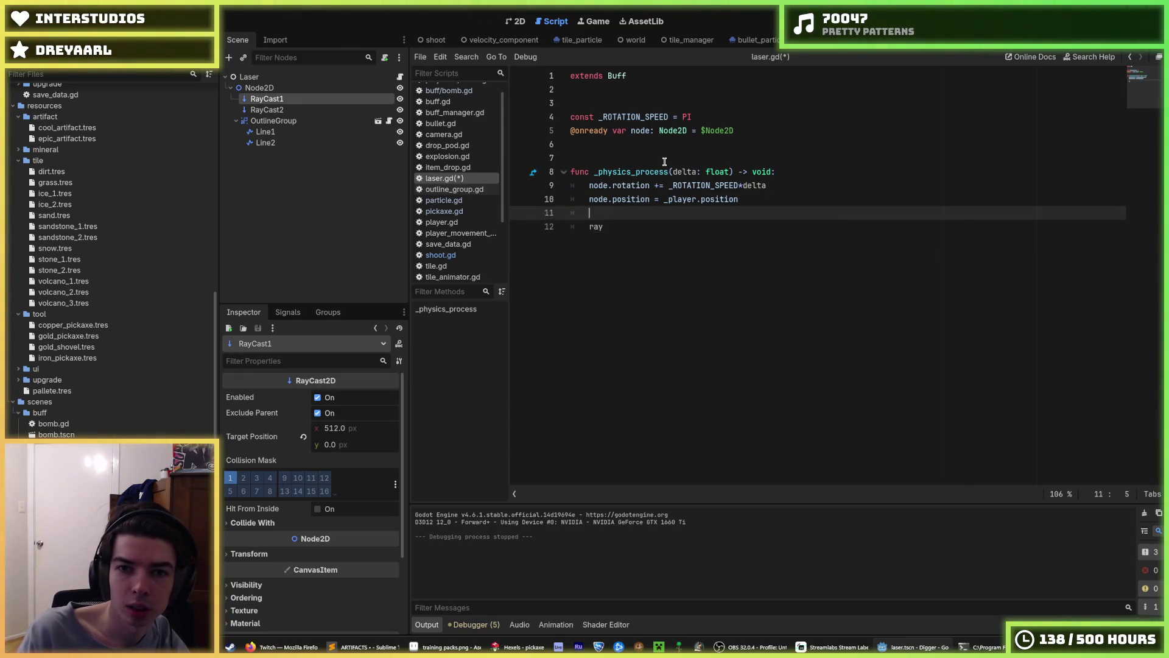
key("ctrl+shift+d")
key("ctrl+shift+k")
key("ctrl+shift+d")
key("ctrl+shift+d")
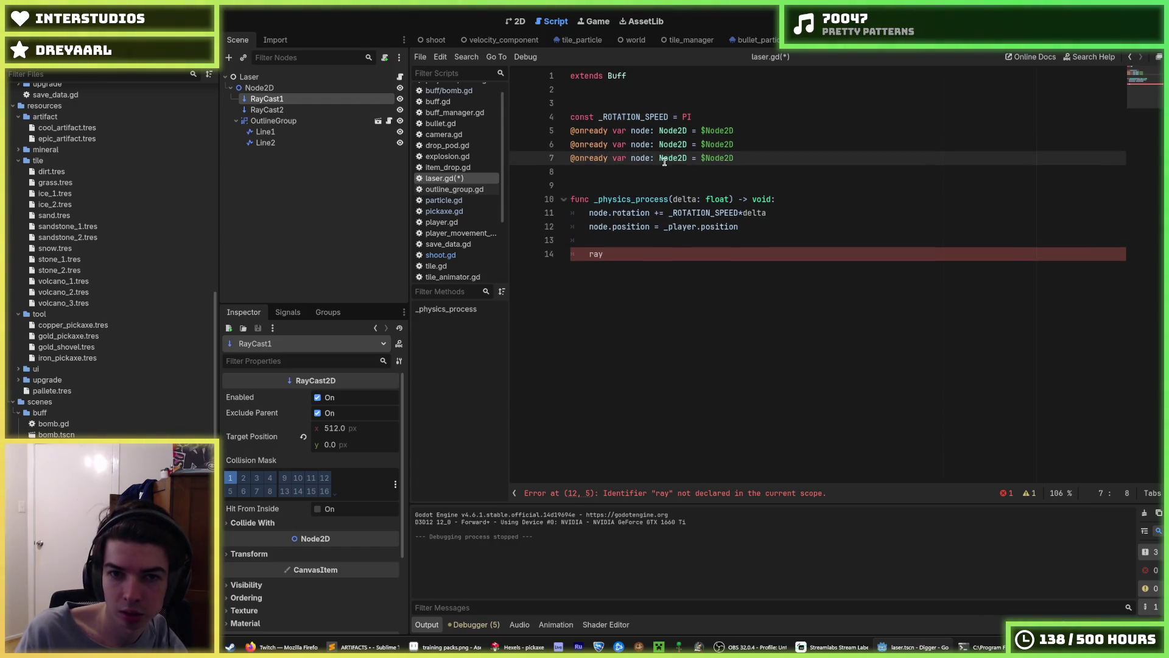
key("Up")
key("ctrl+shift+k")
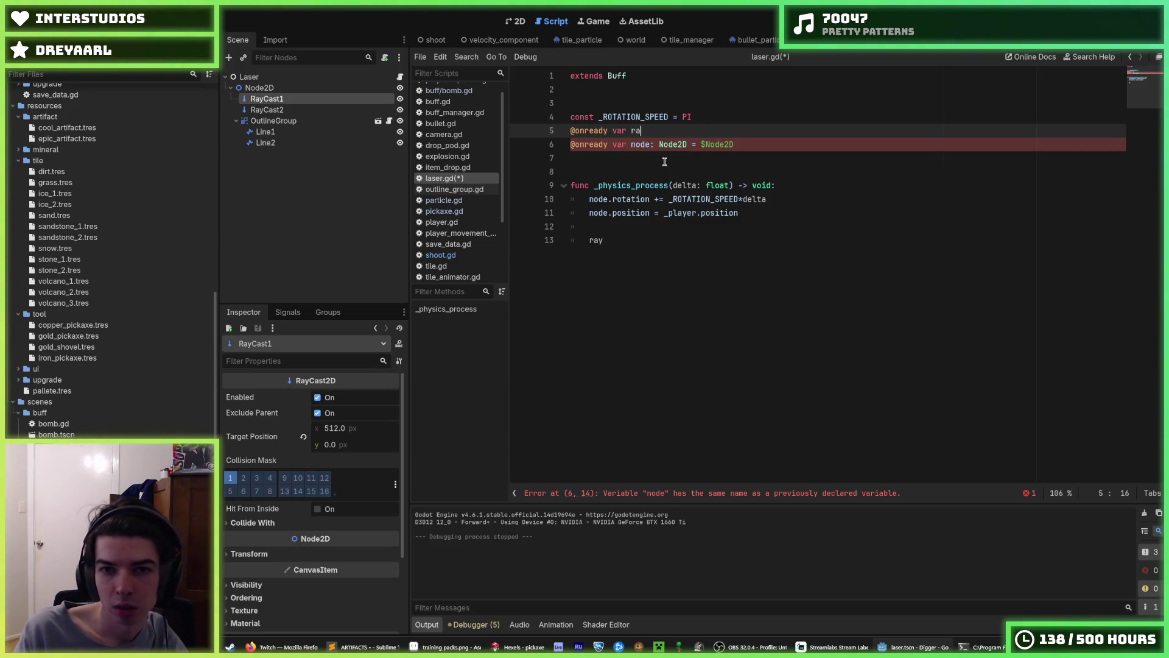
key("BackSpace")
key("BackSpace")
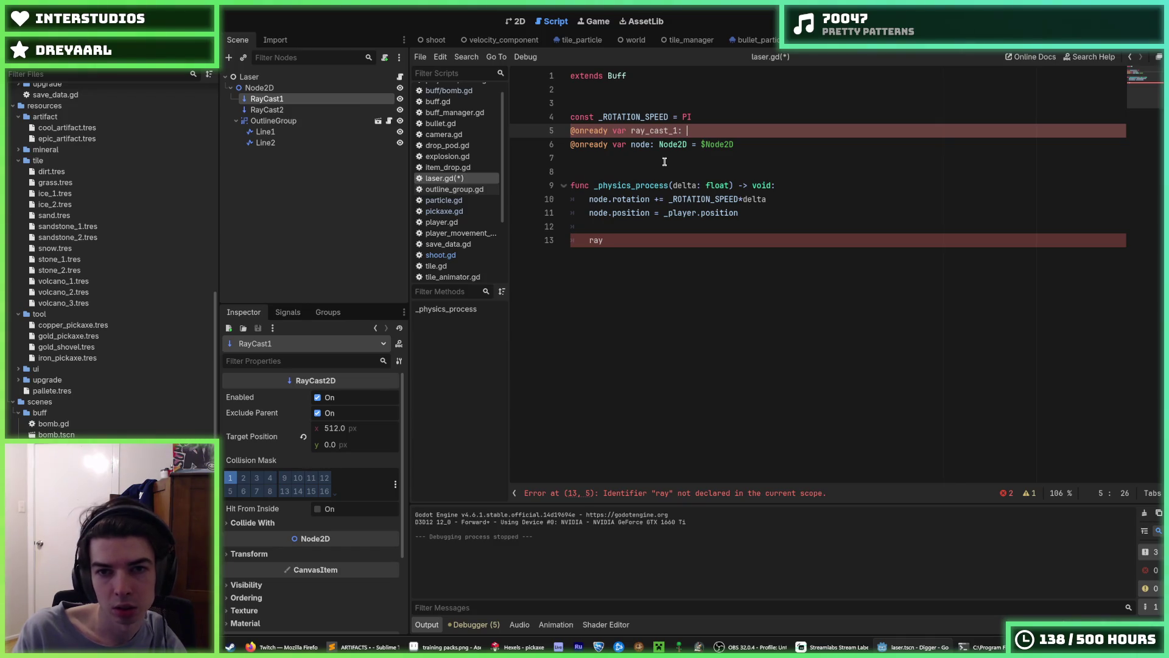
type("cast2D:")
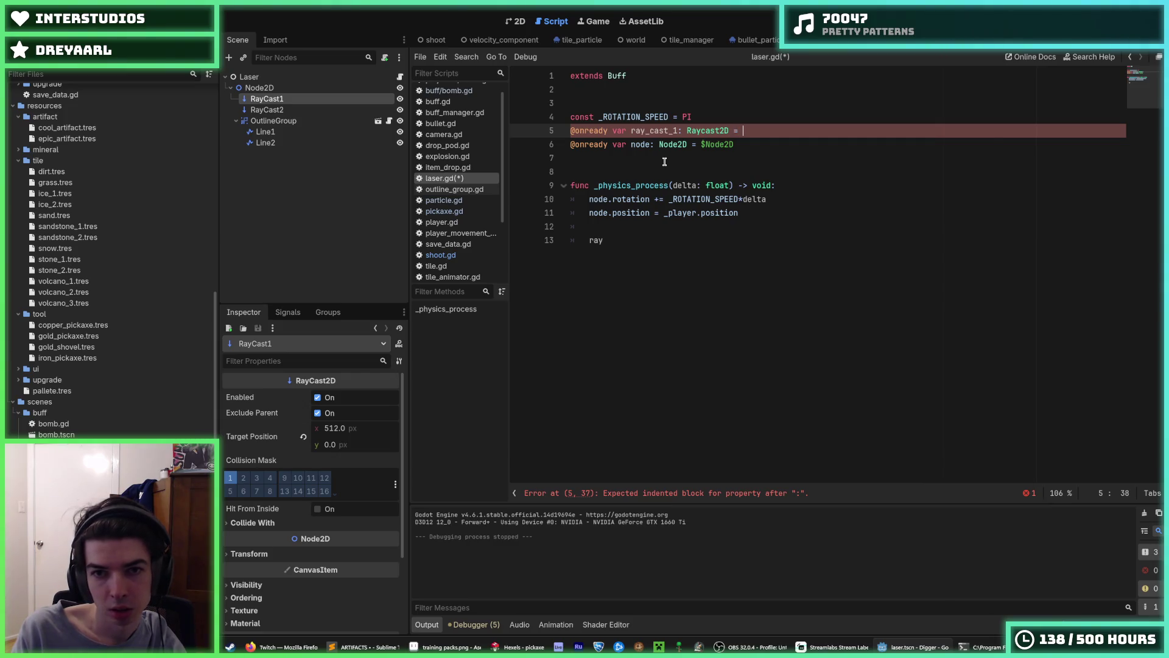
type("$RayCast1")
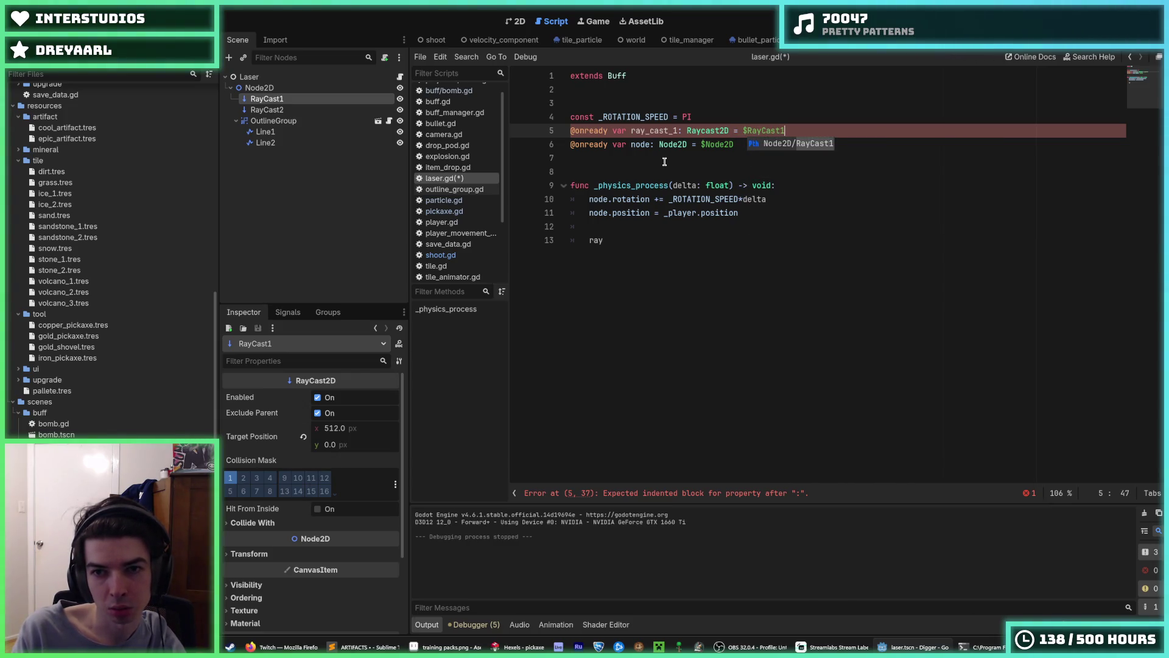
key("BackSpace")
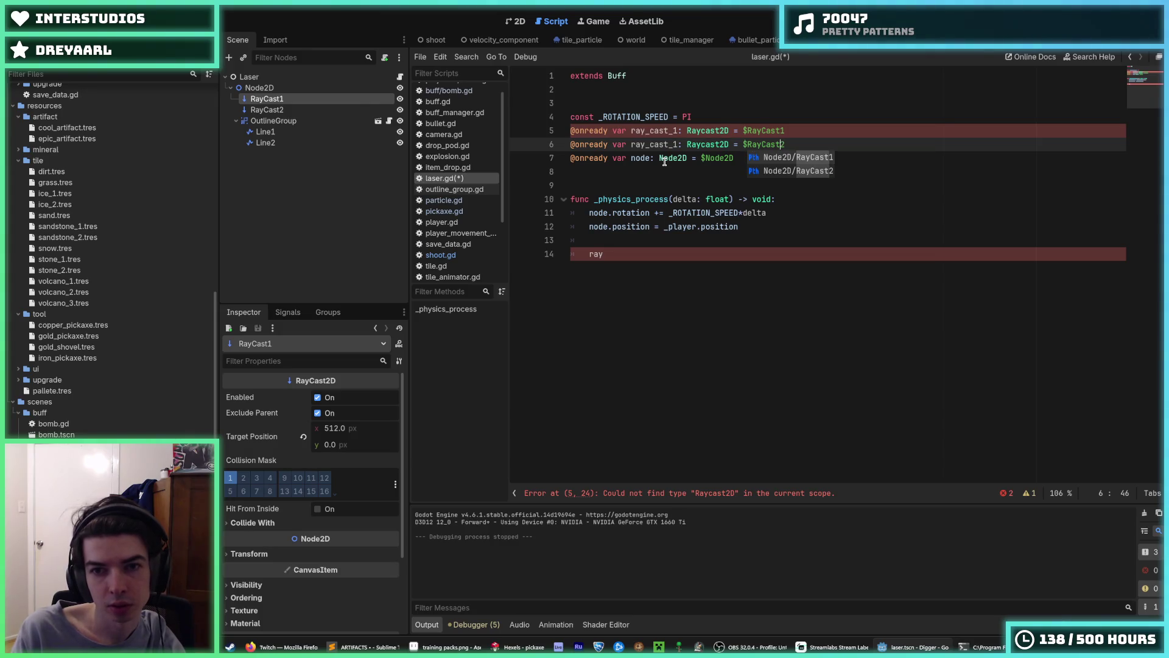
type("2")
- Switch the node paths from $RayCast1 and $RayCast2 to unique-name % syntax
key("ctrl+Left")
key("ctrl+Left")
key("ctrl+Left")
key("End")
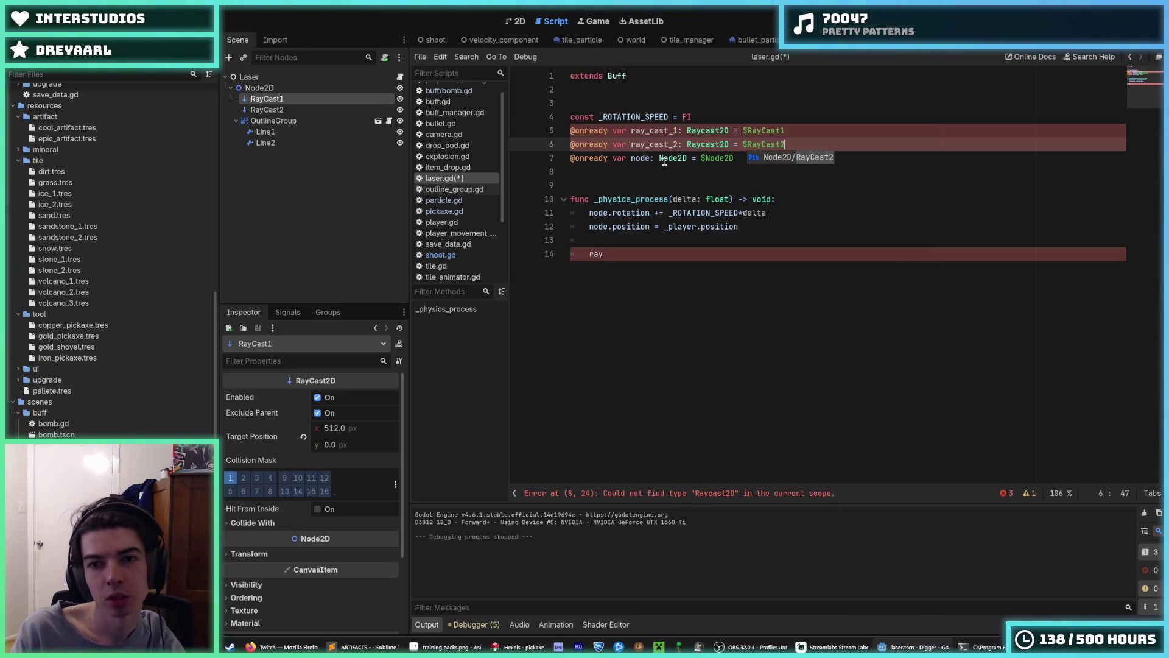
key("Escape")
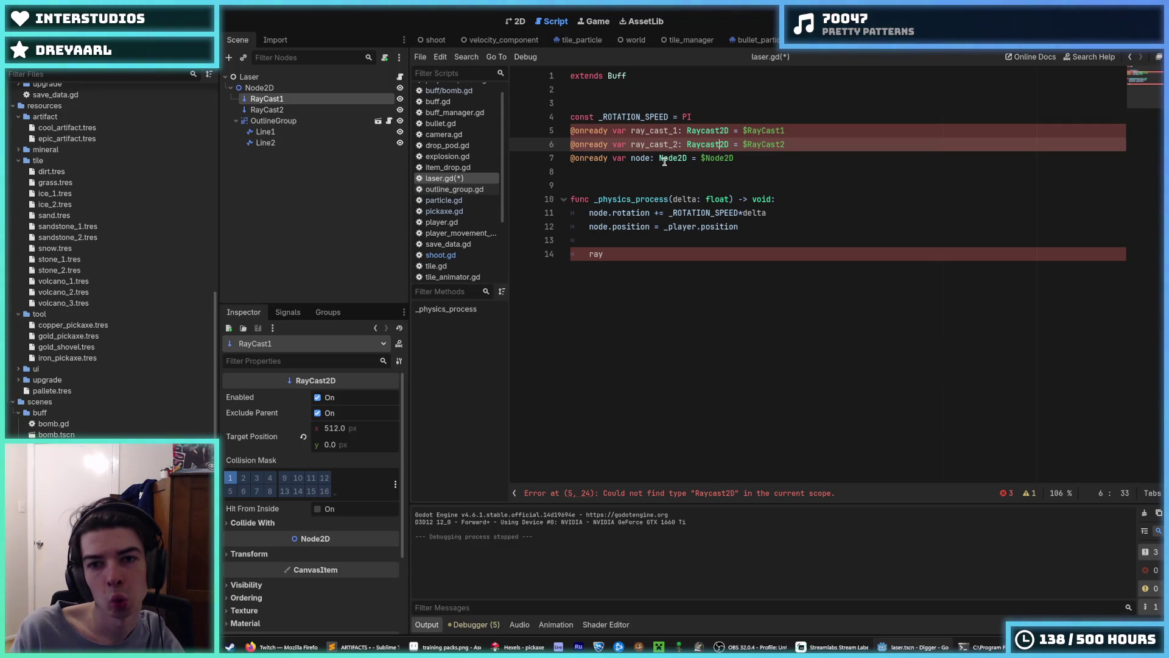
key("Up")
key("Left")
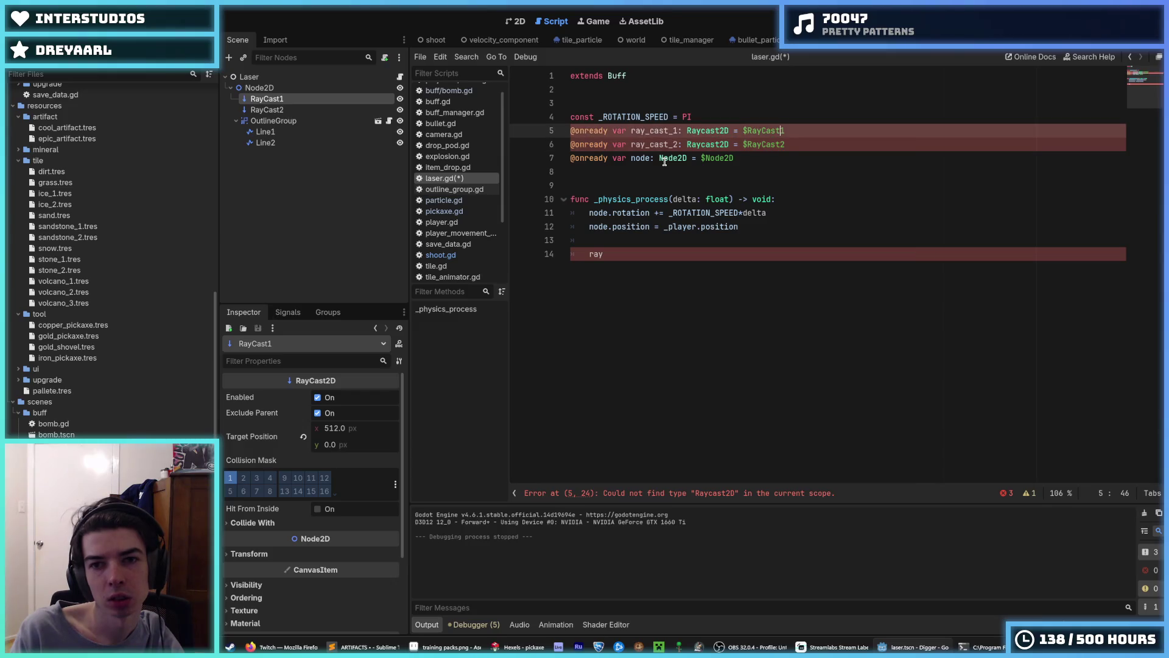
key("BackSpace")
type("%")
key("Down")
key("BackSpace")
- Make RayCast1 and RayCast2 accessible as unique names and save the script
type("%")
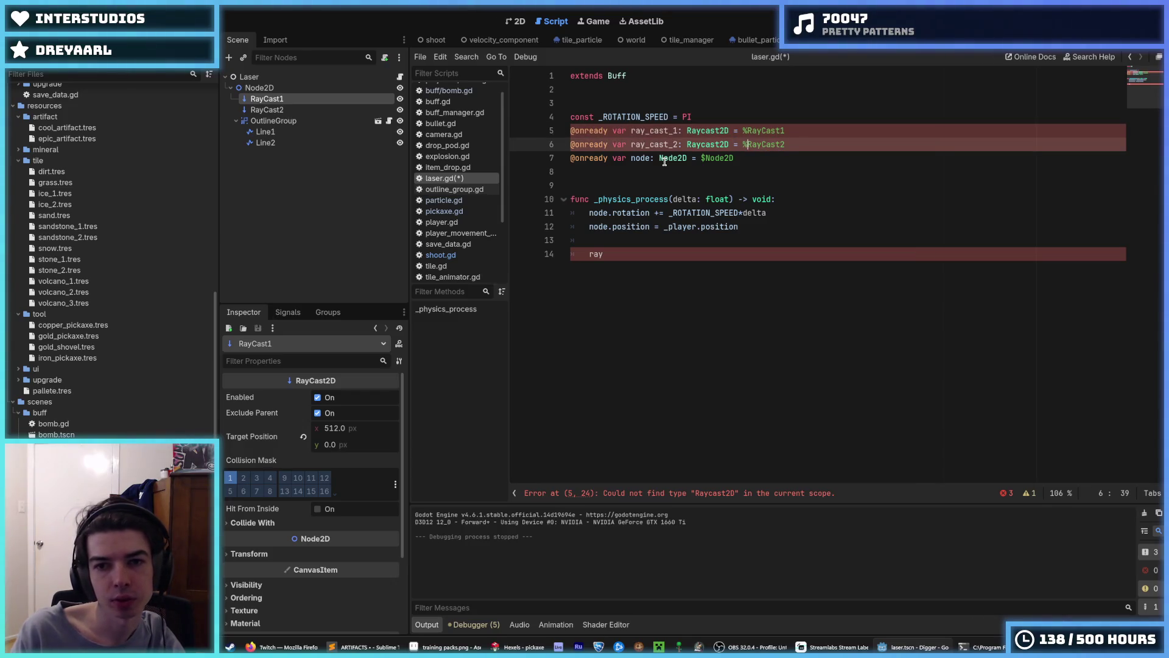
right_click(326, 93)
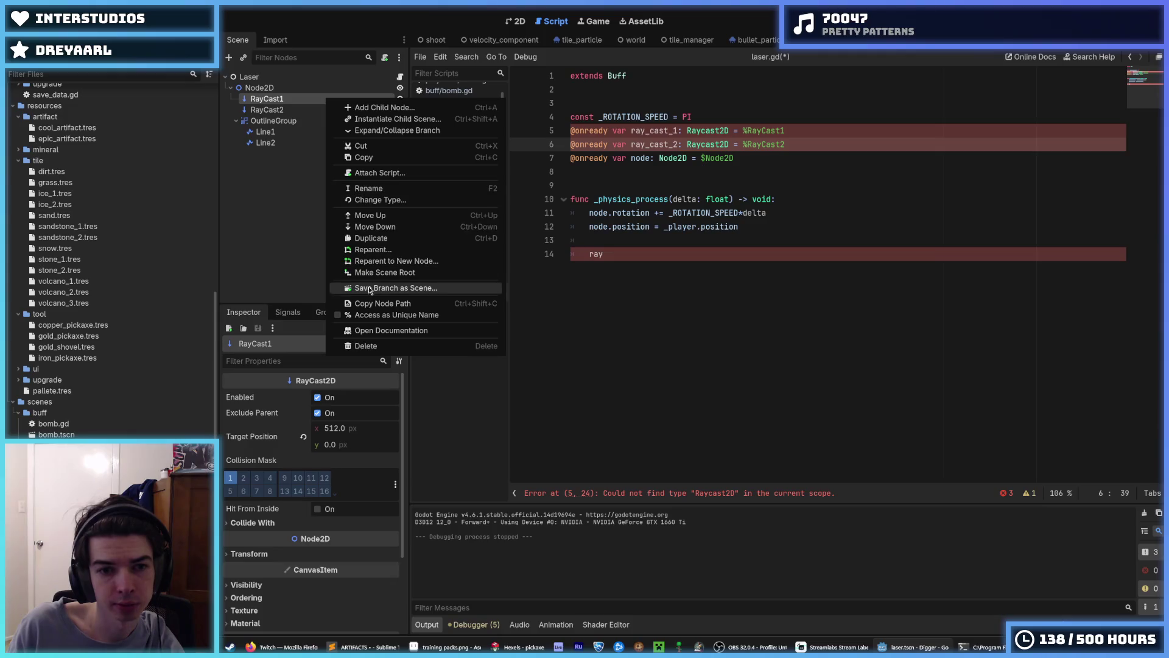
left_click(368, 314)
right_click(282, 113)
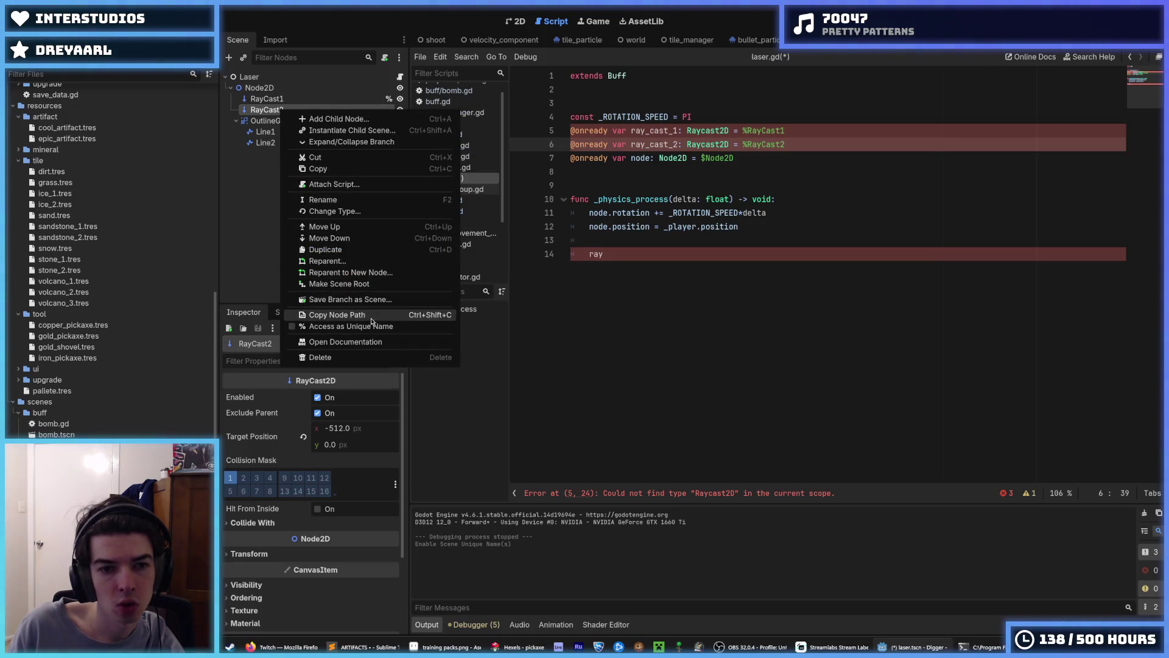
left_click(425, 315)
key("ctrl+s")
- Move the node declaration above the raycast variables and correct ray_cast_1's type to RayCast2D
left_click(730, 159)
key("alt+Up")
key("alt+Up")
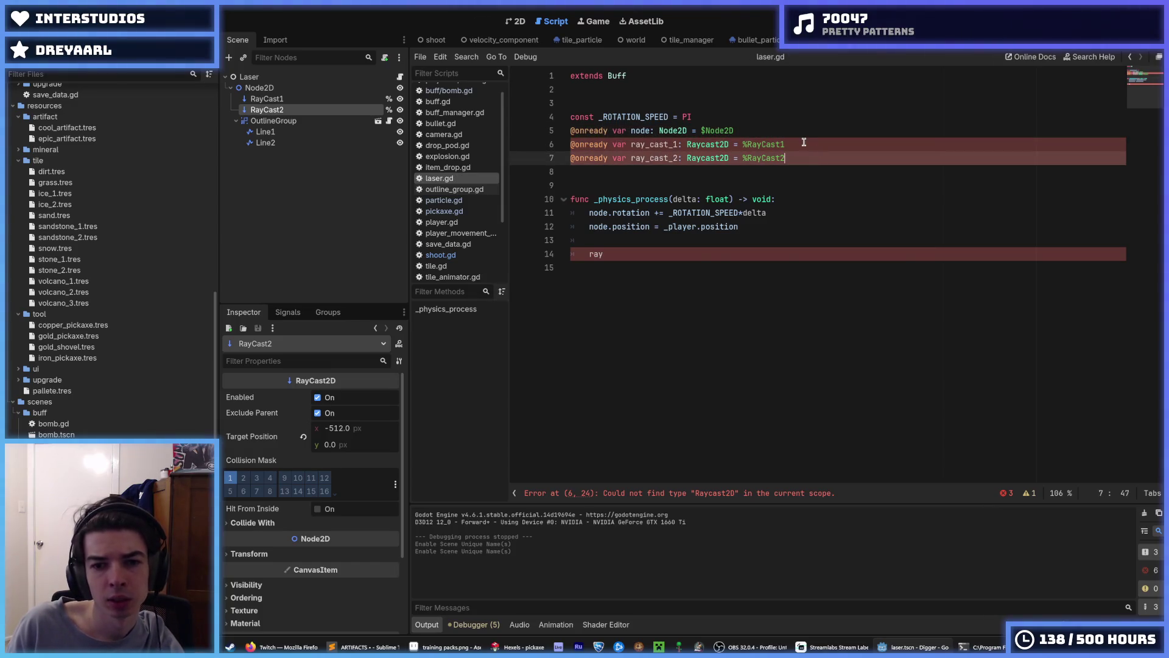
left_click(804, 143)
left_click(701, 144)
key("Delete")
type("C")
- Correct ray_cast_2's type to RayCast2D, save, and resume the unfinished ray_cast line
left_click(702, 157)
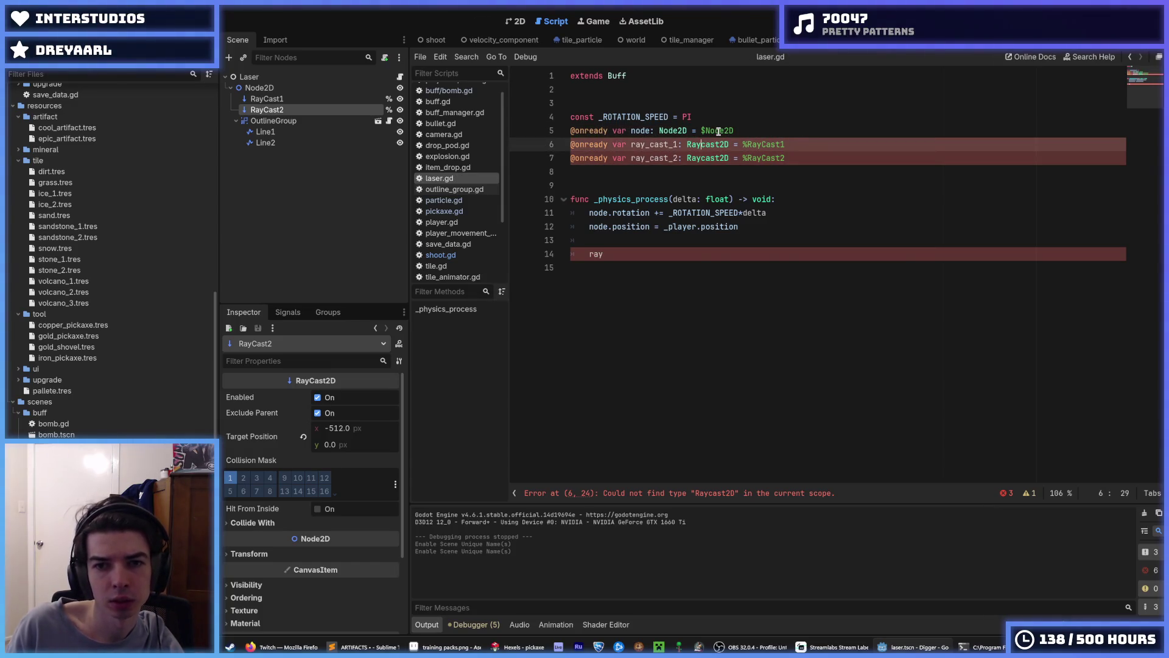
key("Delete")
type("C")
key("ctrl+s")
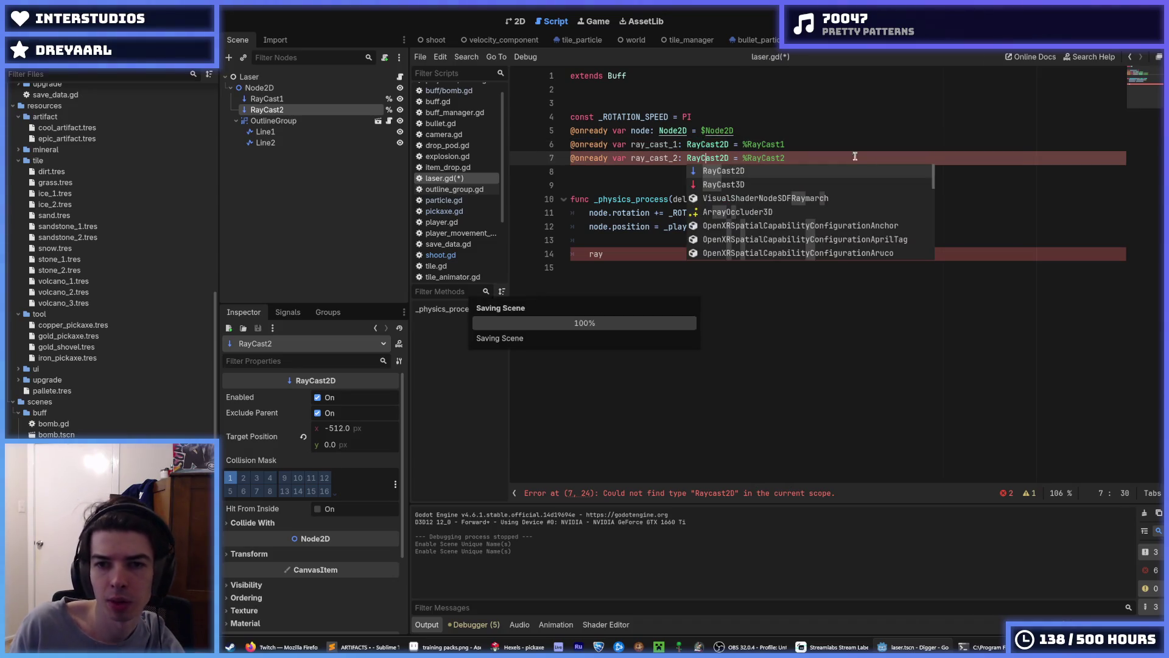
left_click(804, 144)
key("ctrl+s")
left_click(634, 260)
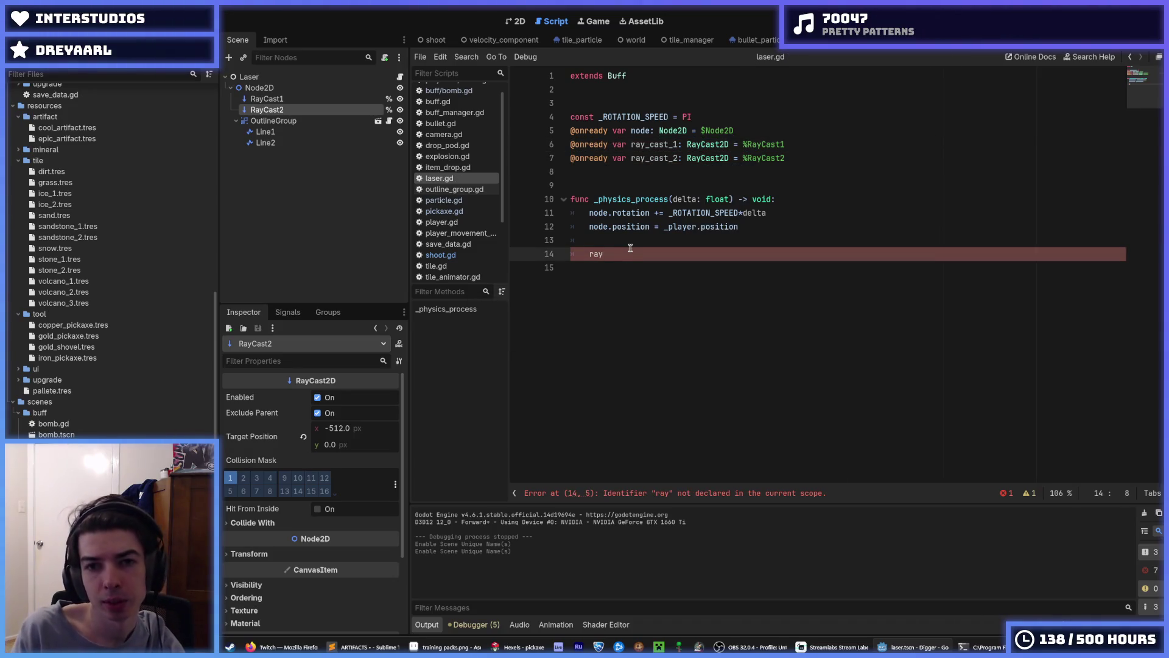
type("cast.")
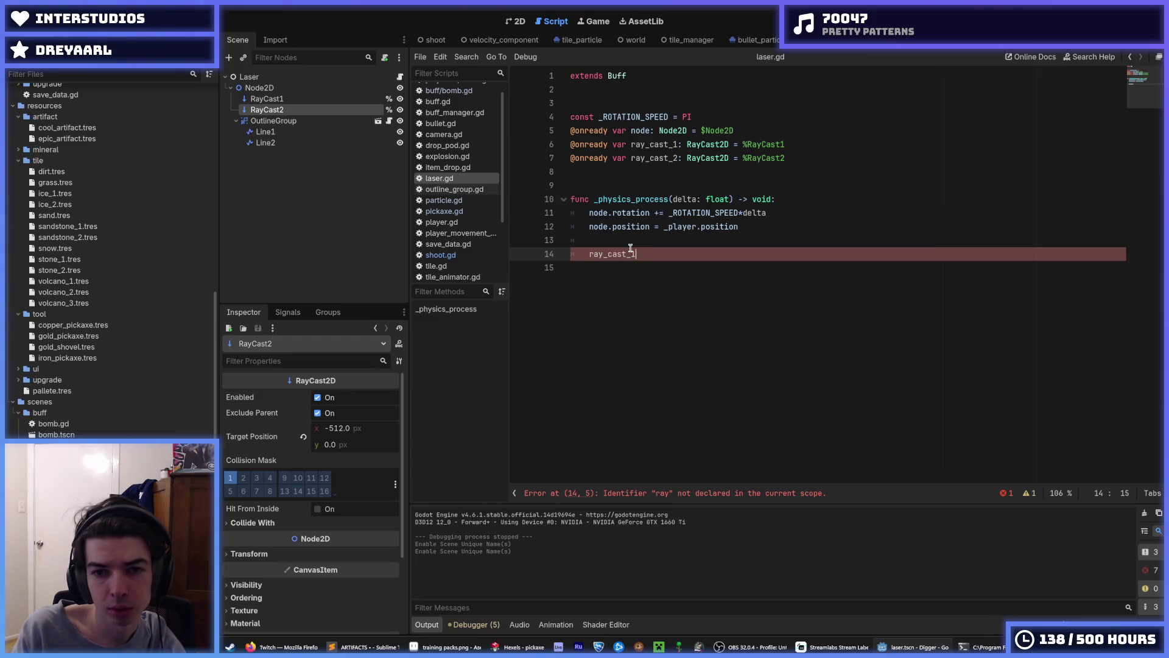
type(".")
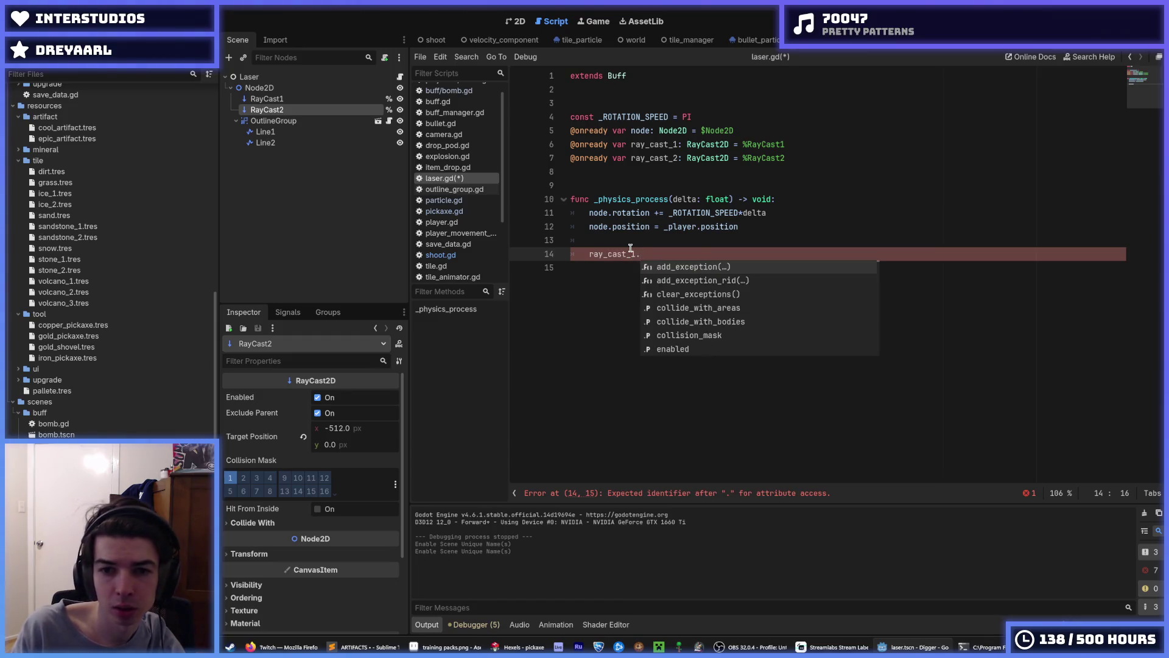
- Complete line 14 as ray_cast_1.get_collision_point() and read the method's documentation
key("Down")
key("Down")
key("Down")
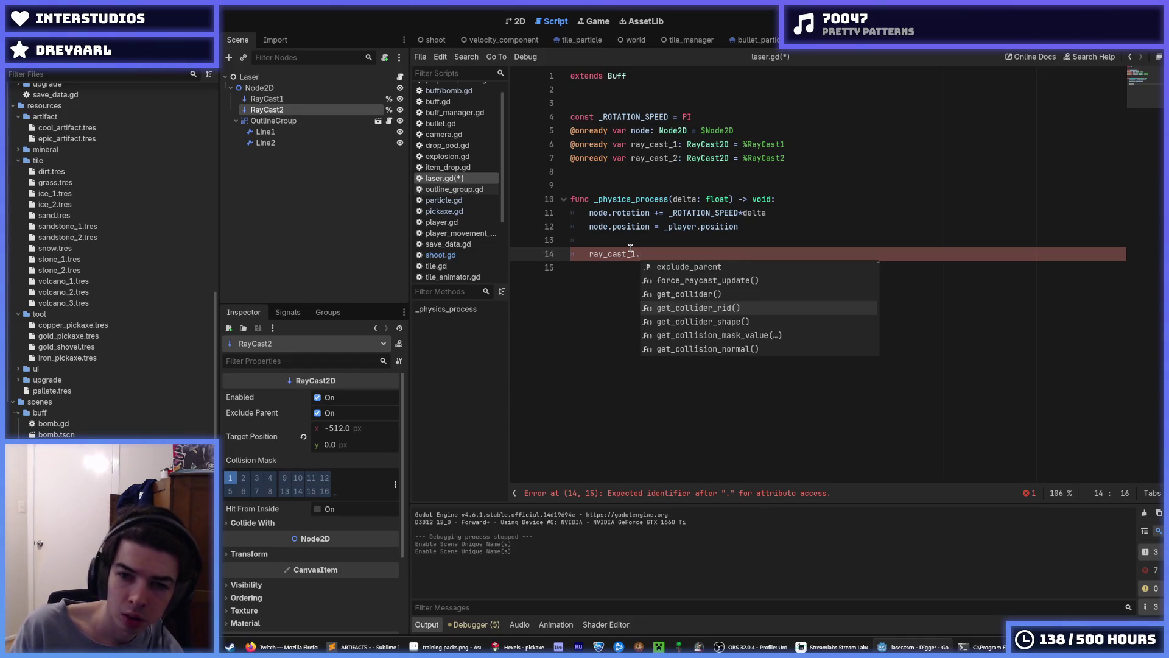
key("Down")
key("Down")
key("Down")
key("Down")
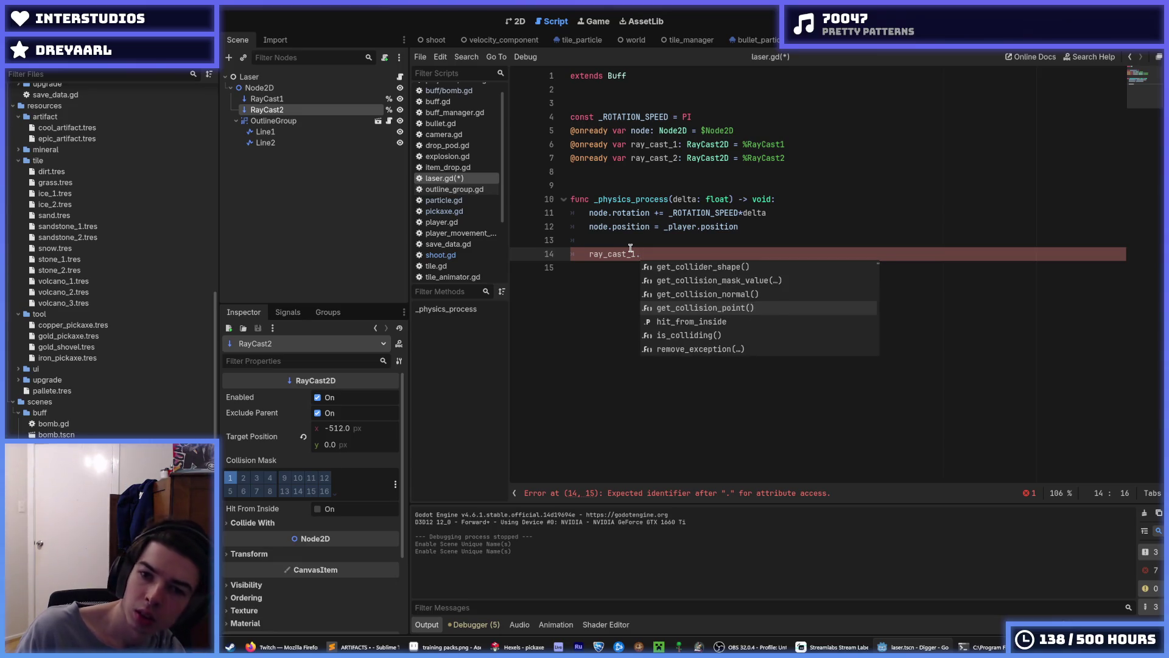
key("Return")
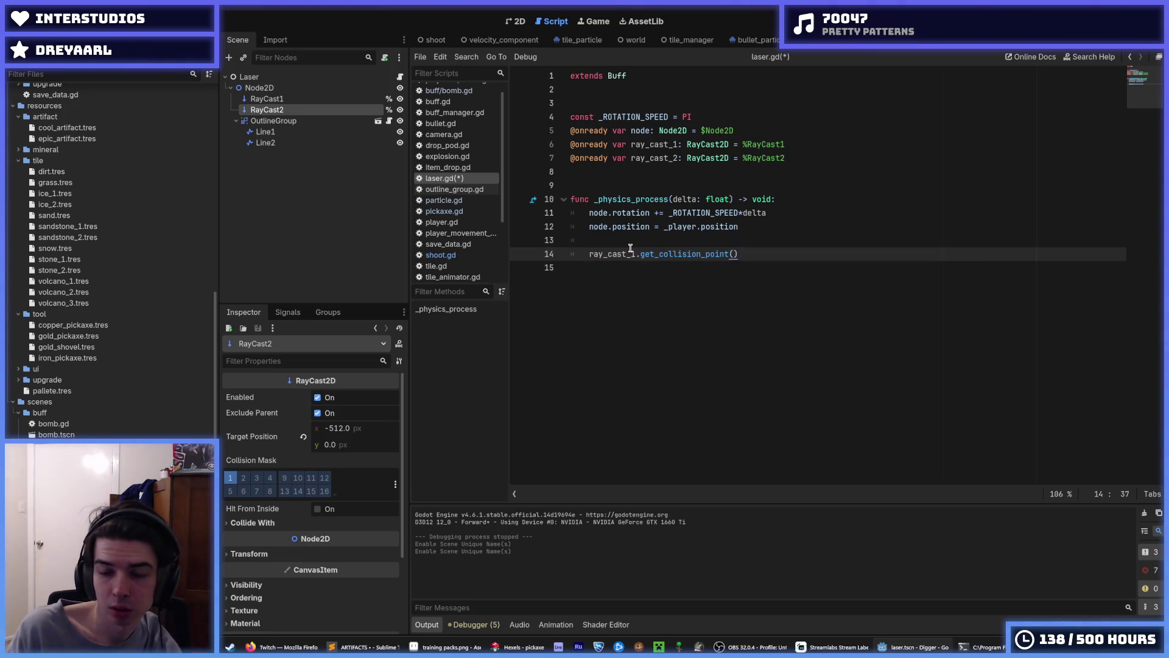
double_click(722, 250)
mouse_move(723, 250)
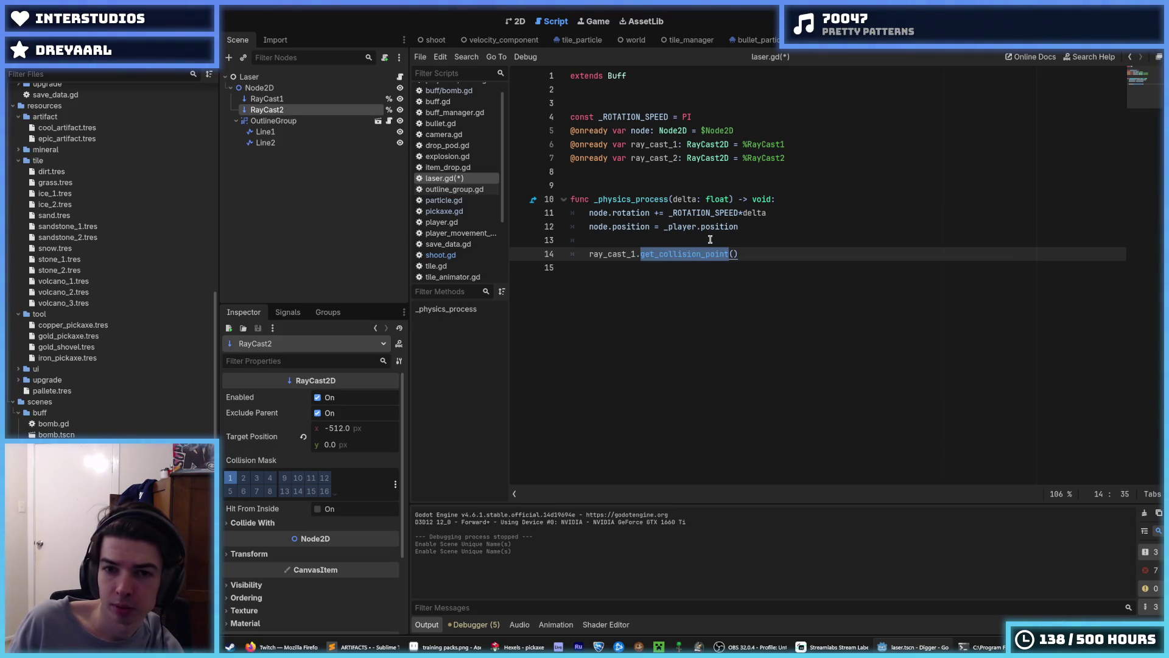
- Copy the get_collision_point method name and return to empty line 13
left_click(735, 241)
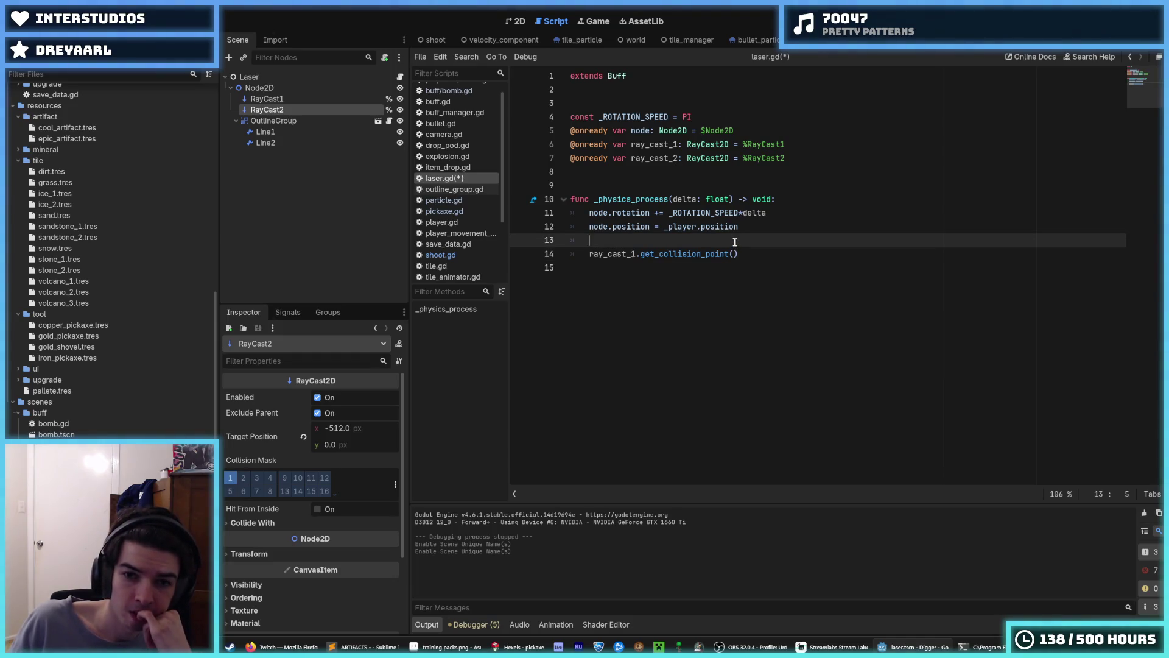
double_click(710, 254)
right_click(711, 254)
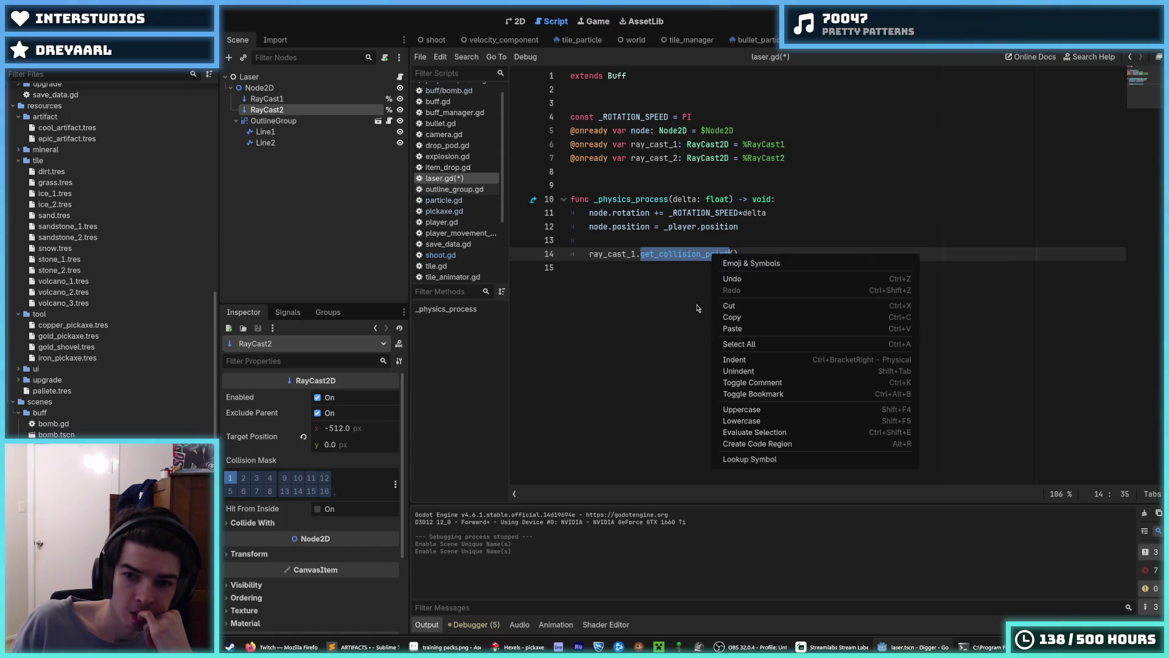
left_click(732, 317)
left_click(708, 241)
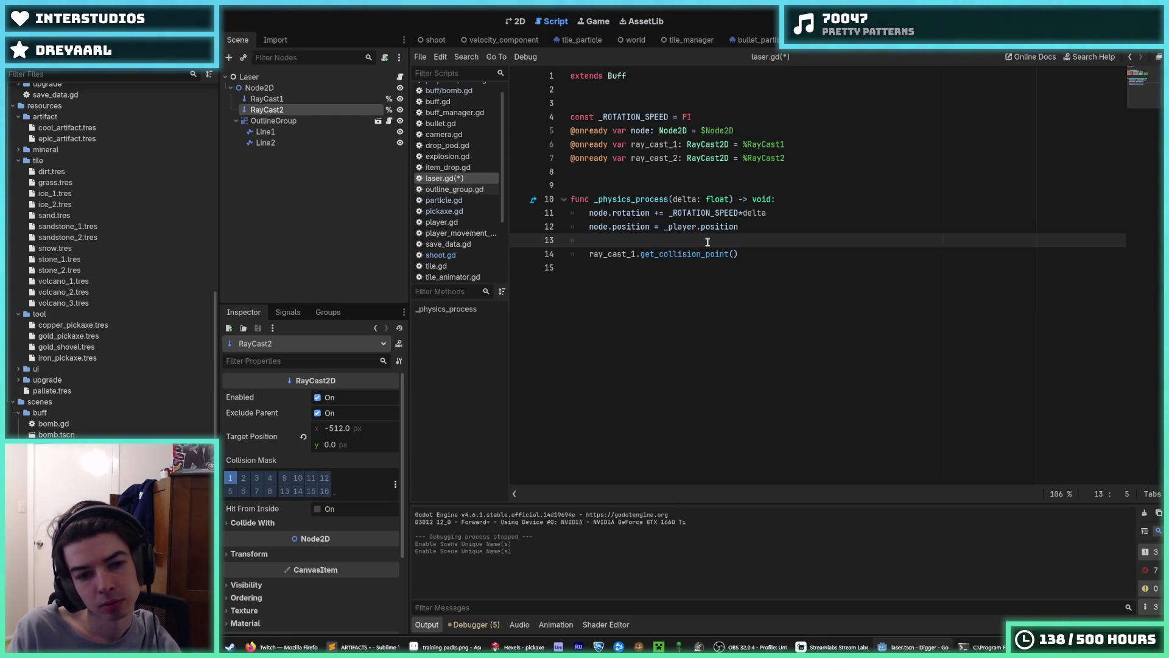
- Add a new line with the condition if ray_cast_1.is_colliding()
key("Return")
type("if ")
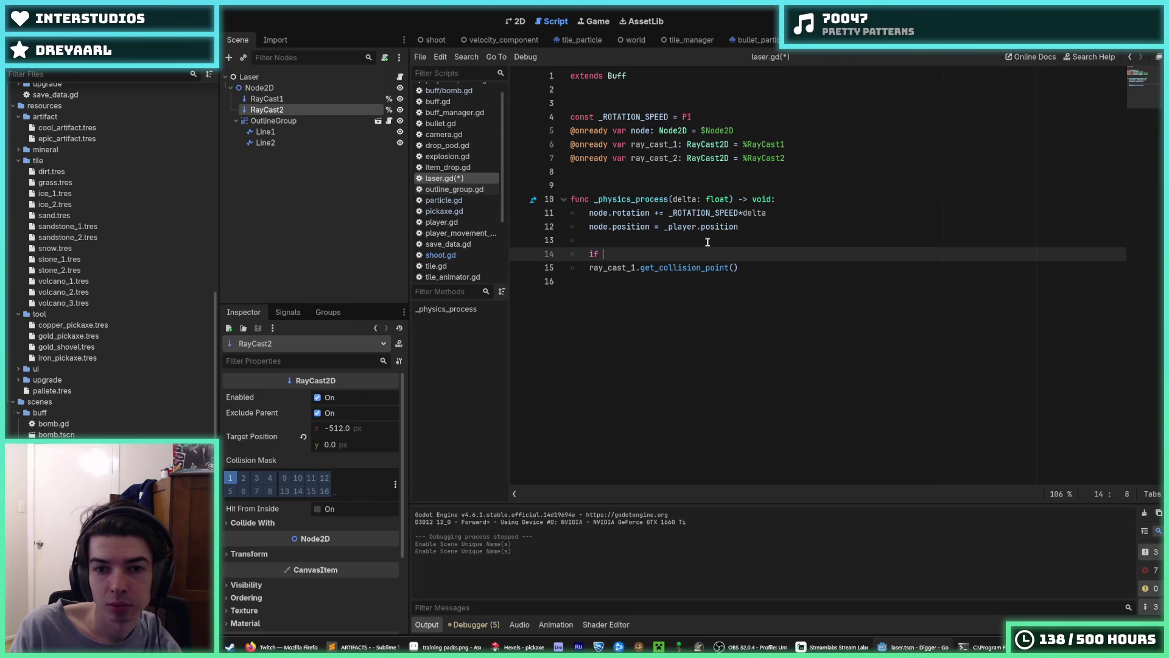
type("ray_cast_")
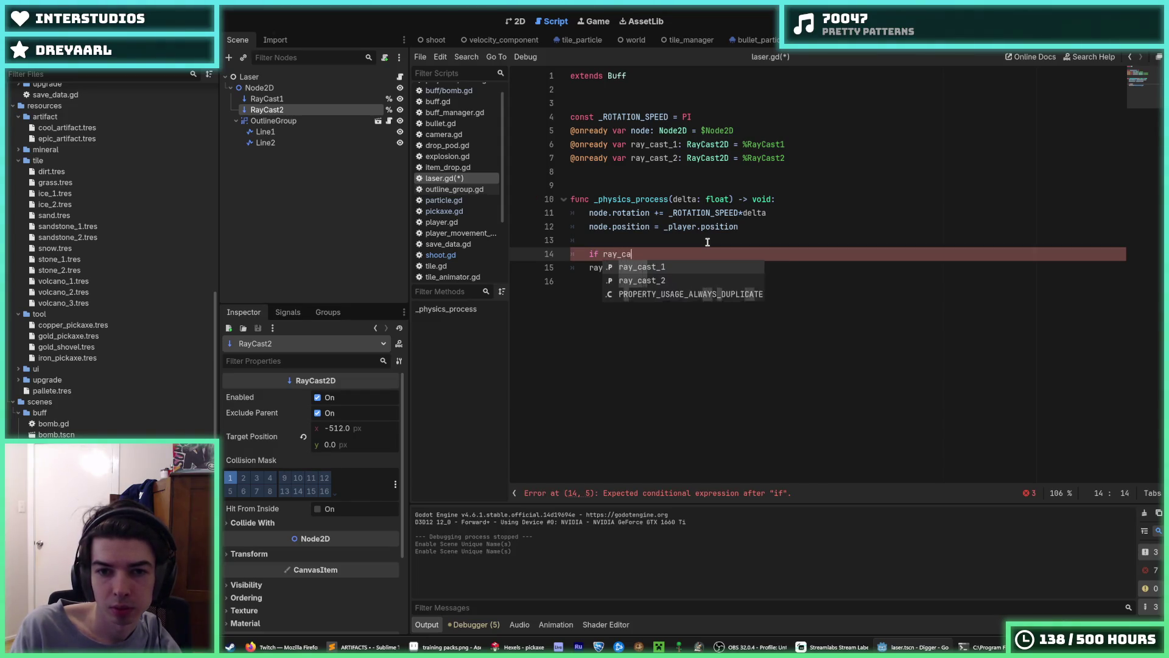
type("1.get_colli")
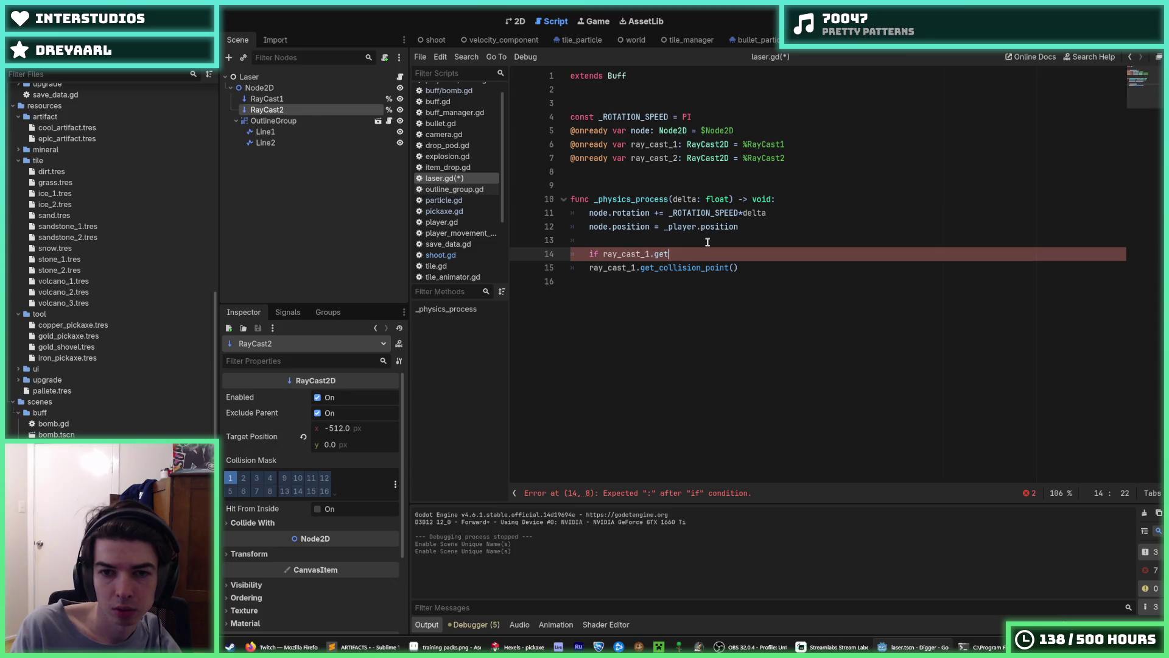
type("sion_poin")
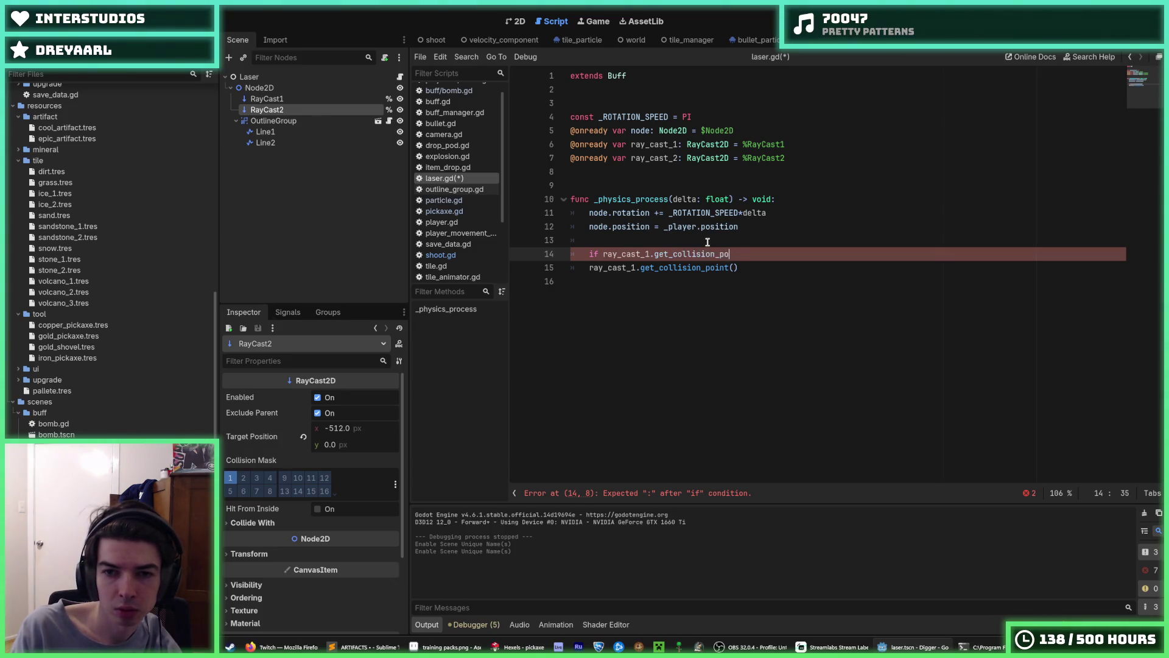
key("ctrl+BackSpace")
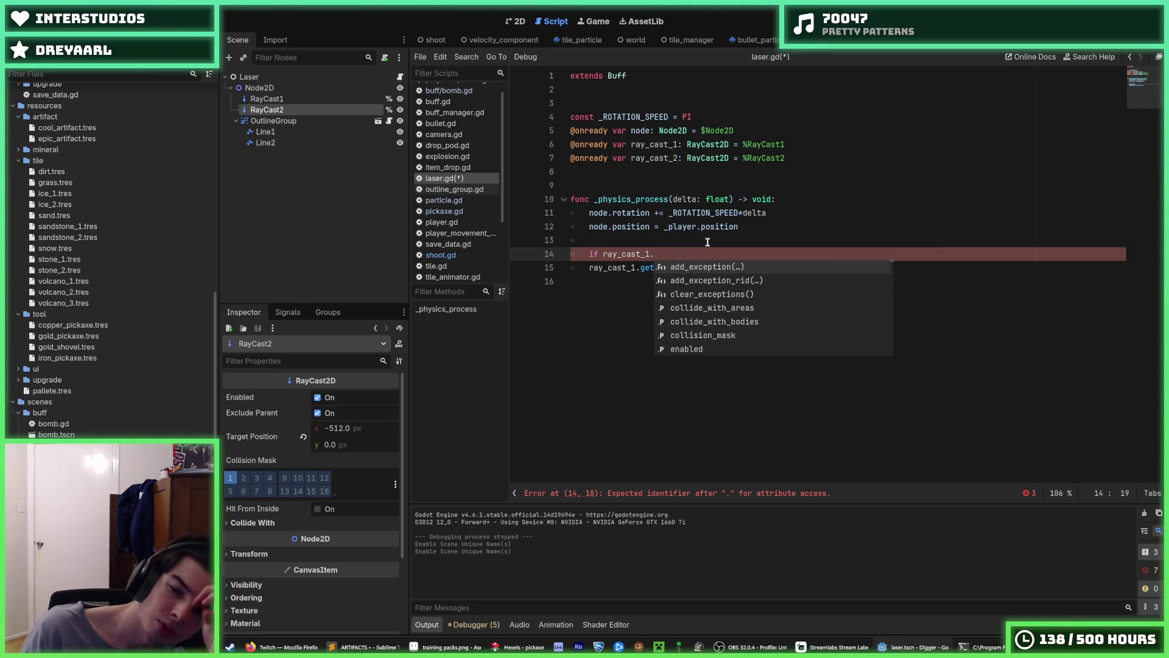
type("is")
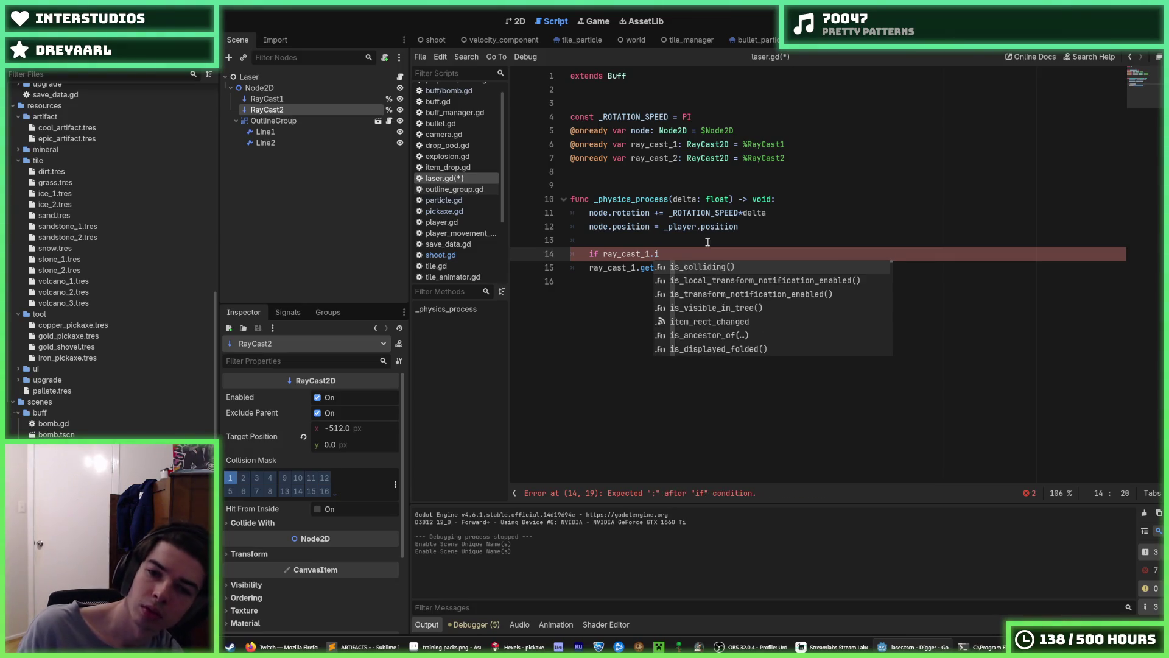
key("Return")
type("nd")
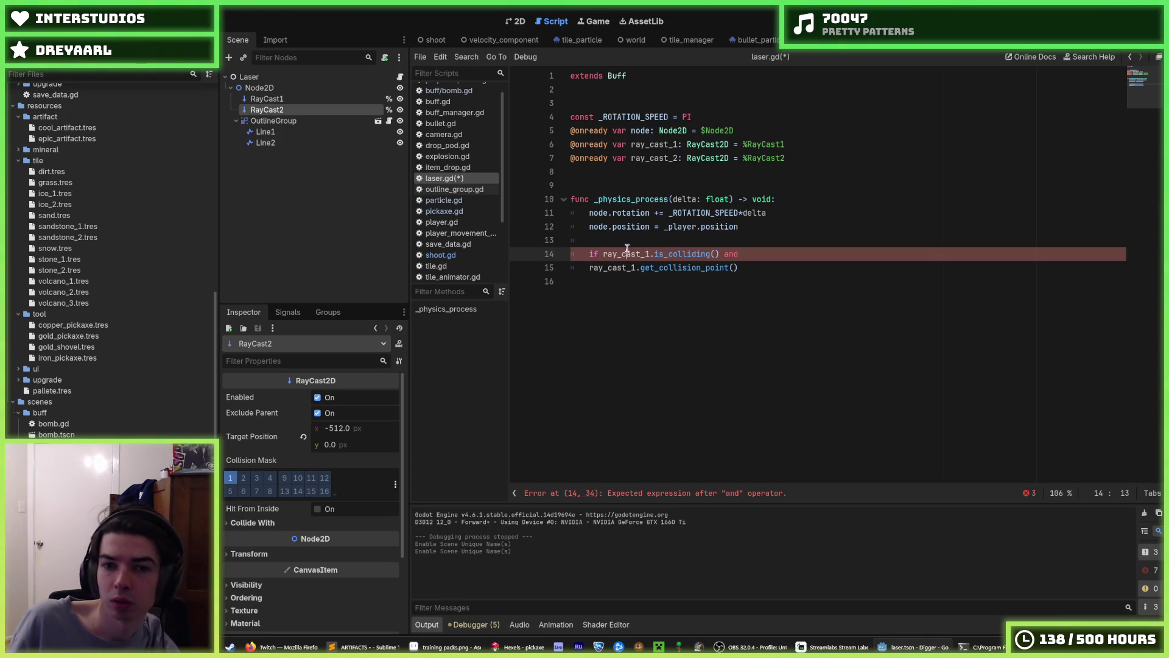
- Remove the unfinished 'and ray_cast_1.' clause and paste the get_collision_point() call above the if
type("ray_cast_1")
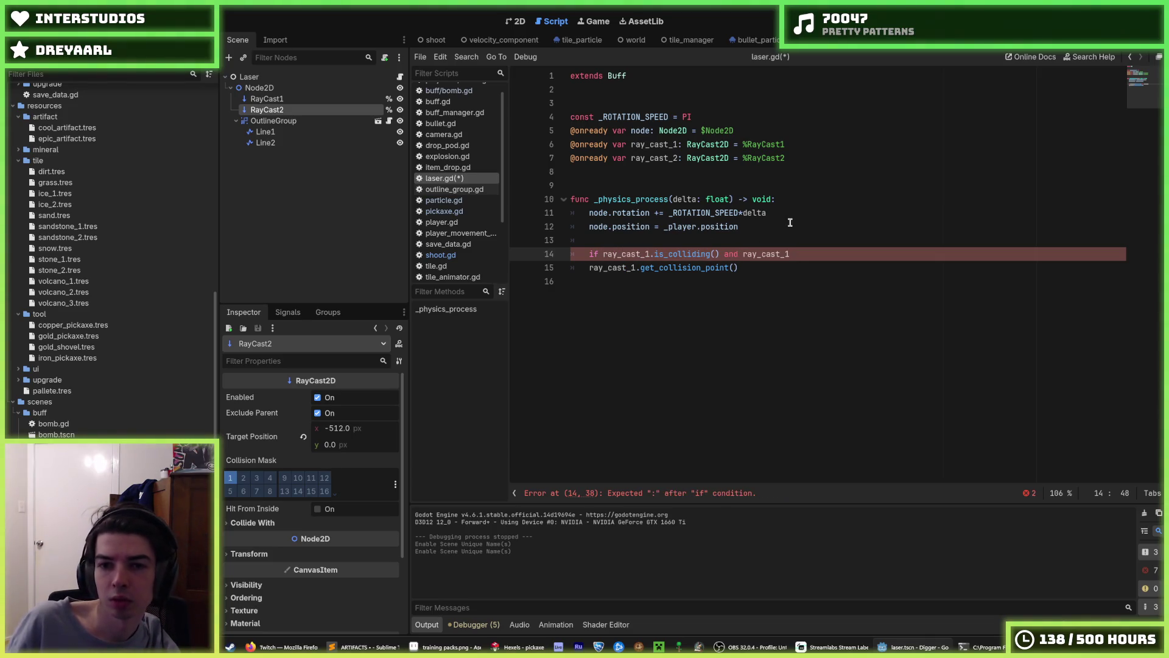
type(".")
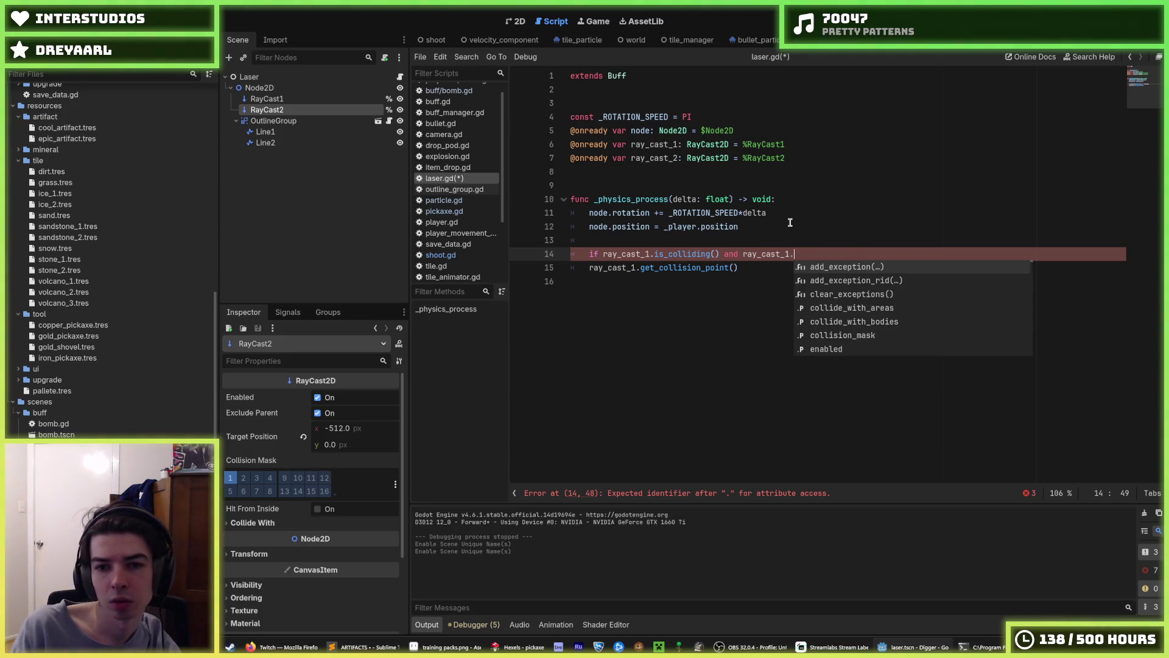
key("Escape")
key("Down")
key("shift+Home")
key("Up")
key("End")
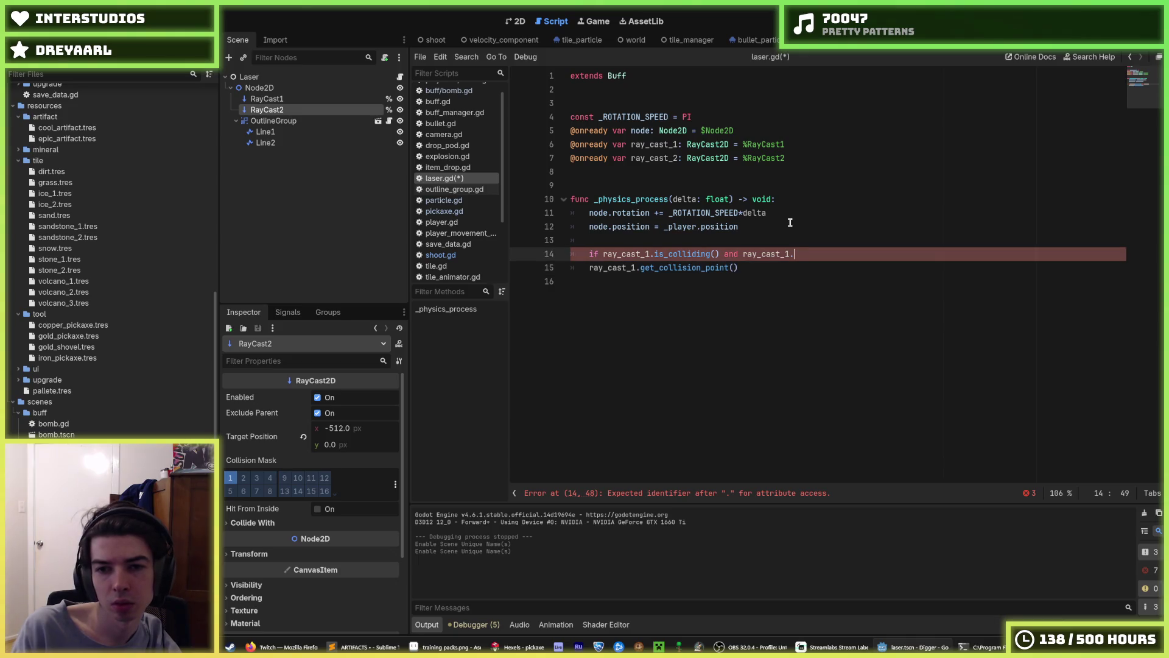
key("BackSpace")
key("BackSpace")
key("BackSpace")
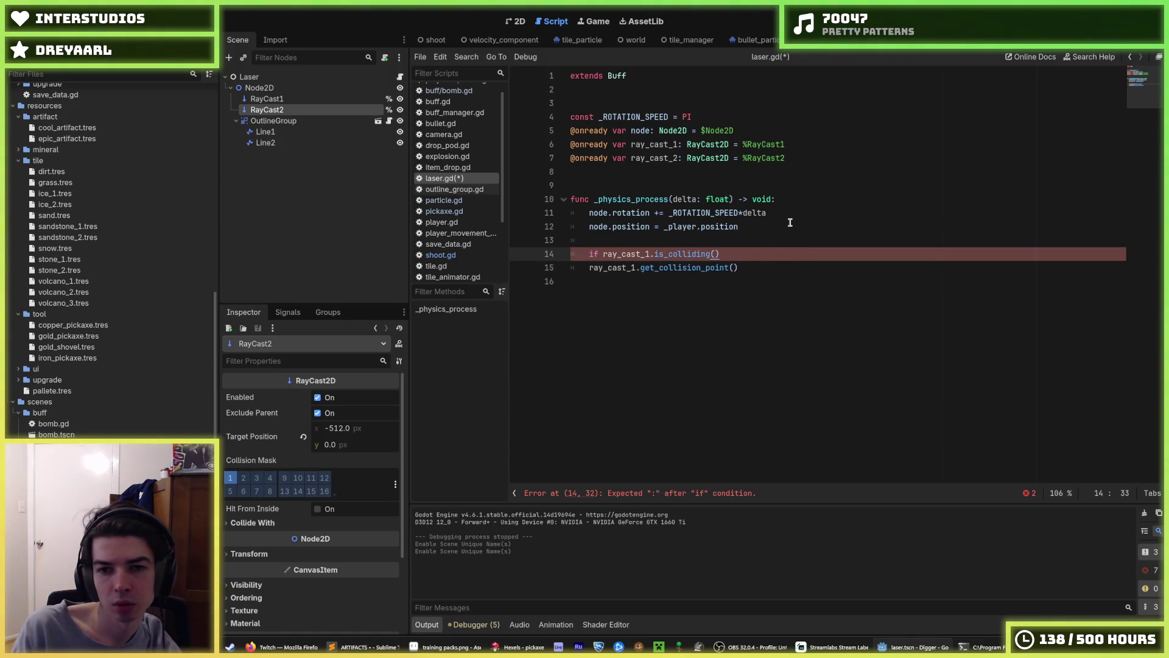
key("Up")
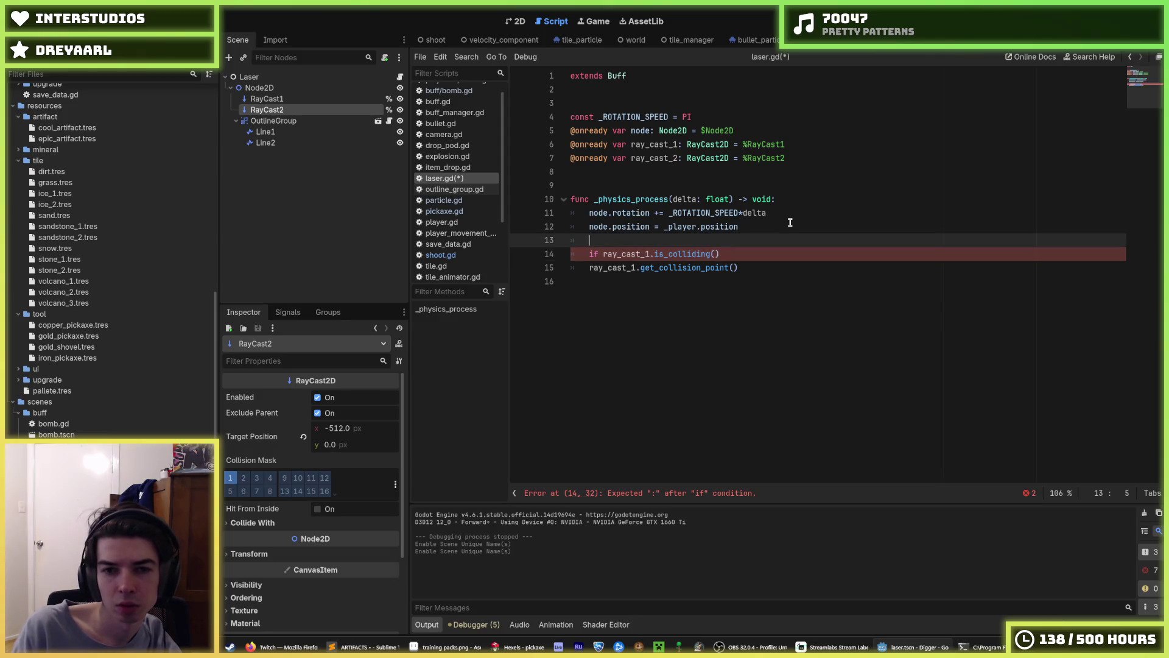
key("Return")
key("ctrl+v")
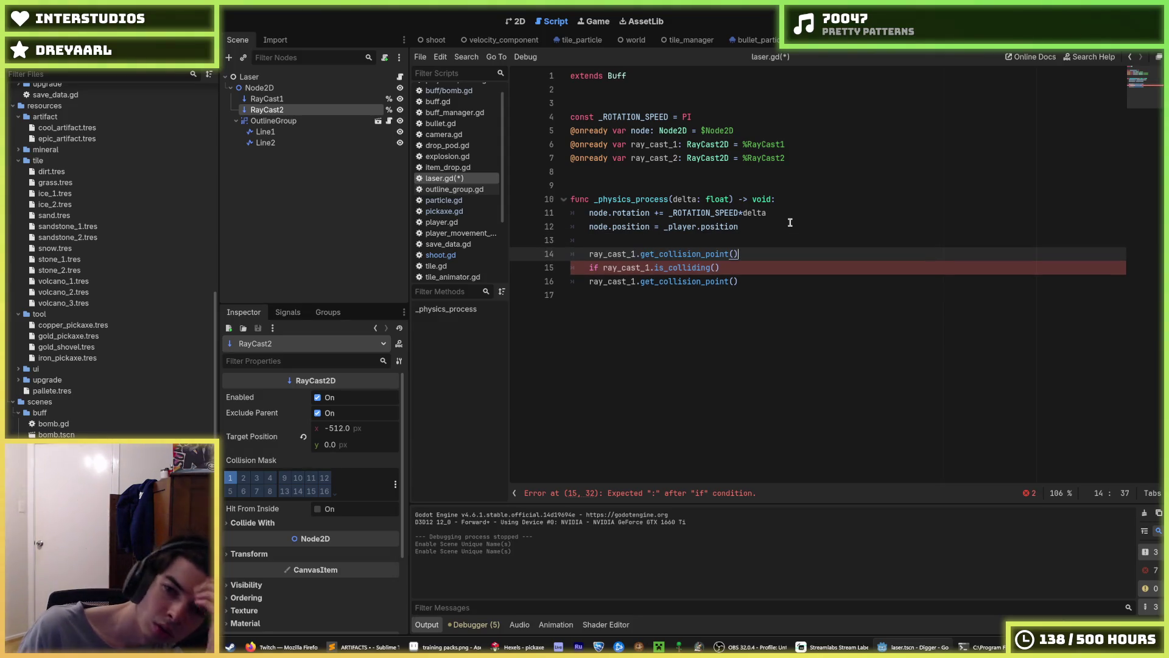
- Store the get_collision_point() result in a new var collision_point
key("Home")
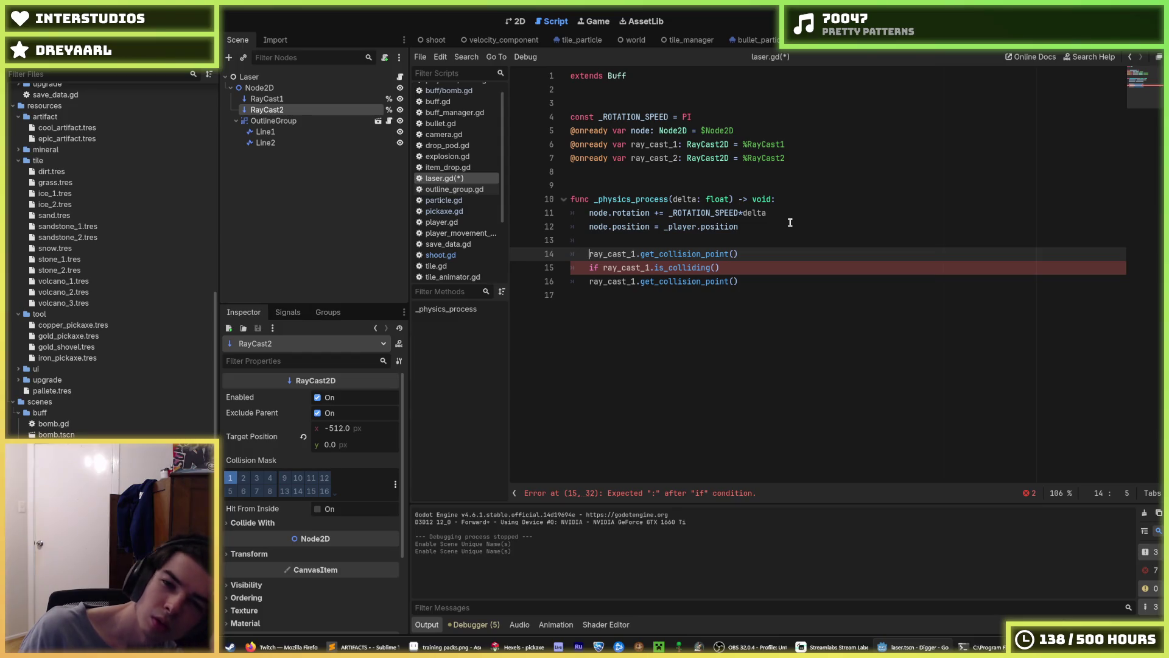
type("Vector")
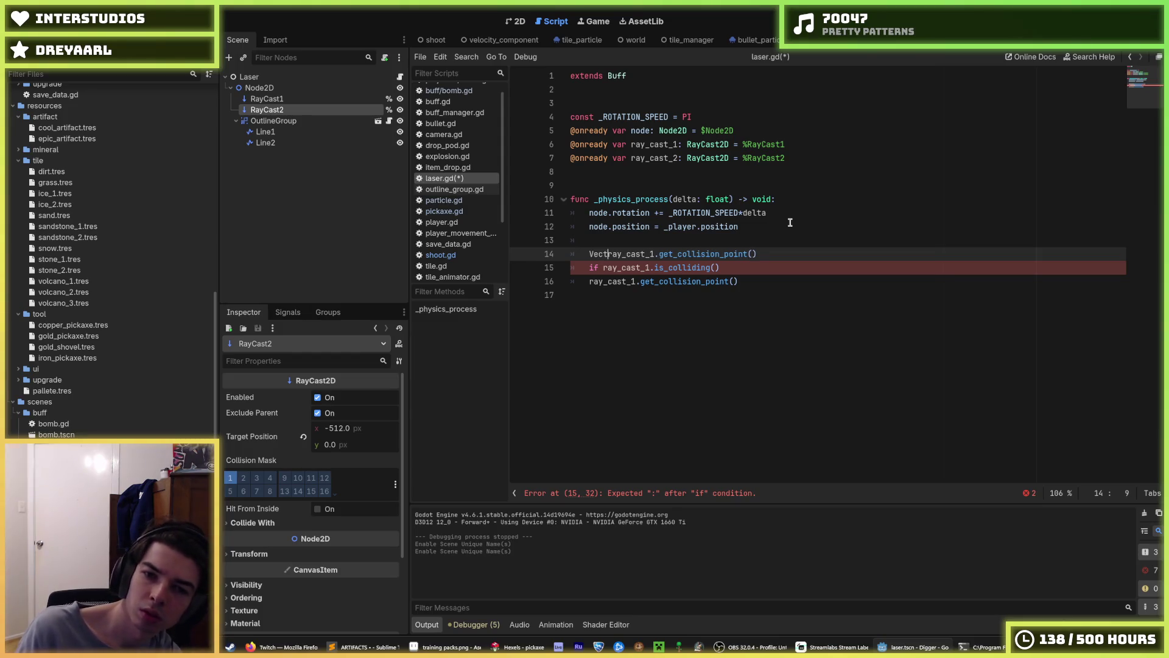
key("BackSpace")
key("BackSpace")
key("BackSpace")
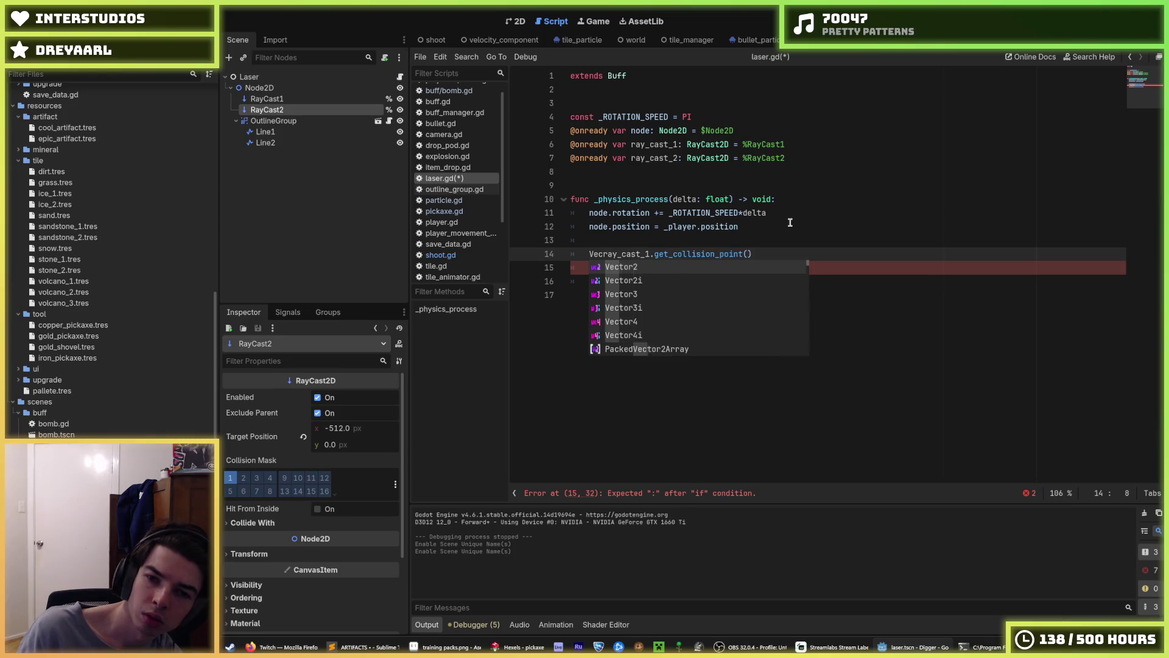
type("colli")
type("sion_point =")
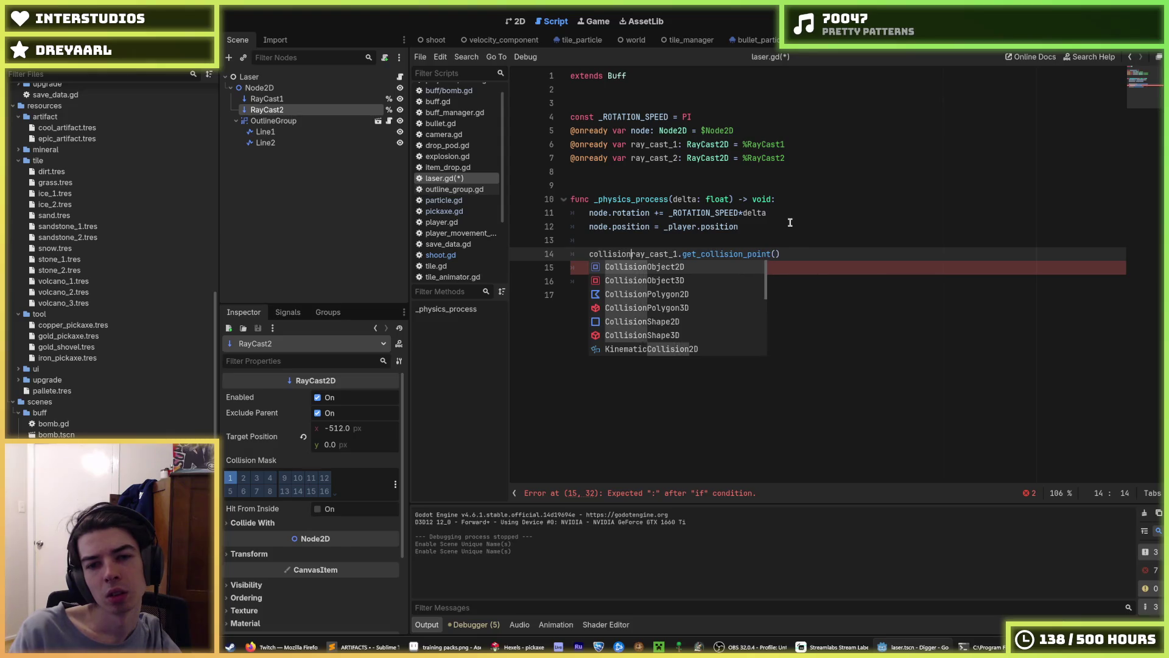
key("Left")
type(":")
key("Right")
key("Down")
key("End")
key("Up")
key("End")
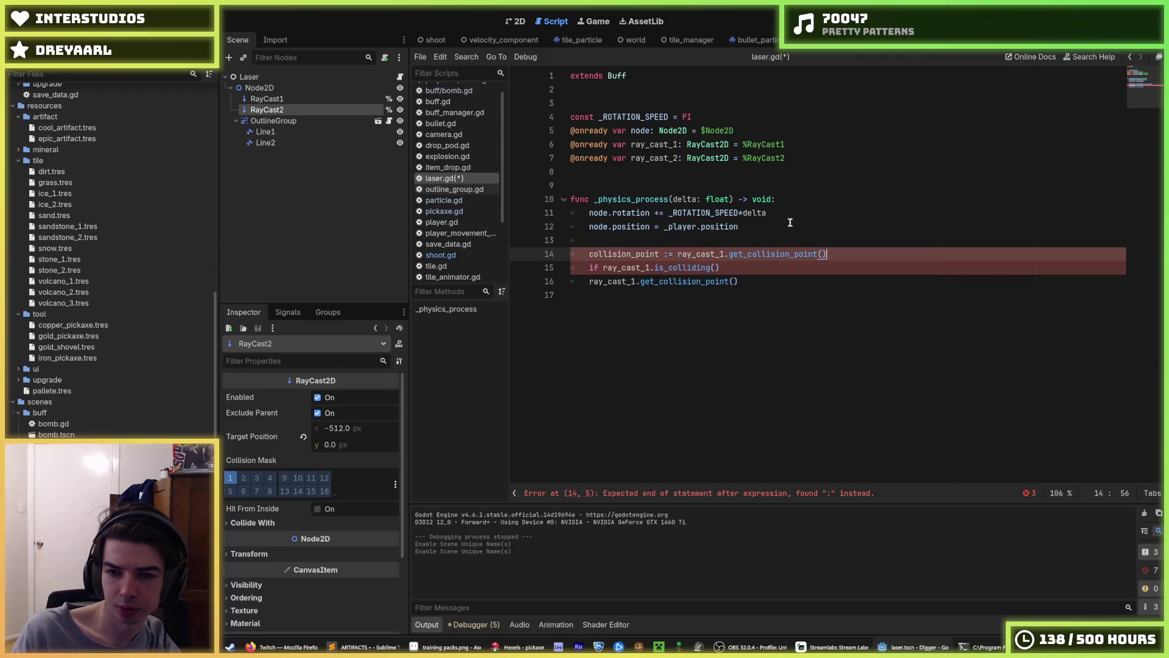
type("var")
key("Down")
key("End")
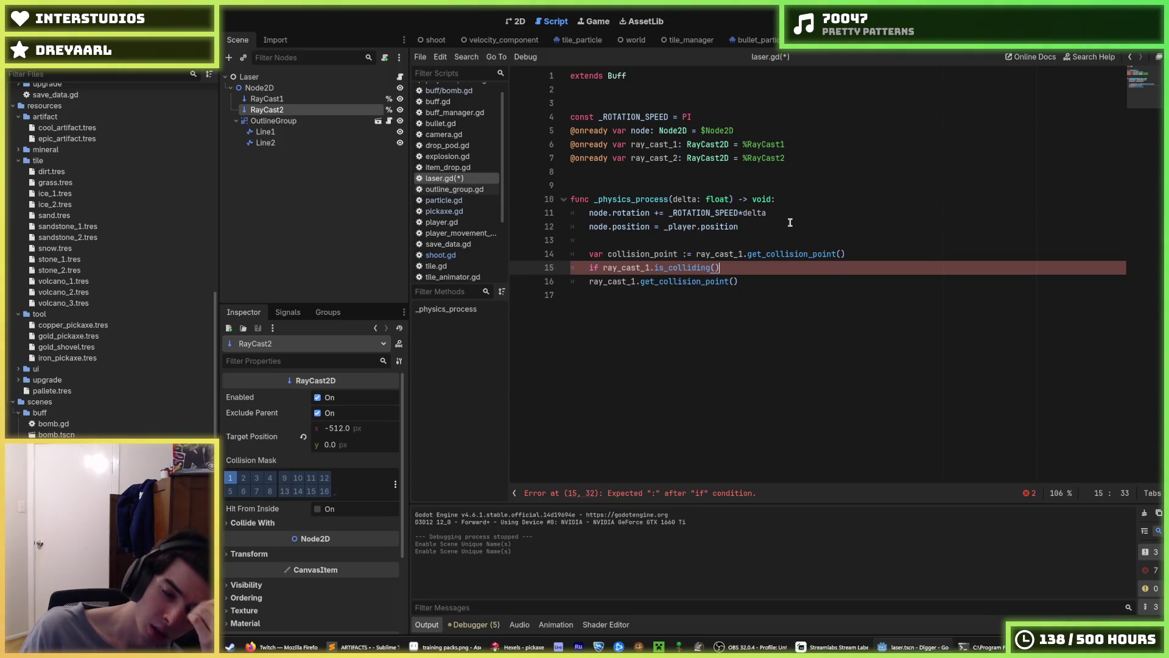
- Extend the if condition with 'and collision_point.length() < 512' and save laser.gd
type("and col")
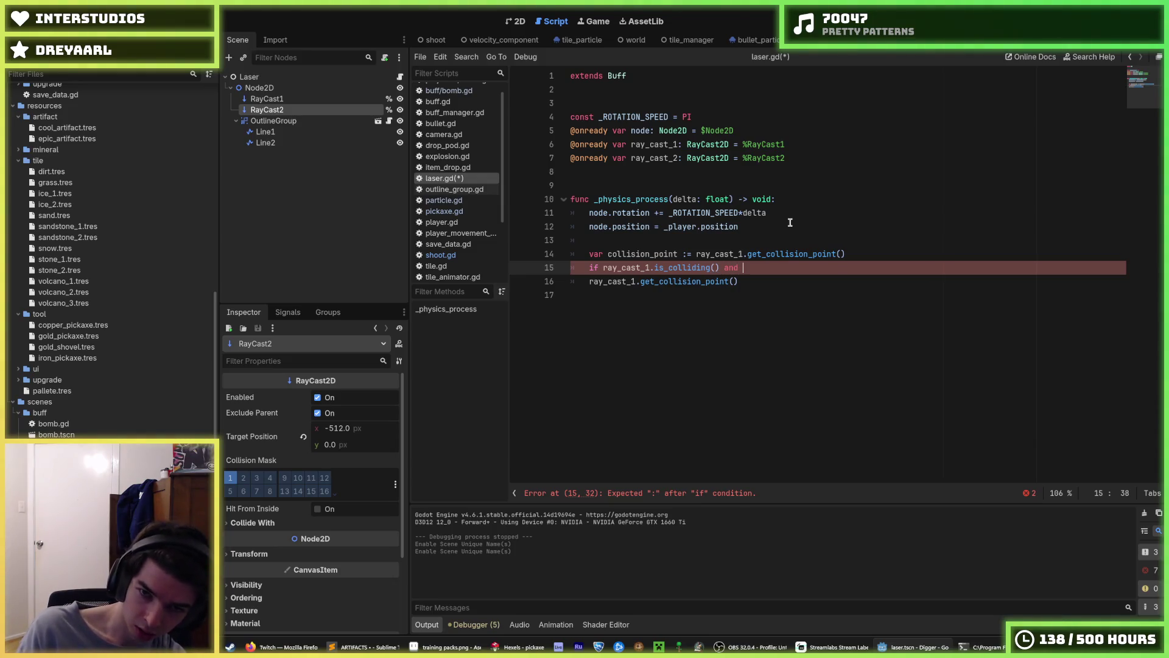
type("lision_point.")
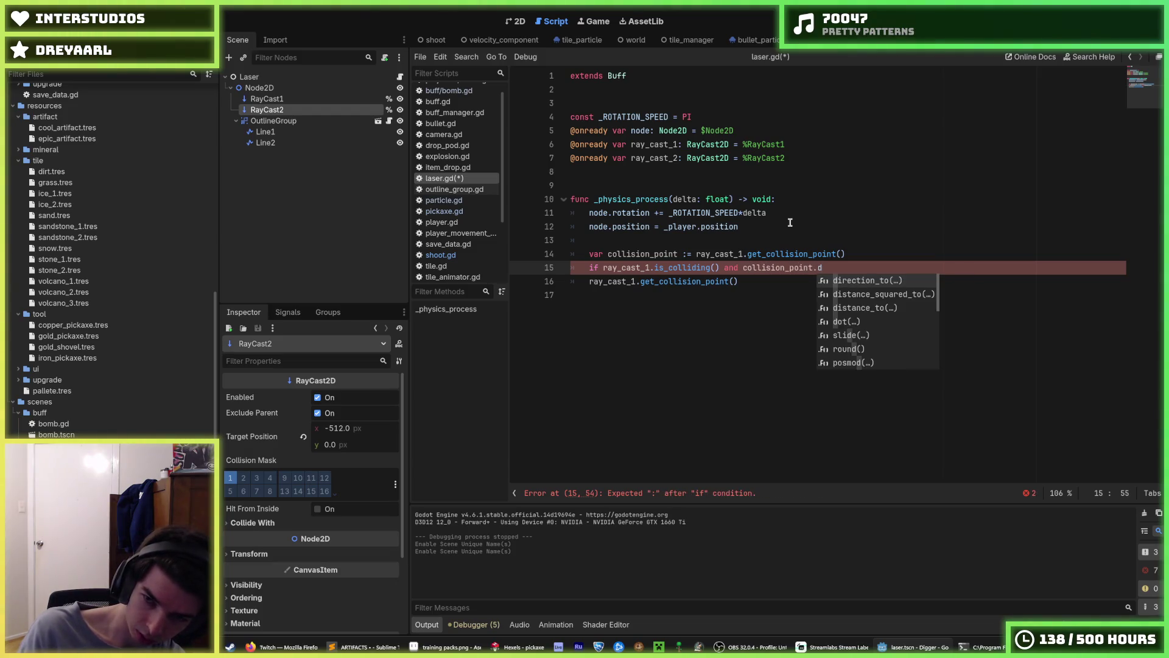
type("lw")
key("BackSpace")
type("ength(")
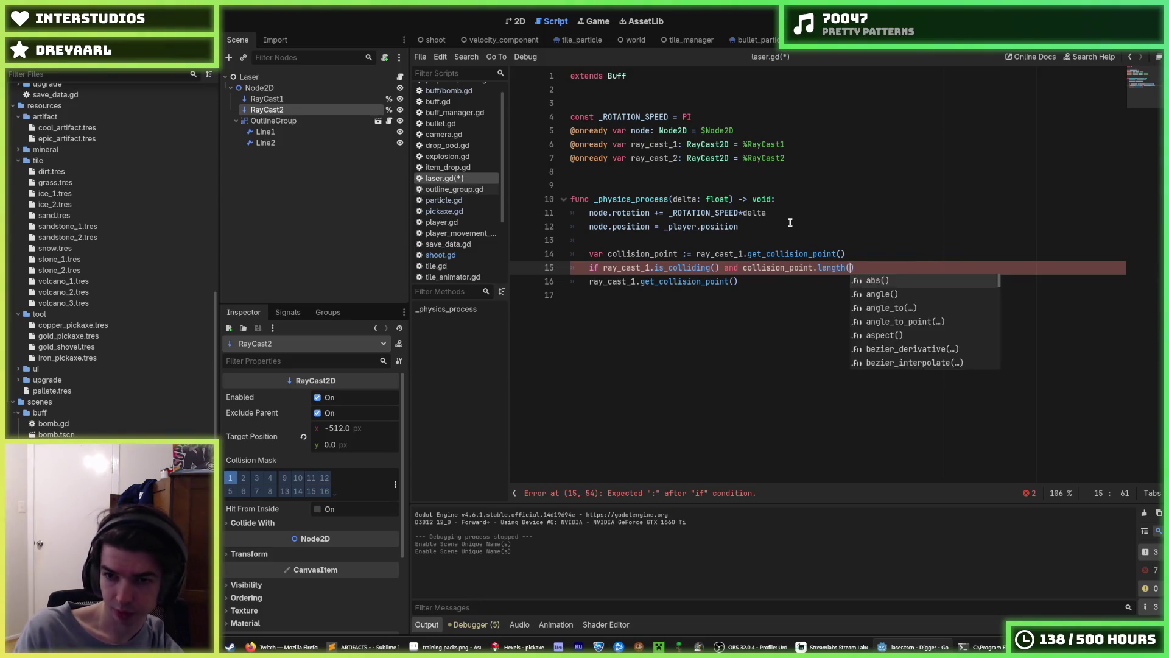
key("Return")
type("< 512")
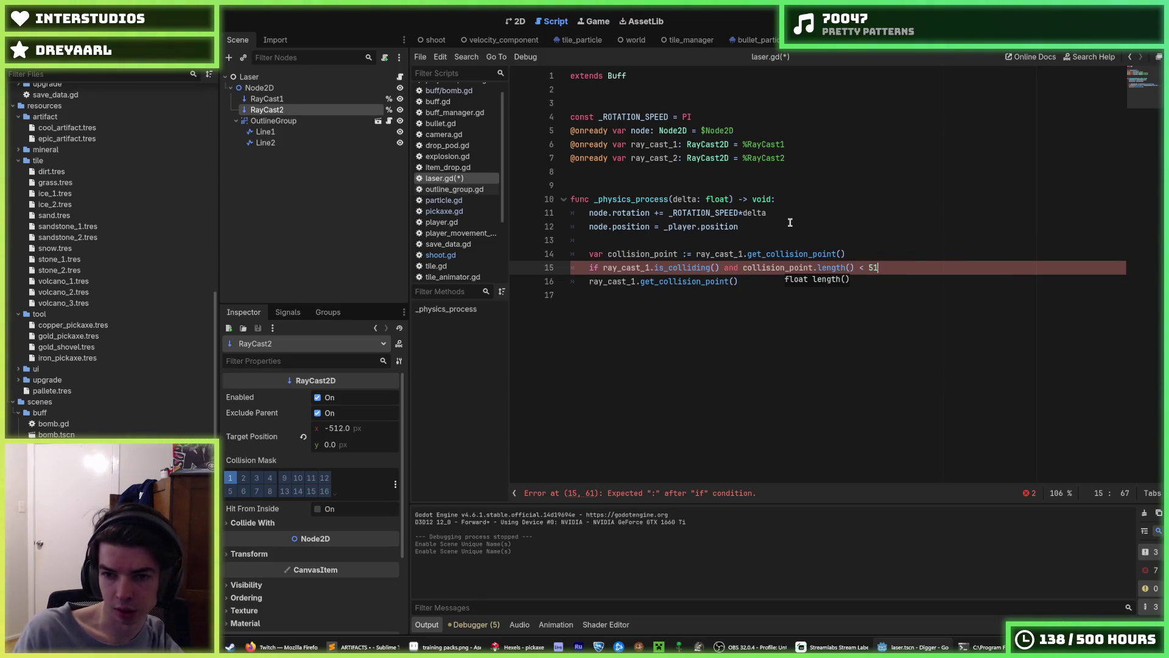
key("ctrl+s")
- Start a new _MAX_LENGTH constant declaration with value 512 among the constants
key("Up")
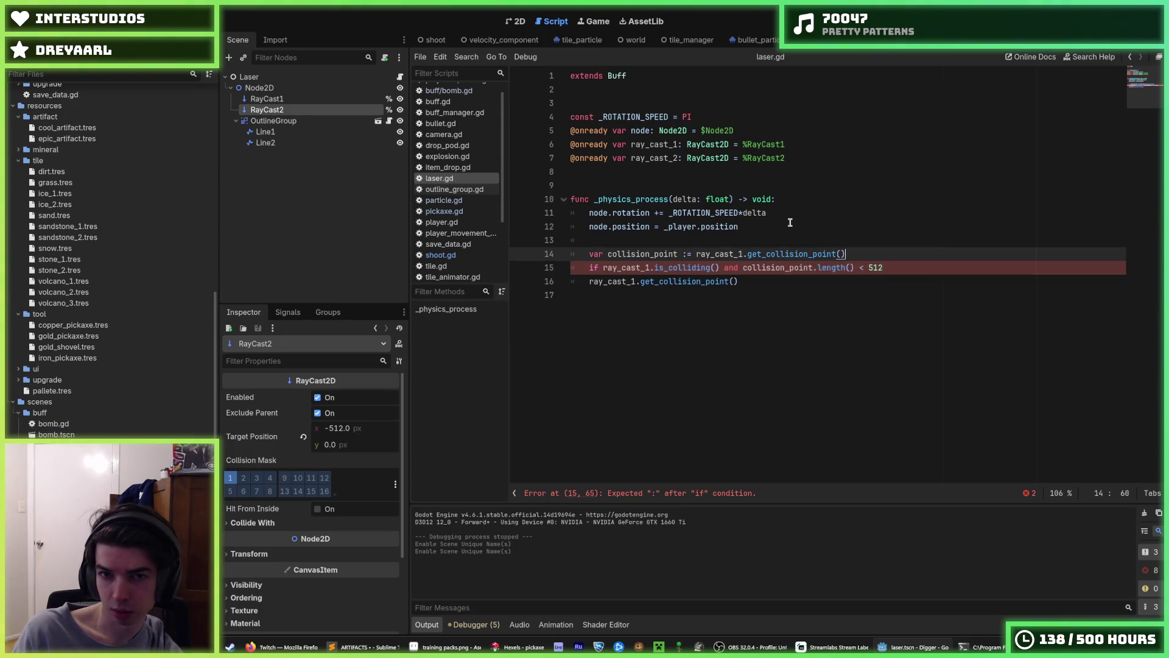
key("Up")
key("Up")
key("Up")
key("Return")
type("const MAMAX_LENGTH =")
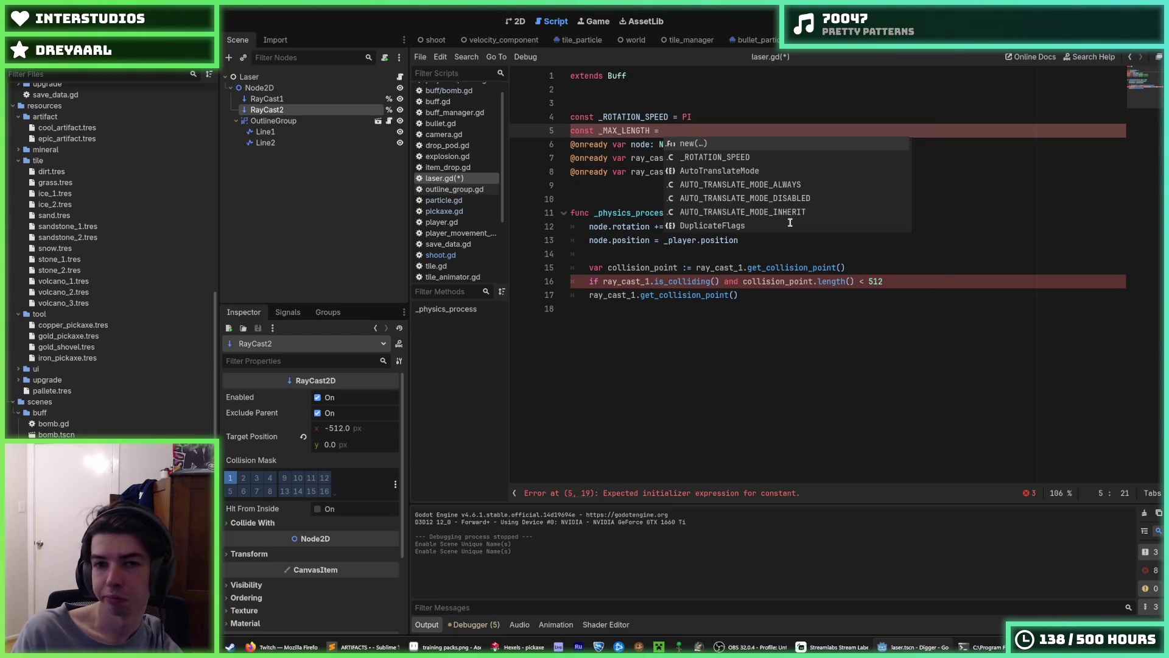
type("512")
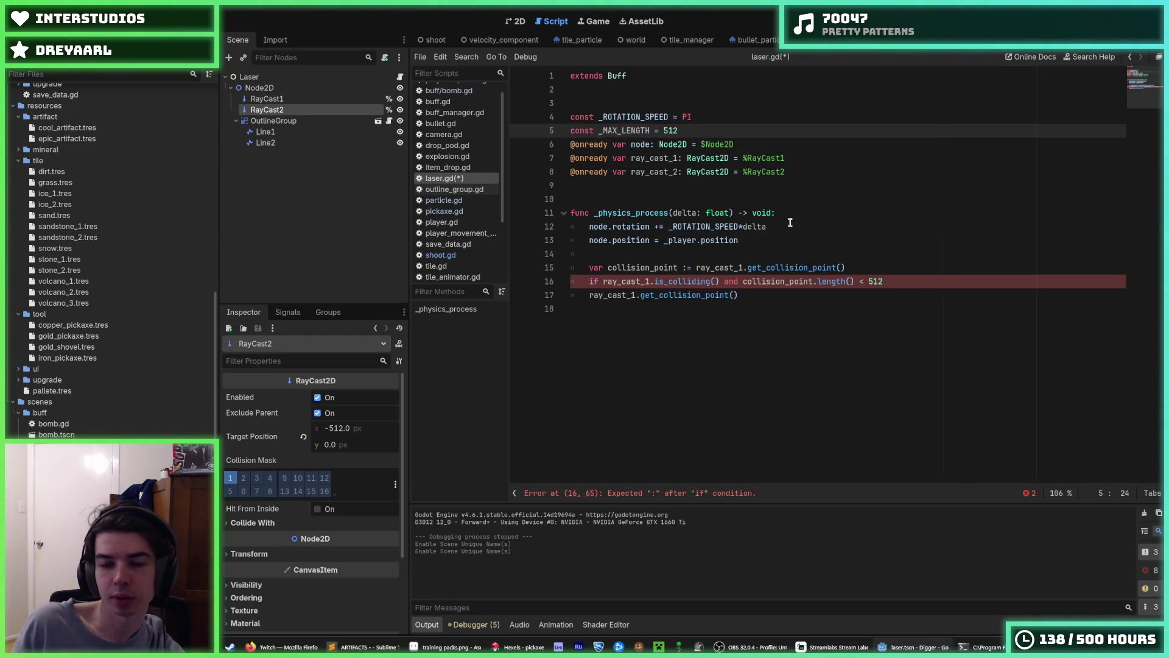
- Replace 512 in the length comparison with _MAX_LENGTH and wrap the collision length in max(..., _MAX_LENGTH)
double_click(629, 131)
key("ctrl+c")
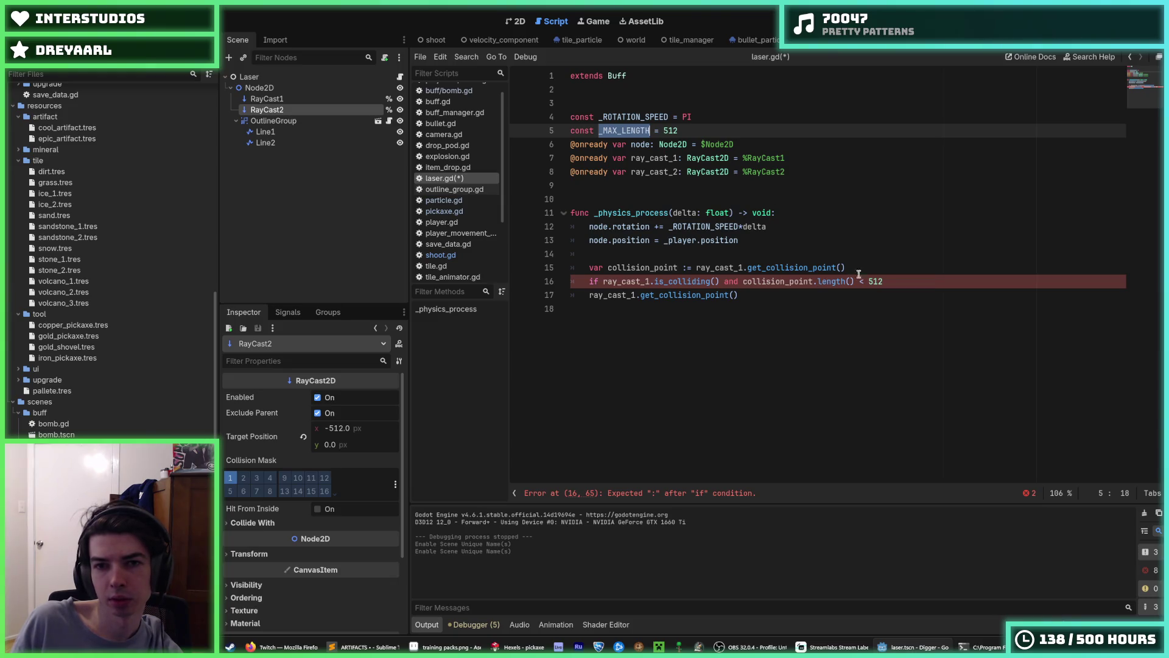
double_click(876, 282)
key("ctrl+v")
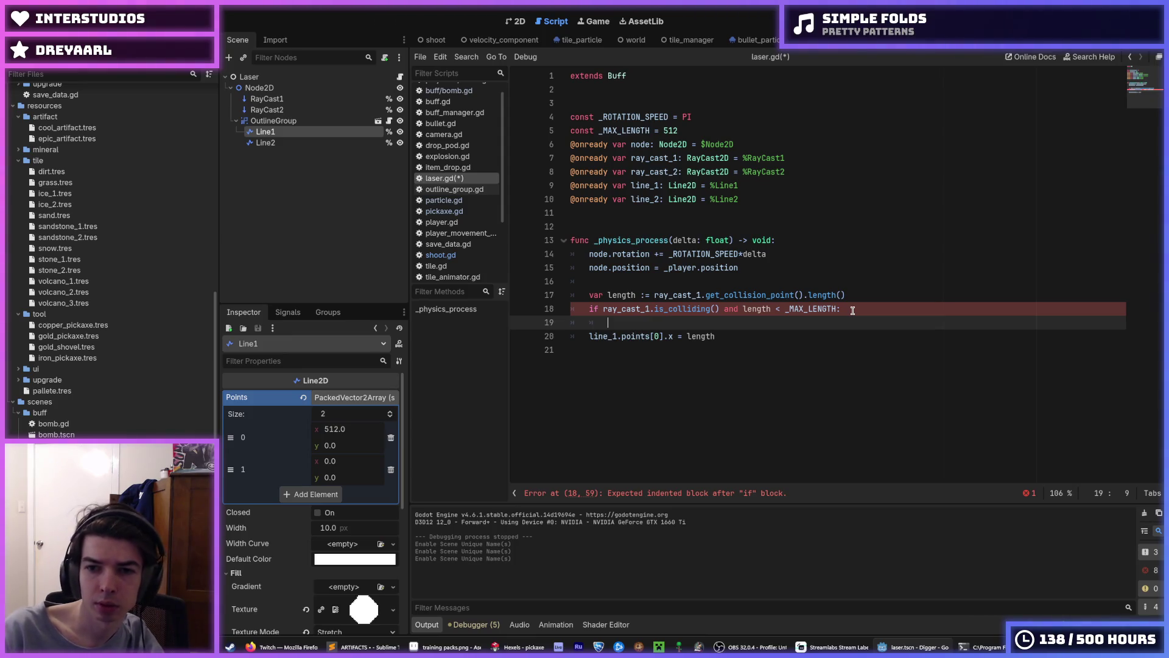
key("Up")
key("Up")
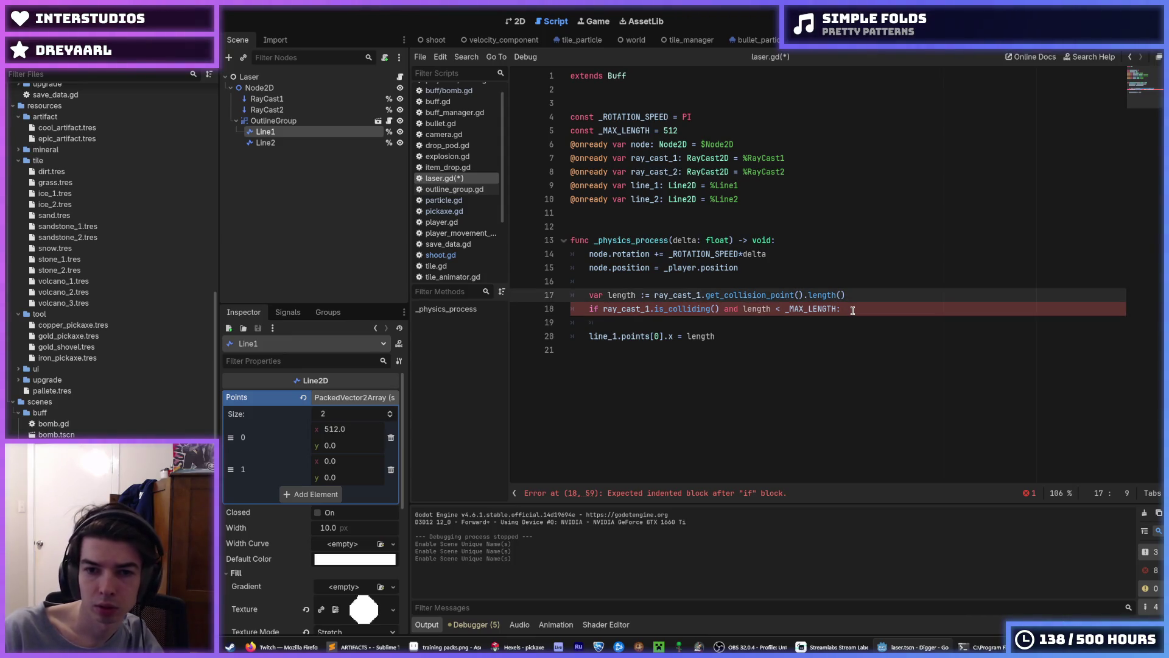
type("max(")
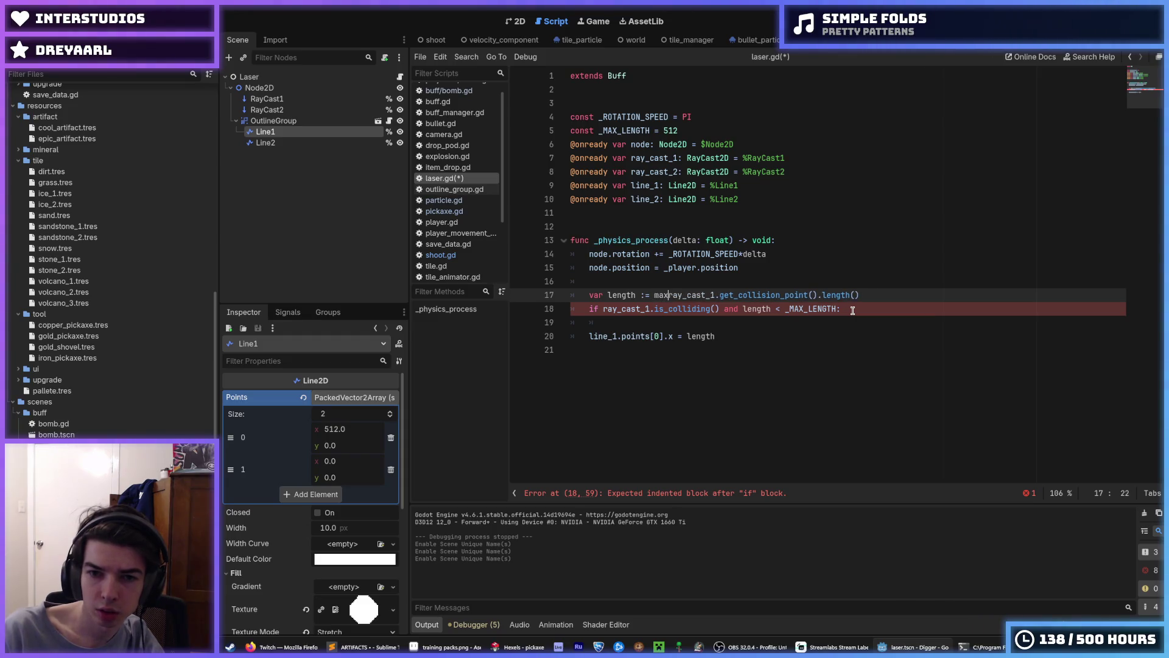
key("End")
type(",")
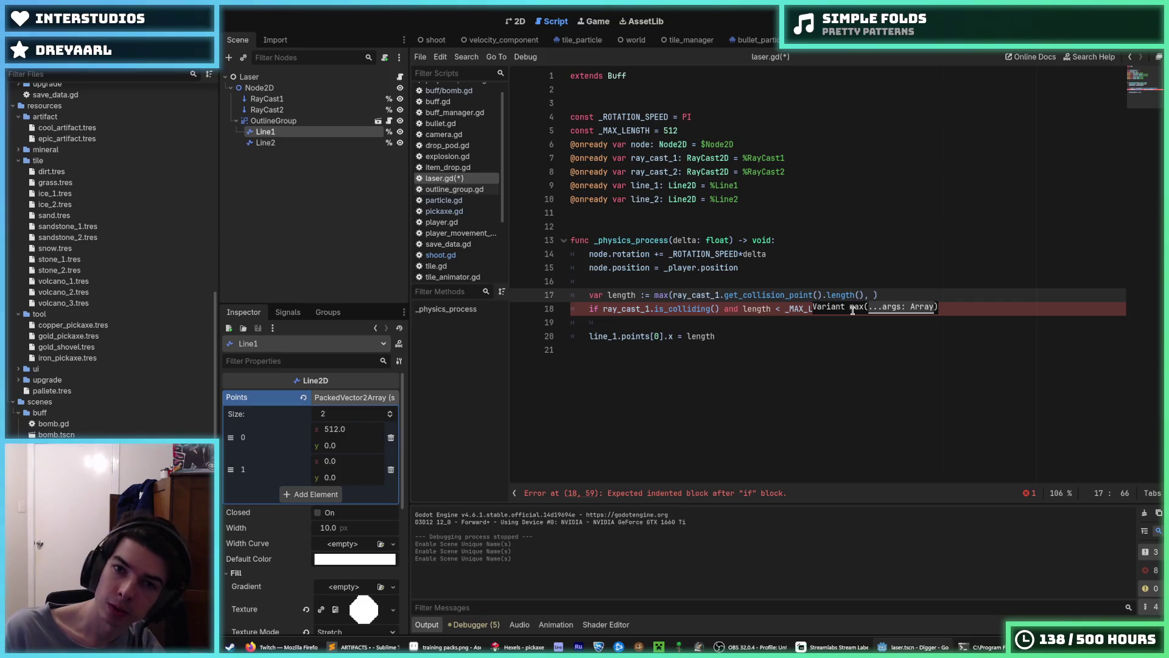
type("_MAX")
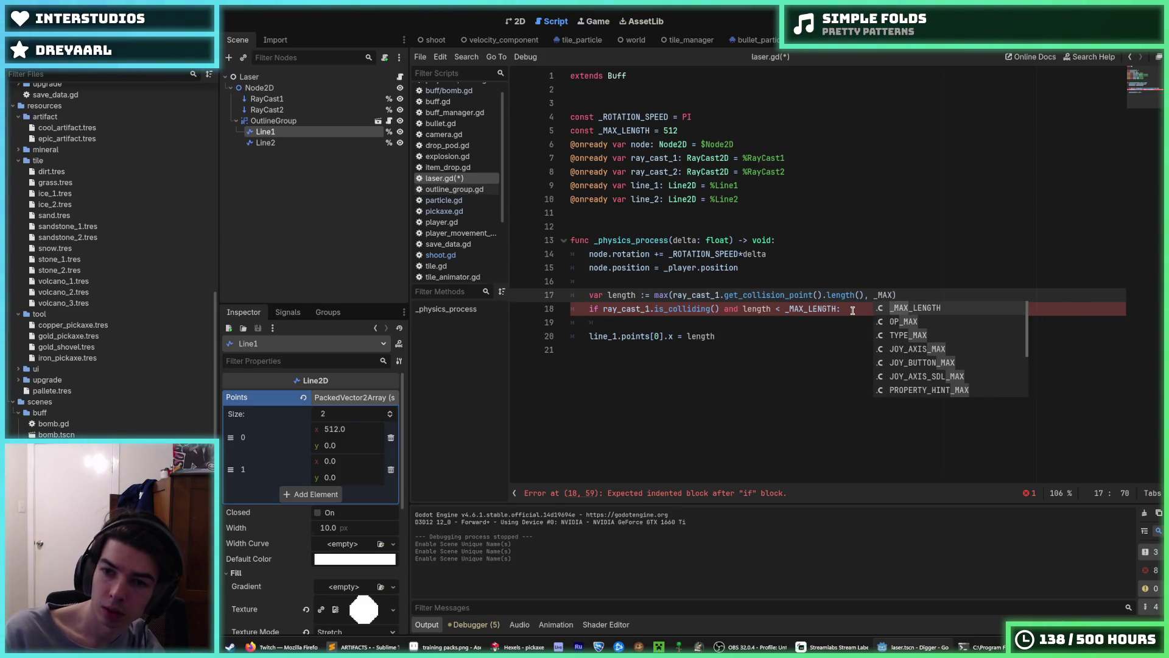
type("_LENGTH")
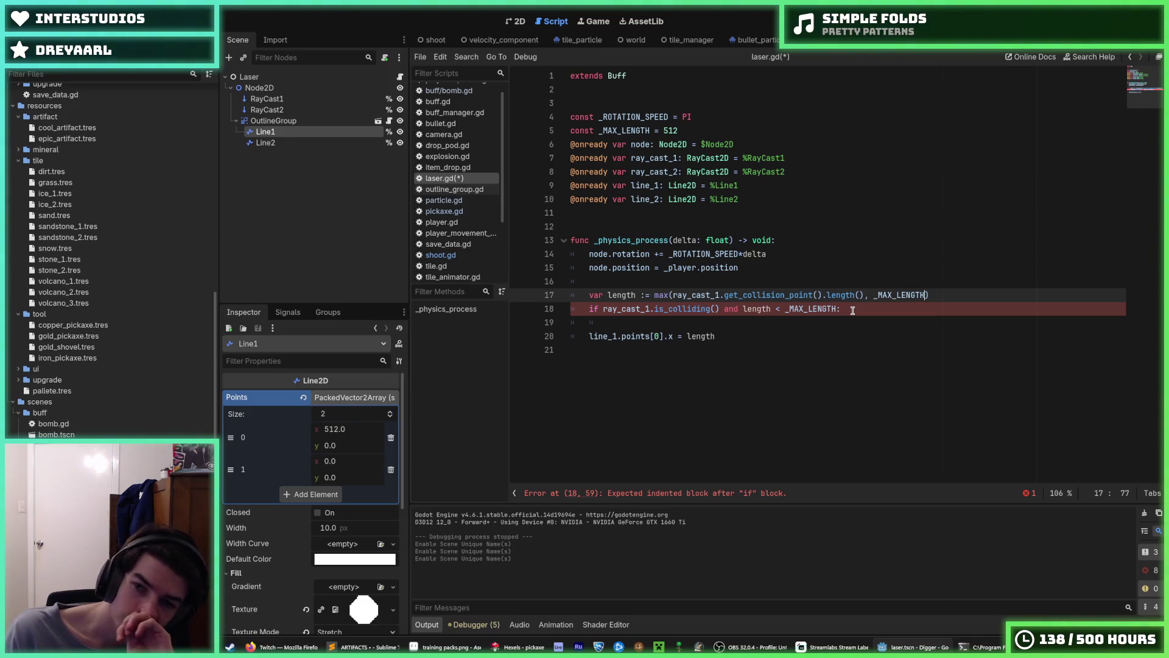
- Remove the length comparison from the if condition and strip the max() wrapper from the length declaration
left_click(853, 310)
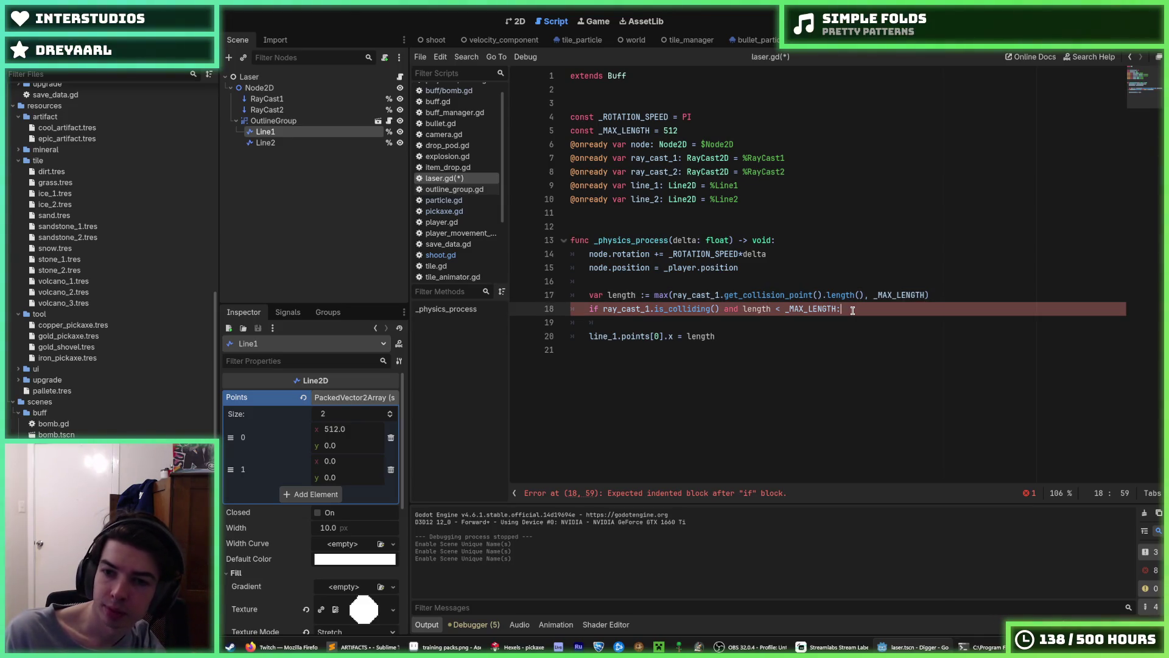
key("BackSpace")
key("BackSpace")
key("BackSpace")
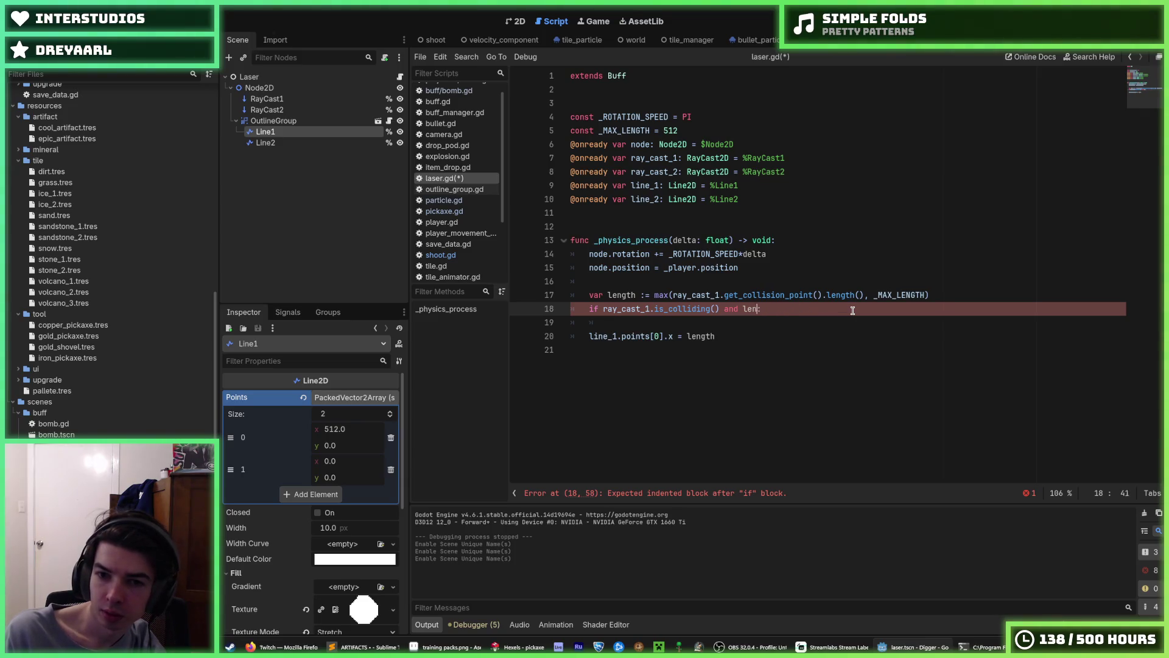
key("Up")
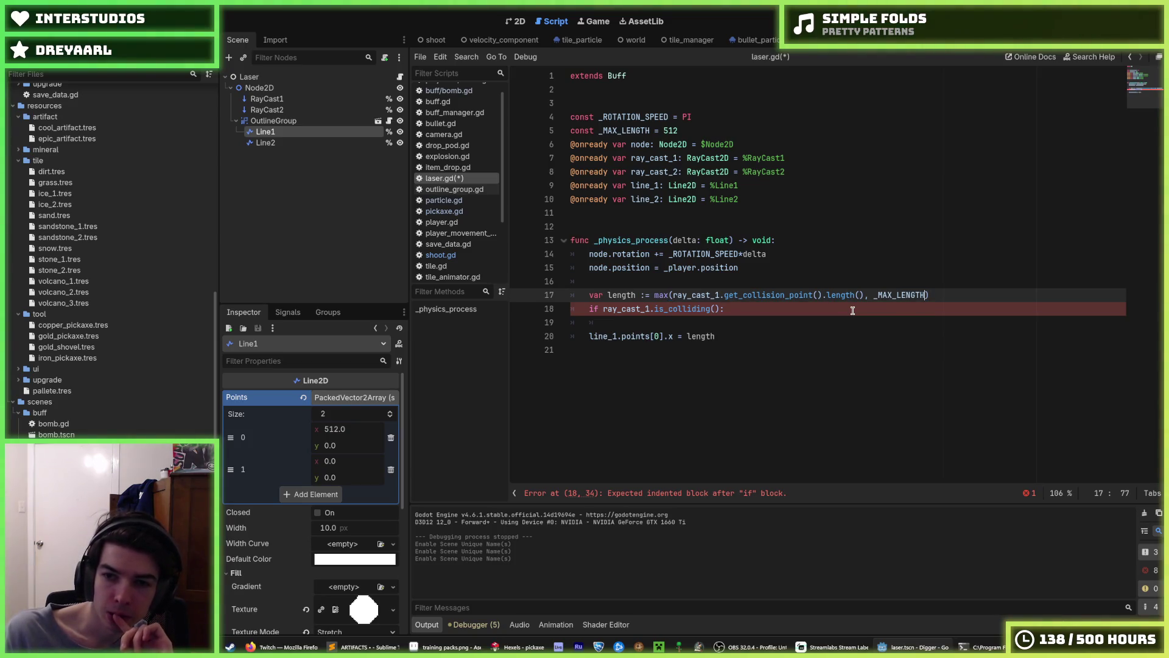
left_click(853, 310)
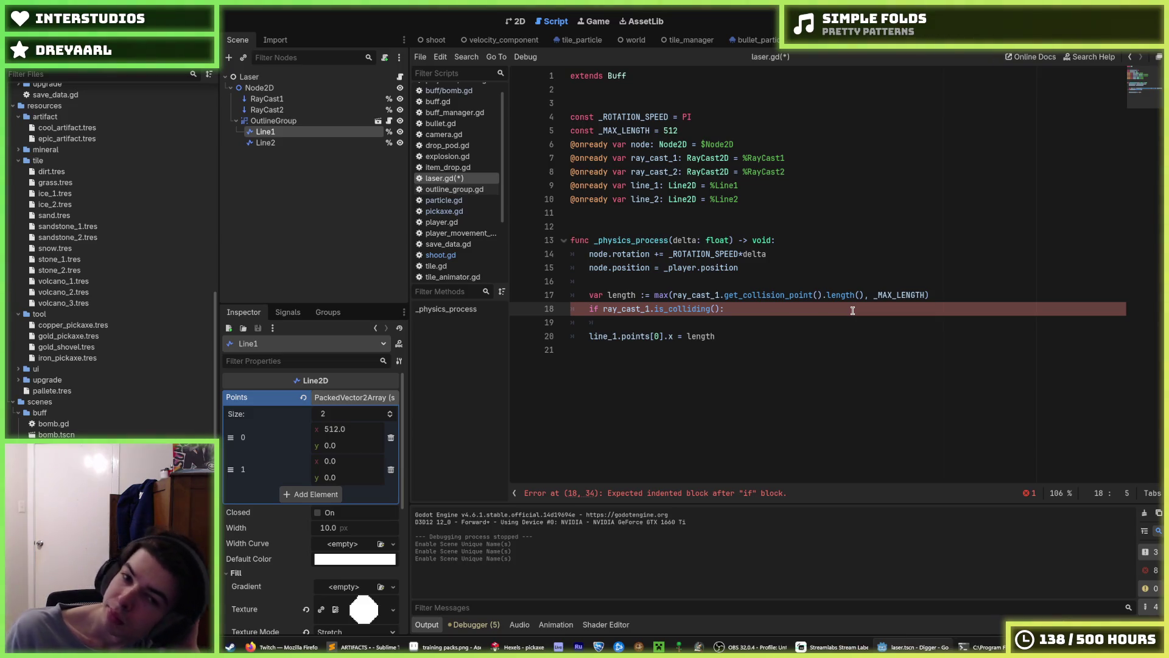
left_click(852, 310)
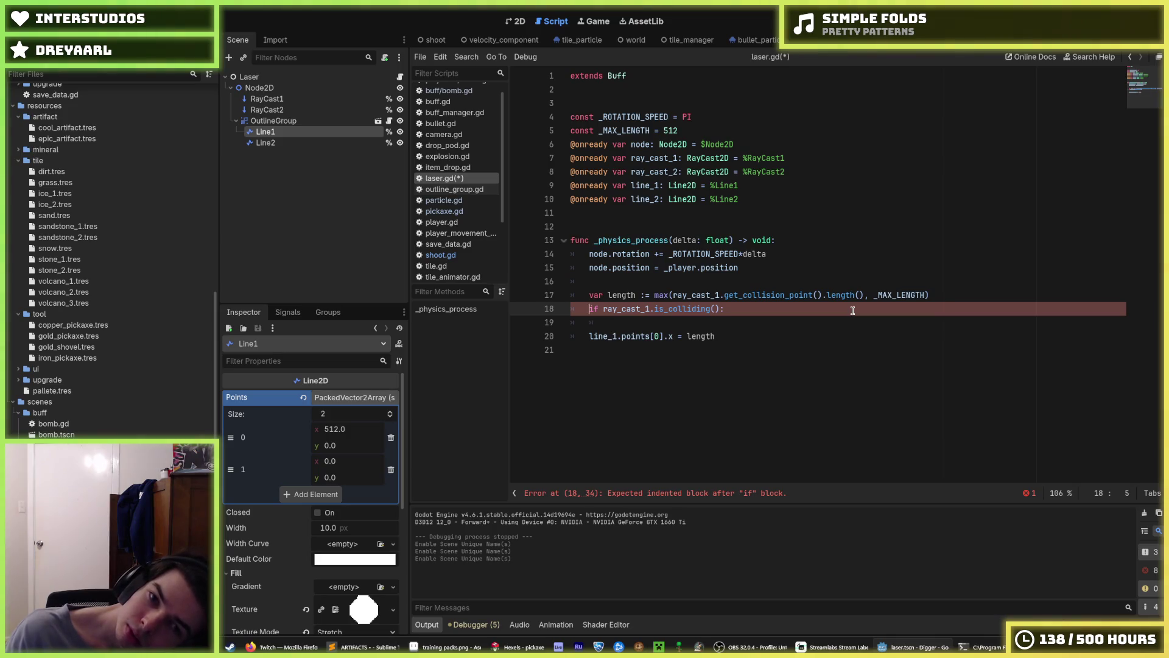
key("Up")
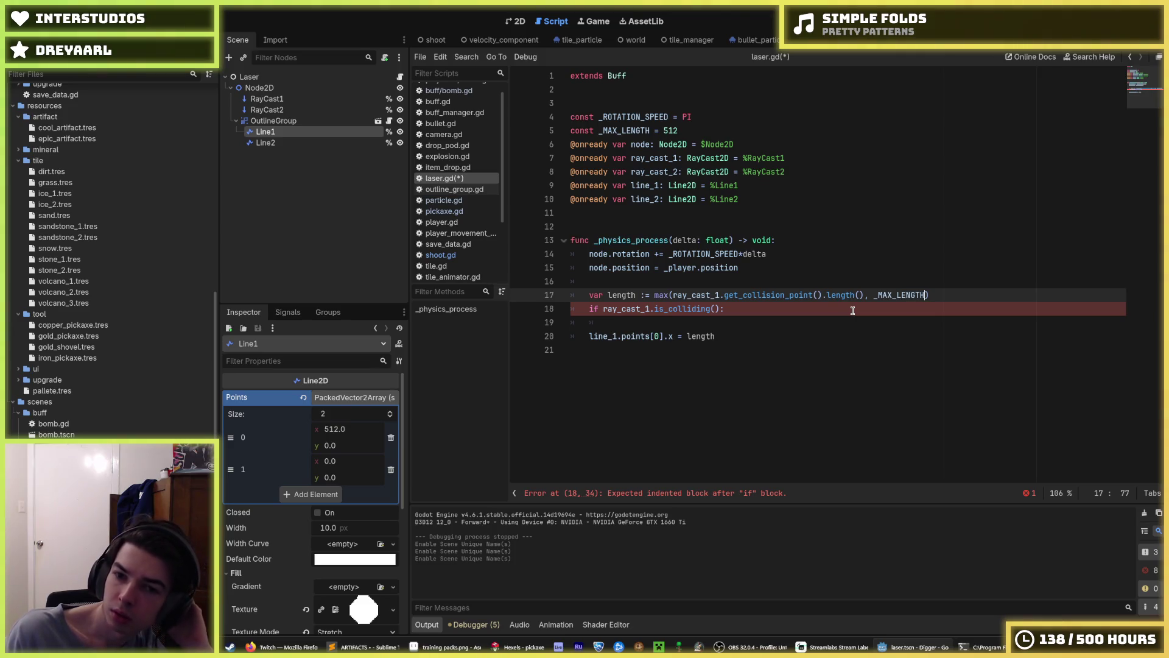
key("BackSpace")
key("BackSpace")
key("BackSpace")
key("BackSpace")
key("BackSpace")
key("Home")
key("Right")
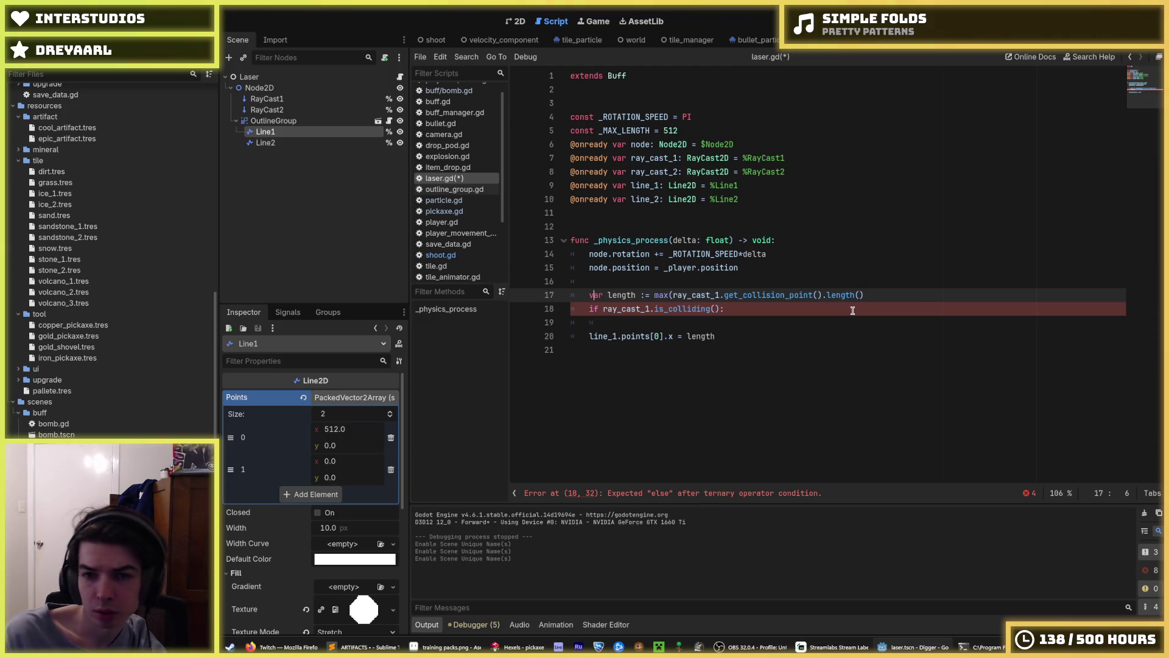
key("ctrl+Right")
key("ctrl+Right")
key("ctrl+Right")
key("Right")
key("BackSpace")
key("BackSpace")
key("BackSpace")
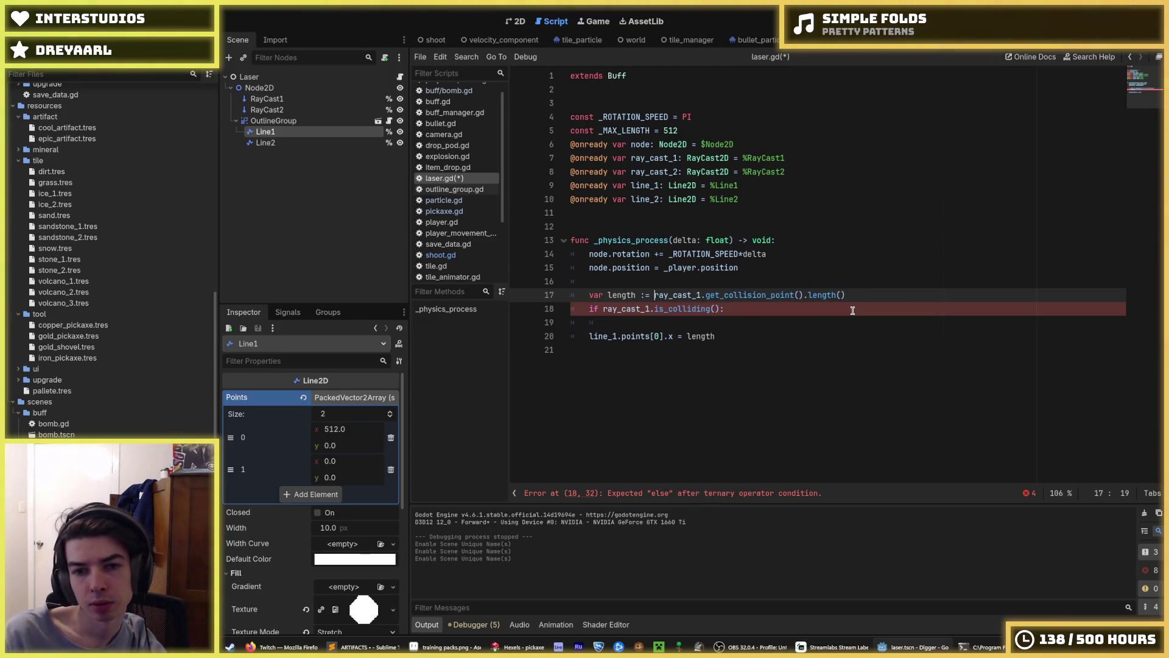
- Add the line 'length = _MAX_LENGTH' inside the ray_cast_1 if block
key("Down")
key("End")
key("Left")
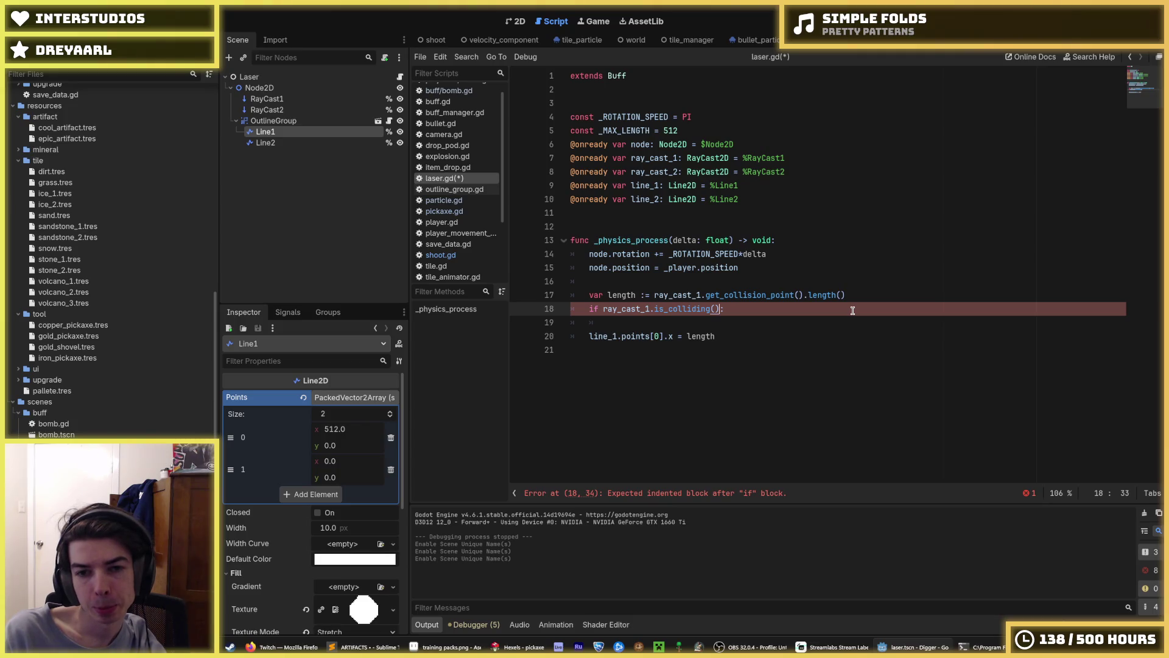
key("Right")
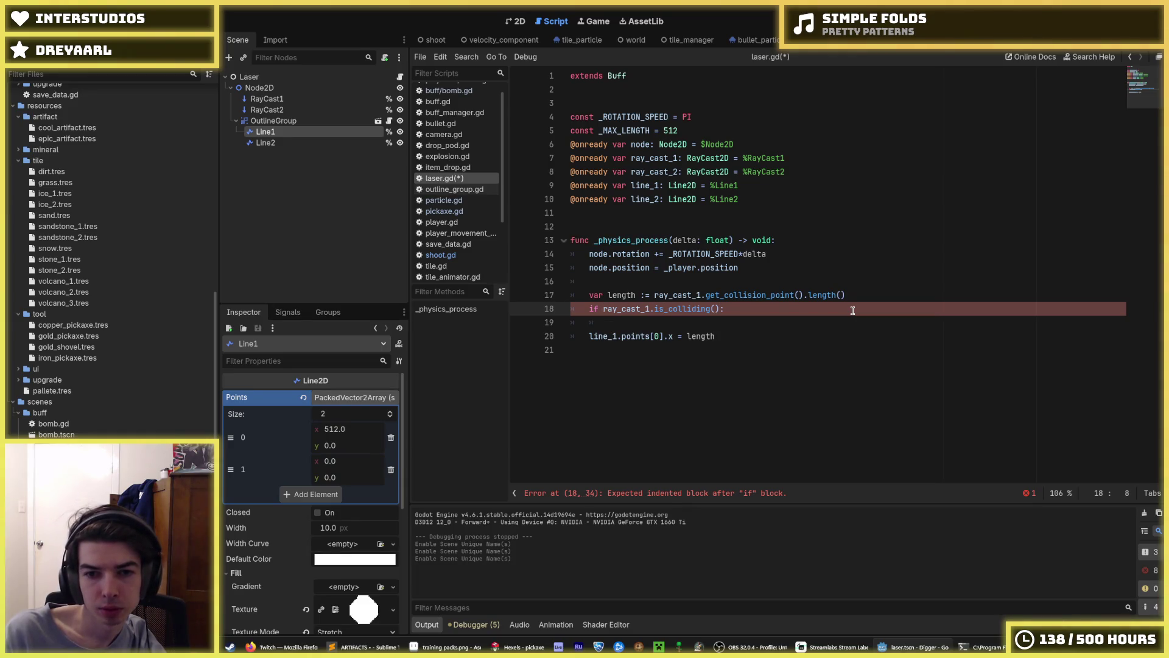
key("Down")
type("ngth = length")
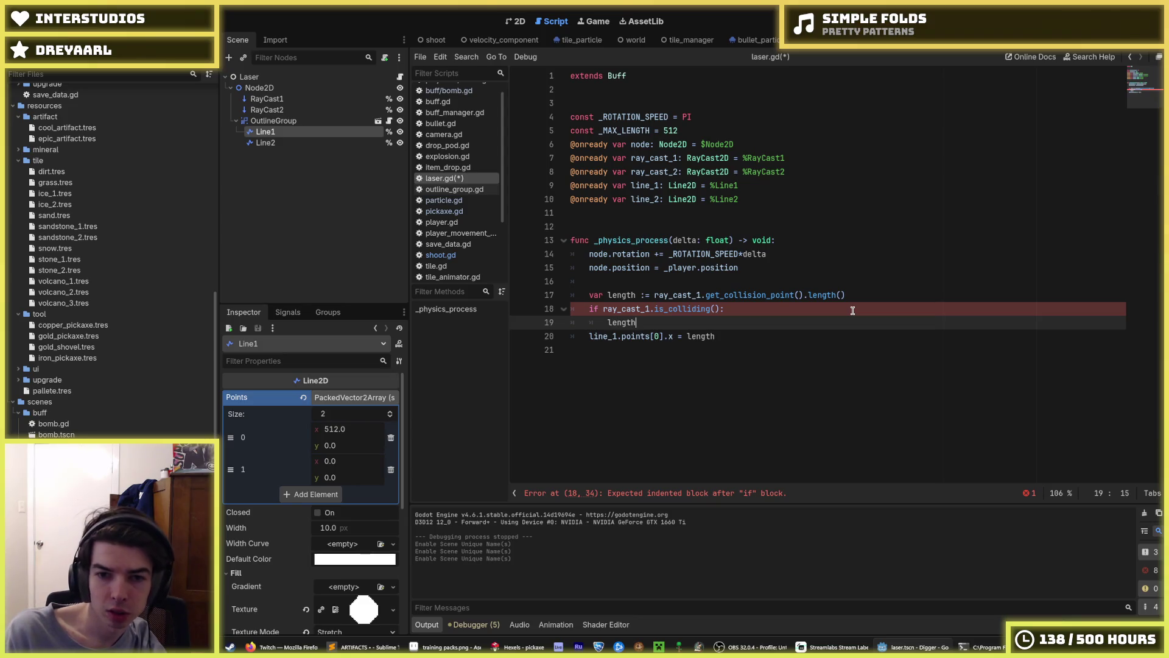
key("BackSpace")
key("BackSpace")
key("BackSpace")
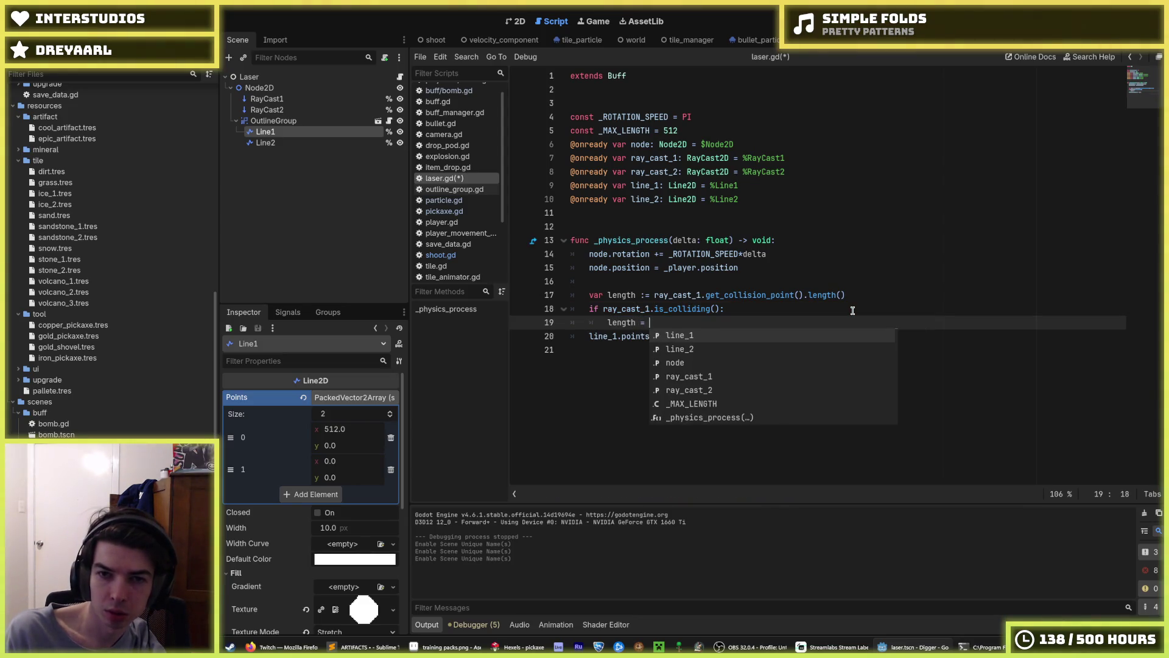
type("_MAX_LENGTH")
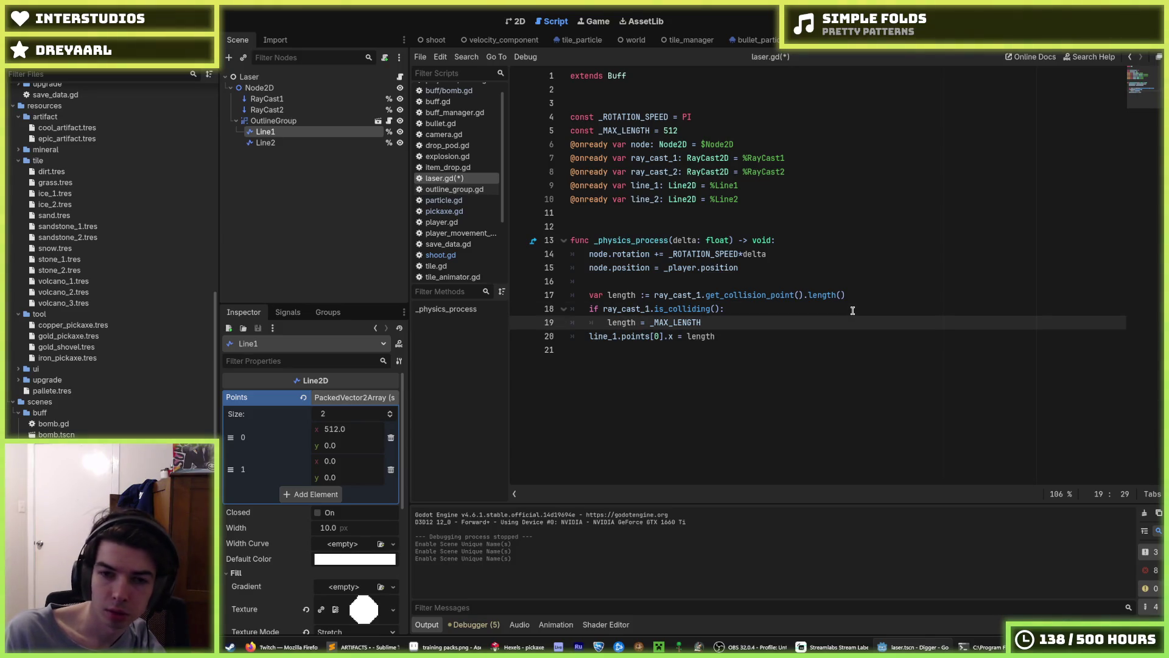
- Swap the expressions: default 'var length := _MAX_LENGTH', collision-point length inside the if; open the Debugger
key("shift+Left")
key("shift+Left")
key("shift+Left")
key("Up")
key("Up")
key("End")
key("shift+Left")
key("shift+Left")
key("shift+Left")
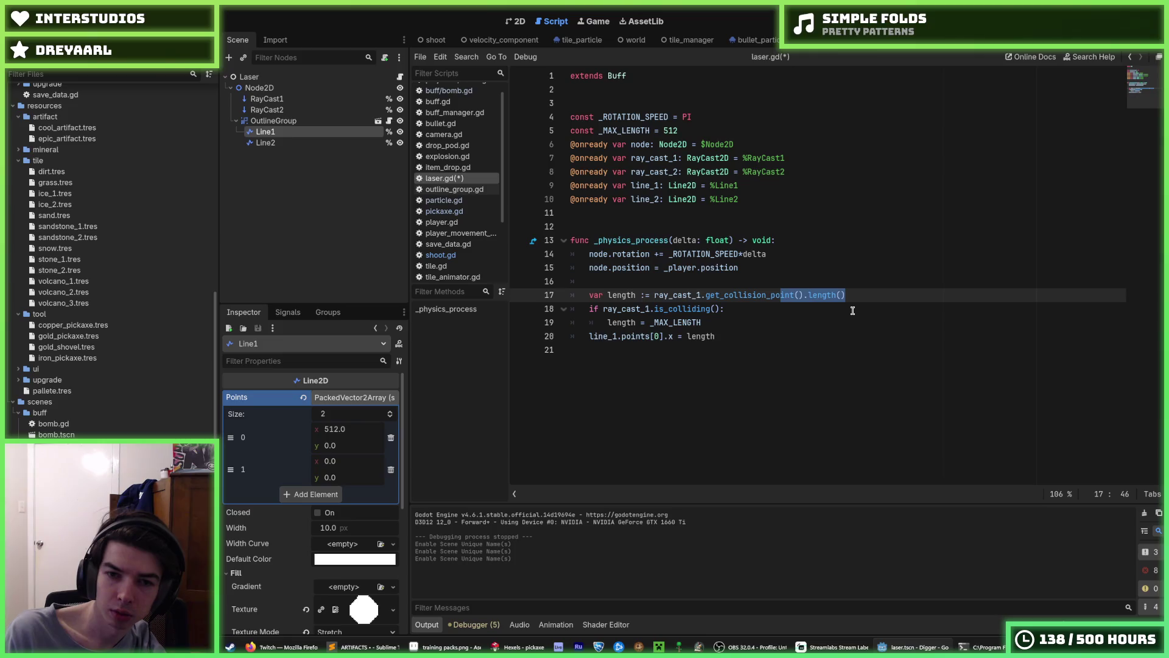
mouse_move(872, 294)
left_mouse_down()
mouse_move(656, 295)
mouse_move(650, 322)
left_mouse_up()
key("ctrl+shift+Left")
key("ctrl+x")
key("Up")
key("Up")
key("End")
key("ctrl+v")
left_click(675, 323)
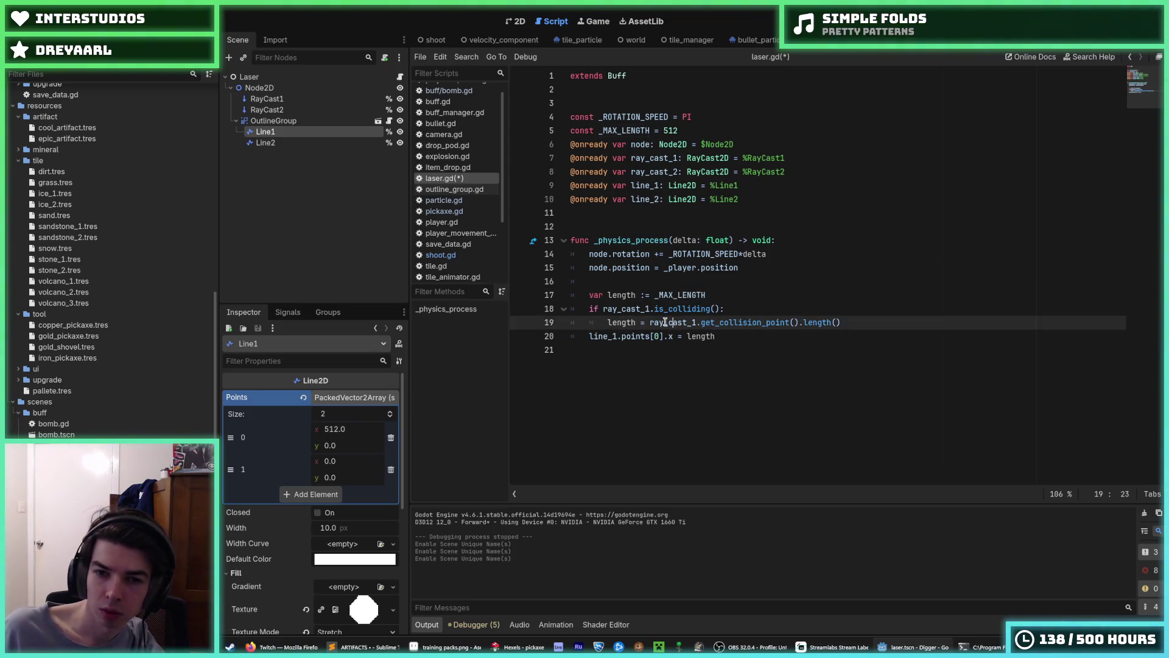
triple_click(862, 325)
left_click(829, 307)
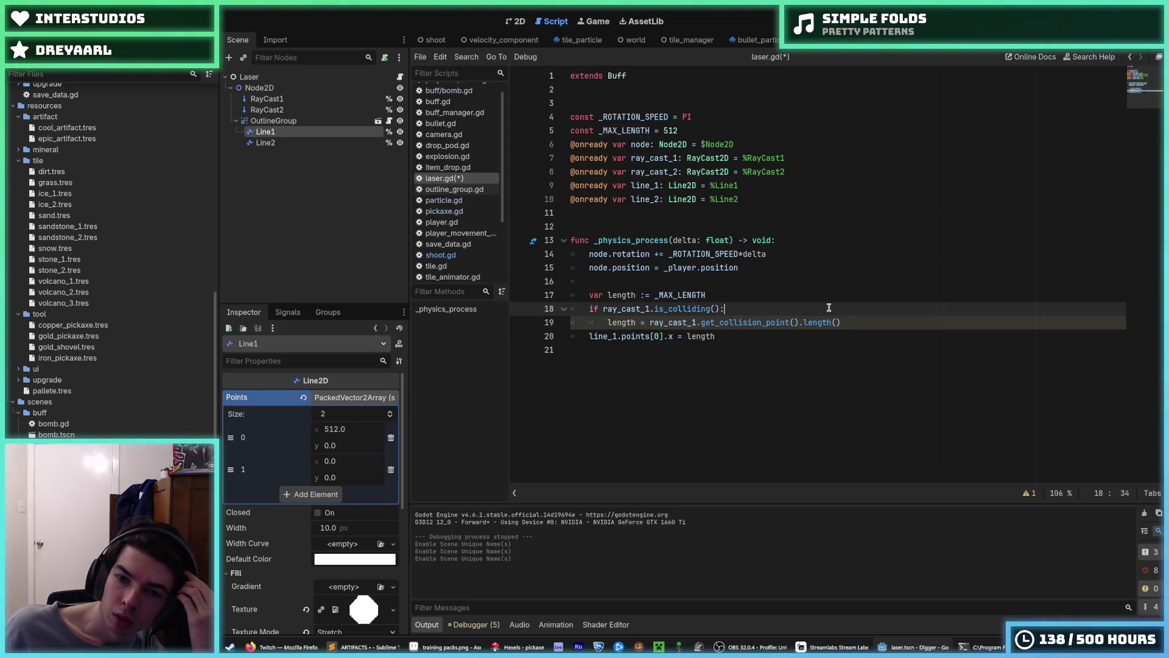
left_click(850, 322)
left_click(474, 624)
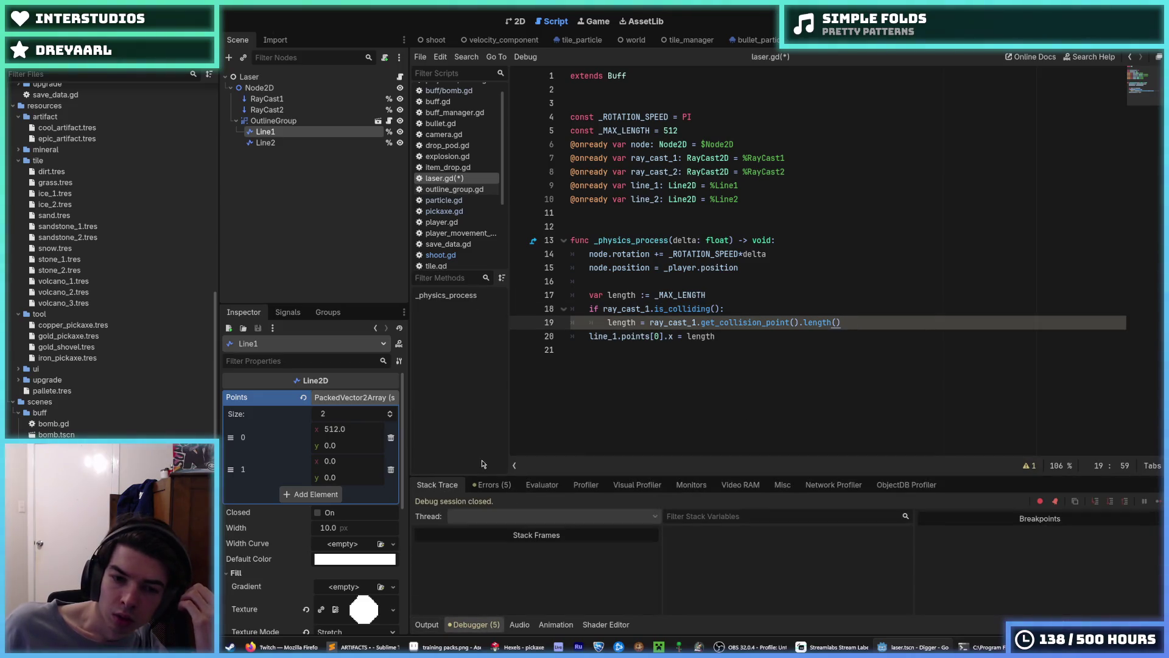
- Review the logged errors and warnings, jumping to each referenced script such as tool_manager.gd
left_click(483, 484)
mouse_move(555, 532)
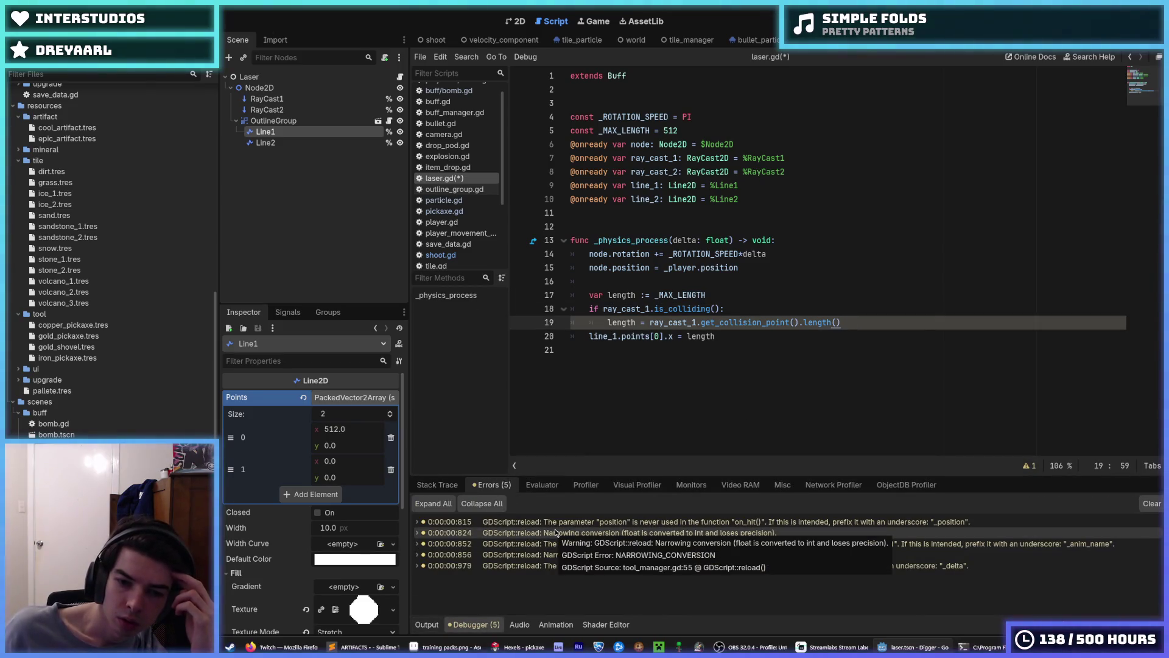
left_click(854, 329)
left_click(793, 323)
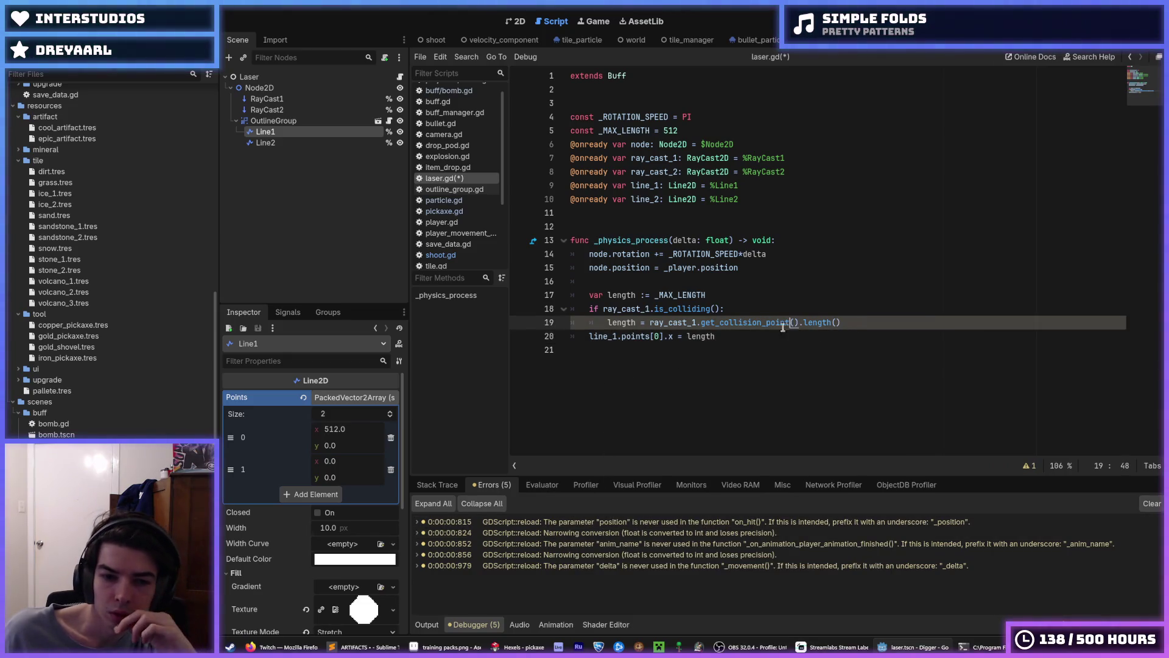
left_click(566, 565)
left_click(568, 554)
left_click(569, 543)
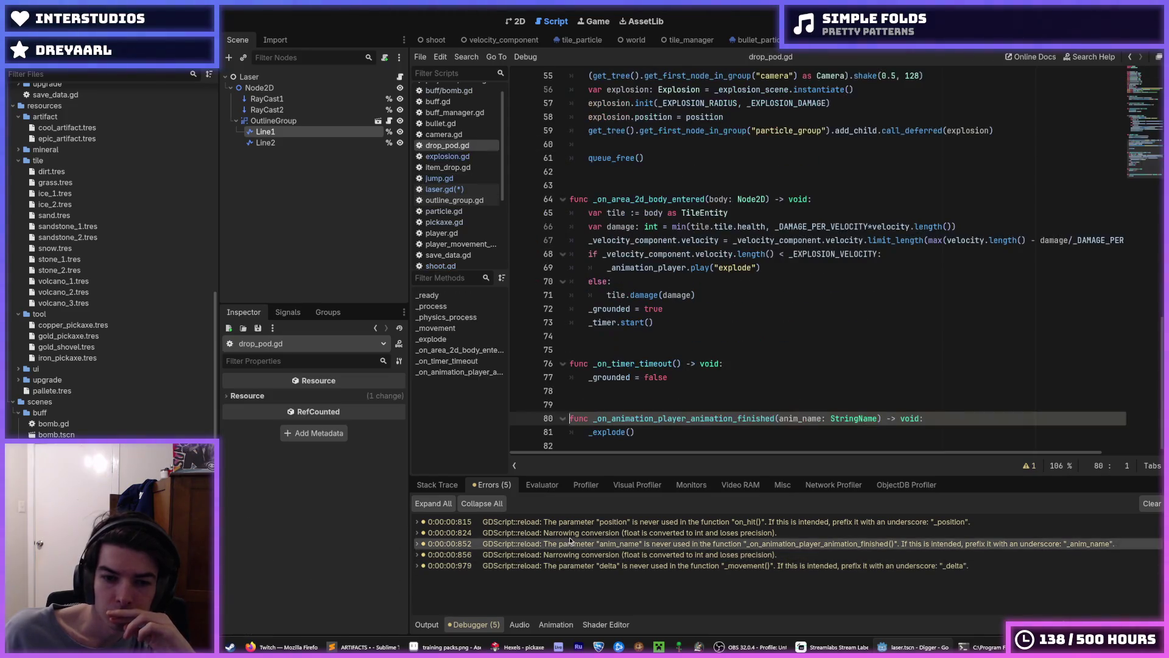
left_click(571, 532)
left_click(570, 522)
left_click(551, 533)
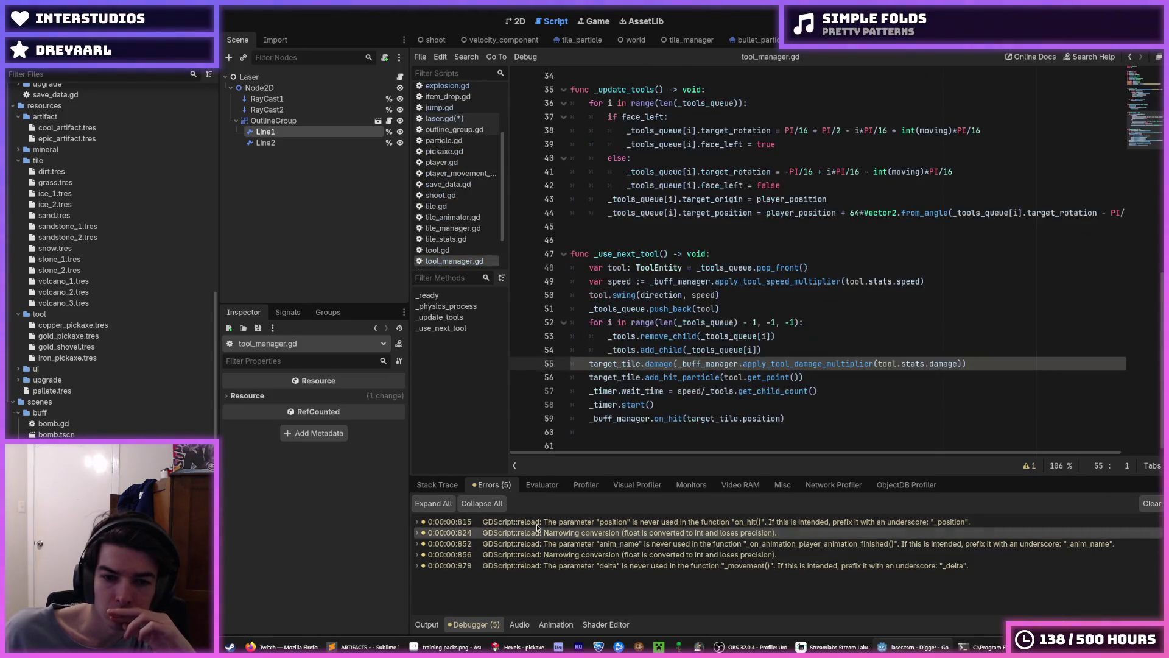
left_click(438, 485)
- Reopen laser.gd, save it, and review the length declaration and get_collision_point lines
left_click(443, 118)
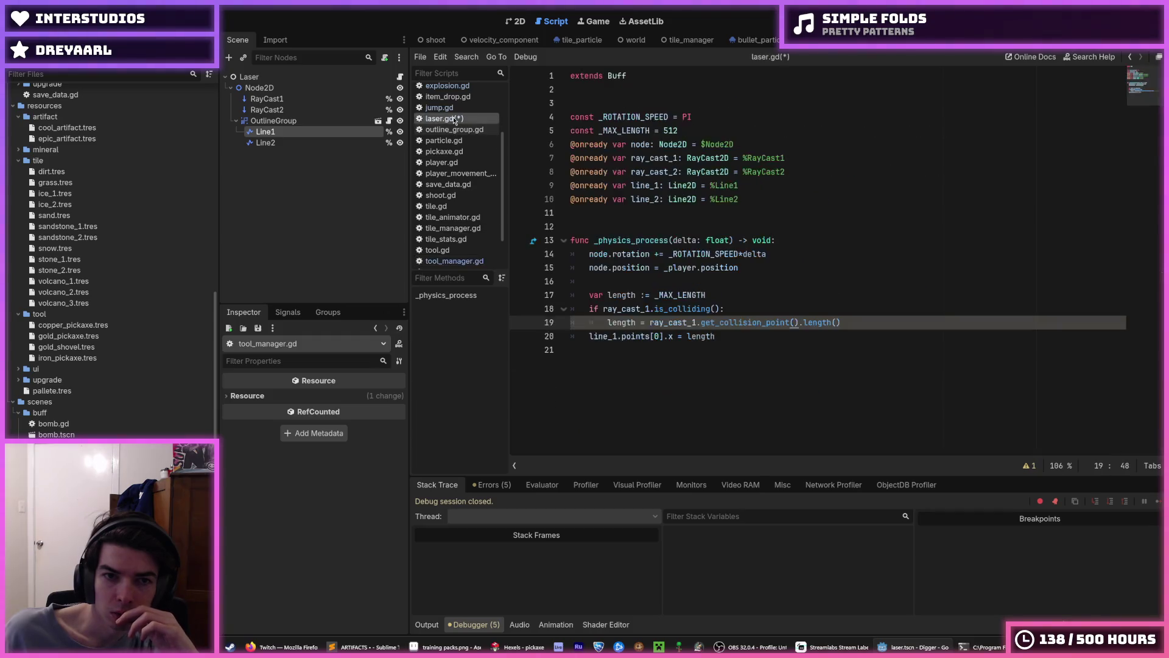
left_click(738, 297)
key("ctrl+s")
left_click(791, 304)
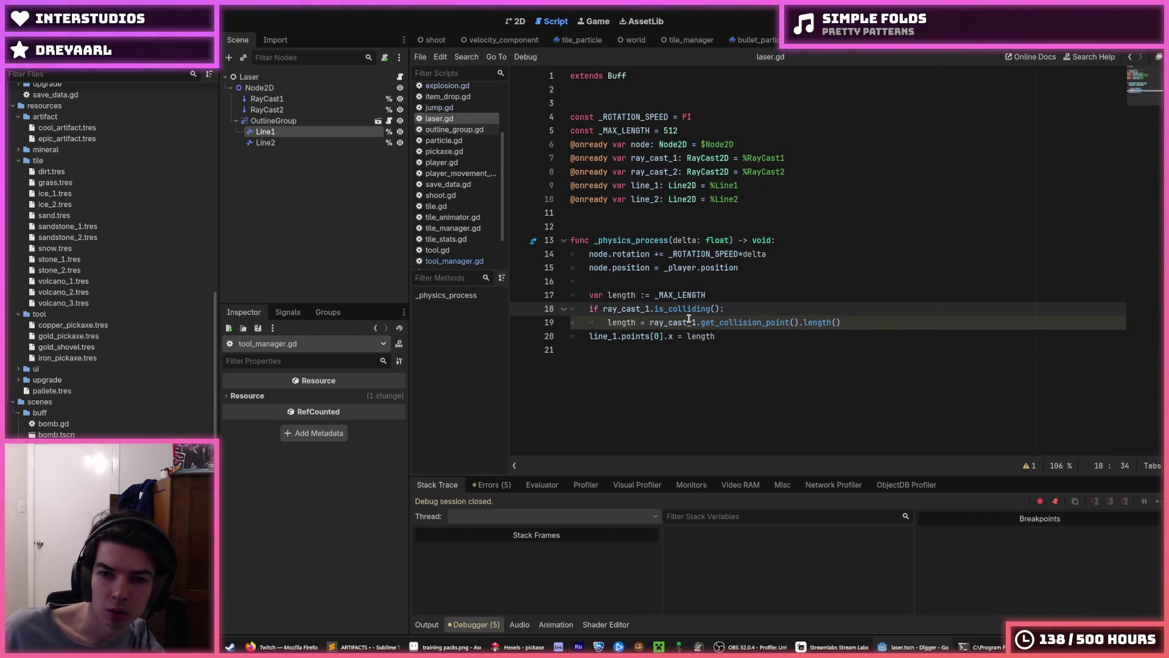
left_click(688, 321)
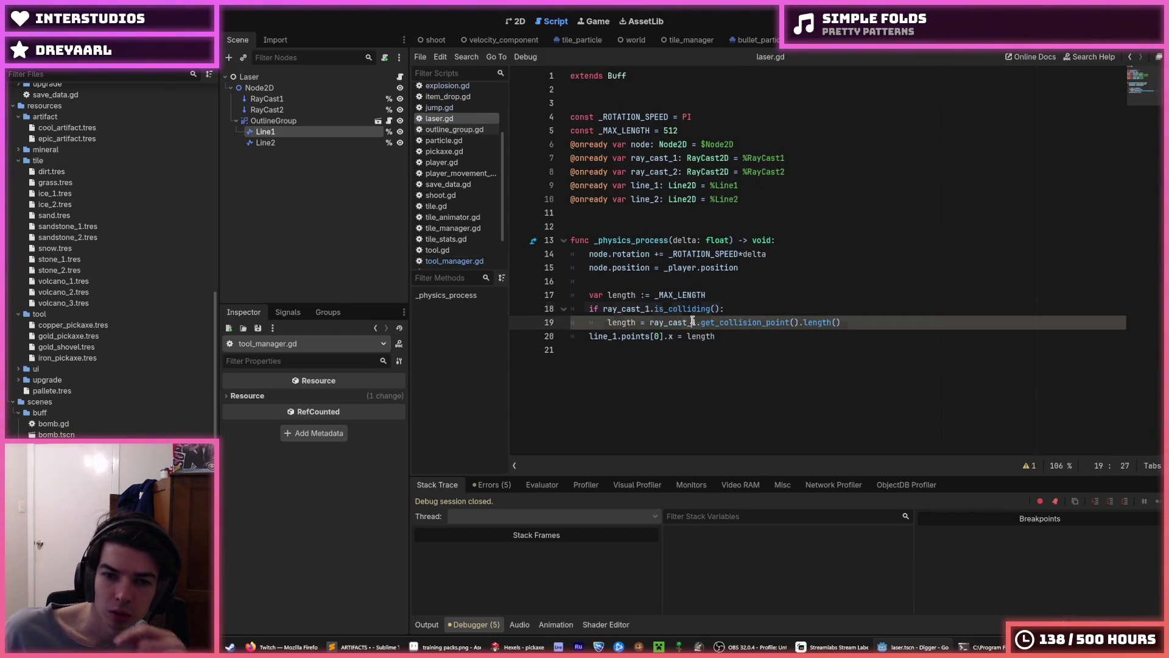
double_click(724, 322)
left_click(722, 322)
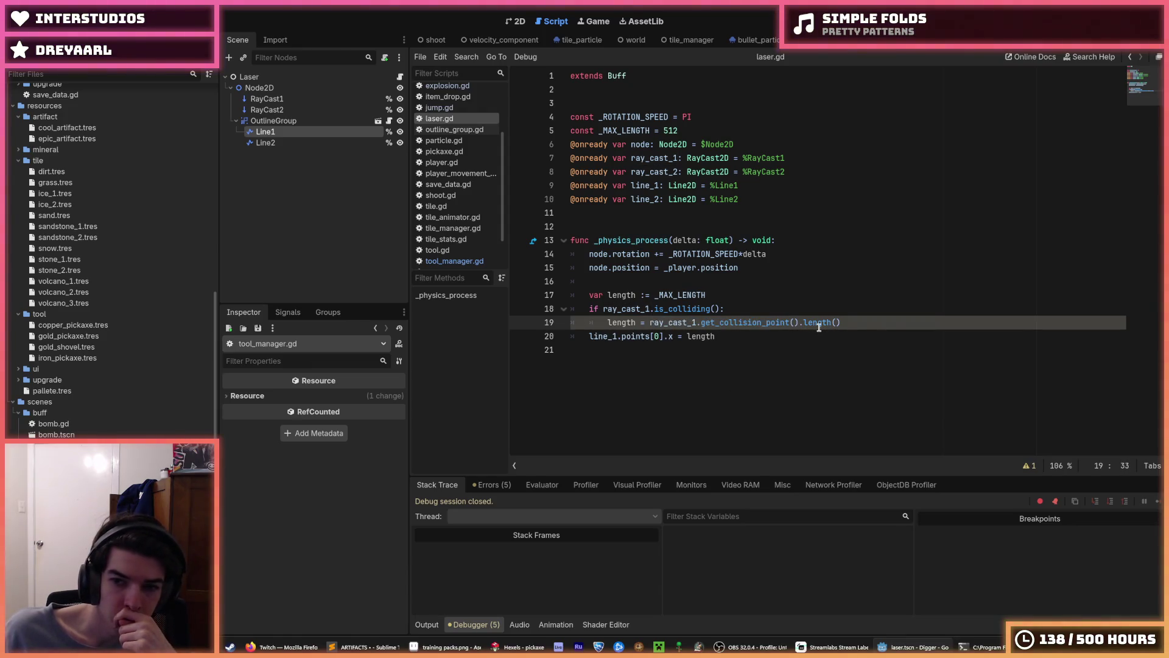
double_click(700, 294)
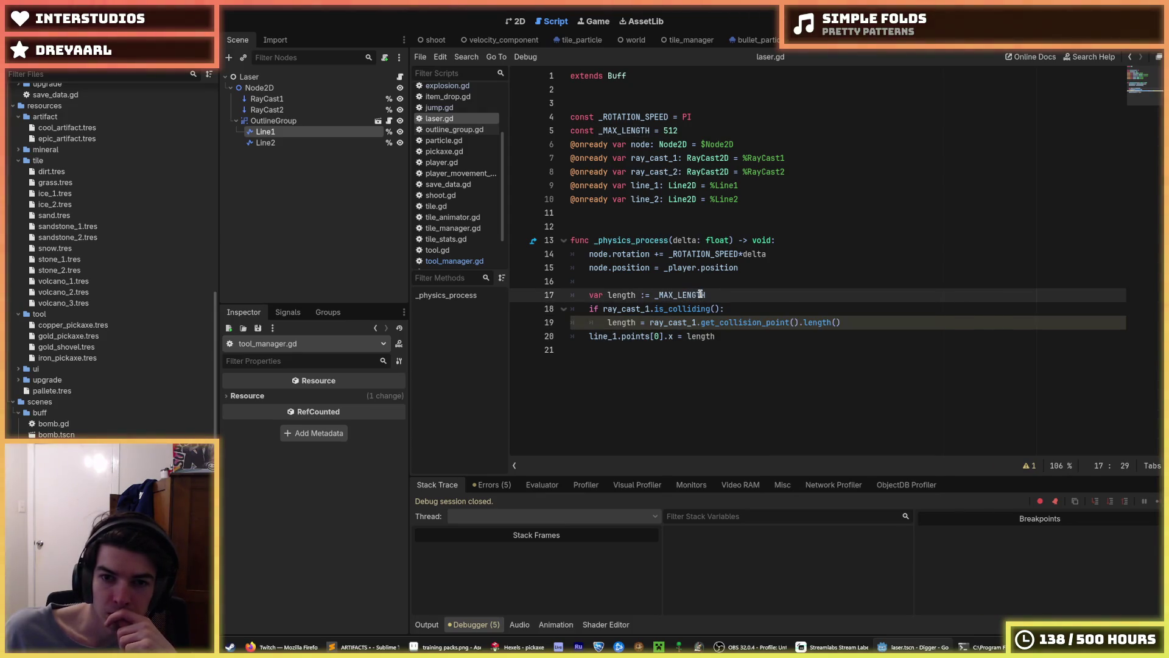
left_click(644, 322)
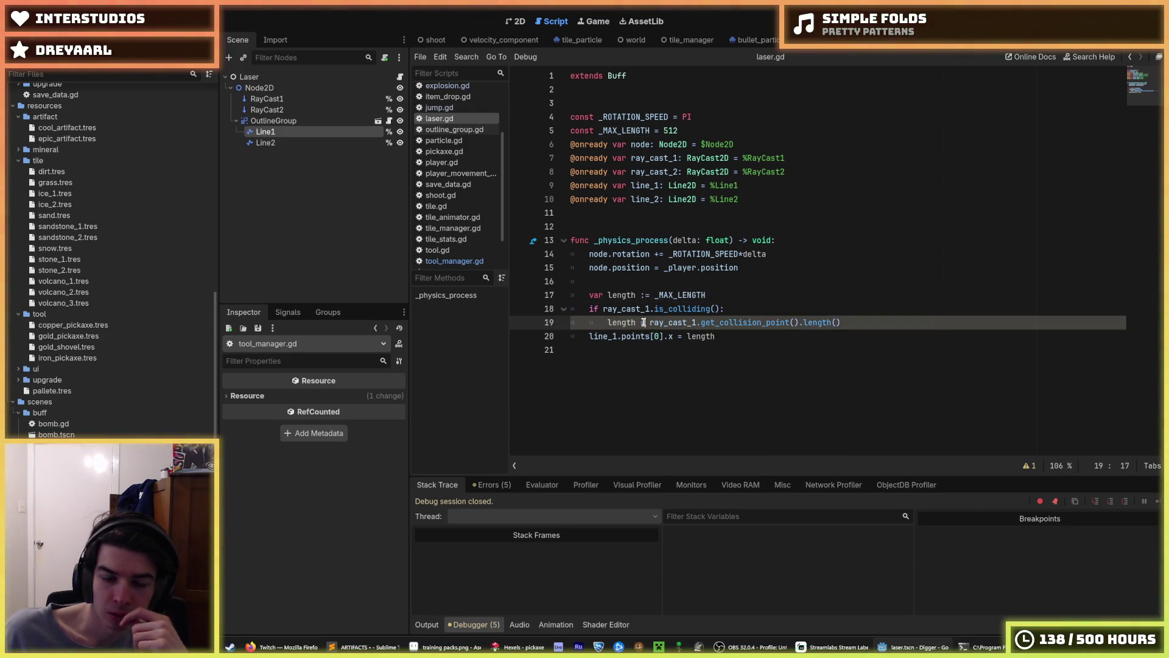
left_click(712, 294)
left_click_drag(706, 295, 636, 296)
left_click(636, 297)
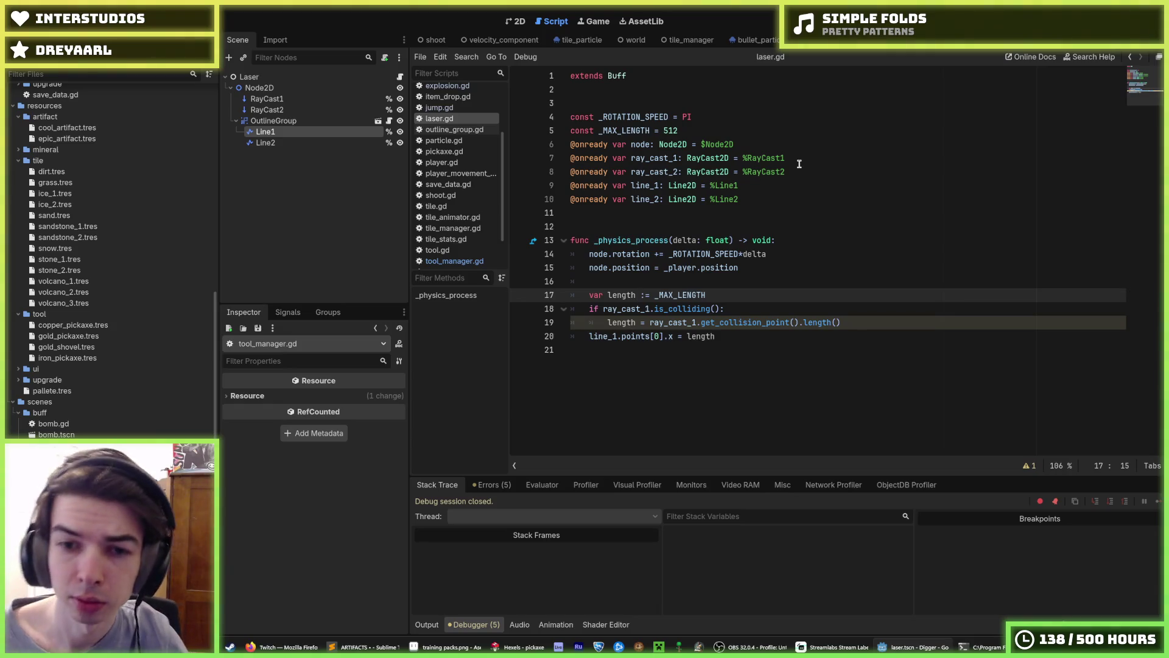
- Change line 17 to declare 'var length: float' without a default value
key("shift+End")
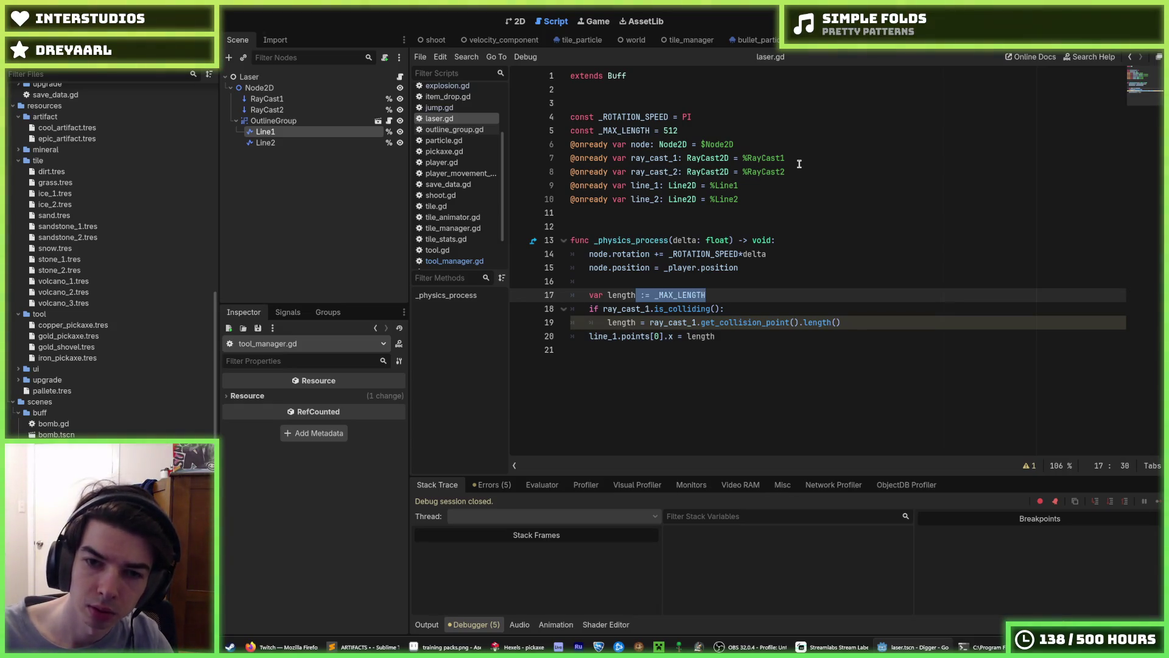
type(": float")
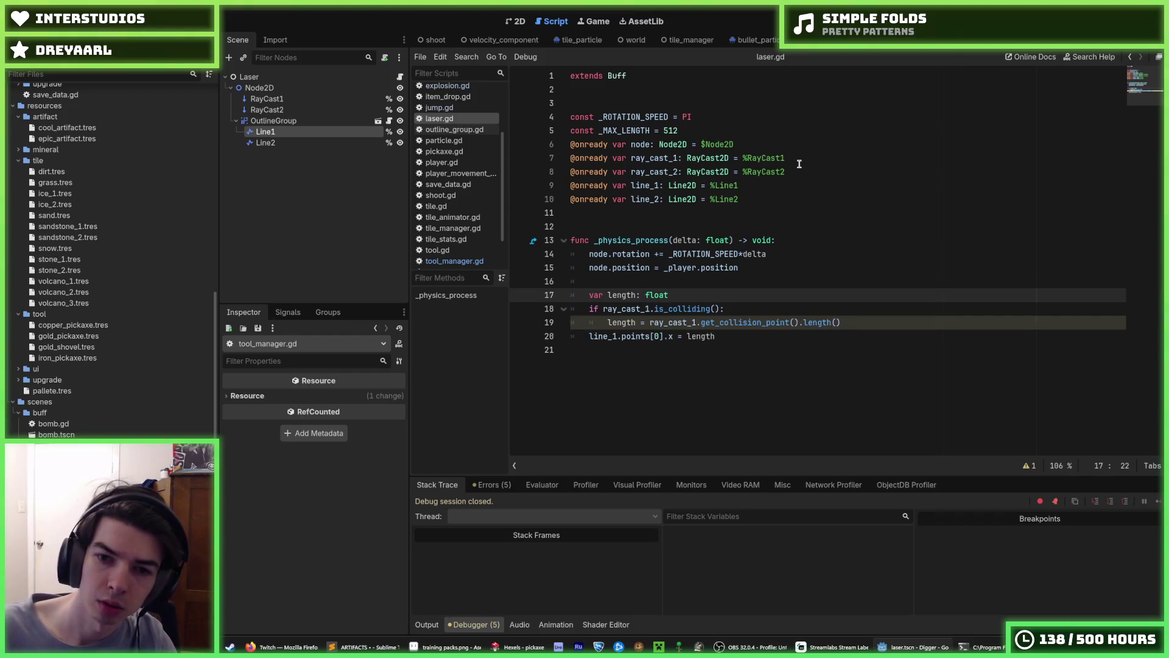
key("Up")
key("Up")
key("Up")
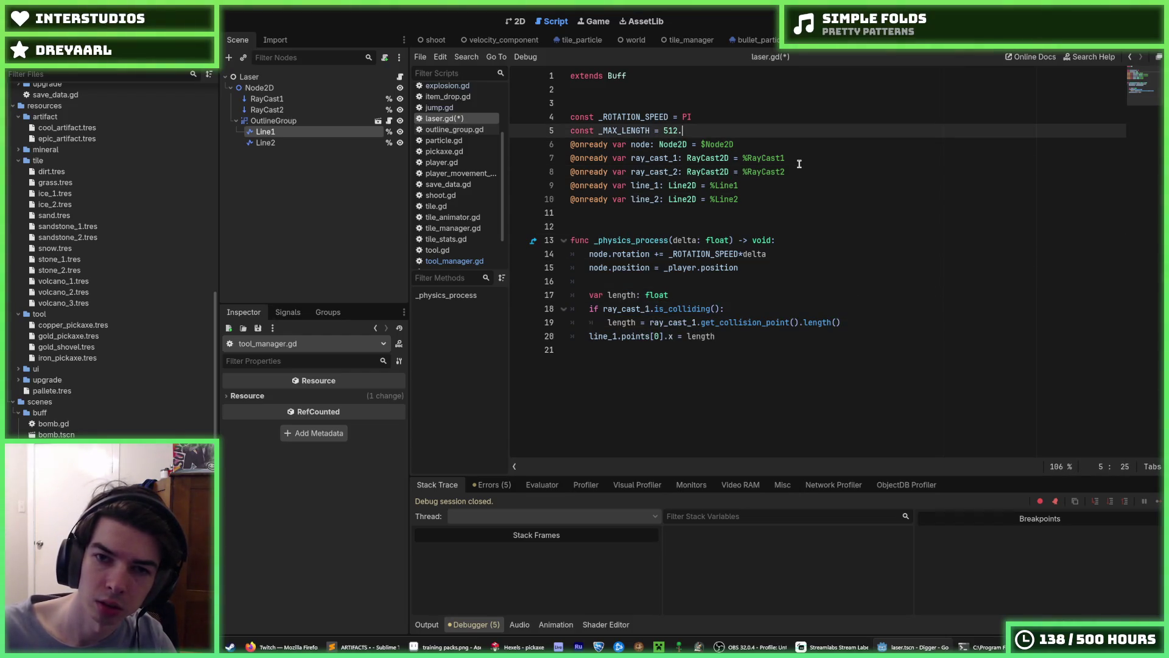
key("Down")
key("Down")
key("Down")
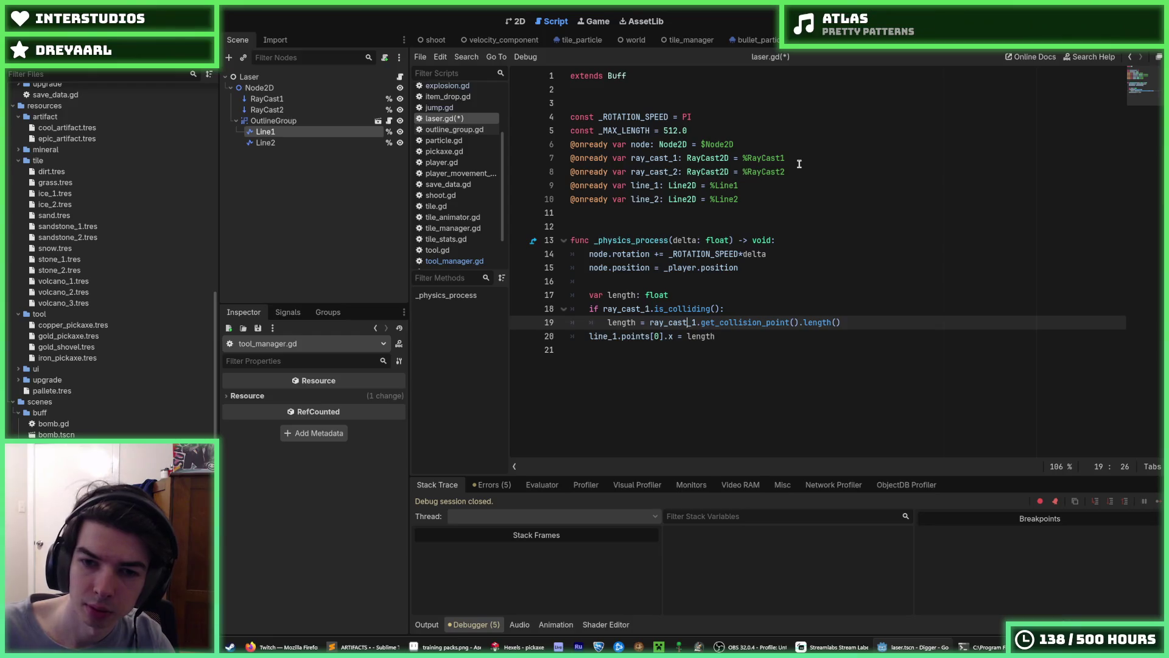
- Add an else branch setting length = _MAX_LENGTH and save laser.gd
key("Return")
key("BackSpace")
type("else:")
key("Return")
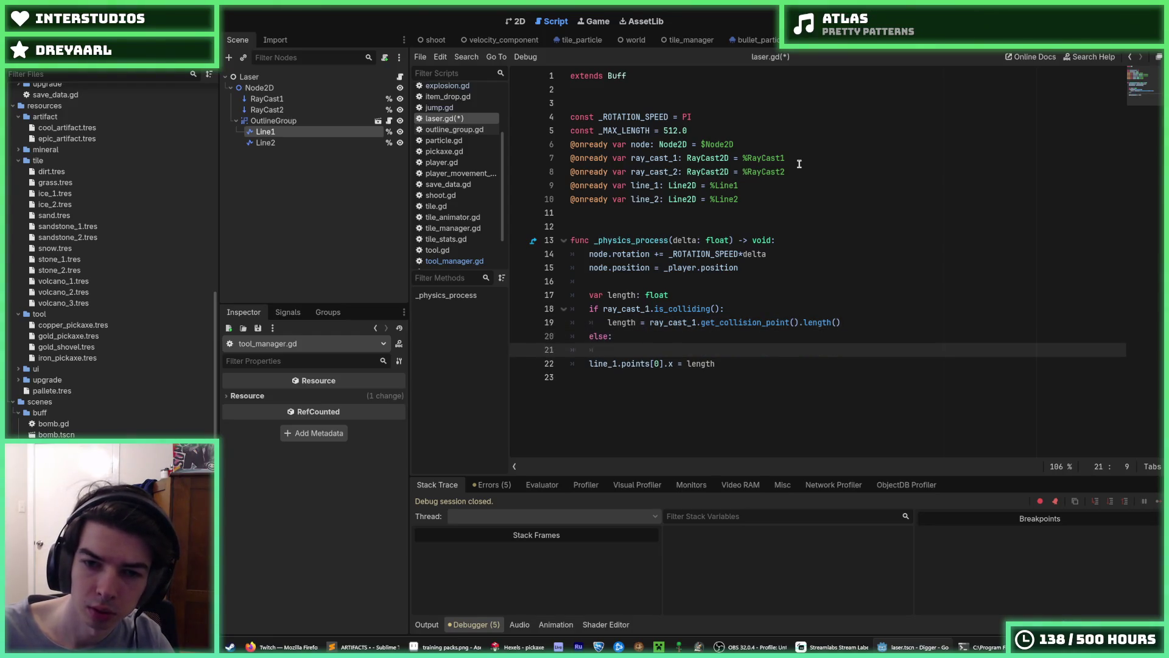
key("BackSpace")
key("BackSpace")
type("th = ")
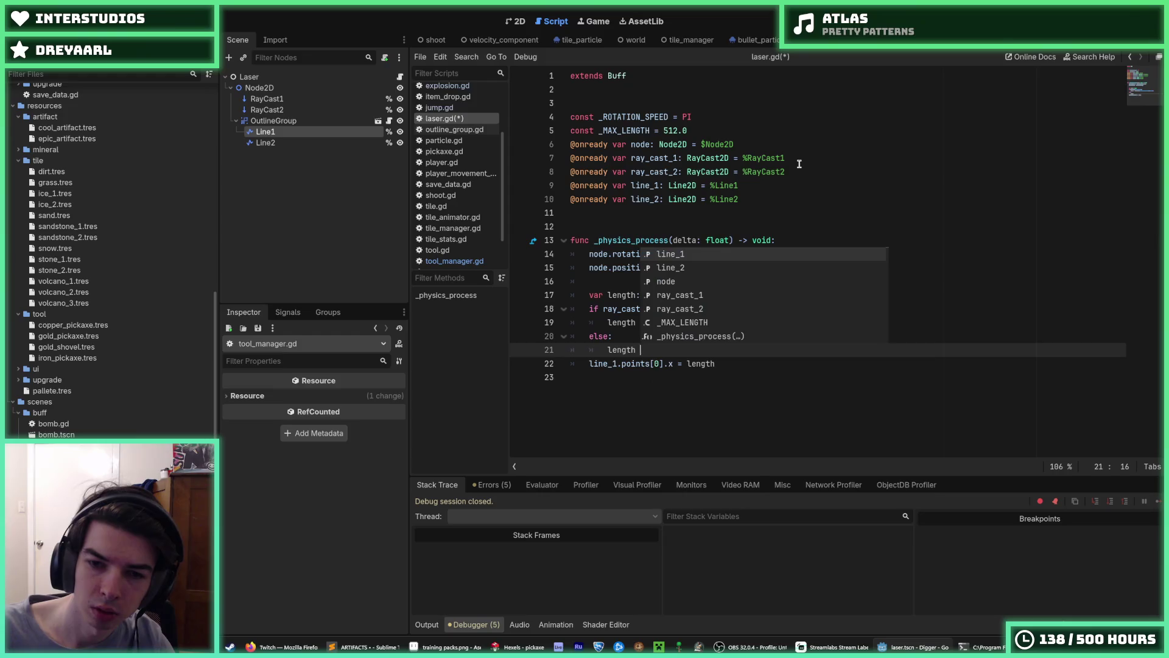
type("_MAX_LENGTH")
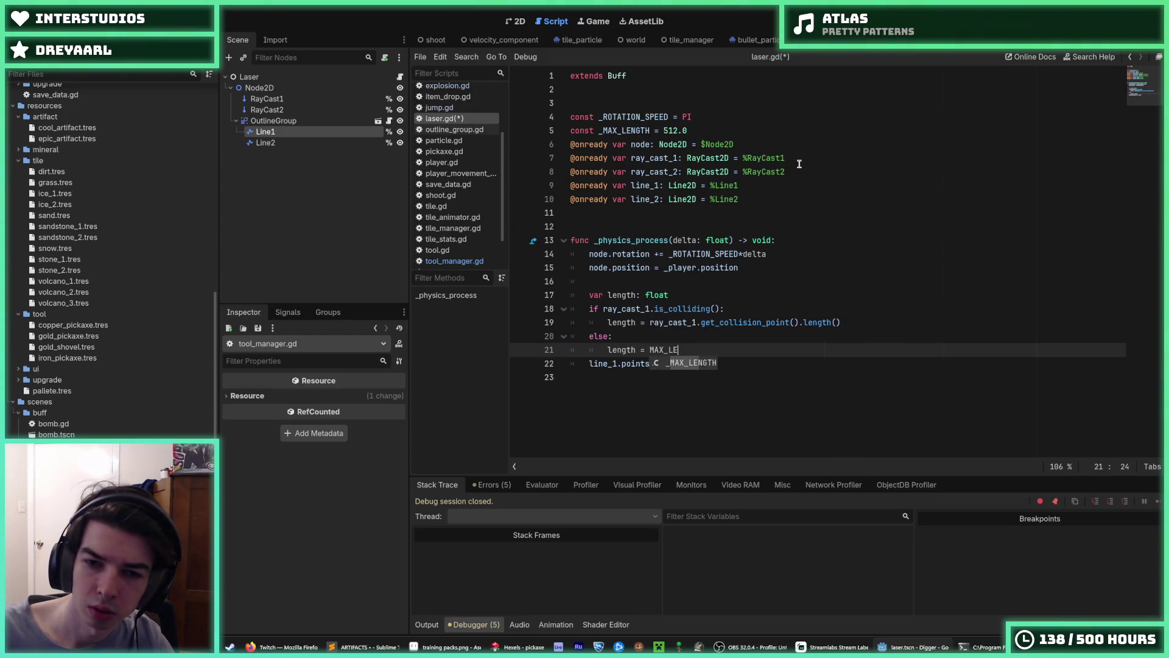
key("Down")
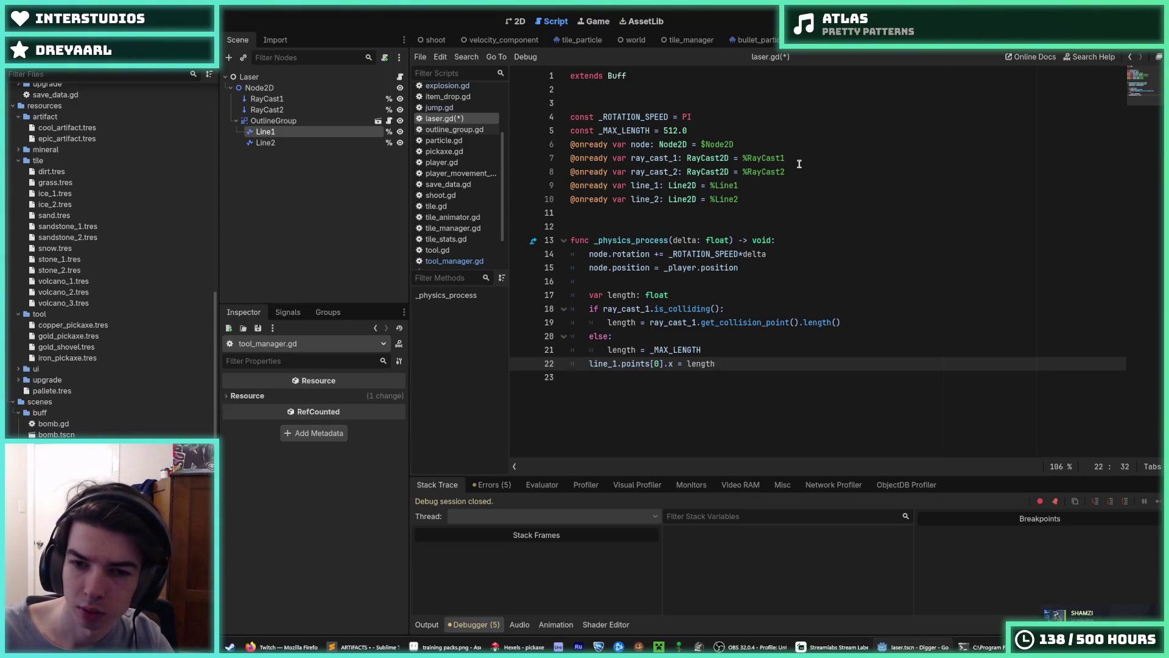
key("ctrl+s")
key("shift+Up")
key("shift+Up")
key("shift+Up")
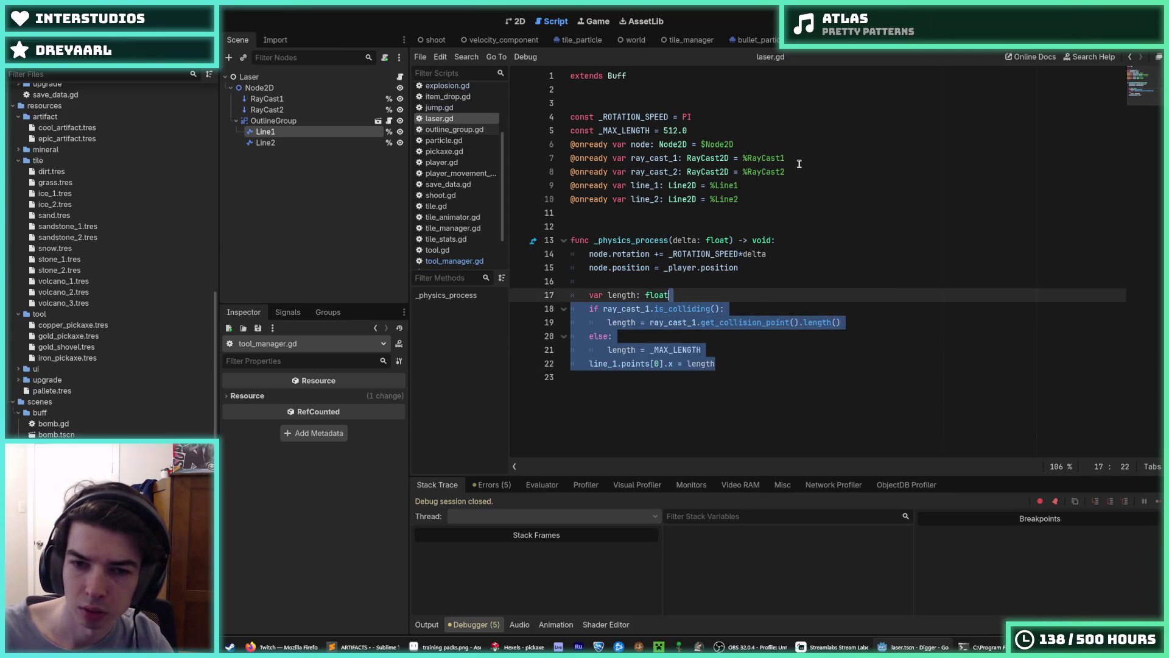
- Copy the length raycast block and paste a duplicate directly below it
key("shift+Up")
key("shift+Home")
key("ctrl+c")
key("Down")
key("Down")
key("Down")
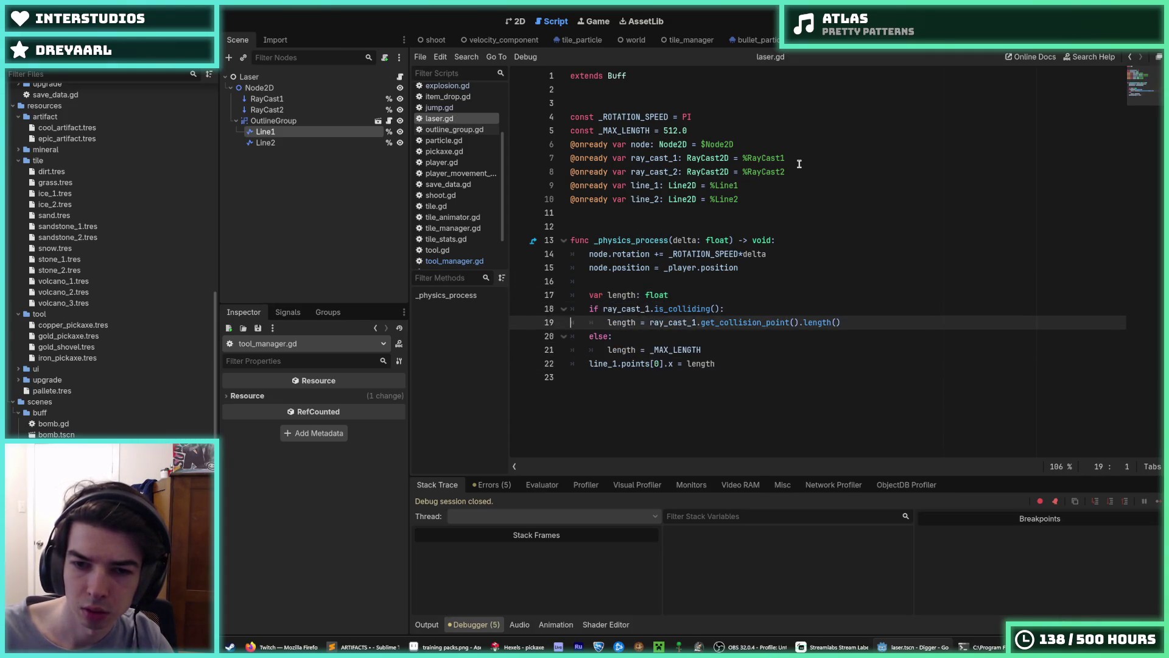
key("Down")
key("Down")
key("Down")
key("Return")
key("Return")
key("ctrl+v")
key("Up")
key("Up")
key("Up")
key("Home")
key("BackSpace")
key("BackSpace")
key("BackSpace")
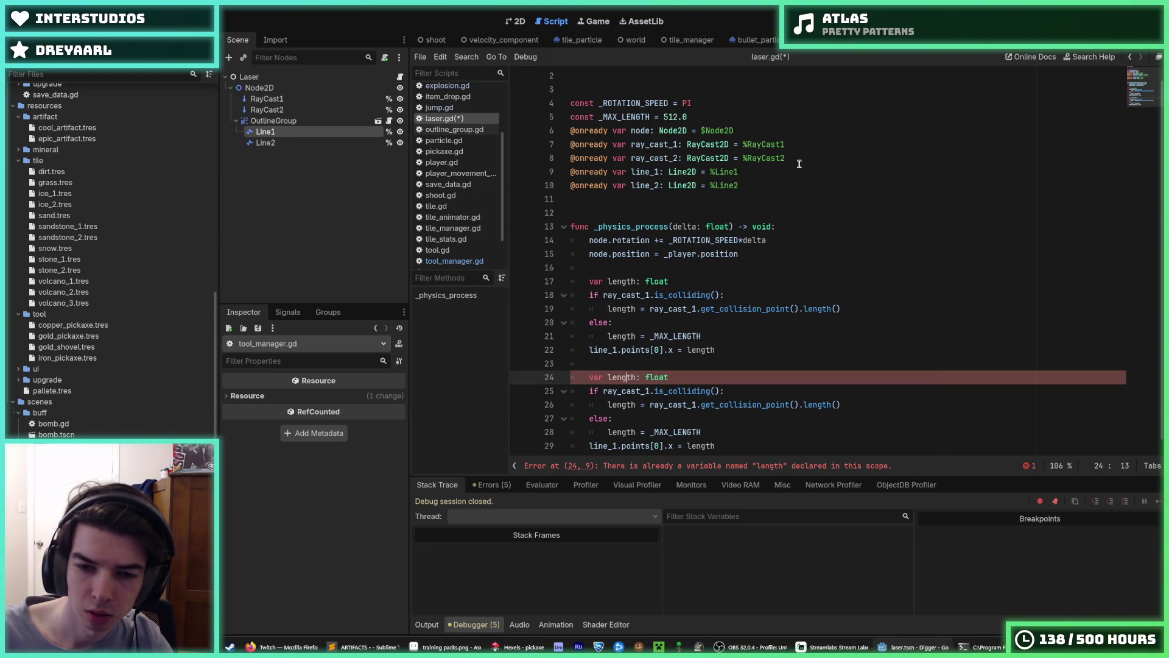
- Rename length to length2 in the copy, use line_2 and -length2, and save
key("ctrl+d")
key("ctrl+d")
key("ctrl+d")
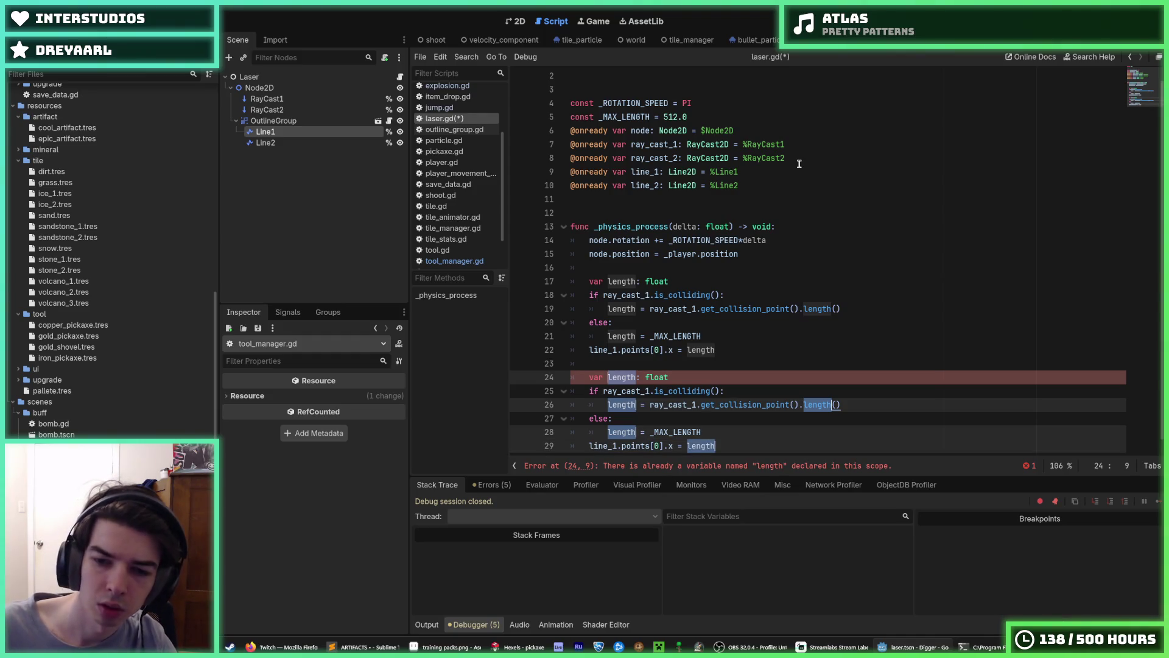
type("length2")
left_click(841, 404)
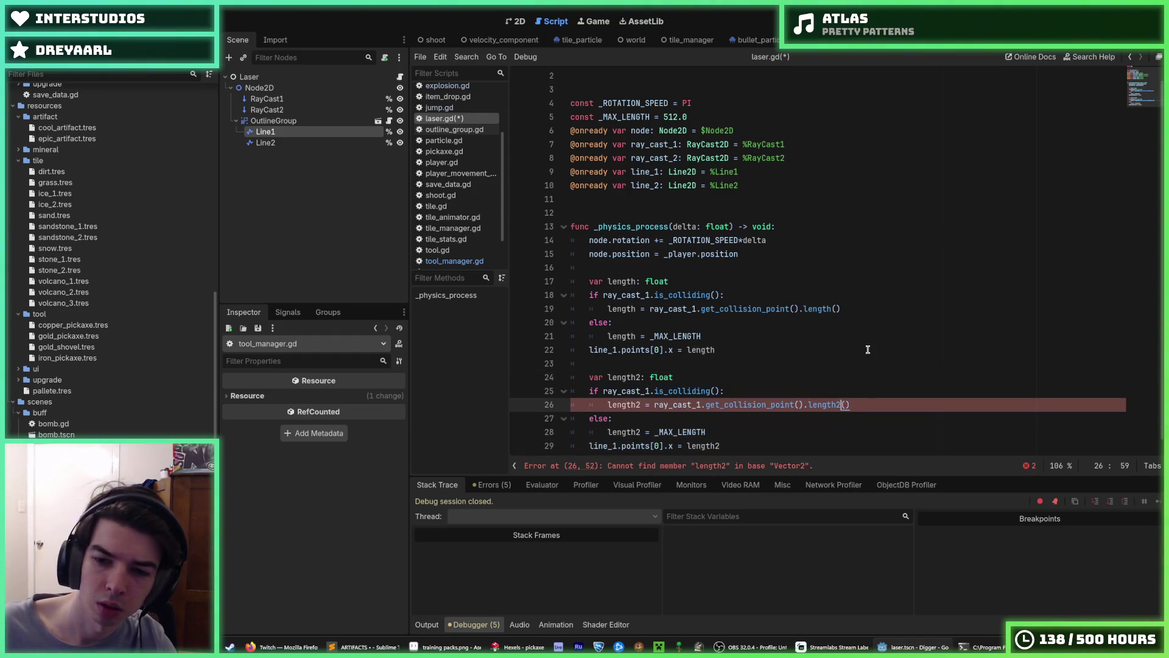
key("ctrl+s")
left_click(615, 447)
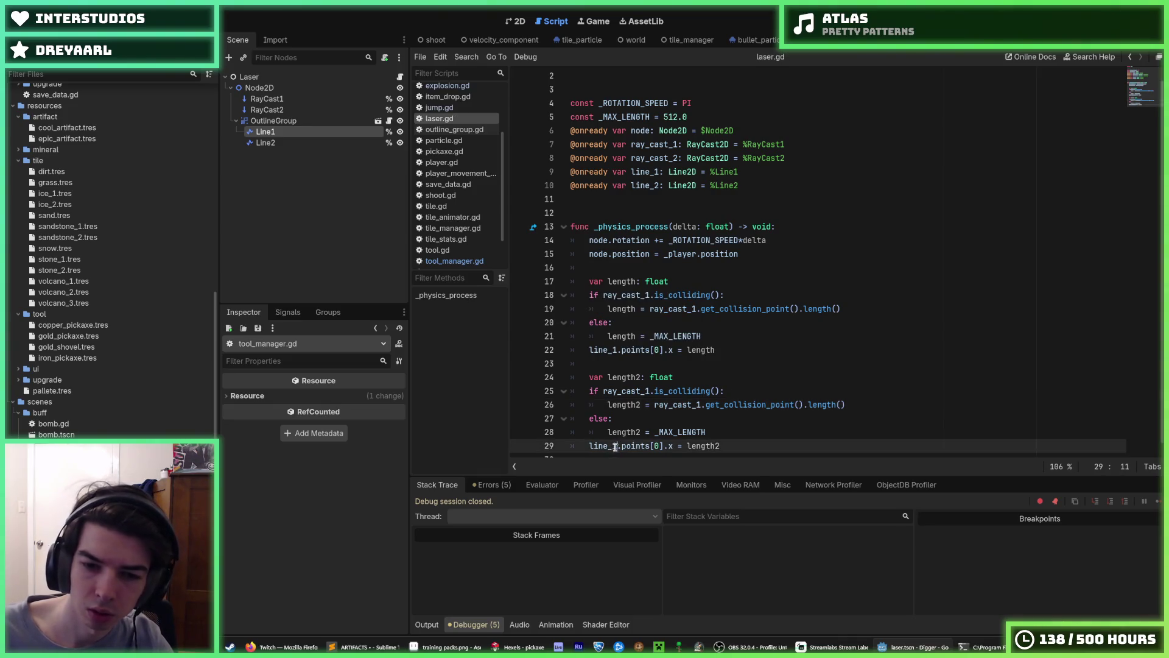
type("2")
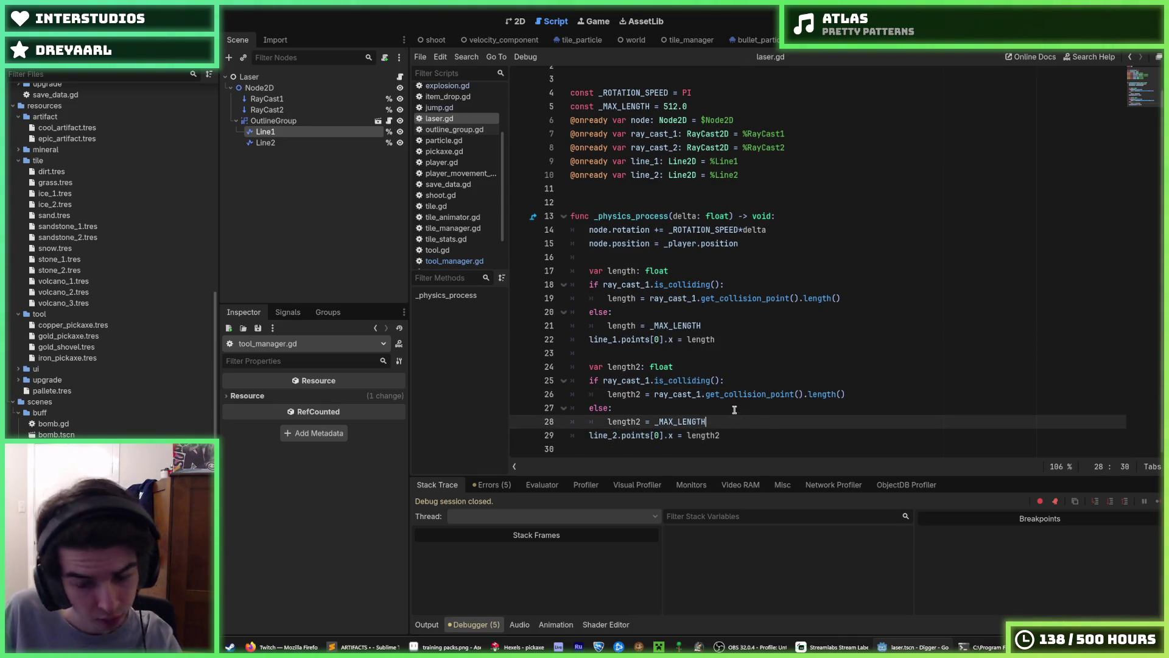
left_click(689, 434)
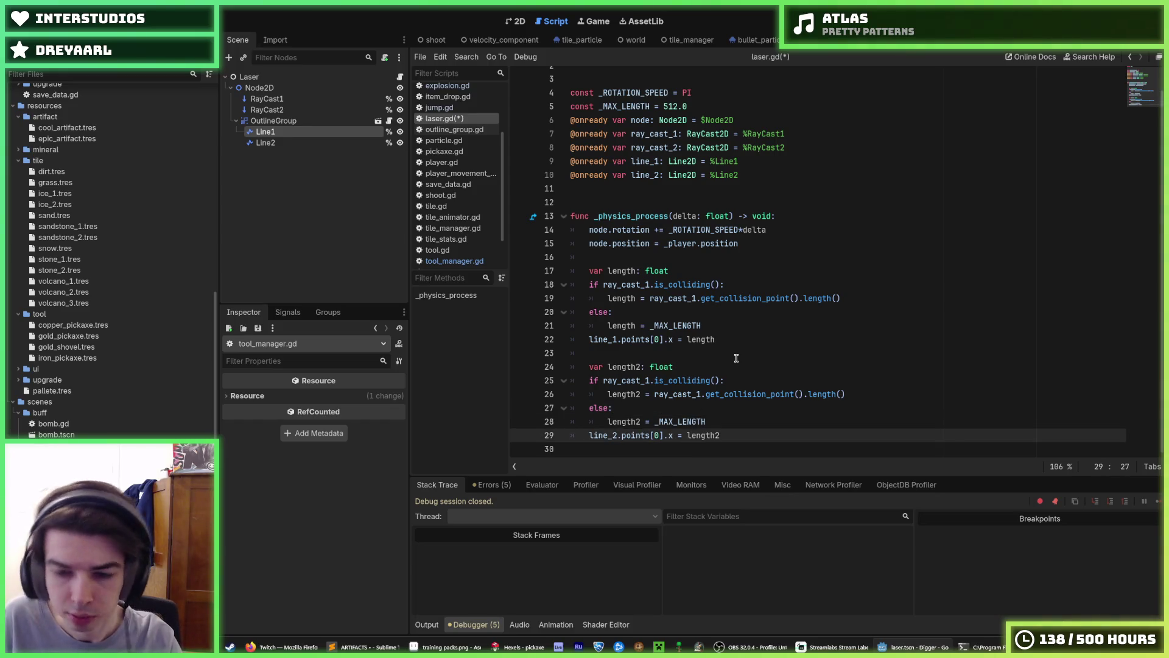
type("-")
key("ctrl+s")
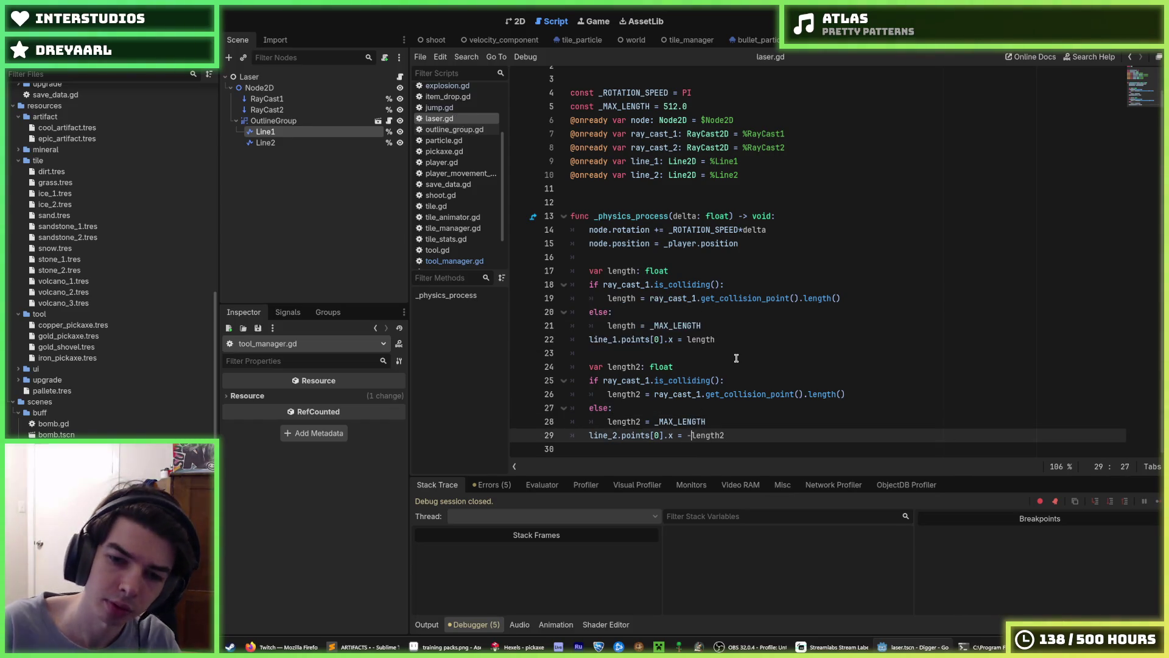
- Run the game to test the two laser beams
left_click(766, 371)
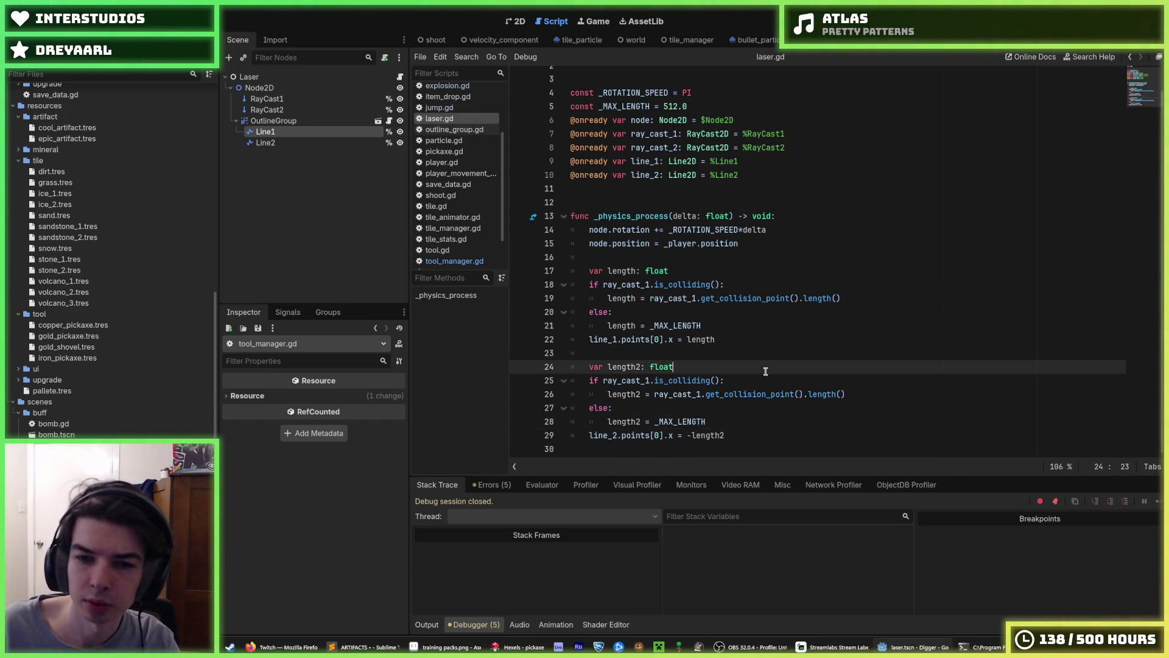
left_click(774, 244)
key("F6")
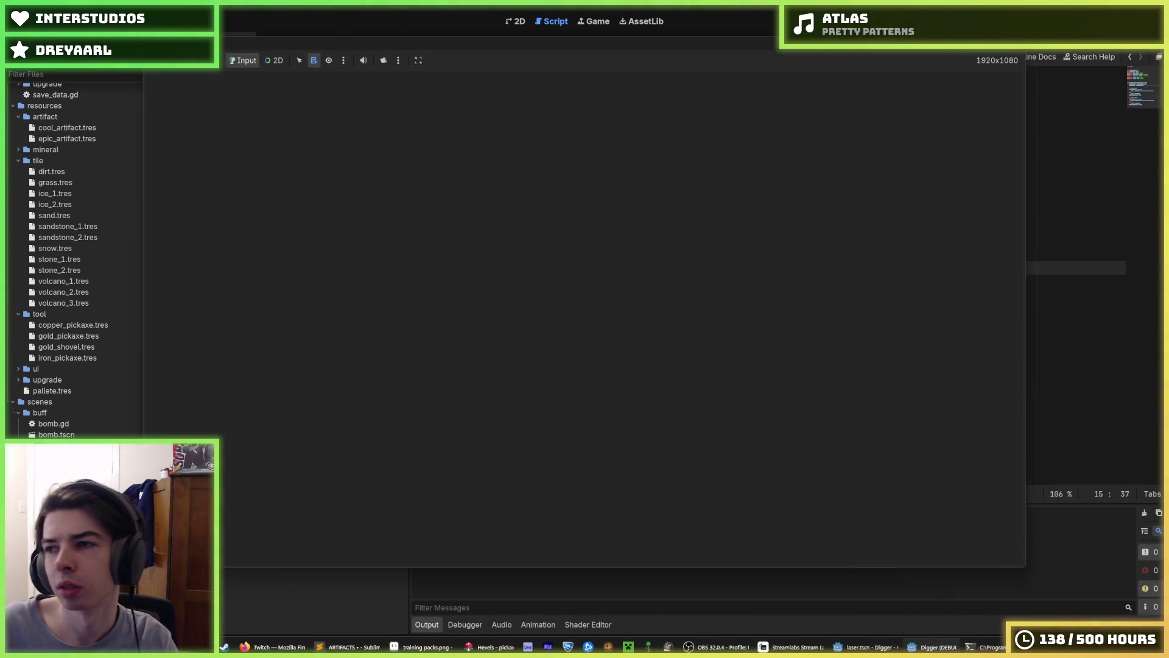
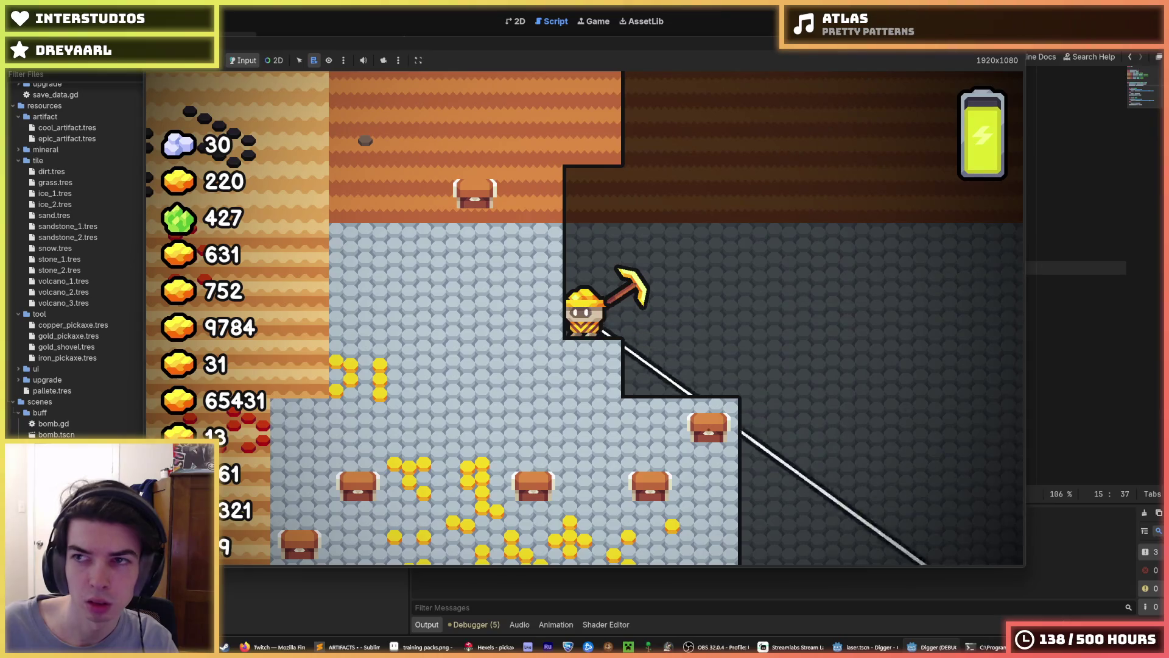
- Stop the game and raise the laser Node2D's Z Index to 1206
key("F8")
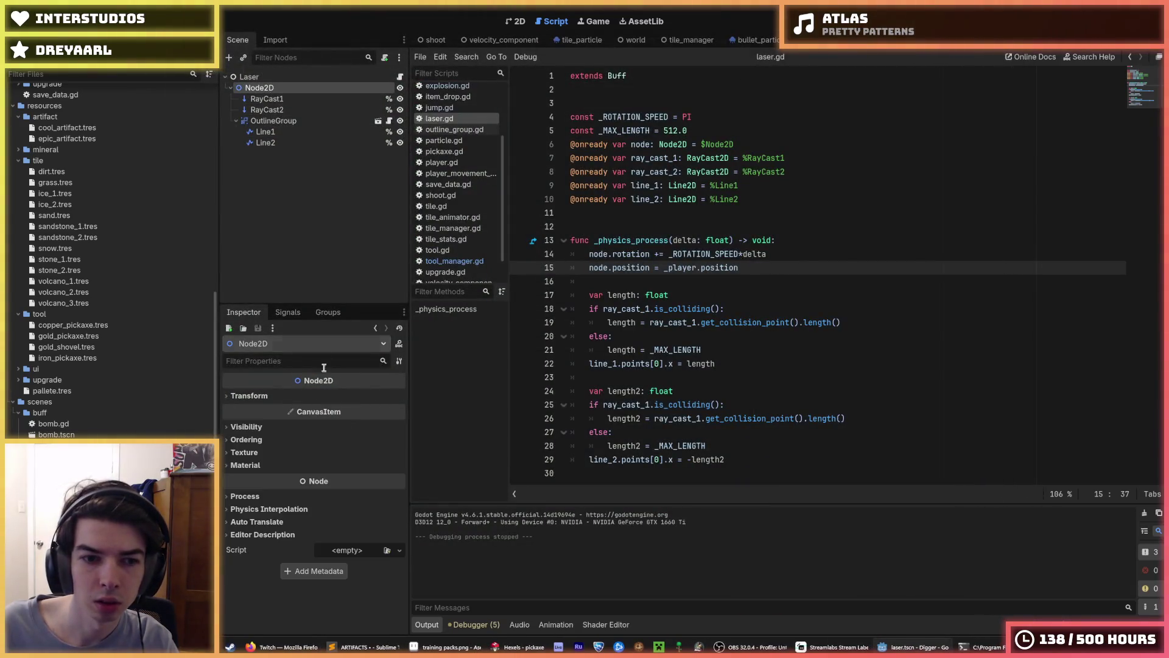
left_click(246, 439)
left_click_drag(340, 458, 366, 458)
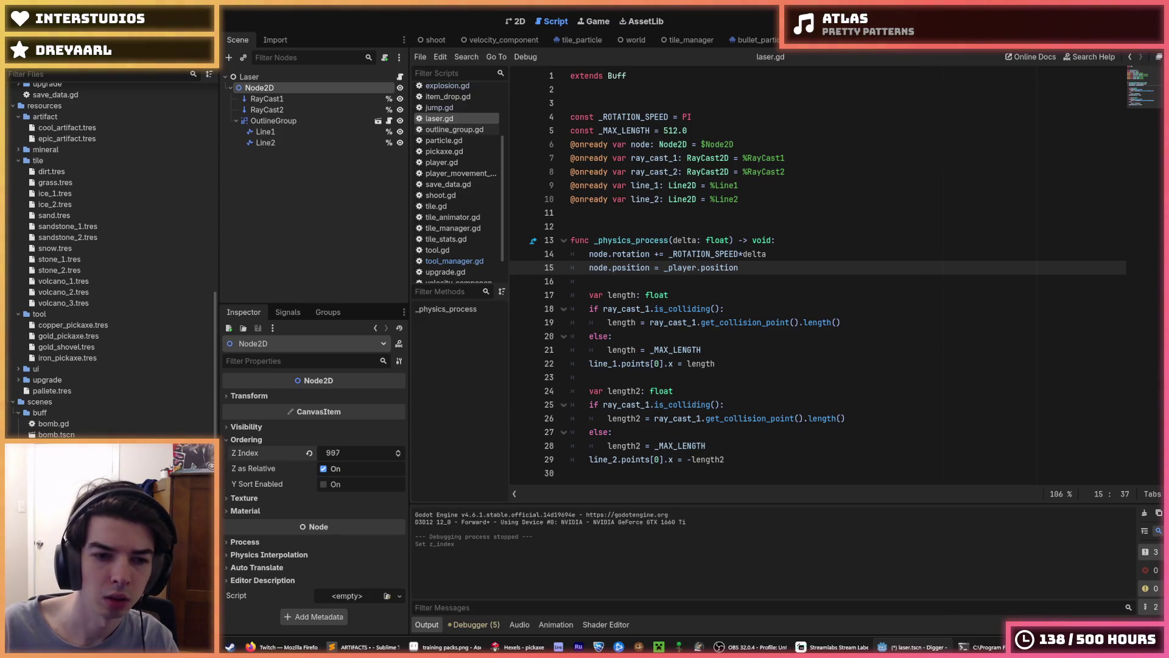
- Test-run the game to confirm the beam draws above the terrain
key("F5")
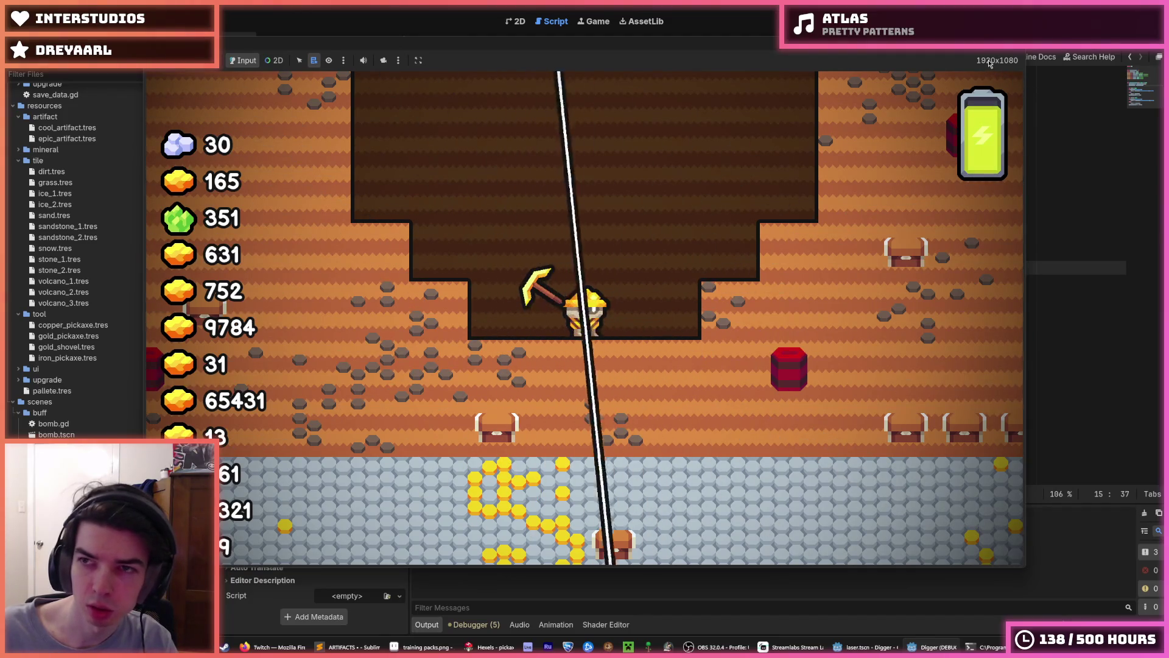
key("F8")
left_click(809, 363)
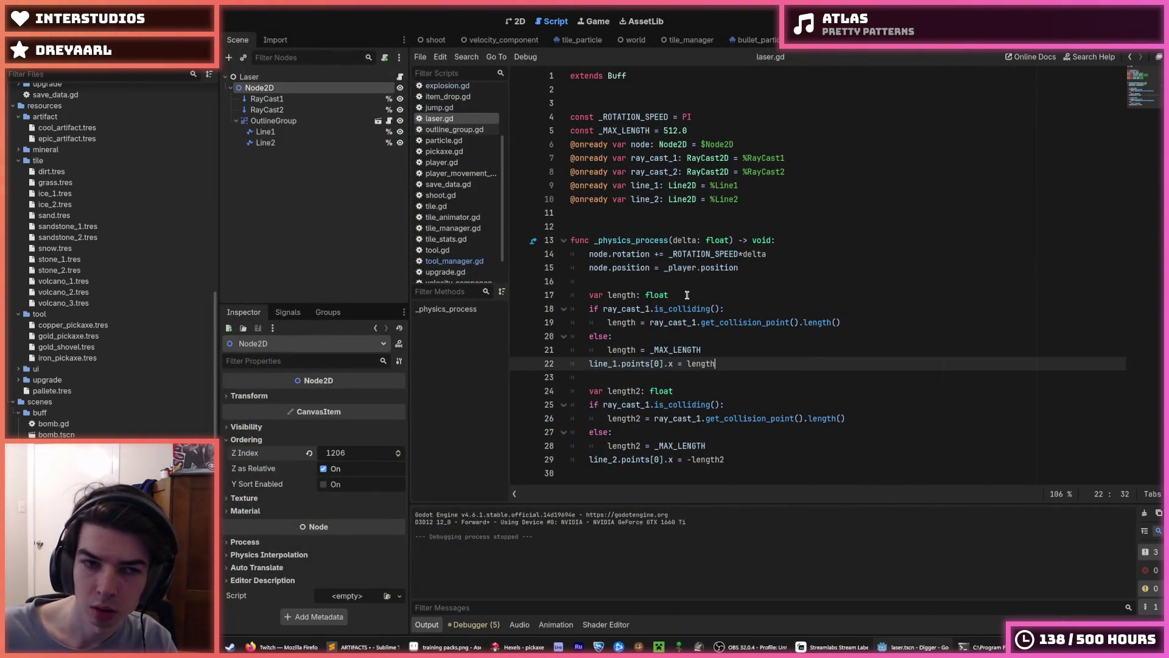
left_click(515, 21)
left_click(299, 100)
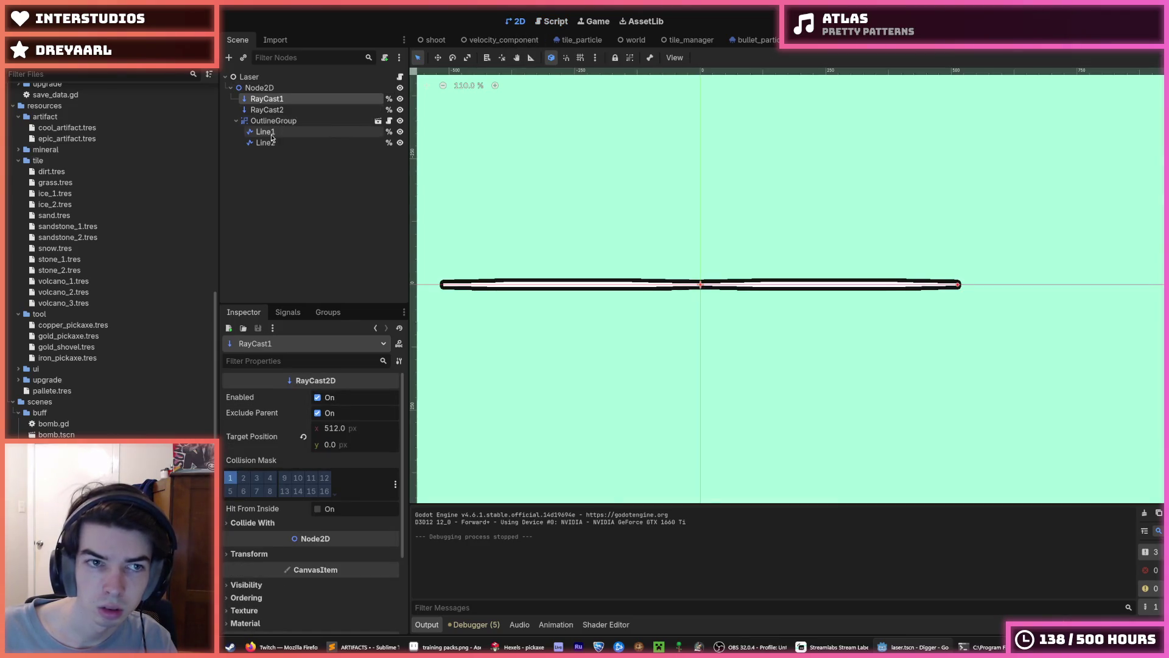
left_click(271, 133)
left_click(271, 100)
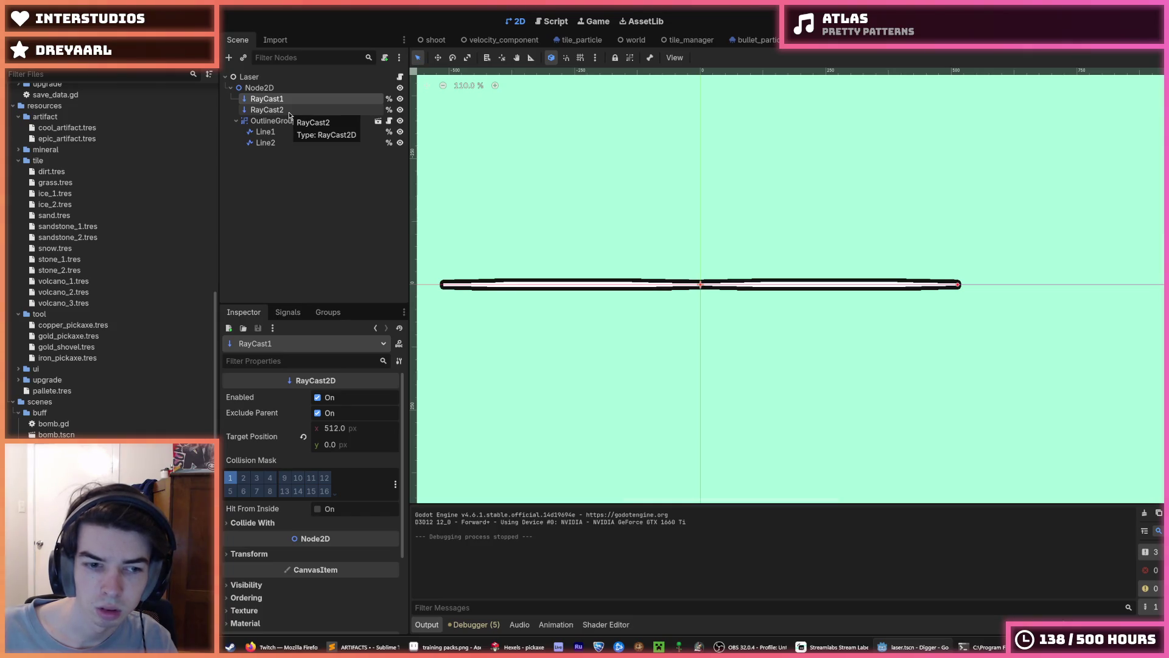
left_click(257, 524)
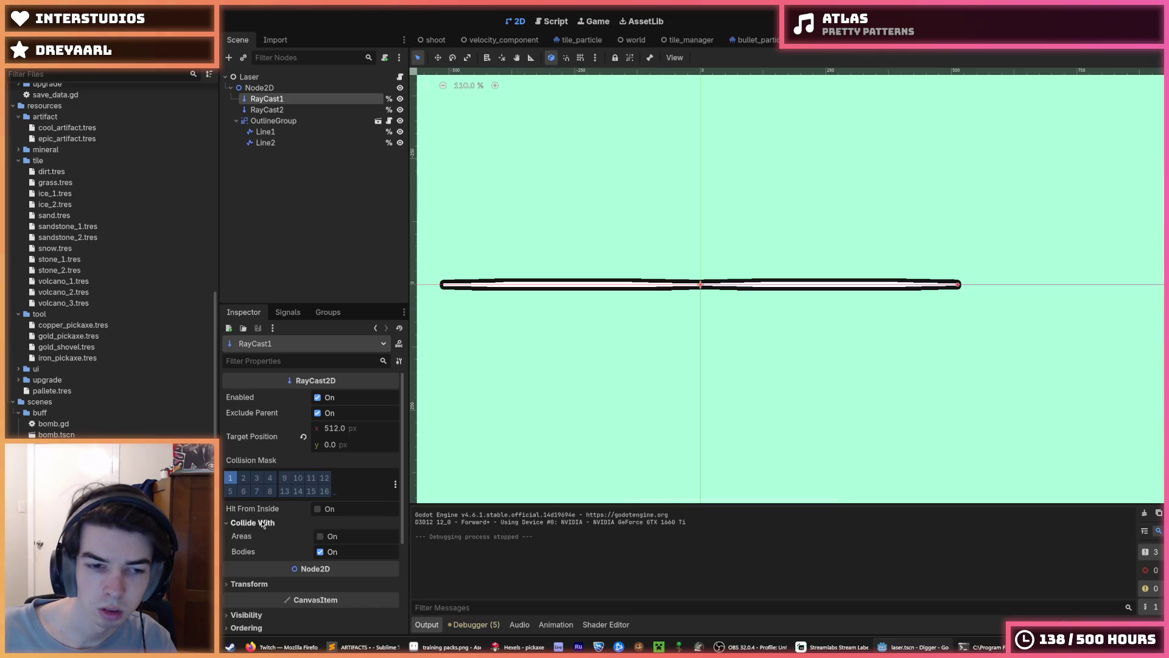
left_click(252, 523)
mouse_move(266, 415)
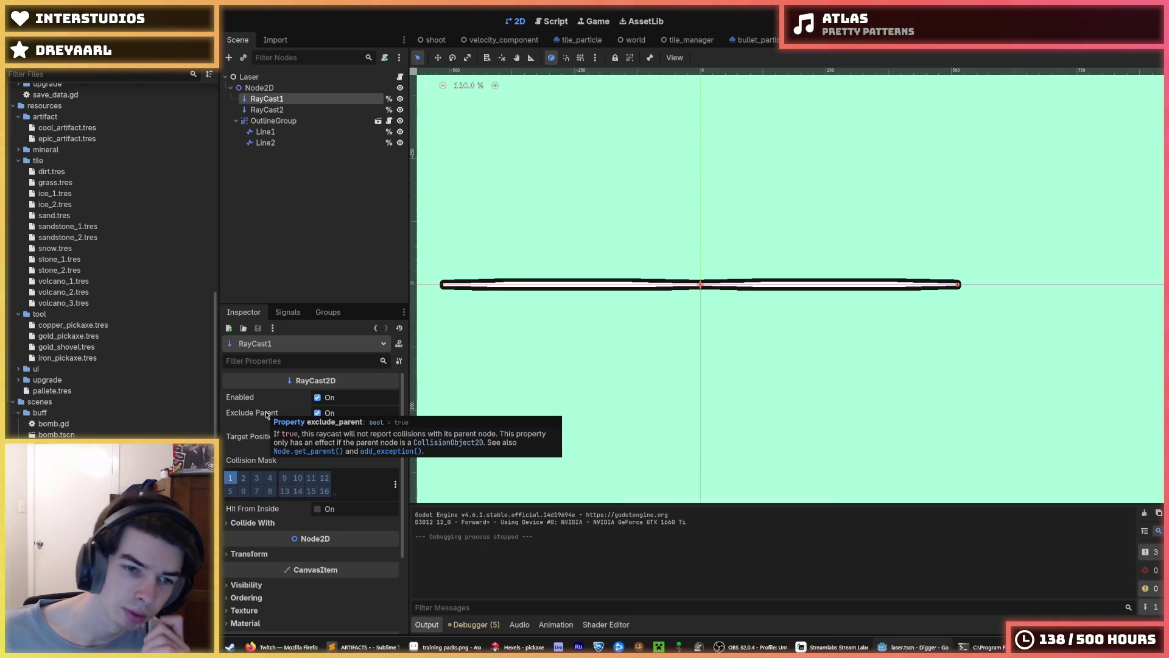
scroll(256, 417, "down", 3)
left_click(262, 449)
left_click(261, 449)
left_click(400, 131)
left_click(401, 142)
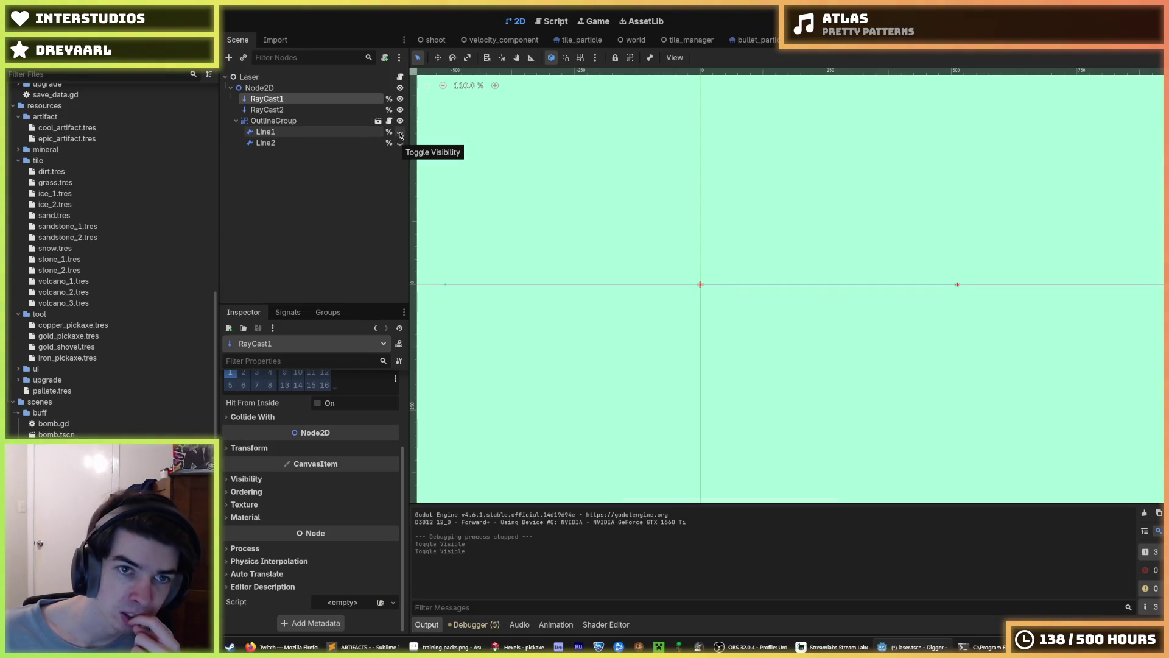
left_click(400, 131)
left_click(400, 142)
left_click(400, 77)
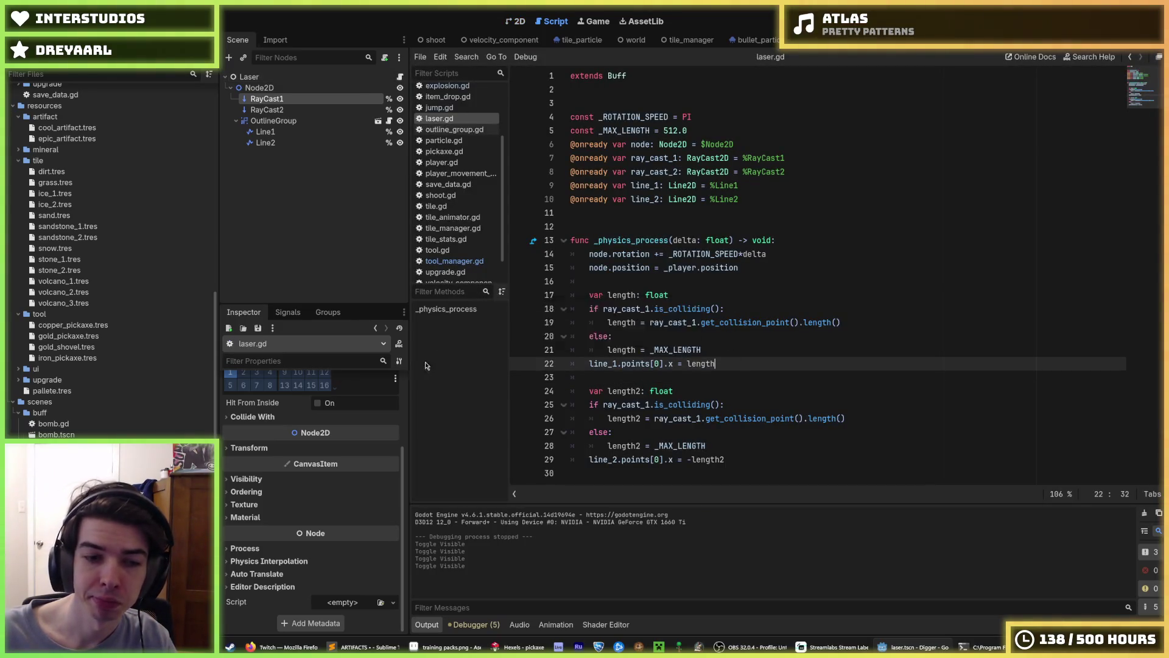
- Check RayCast2's target position and select get_collision_point() on line 19
scroll(274, 423, "up", 3)
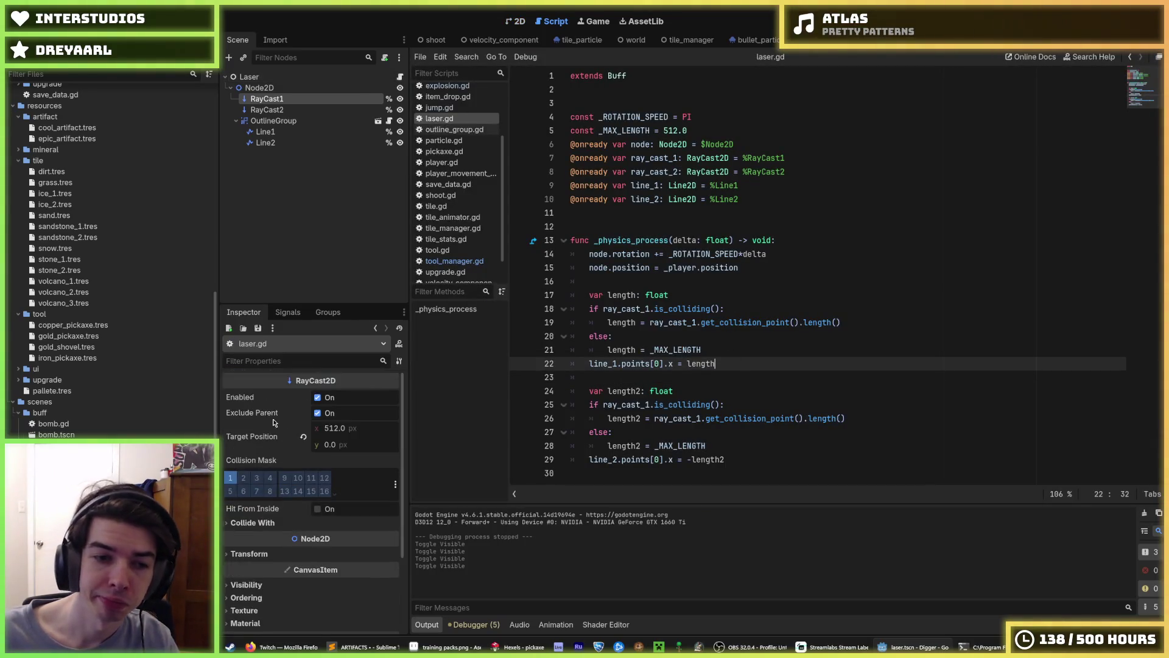
left_click(283, 110)
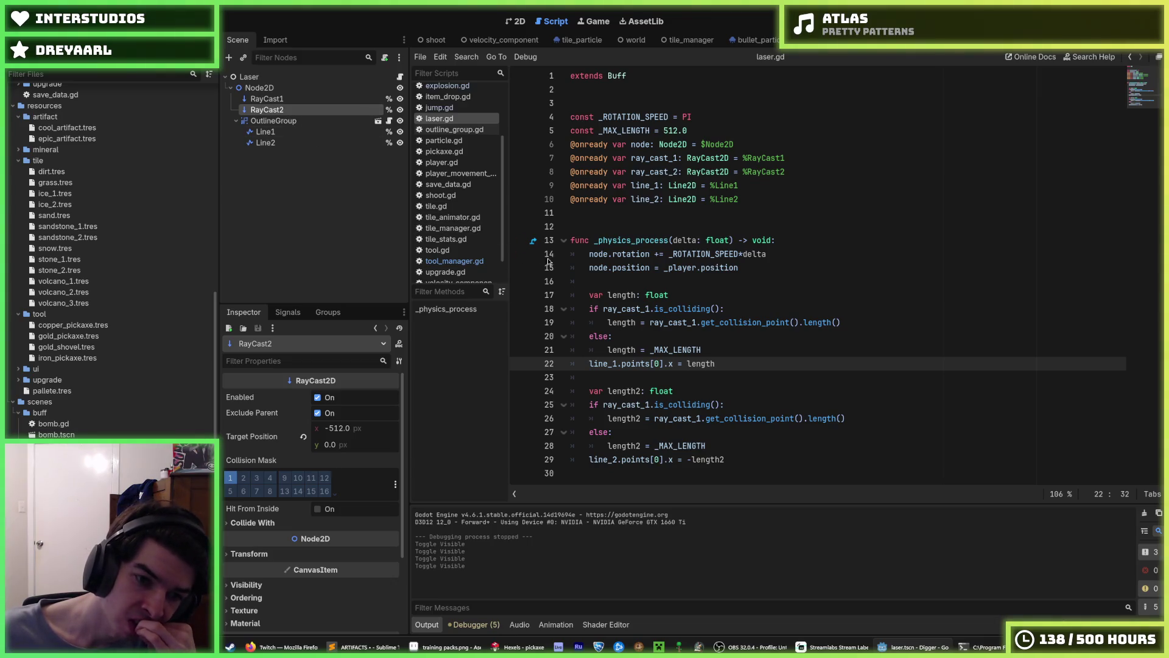
left_click(798, 322)
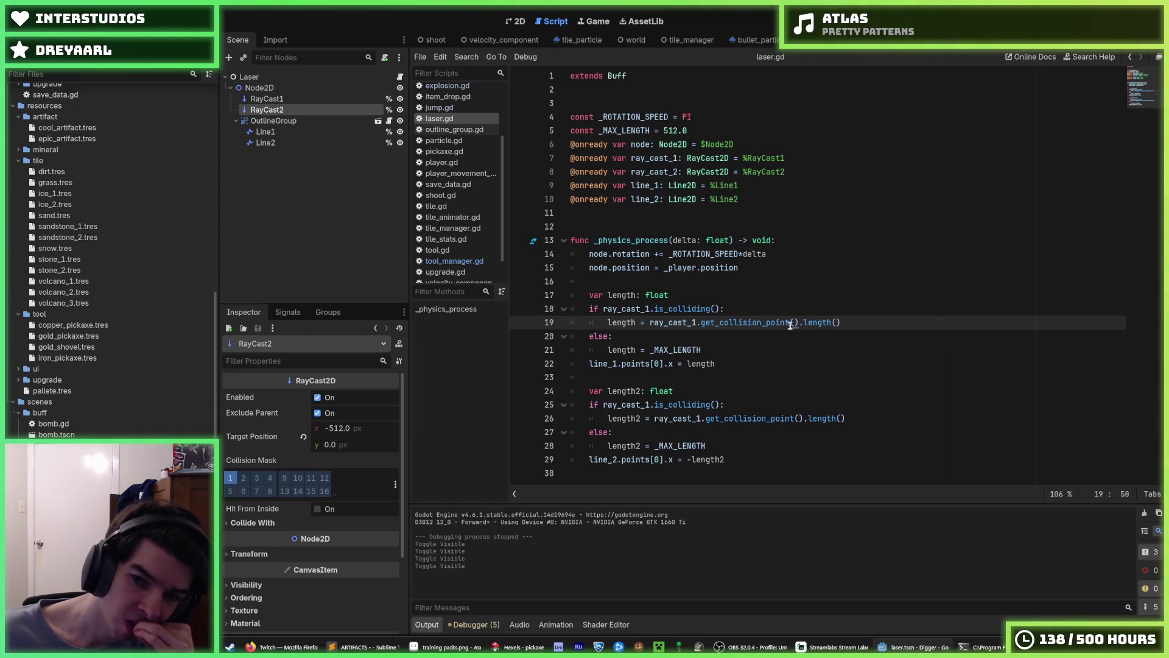
left_click_drag(798, 322, 701, 324)
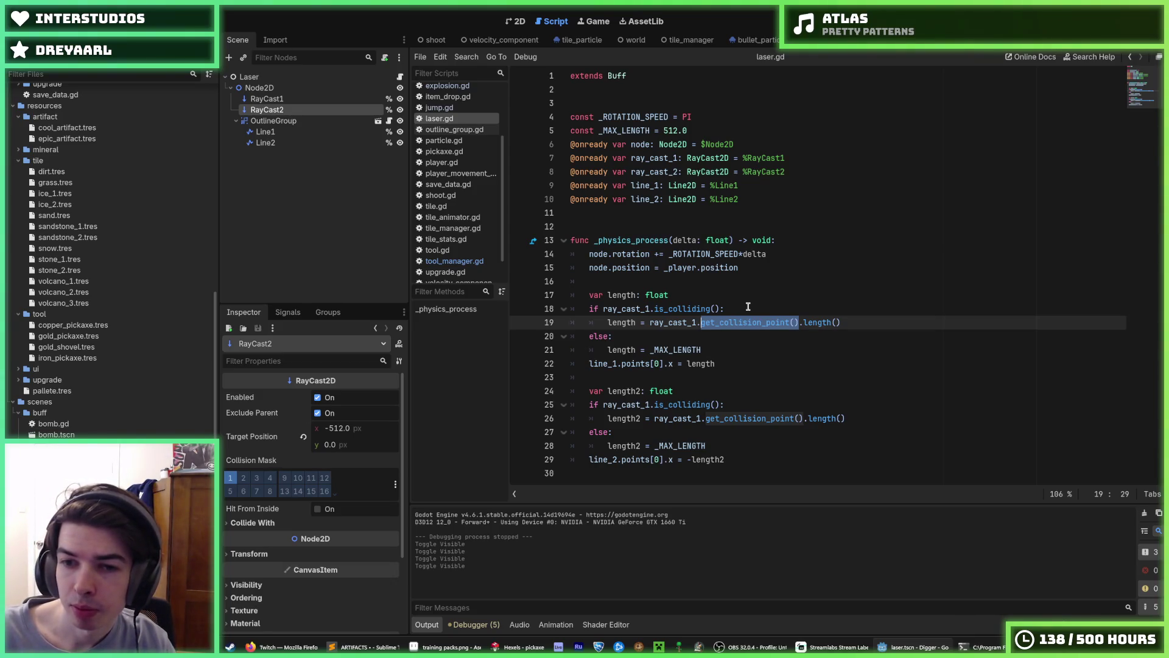
left_click(701, 323)
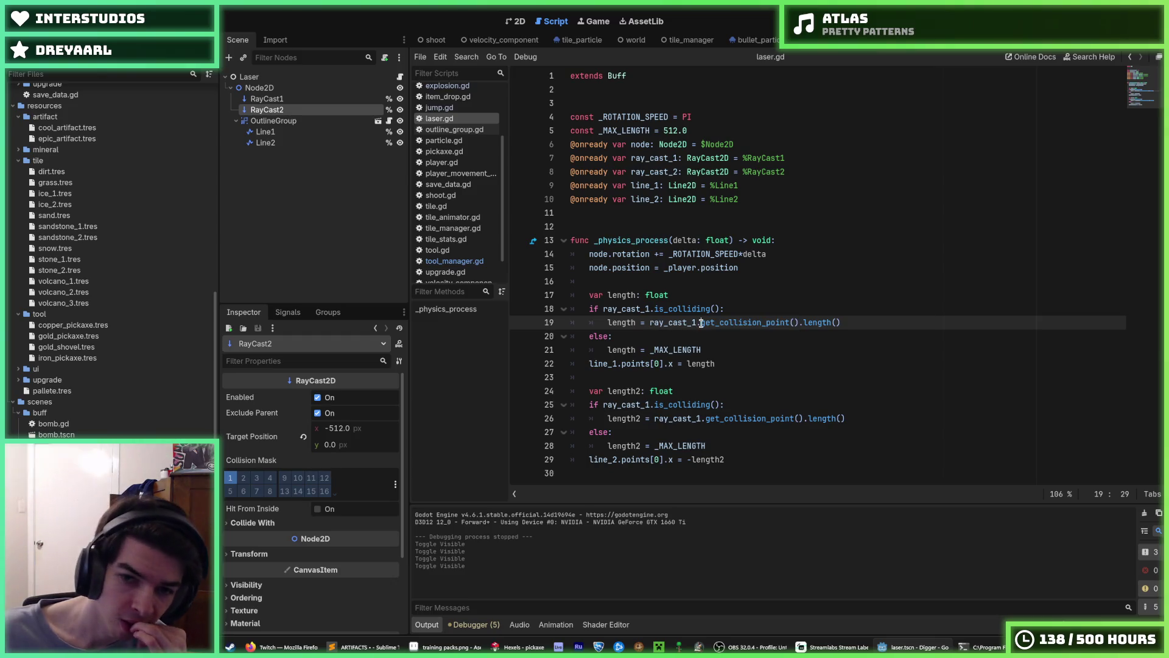
mouse_move(702, 323)
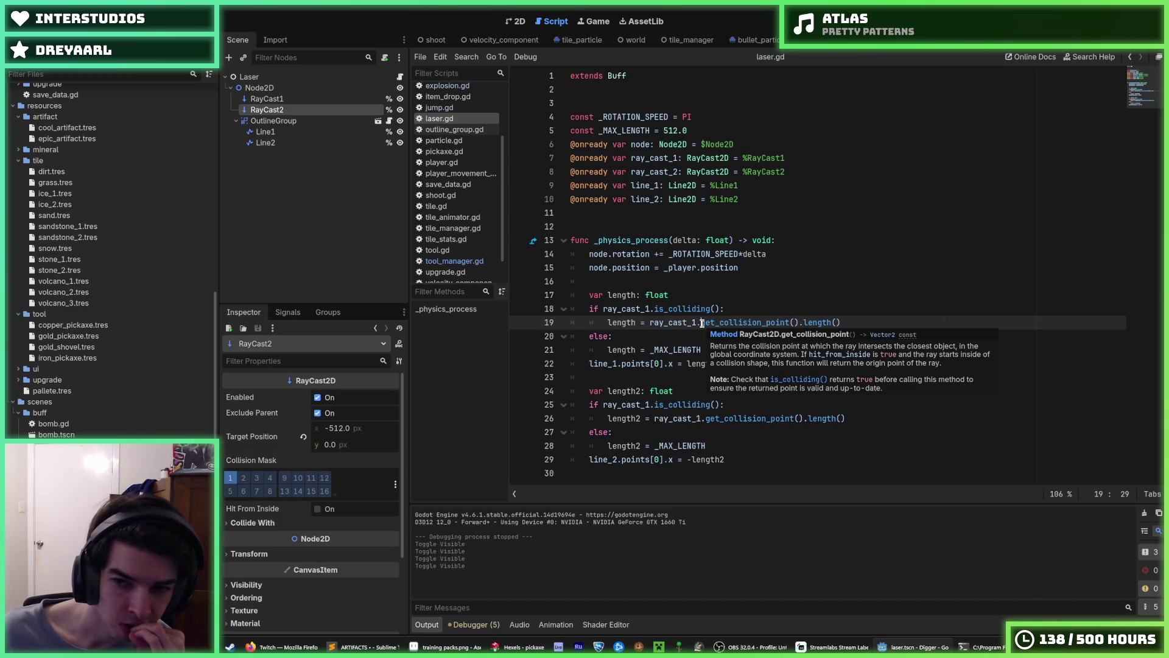
left_click_drag(703, 323, 800, 324)
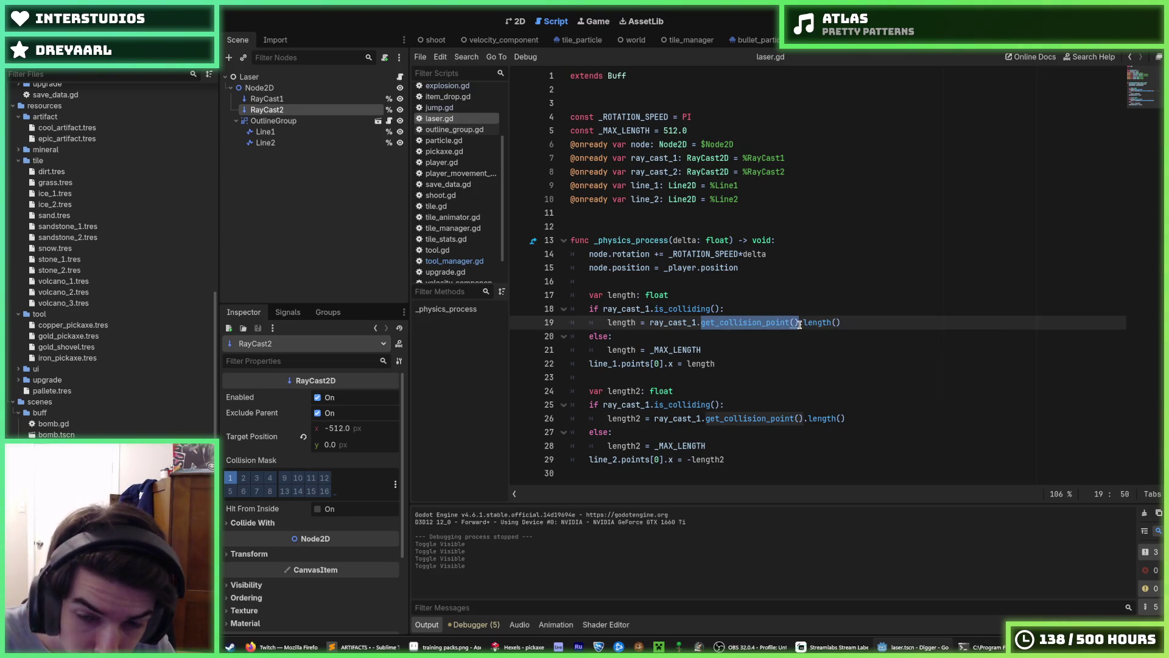
left_click(799, 325)
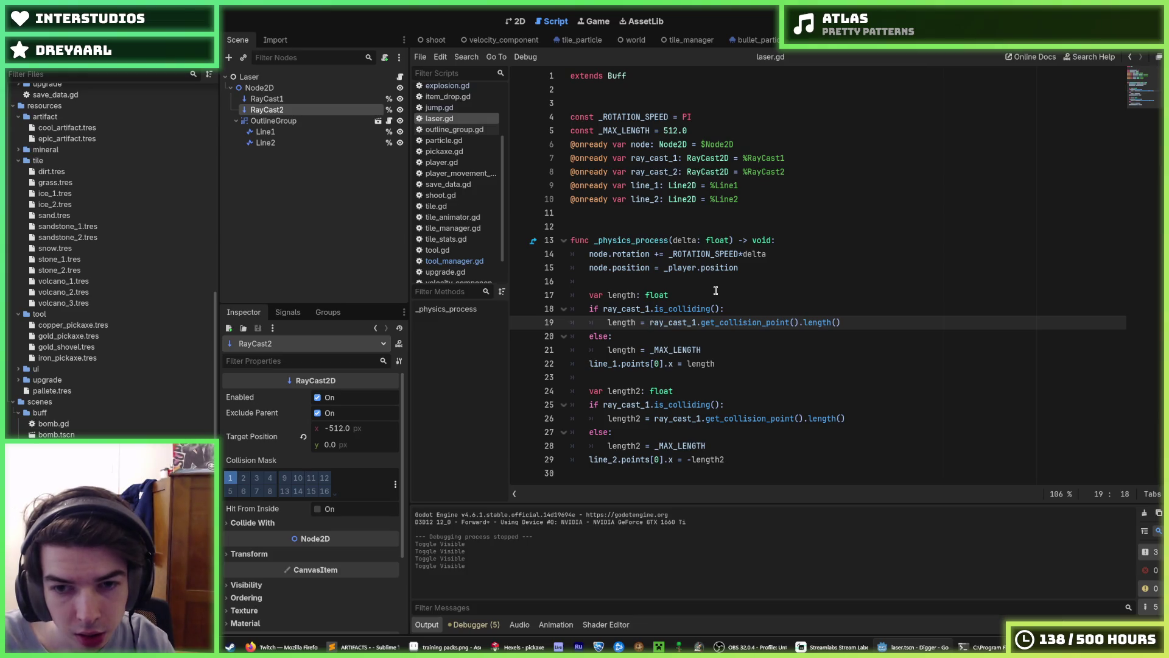
- Rewrite lines 19 and 26 to use ray_cast_1.distance_to on the collision point
type("node")
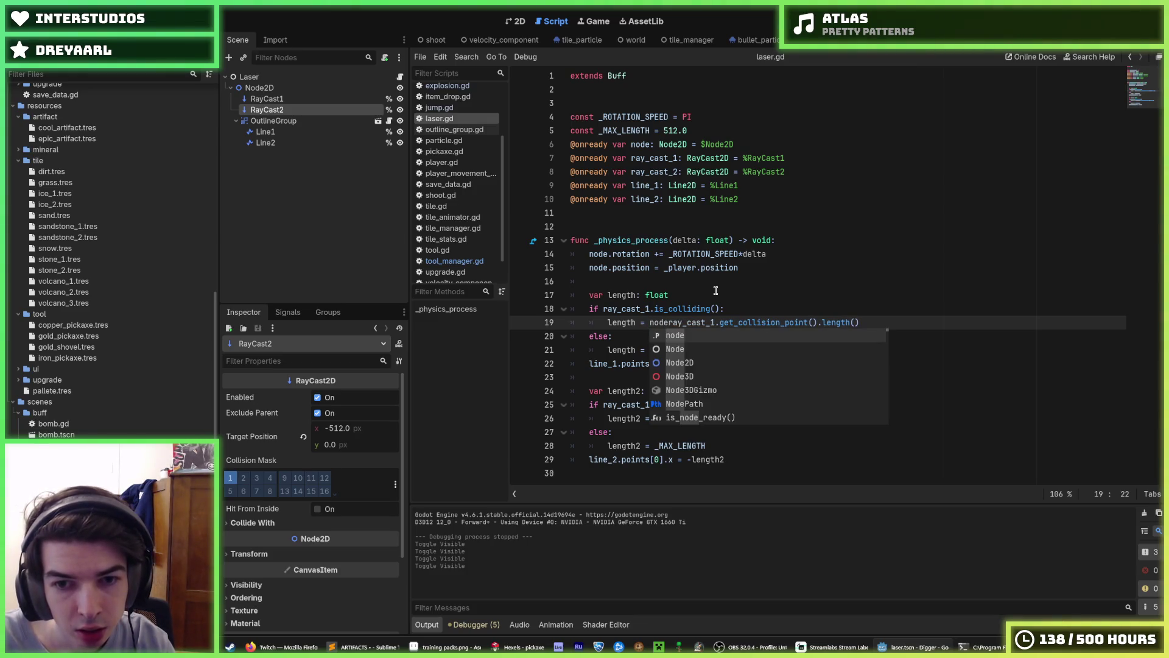
key("BackSpace")
key("BackSpace")
key("BackSpace")
type("ray_cast")
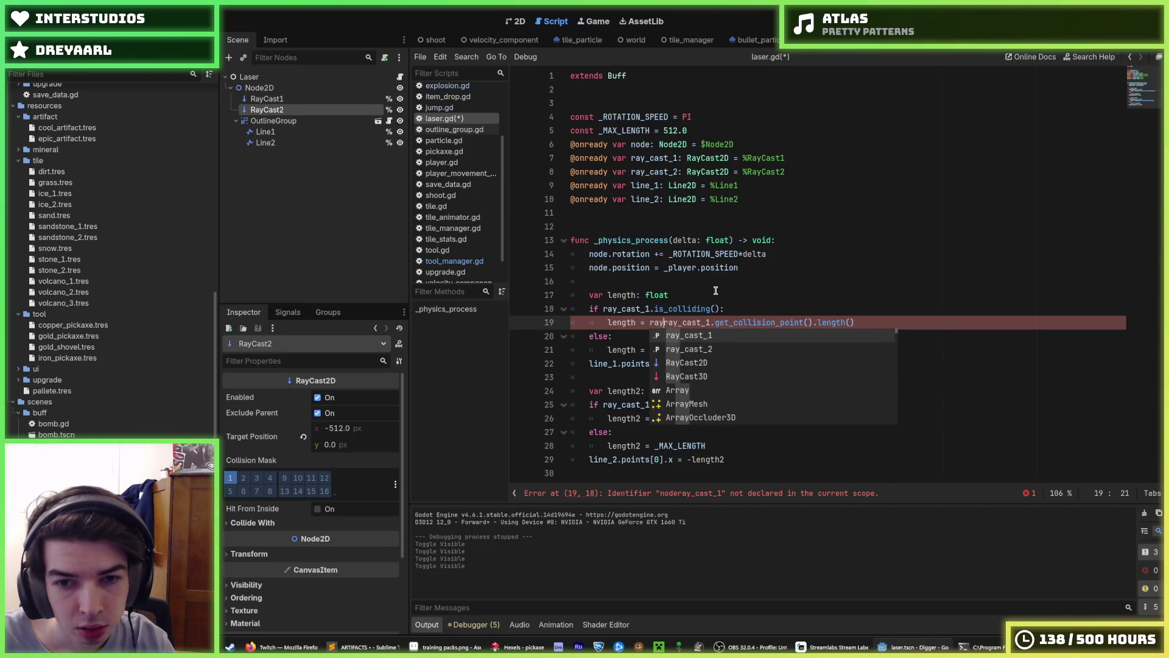
type("_1.d")
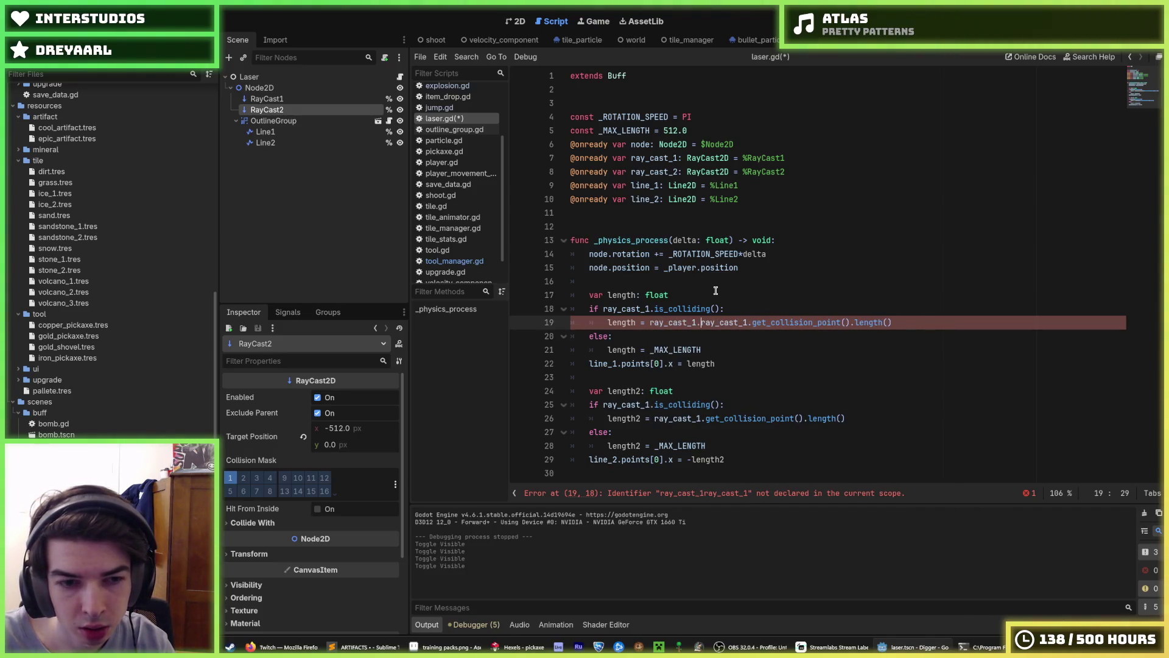
type("istance")
key("Return")
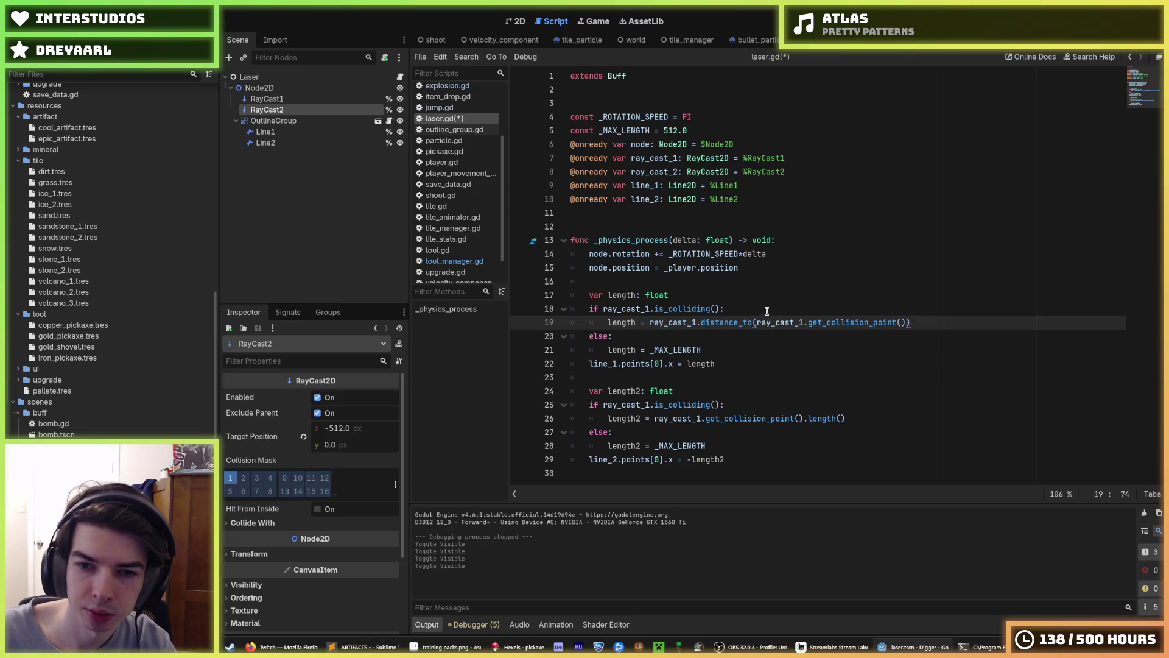
left_click_drag(752, 323, 649, 322)
key("ctrl+c")
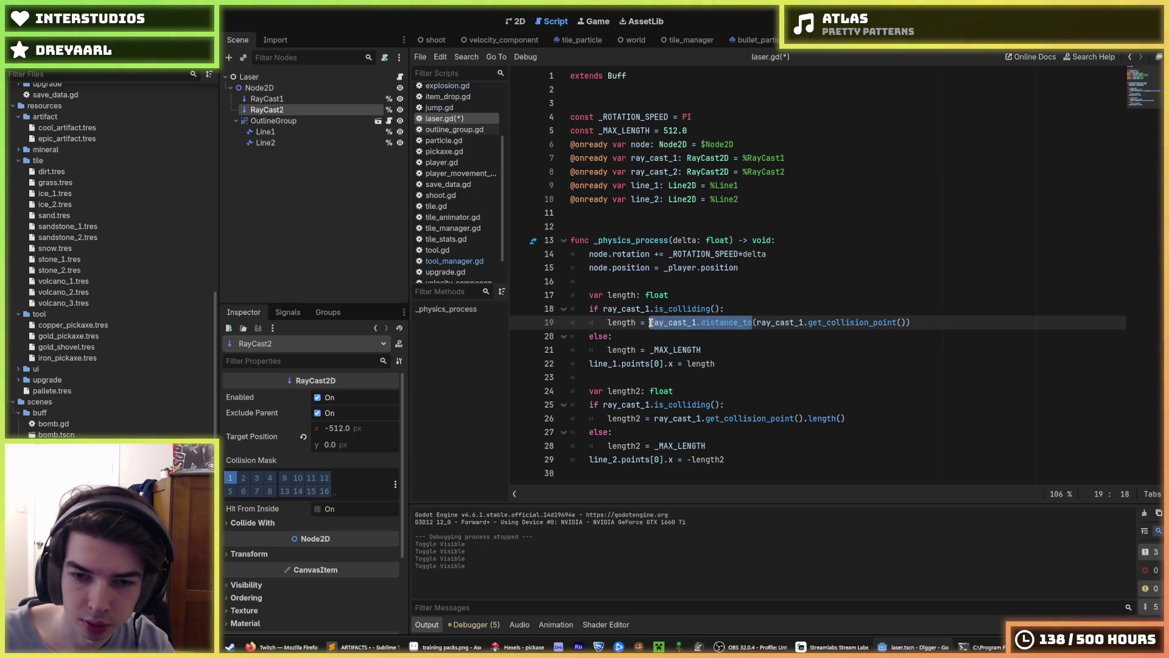
left_click(655, 418)
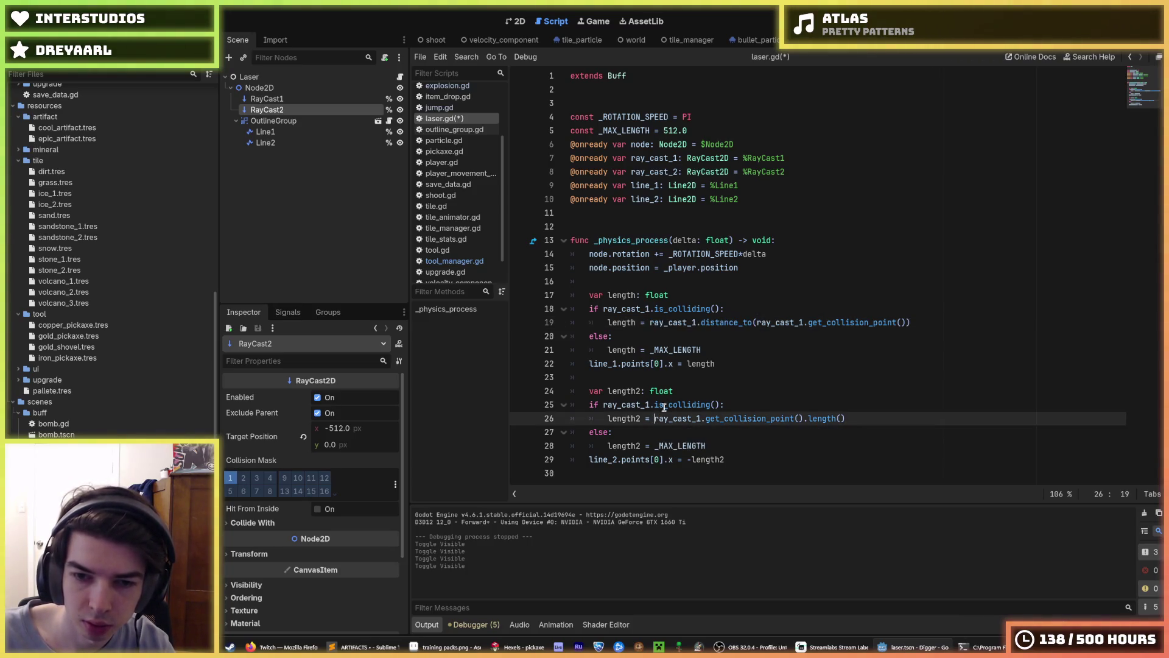
key("ctrl+v")
type("(")
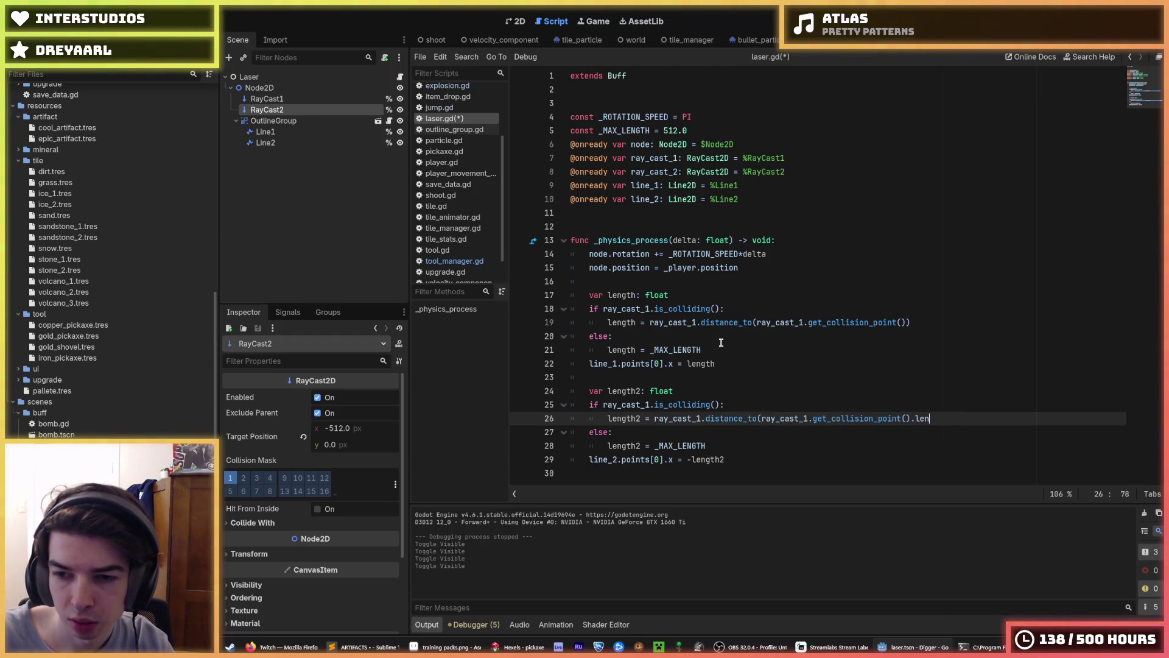
- Save laser.gd and run the game to test the laser
key("ctrl+s")
left_click(721, 339)
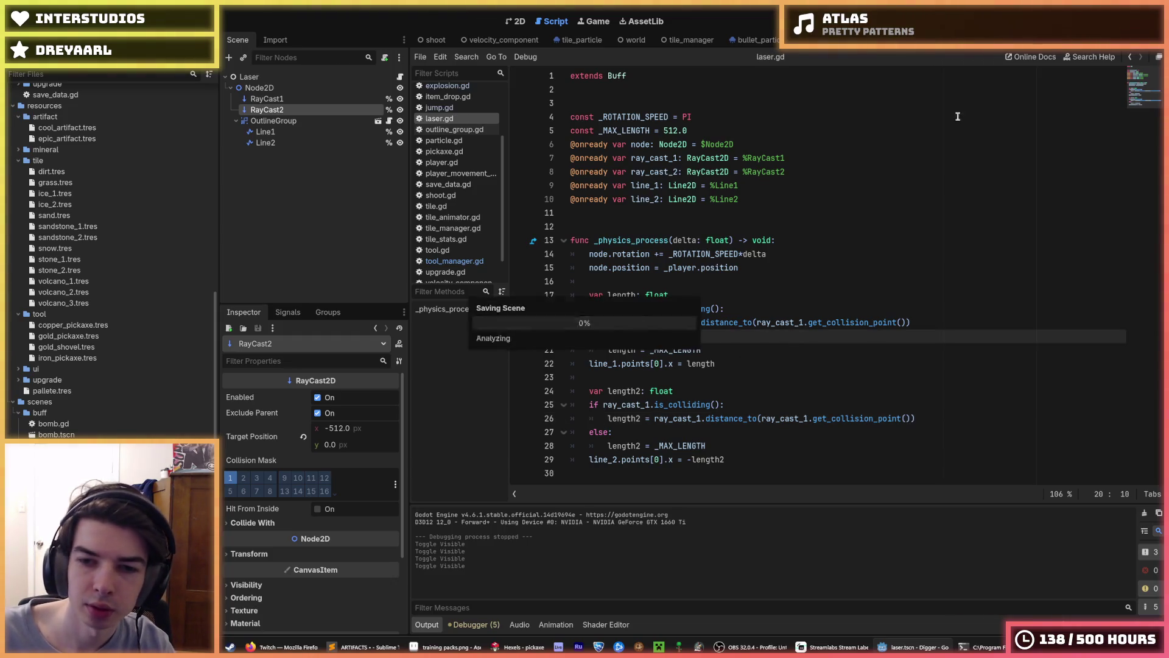
key("F5")
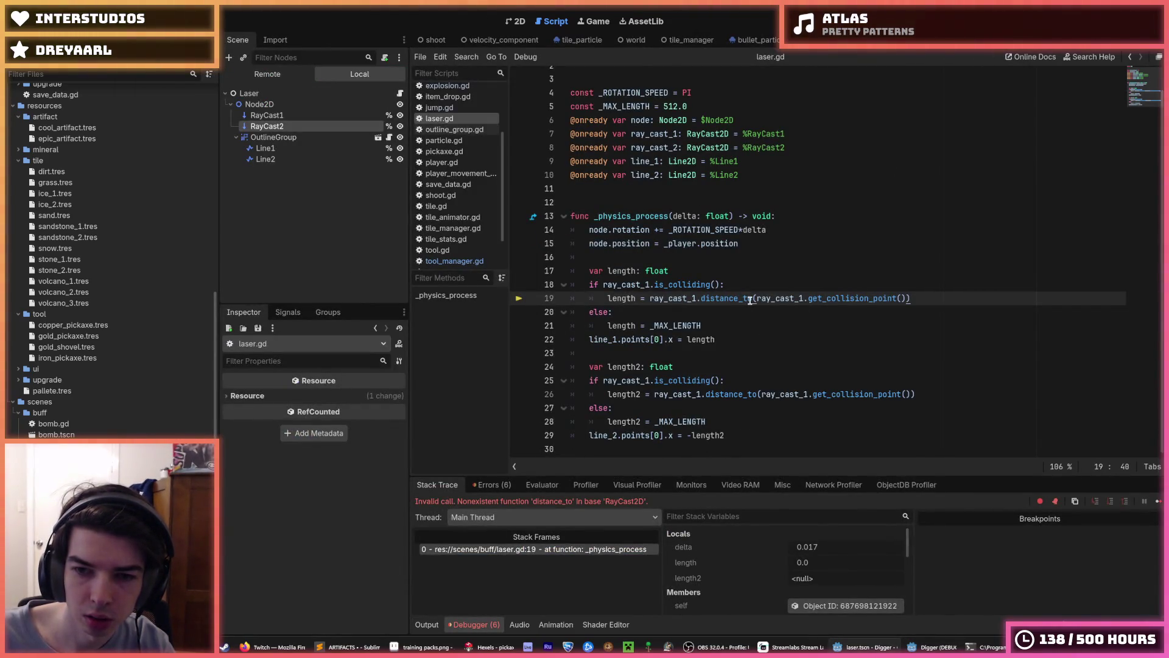
- Search the docs for distance_to, view the Vector2 entry, then close the search
left_click(1083, 58)
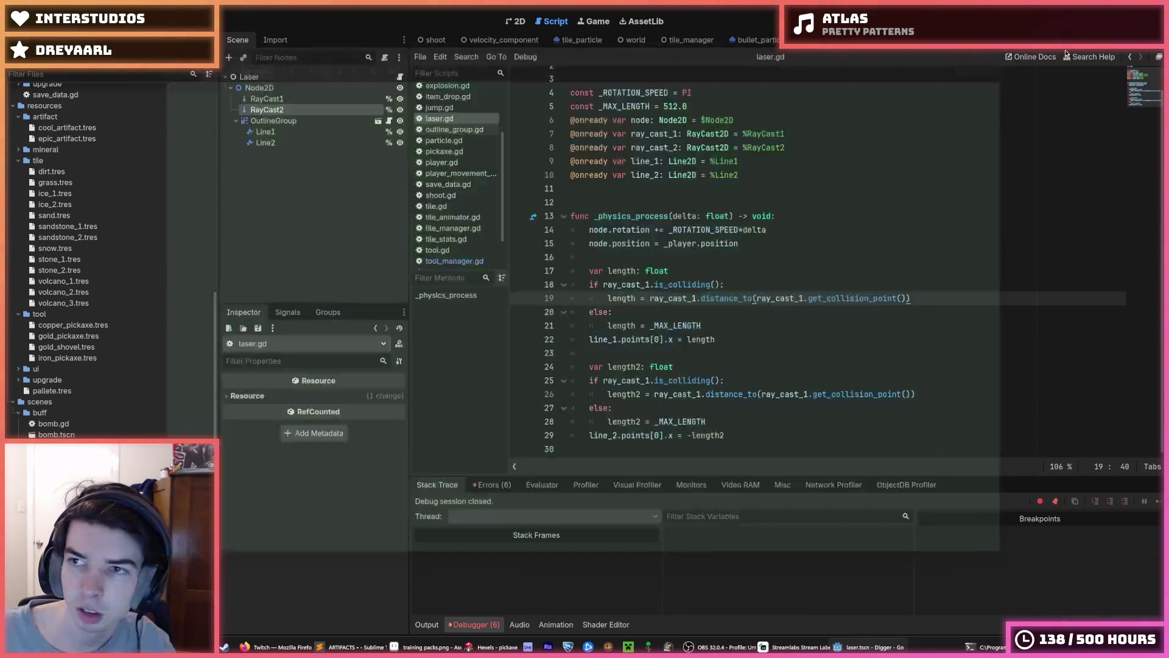
type("distance_to")
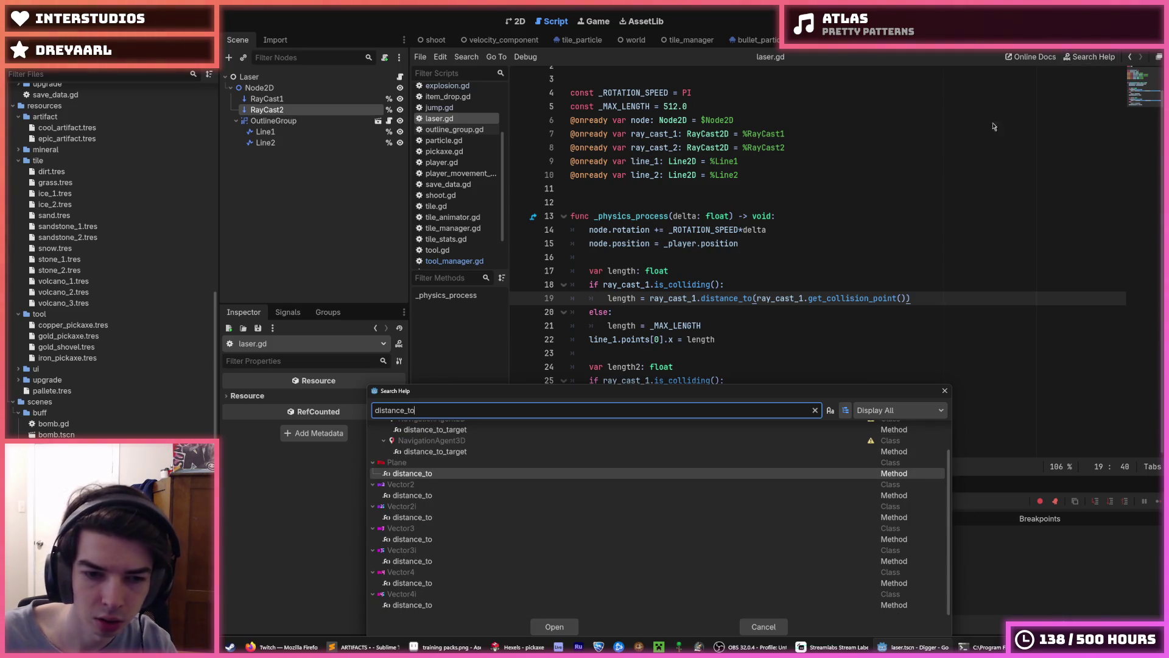
left_click(448, 495)
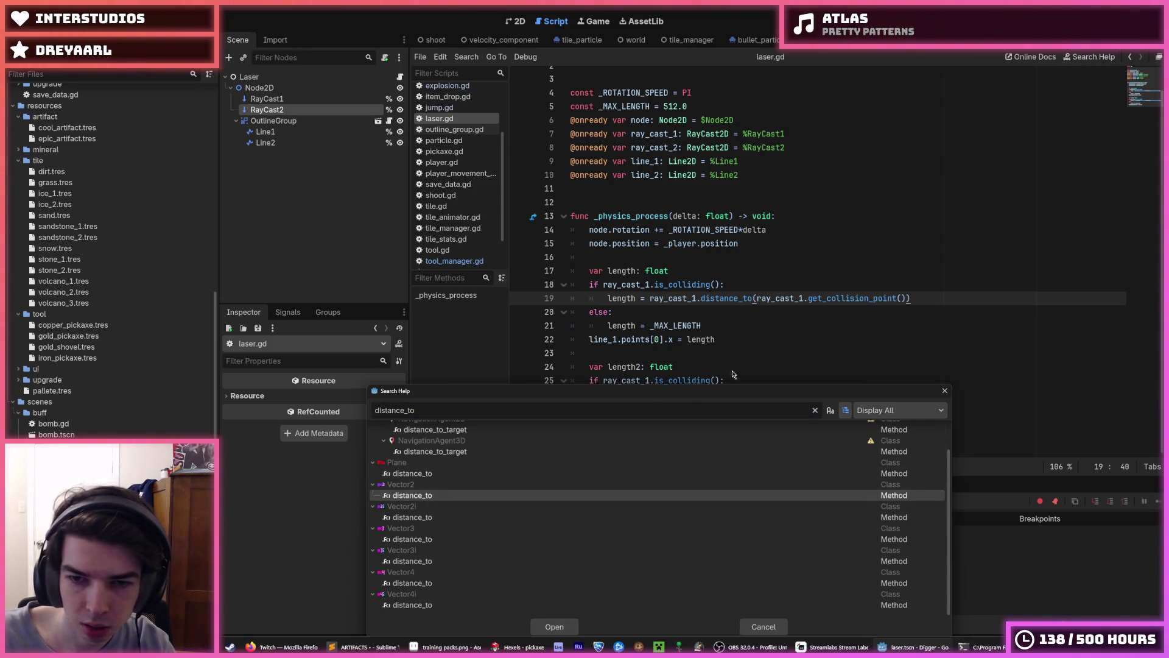
left_click(945, 389)
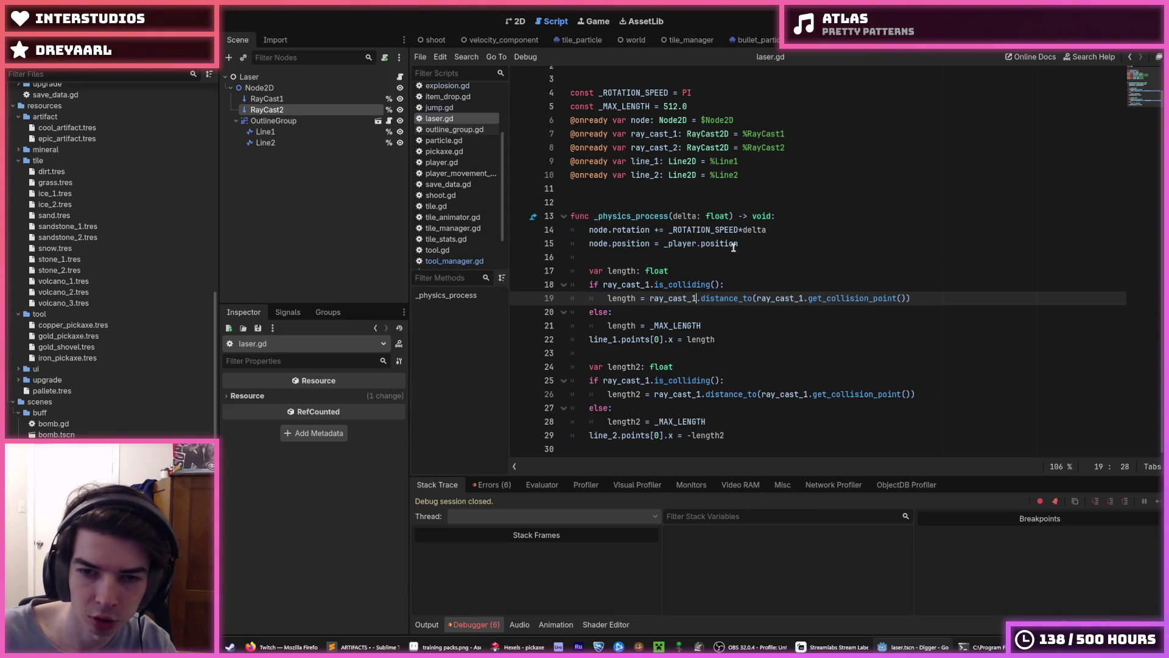
- Insert global_position. before distance_to on lines 19 and 26
type("position")
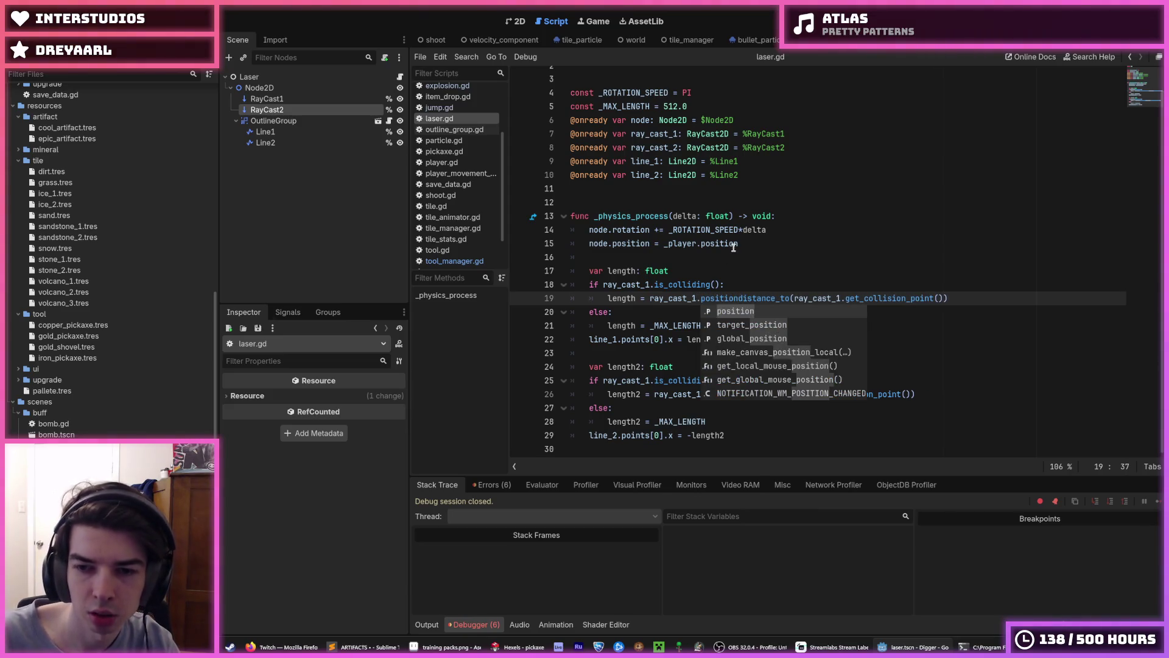
key("BackSpace")
key("BackSpace")
key("BackSpace")
type("global_")
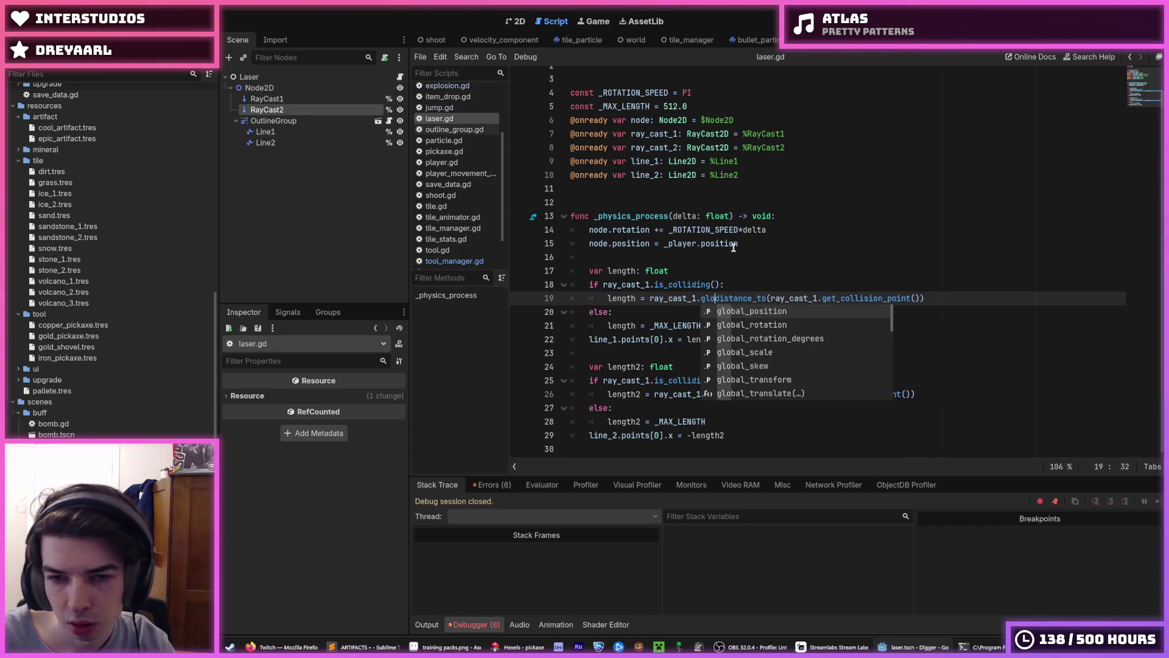
type("position.")
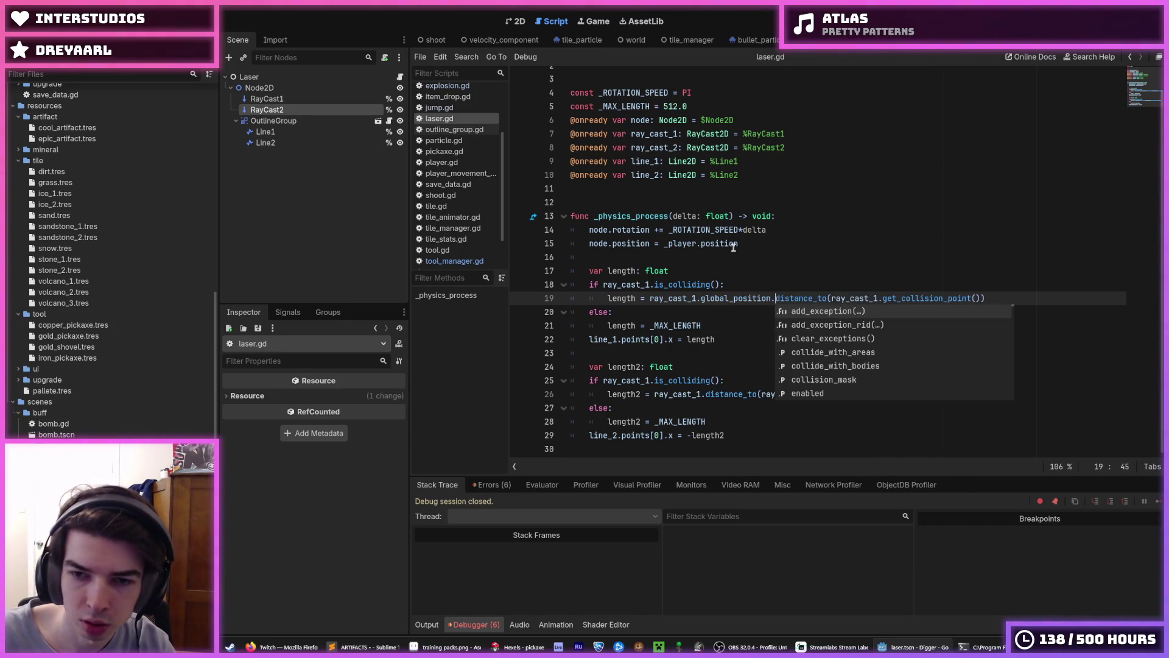
double_click(748, 294)
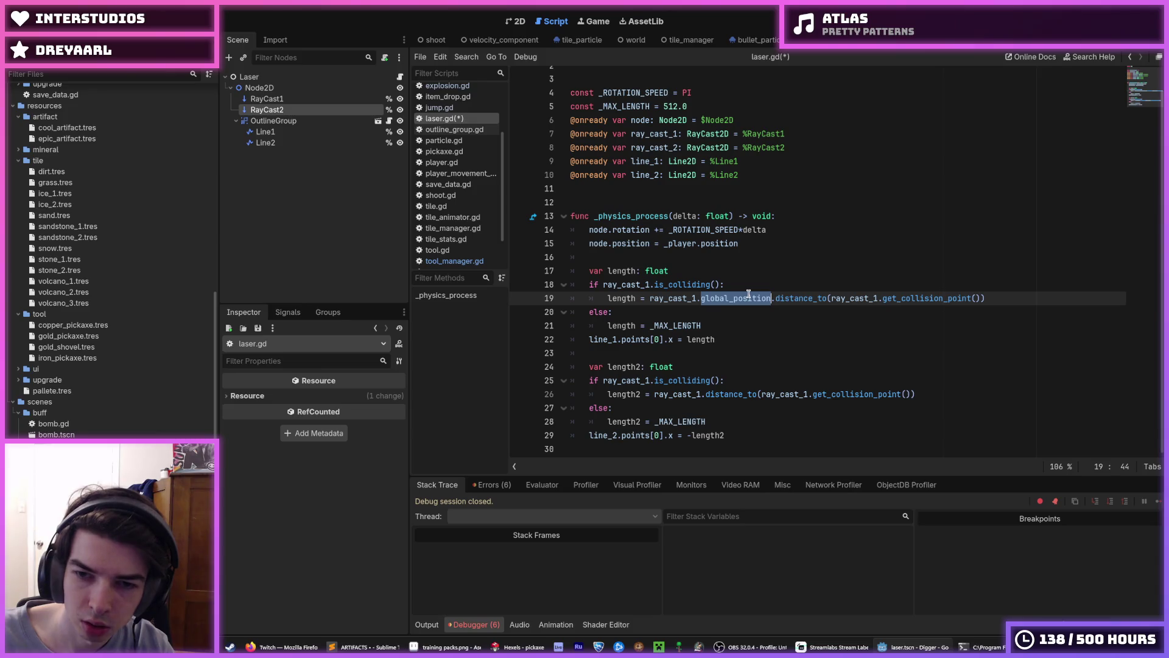
key("ctrl+c")
left_click(705, 395)
key("ctrl+v")
type(".")
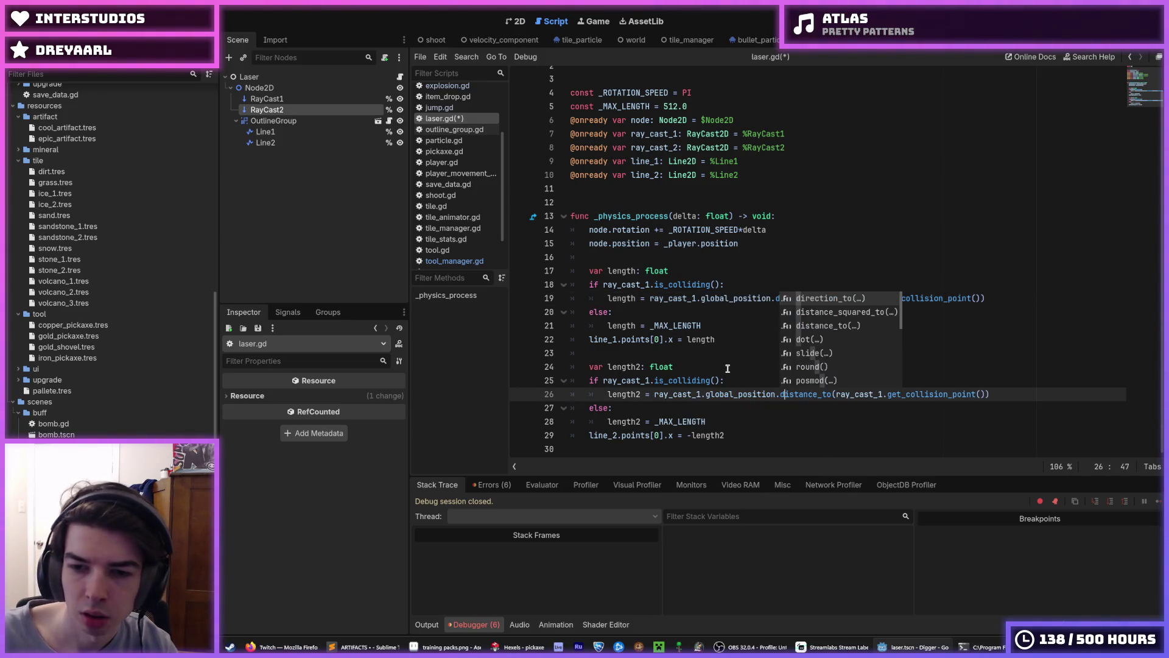
- Save laser.gd and test-run the game to check the laser beams
left_click(684, 353)
key("ctrl+s")
key("F5")
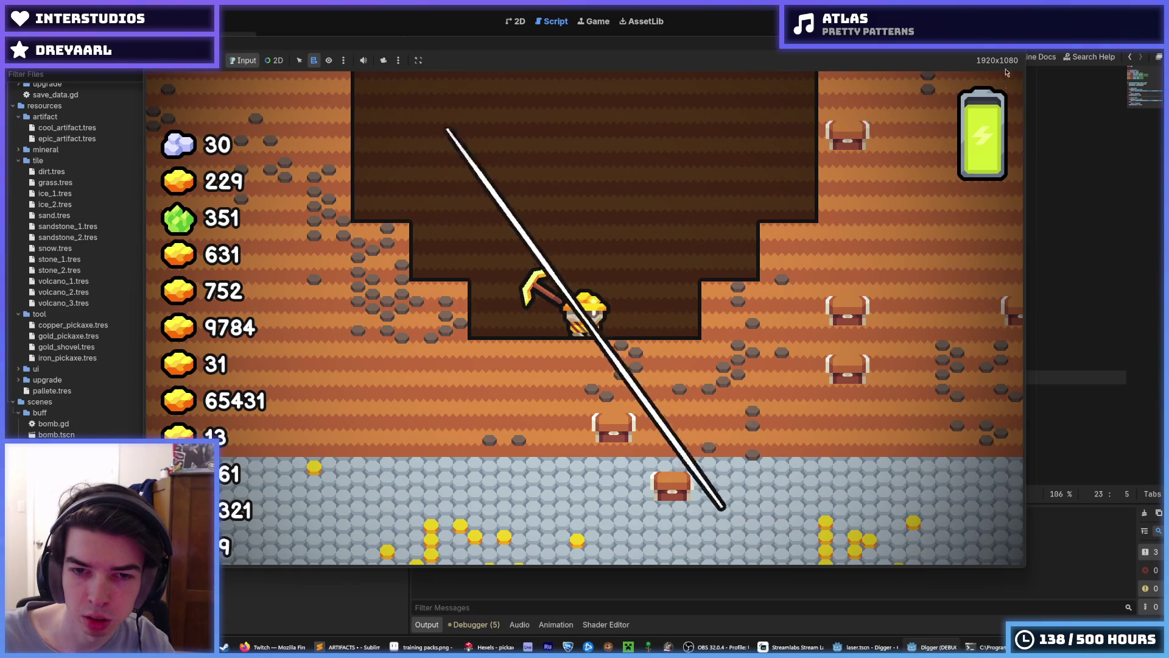
key("F8")
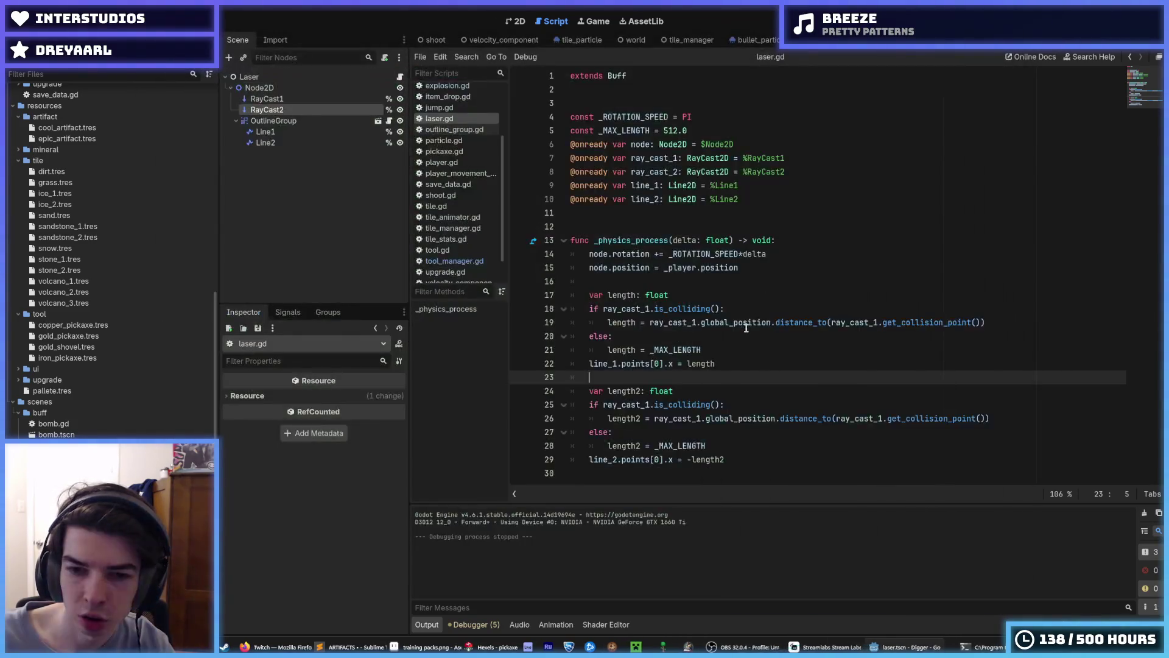
- Make the second beam use ray_cast_2 instead of ray_cast_1 and save
left_click(703, 418)
key("BackSpace")
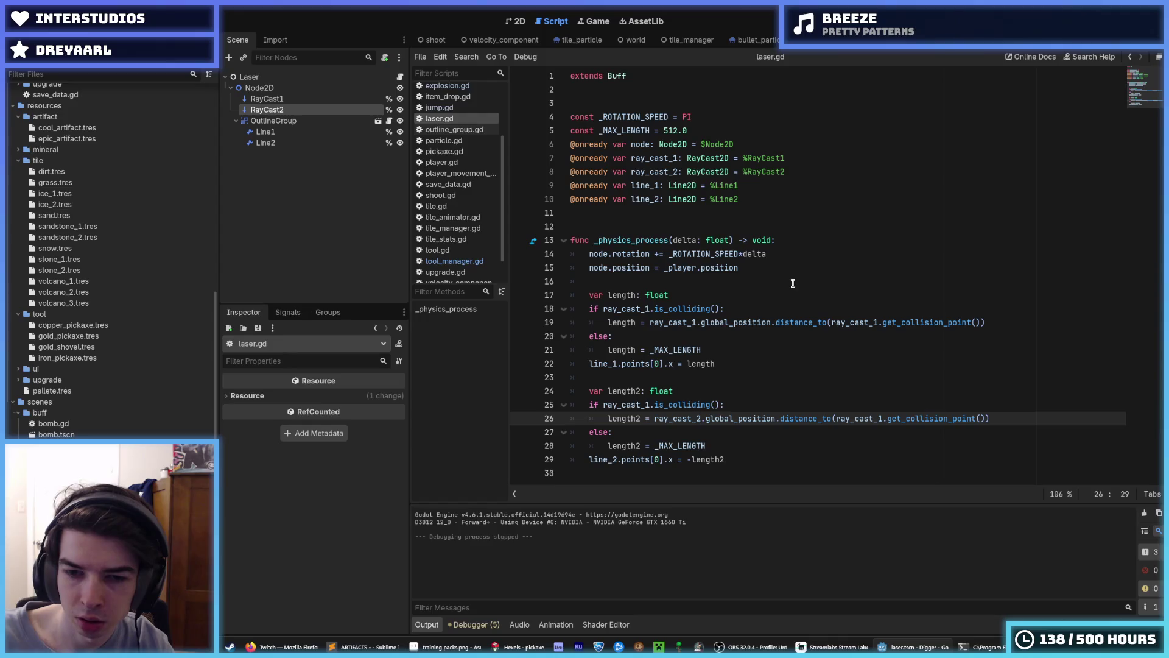
left_click(647, 404)
key("ctrl+s")
left_click(881, 420)
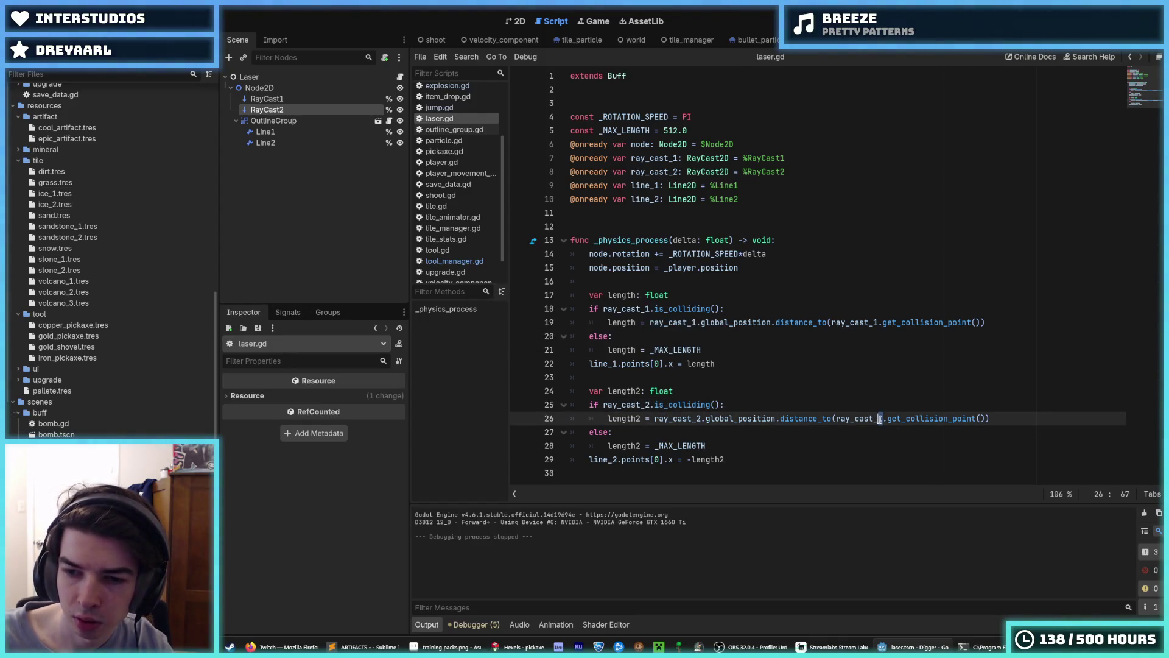